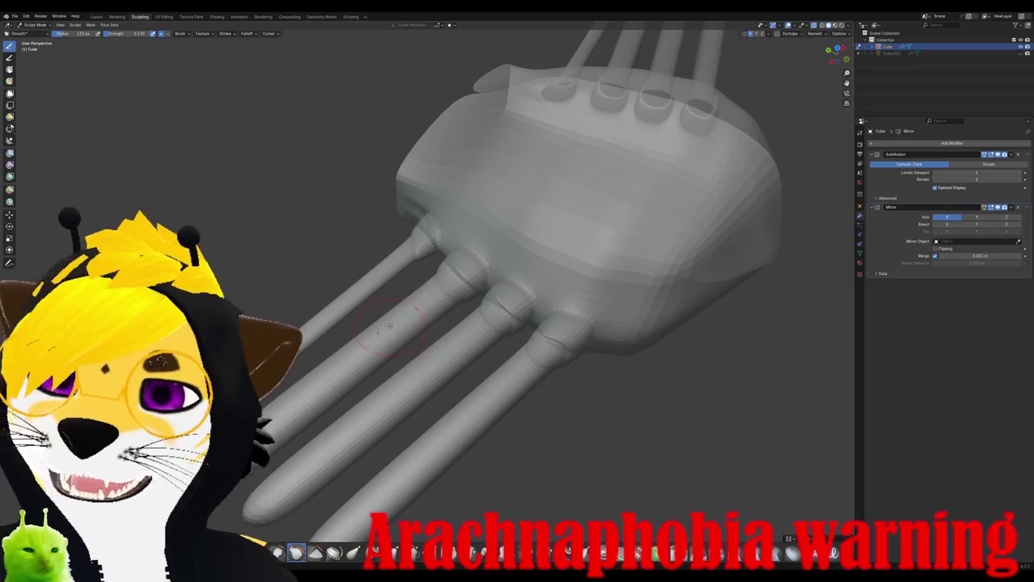
# Step: Leave Sculpt Mode for Object Mode and orbit to view the four smoothed legs
pyautogui.moveTo(331, 315); pyautogui.dragTo(473, 288, button='middle')
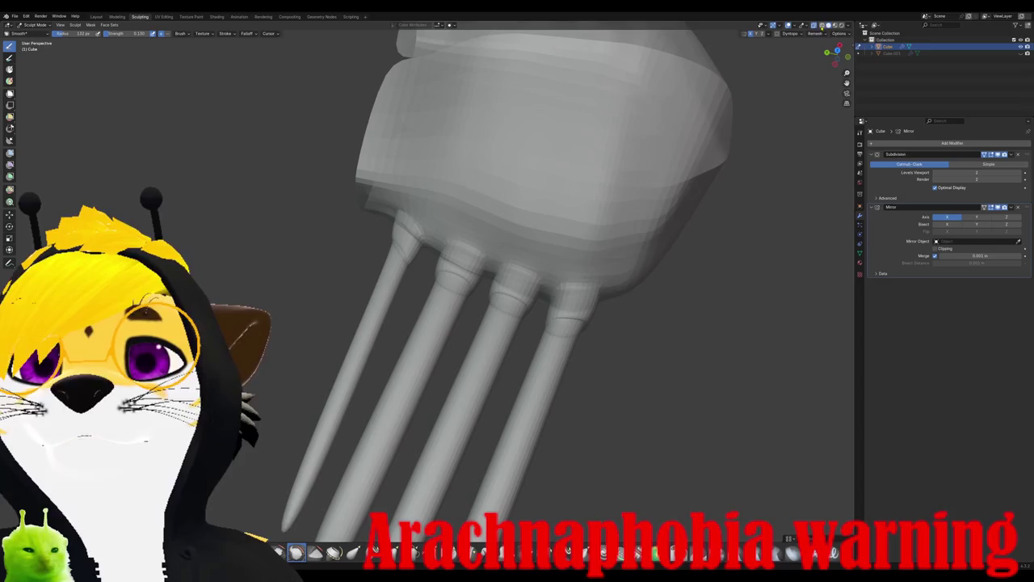
pyautogui.click(34, 25)
pyautogui.click(34, 34)
pyautogui.moveTo(485, 404)
pyautogui.mouseDown(button='middle')
pyautogui.moveTo(358, 340)
pyautogui.moveTo(98, 148)
pyautogui.mouseUp(button='middle')
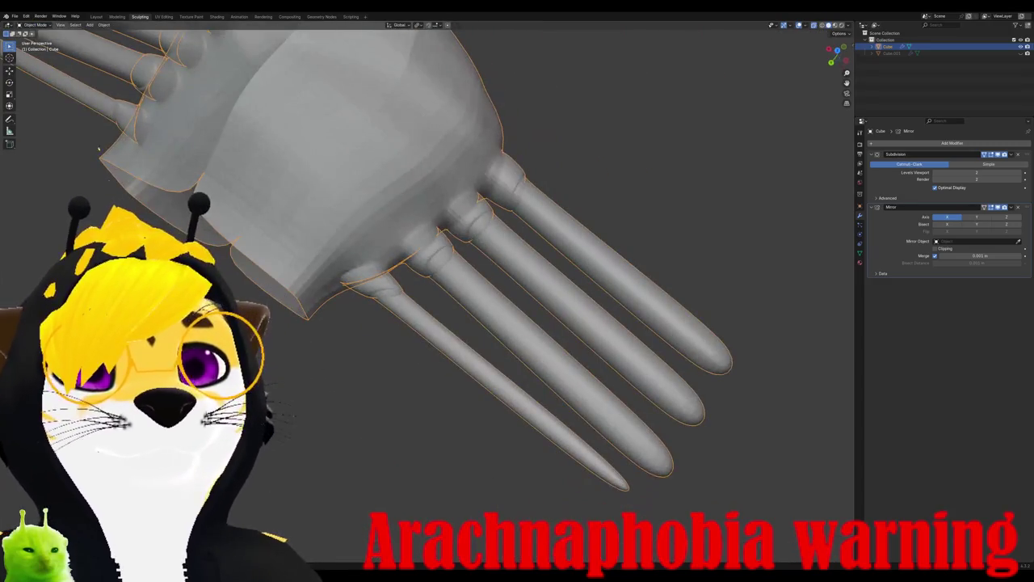
# Step: Enter Edit Mode and box-select the inner part and tip of the lowest leg
pyautogui.click(34, 25)
pyautogui.click(34, 43)
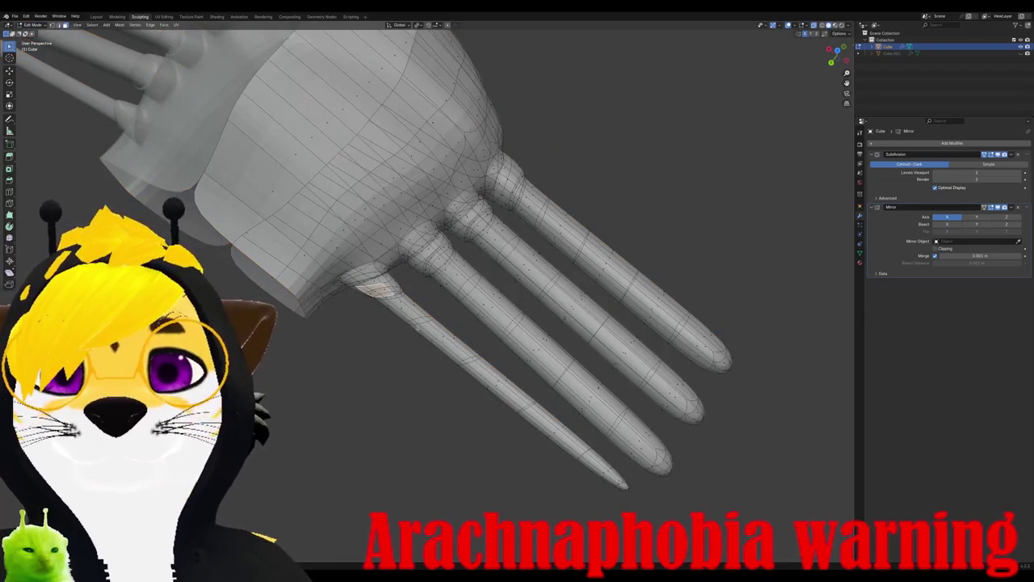
pyautogui.moveTo(418, 327)
pyautogui.keyDown('alt'); pyautogui.mouseDown(button='middle')
pyautogui.moveTo(561, 342)
pyautogui.moveTo(538, 331)
pyautogui.moveTo(426, 345)
pyautogui.mouseUp(button='middle'); pyautogui.keyUp('alt')
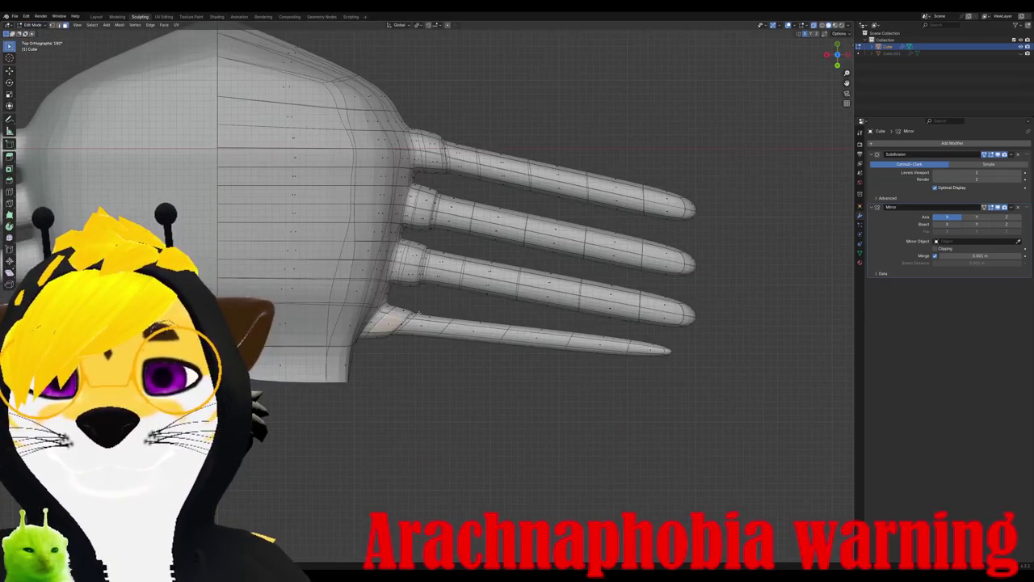
pyautogui.moveTo(419, 315); pyautogui.dragTo(576, 370)
pyautogui.moveTo(574, 327); pyautogui.dragTo(663, 367)
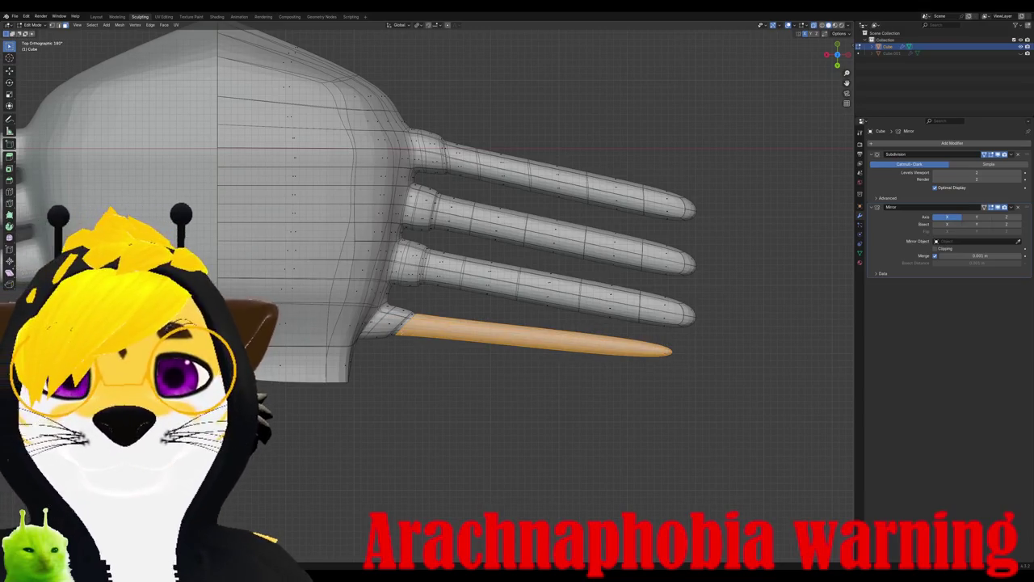
# Step: Add the faces at the leg's end to the selection, then test growing it and undo
pyautogui.scroll(3, 412, 283)
pyautogui.scroll(1, 412, 283)
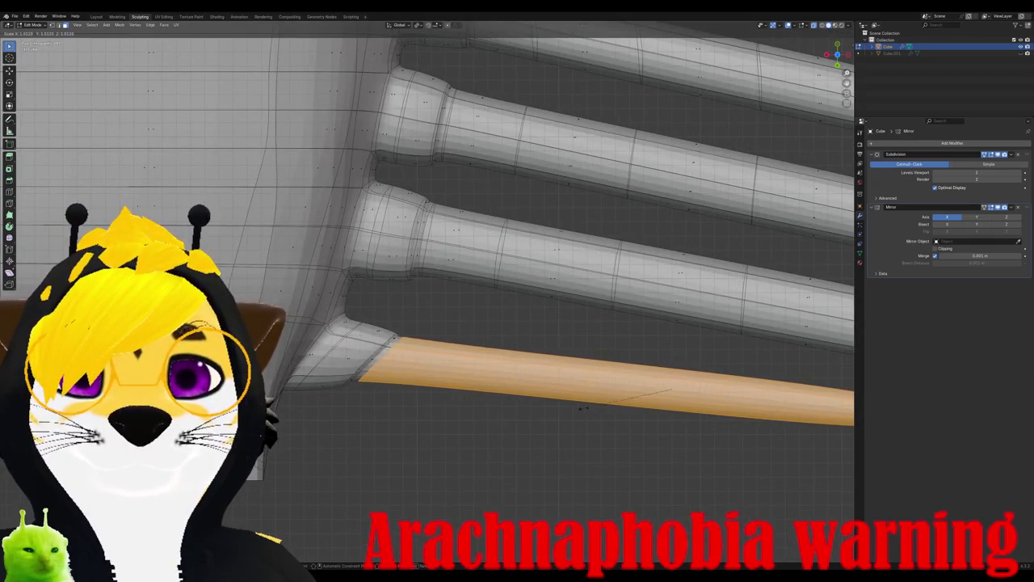
pyautogui.scroll(-3, 438, 385)
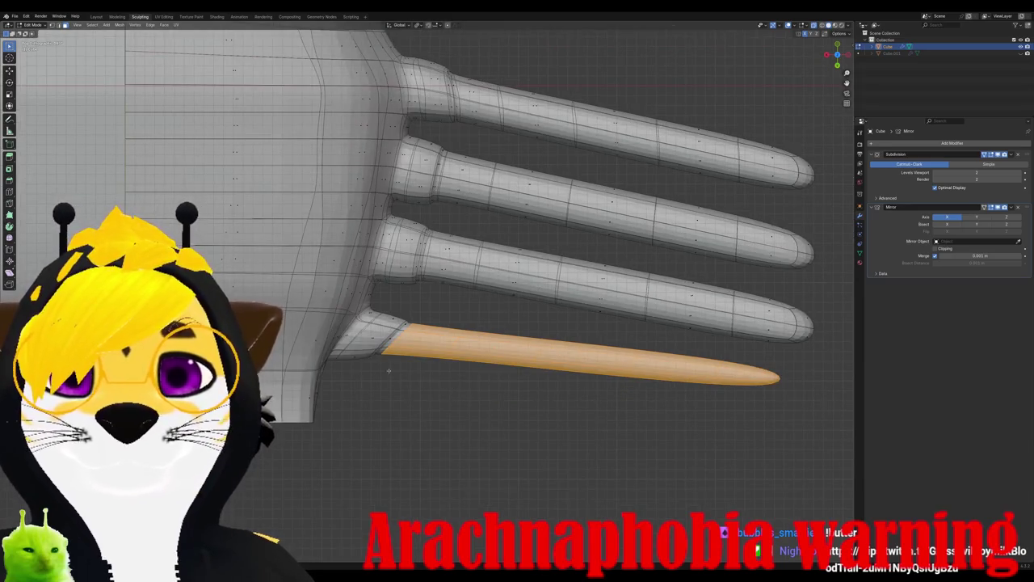
pyautogui.moveTo(388, 371); pyautogui.dragTo(321, 290, button='middle')
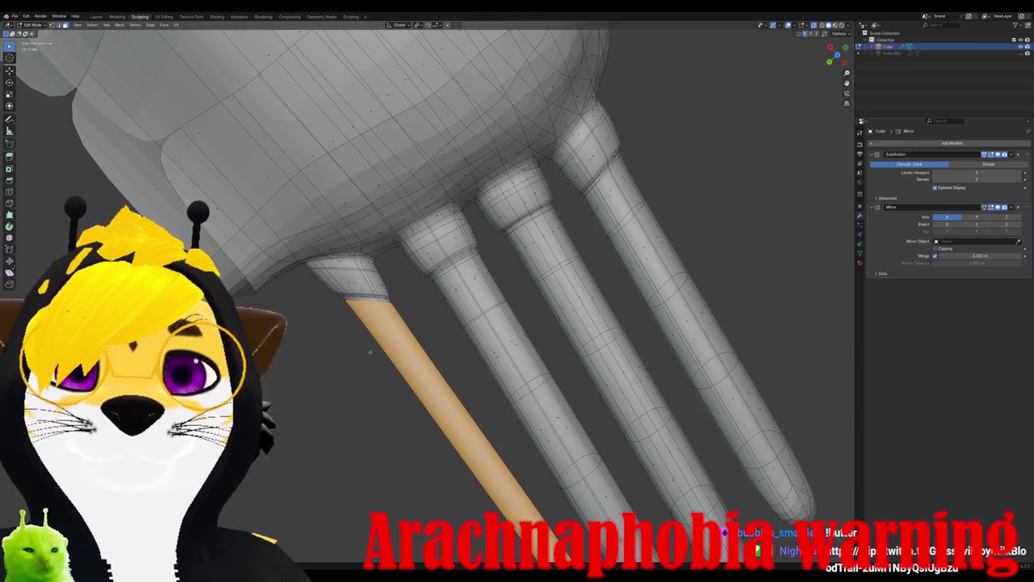
pyautogui.keyDown('alt'); pyautogui.moveTo(370, 351); pyautogui.dragTo(477, 265, button='middle'); pyautogui.keyUp('alt')
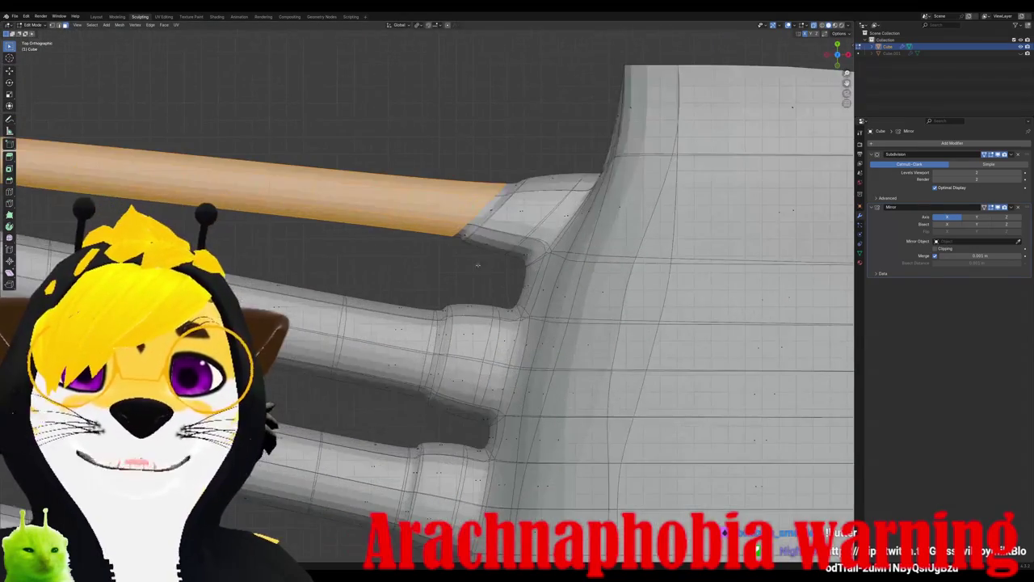
pyautogui.moveTo(413, 99)
pyautogui.keyDown('shift'); pyautogui.mouseDown()
pyautogui.moveTo(530, 231)
pyautogui.moveTo(584, 252)
pyautogui.mouseUp(); pyautogui.keyUp('shift')
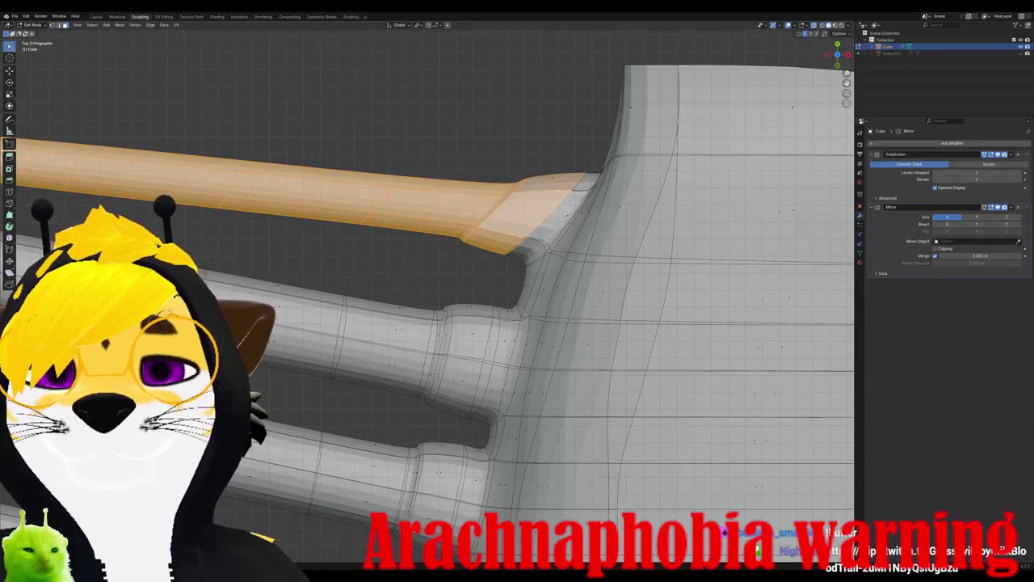
pyautogui.hotkey('ctrl', 'l')
pyautogui.hotkey('ctrl', 'z')
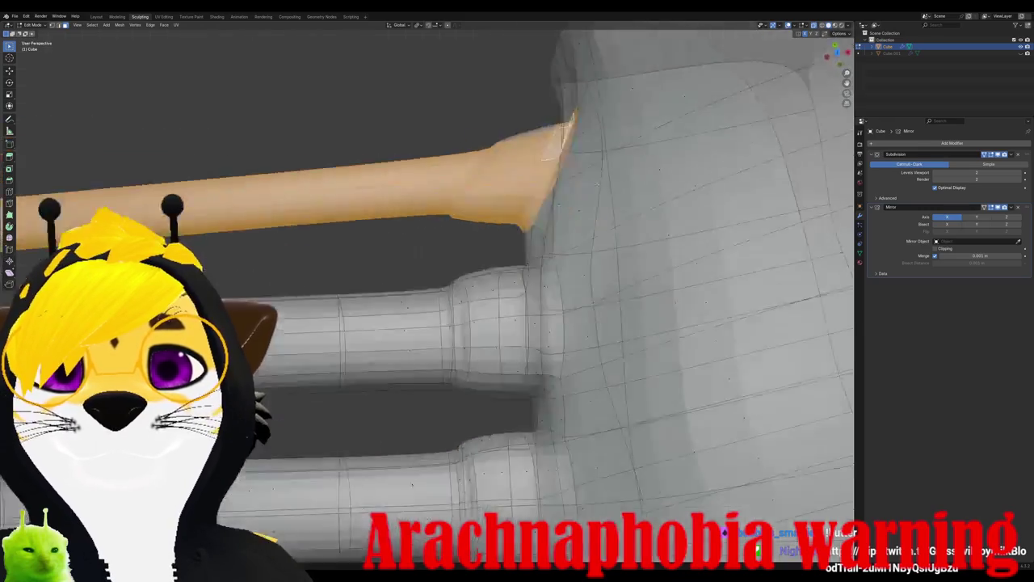
# Step: Scale the selected thin leg along the Z axis
pyautogui.moveTo(485, 282); pyautogui.dragTo(517, 202, button='middle')
pyautogui.moveTo(484, 283); pyautogui.dragTo(525, 242, button='middle')
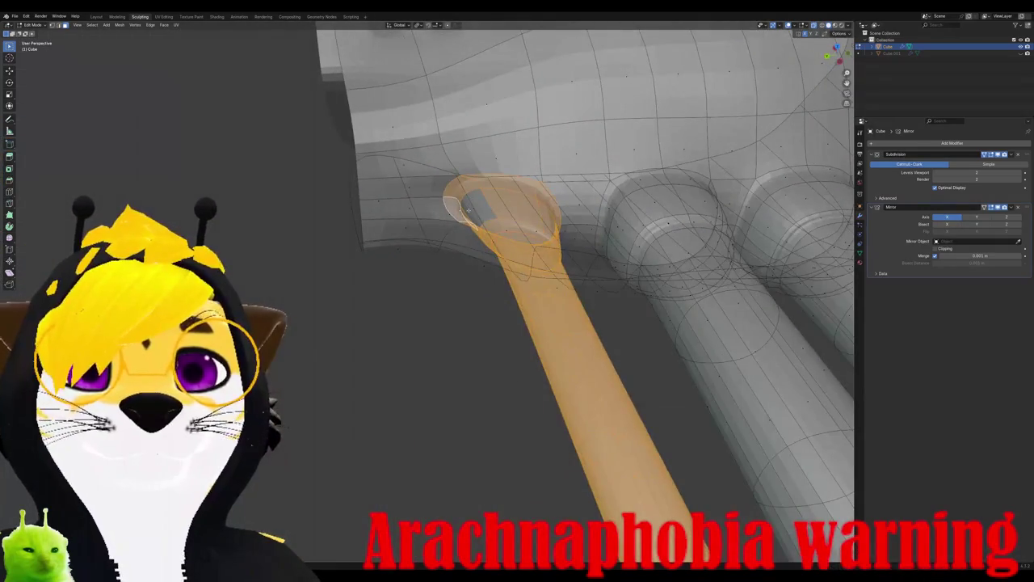
pyautogui.moveTo(485, 282); pyautogui.dragTo(509, 267, button='middle')
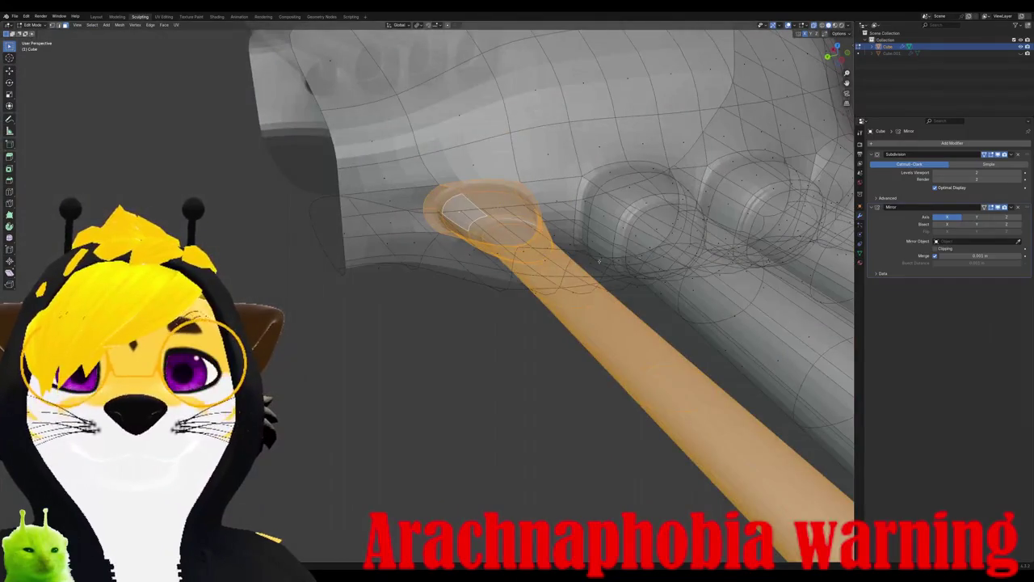
pyautogui.moveTo(598, 260); pyautogui.dragTo(484, 235, button='middle')
pyautogui.press('s')
pyautogui.press('z')
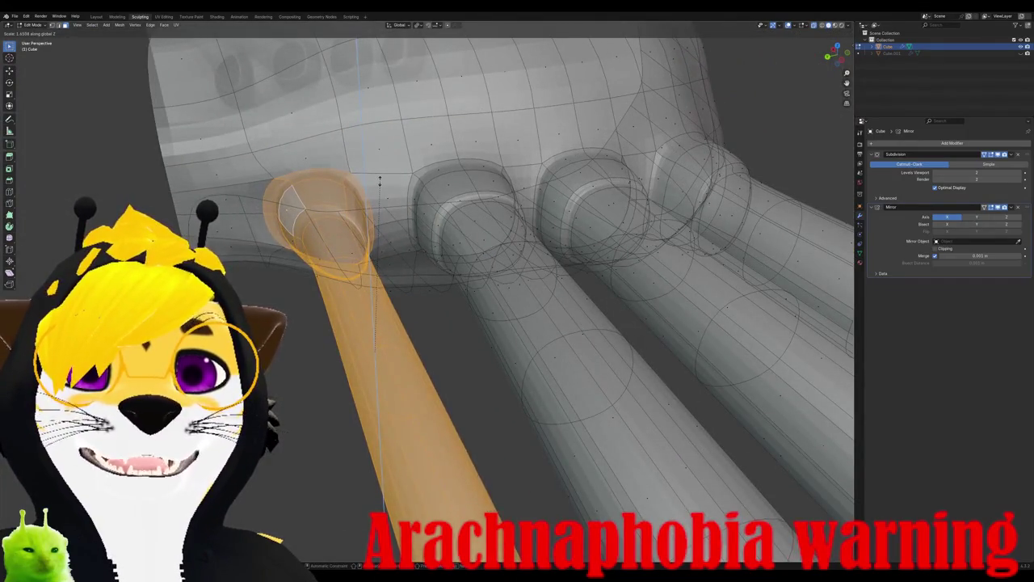
pyautogui.click(379, 179)
pyautogui.moveTo(378, 179)
pyautogui.mouseDown(button='middle')
pyautogui.moveTo(282, 215)
pyautogui.moveTo(250, 246)
pyautogui.moveTo(308, 331)
pyautogui.moveTo(303, 360)
pyautogui.mouseUp(button='middle')
# Step: Apply Smooth Vertices to the leg and return to Object Mode
pyautogui.rightClick(303, 360)
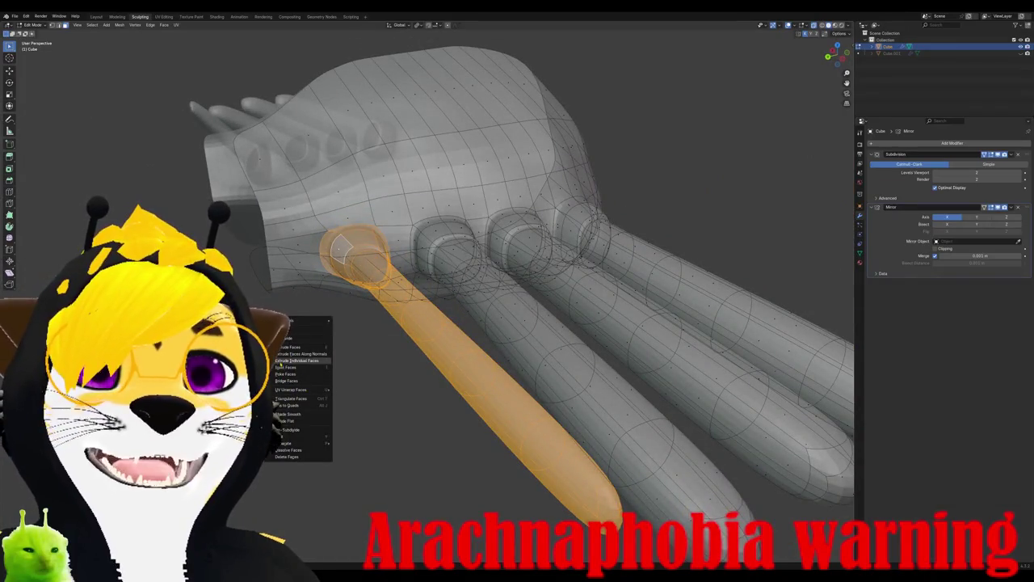
pyautogui.press('Escape')
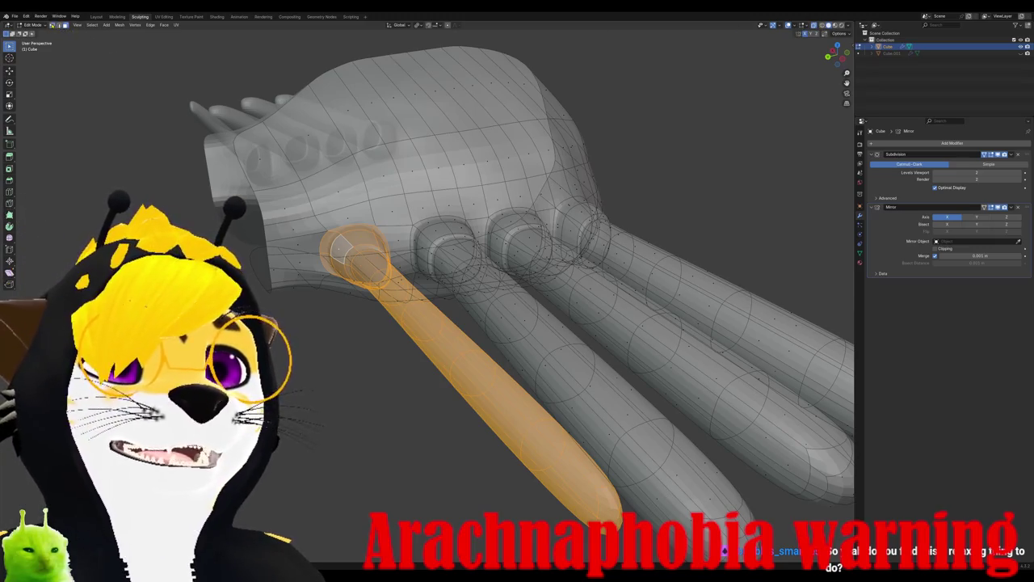
pyautogui.rightClick(371, 355)
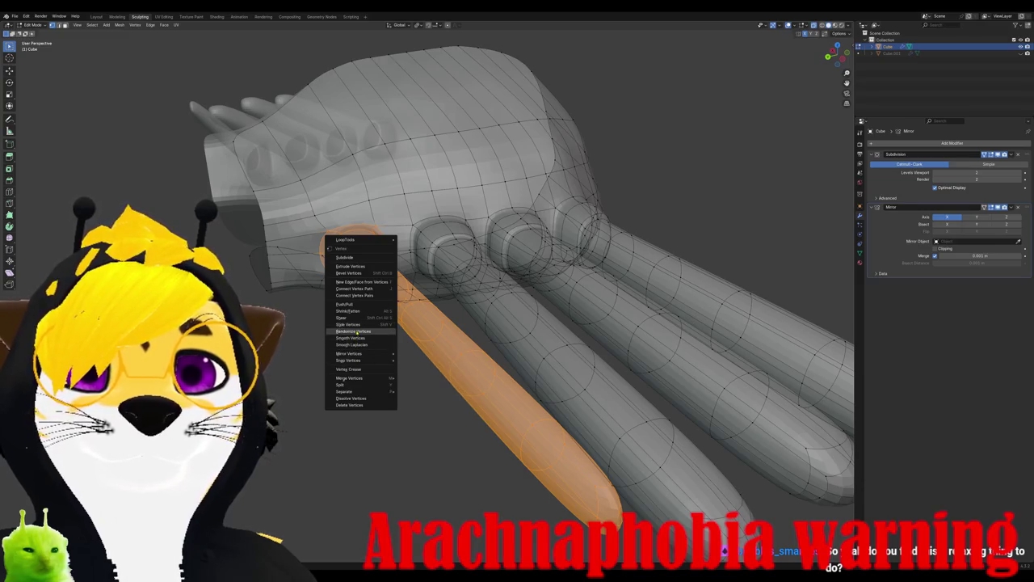
pyautogui.click(355, 337)
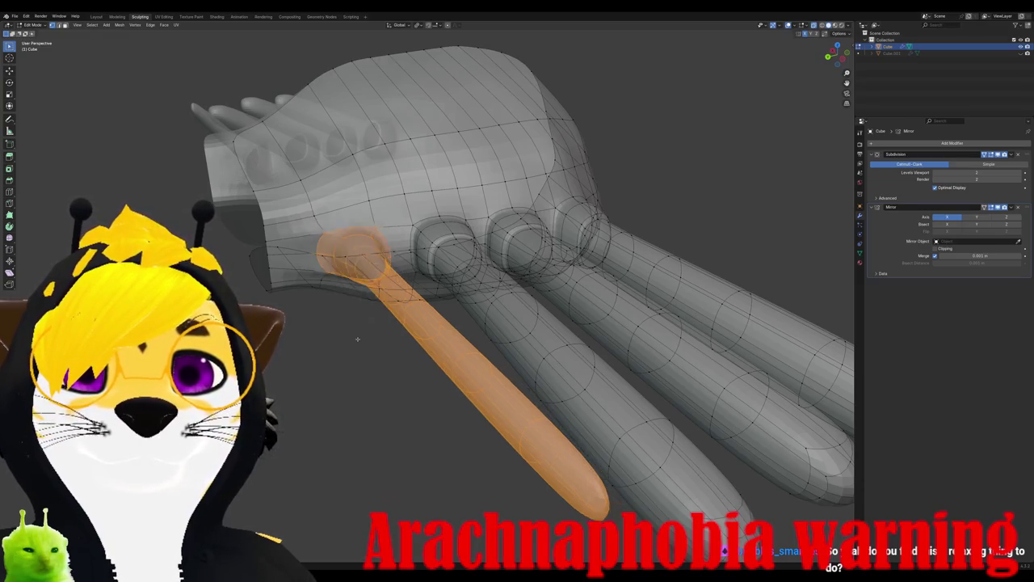
pyautogui.moveTo(356, 340); pyautogui.dragTo(486, 339, button='middle')
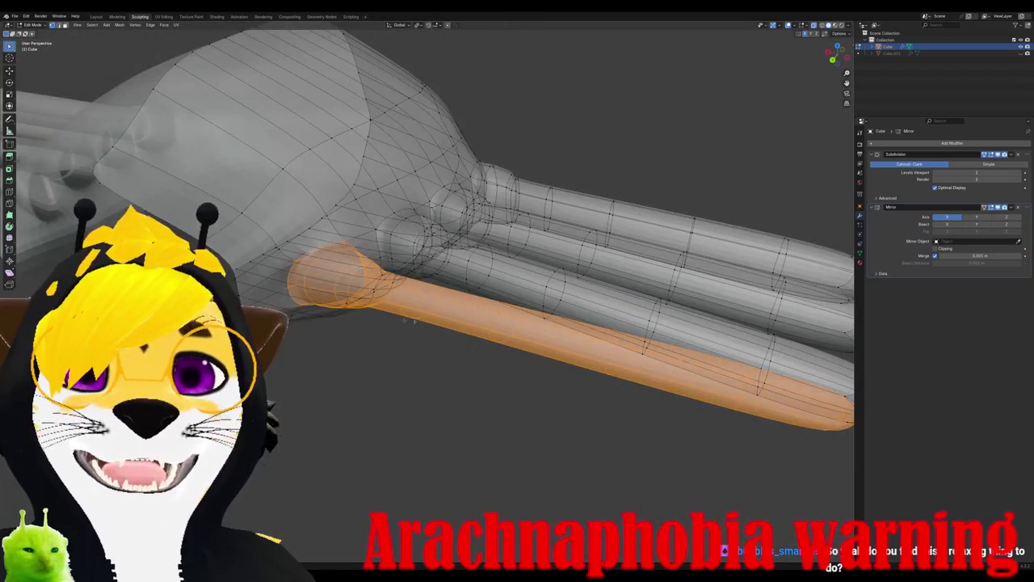
pyautogui.press('Tab')
pyautogui.moveTo(486, 339); pyautogui.dragTo(451, 356, button='middle')
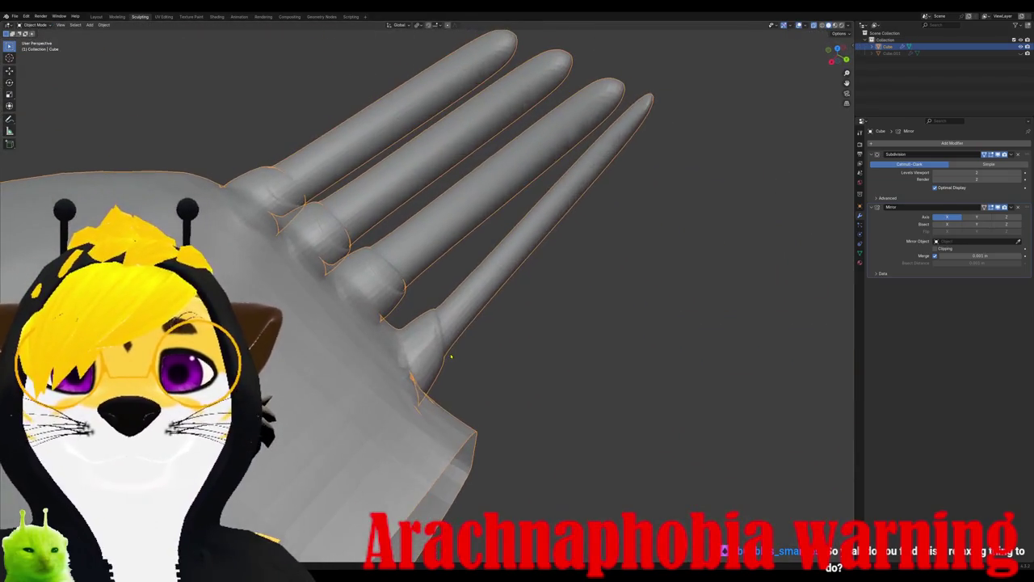
# Step: In Edit Mode, select the lower leg's base edge loop and rotate it around Z
pyautogui.scroll(5, 451, 357)
pyautogui.press('Tab')
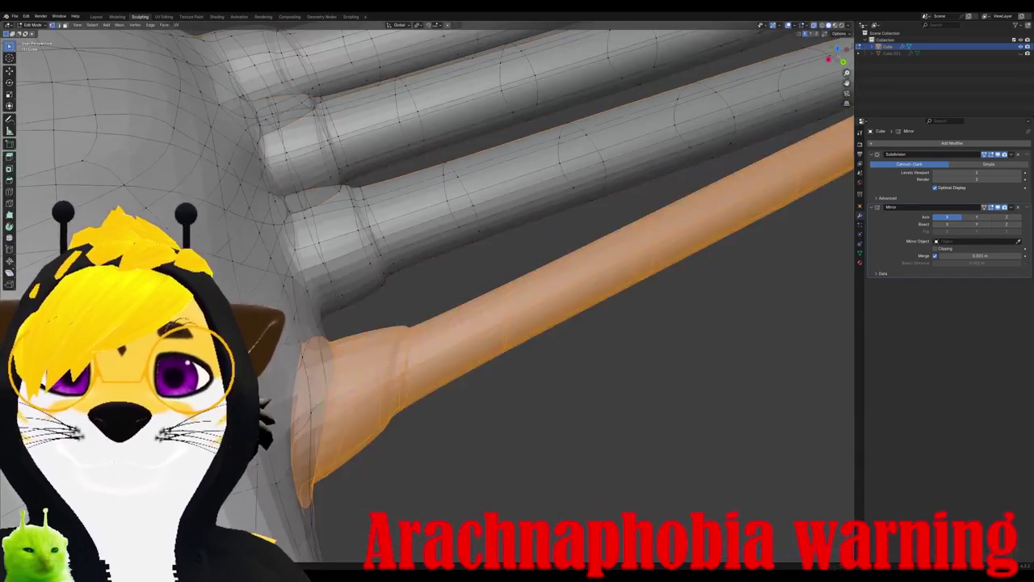
pyautogui.hotkey('alt', 'a')
pyautogui.moveTo(404, 339); pyautogui.dragTo(355, 444, button='middle')
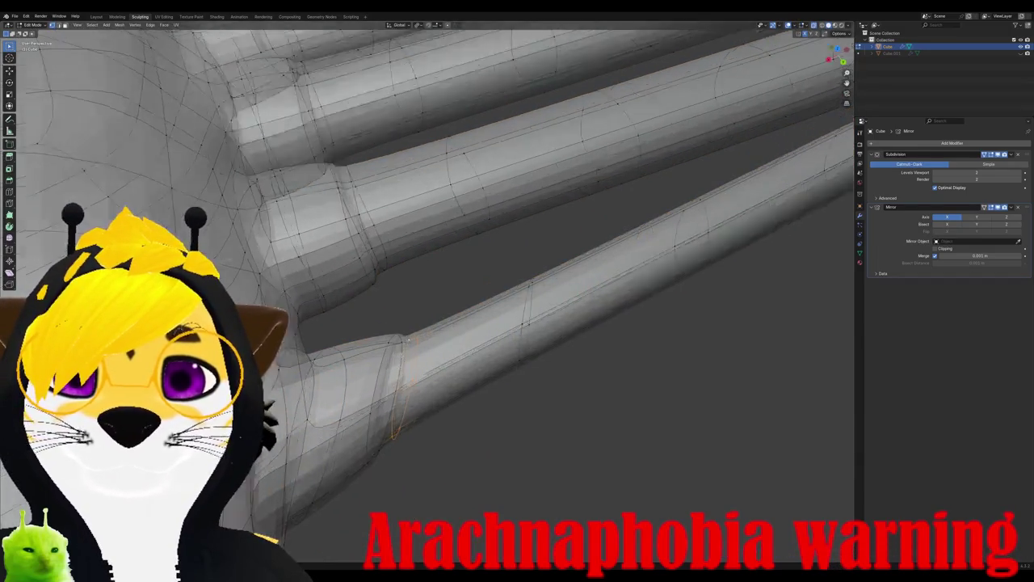
pyautogui.keyDown('alt'); pyautogui.click(353, 448); pyautogui.keyUp('alt')
pyautogui.press('r')
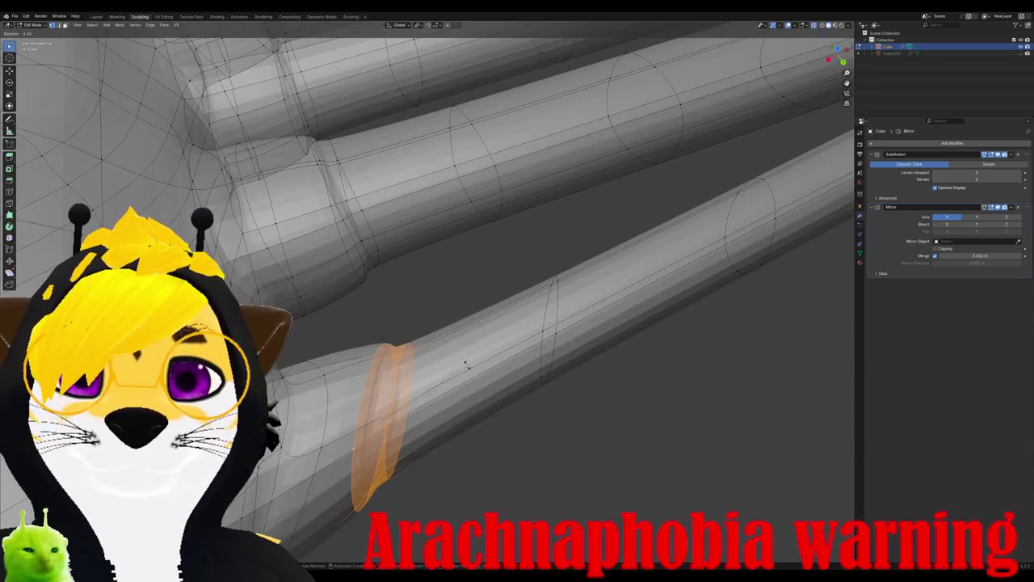
pyautogui.press('z')
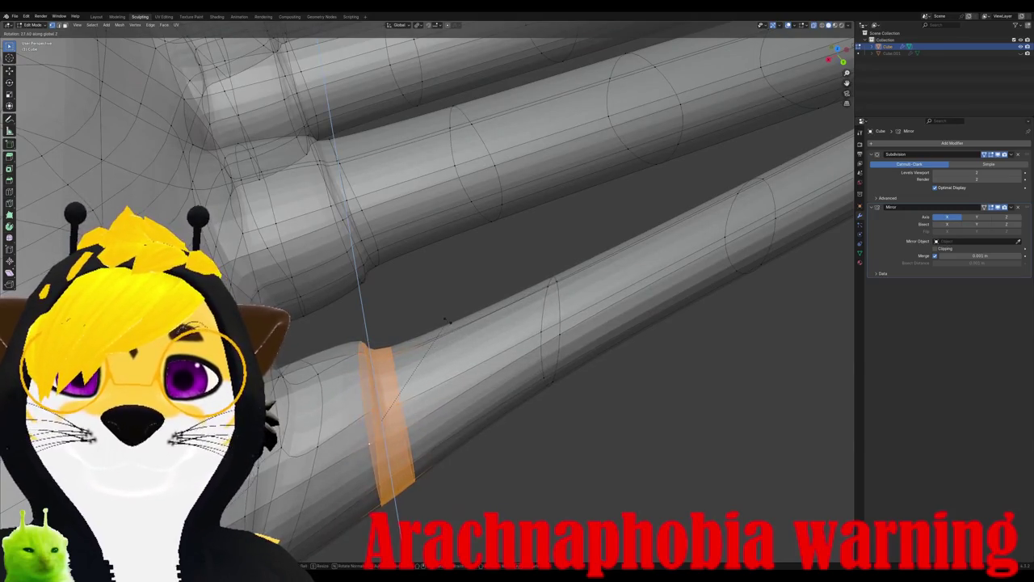
pyautogui.click(461, 335)
pyautogui.moveTo(460, 336)
pyautogui.mouseDown(button='middle')
pyautogui.moveTo(322, 370)
pyautogui.moveTo(376, 411)
pyautogui.moveTo(302, 342)
pyautogui.mouseUp(button='middle')
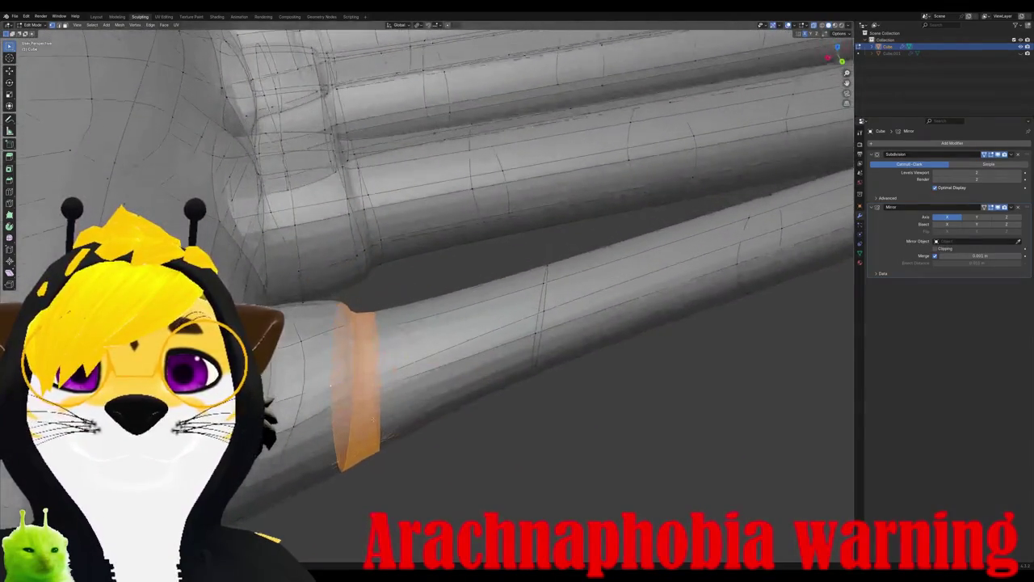
# Step: Rotate the base edge loop around Z again and switch to top view
pyautogui.hotkey('alt', 'a')
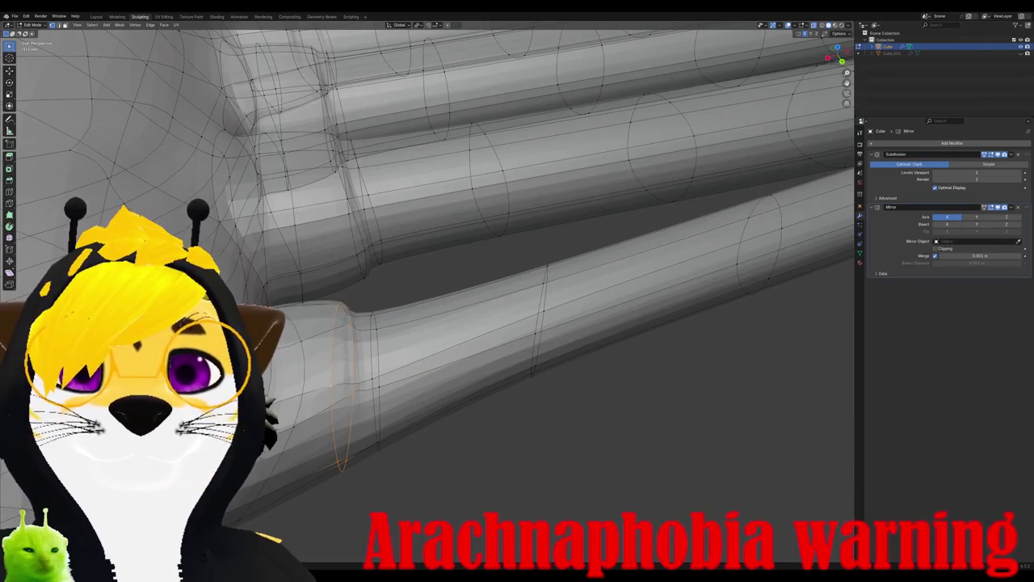
pyautogui.press('r')
pyautogui.press('z')
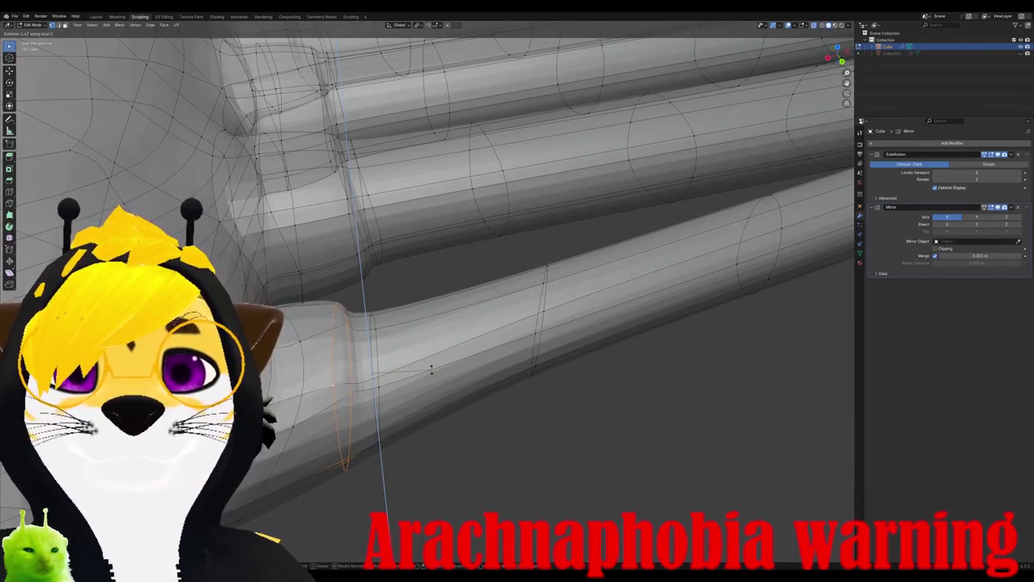
pyautogui.click(416, 316)
pyautogui.moveTo(415, 316)
pyautogui.mouseDown(button='middle')
pyautogui.moveTo(452, 340)
pyautogui.moveTo(485, 323)
pyautogui.mouseUp(button='middle')
pyautogui.press('KP_7')
# Step: Rotate the selected edge slightly and pan the view down-left
pyautogui.press('r')
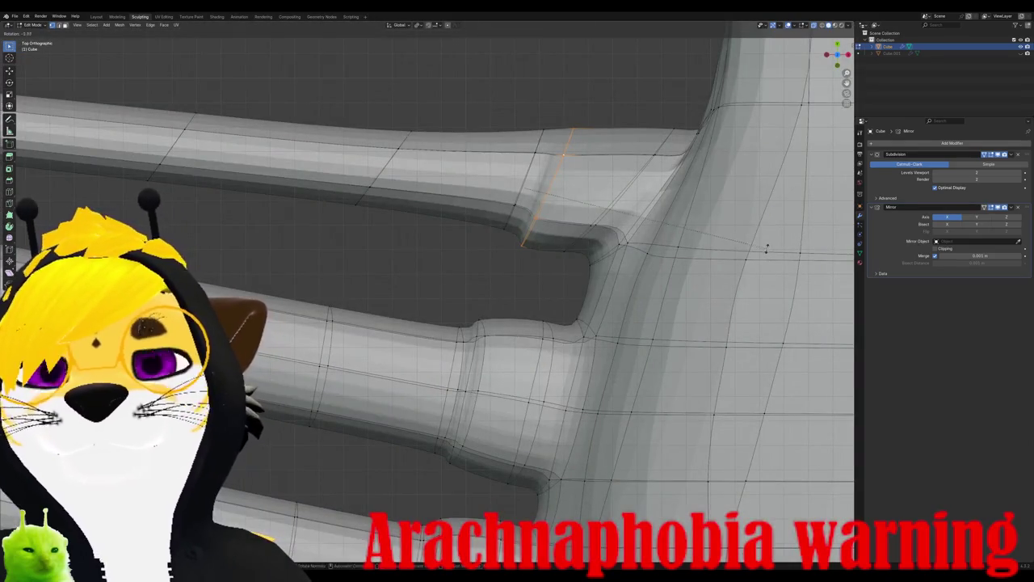
pyautogui.click(750, 225)
pyautogui.keyDown('shift'); pyautogui.moveTo(486, 130); pyautogui.dragTo(467, 222, button='middle'); pyautogui.keyUp('shift')
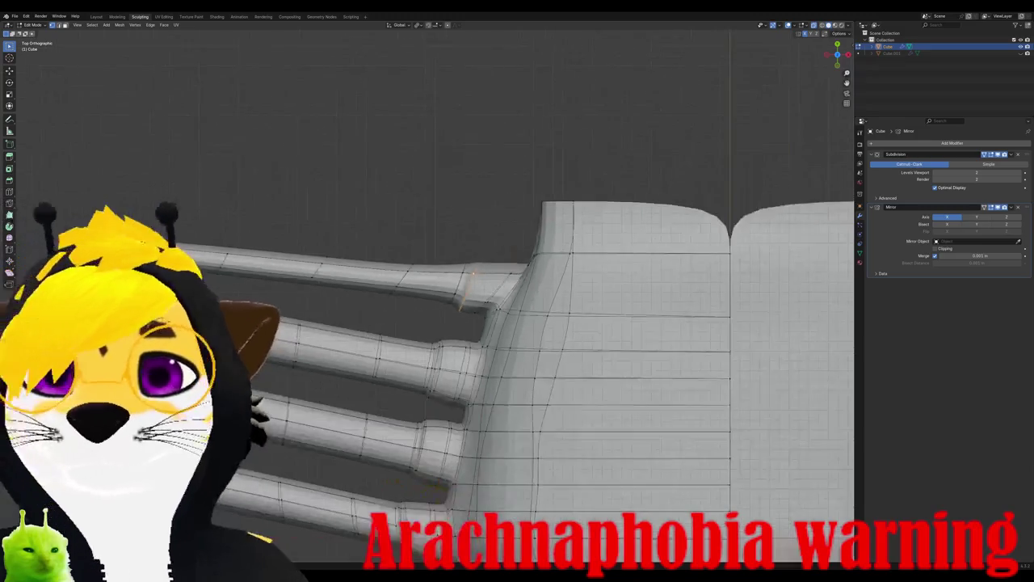
pyautogui.moveTo(467, 222); pyautogui.dragTo(467, 222, button='middle')
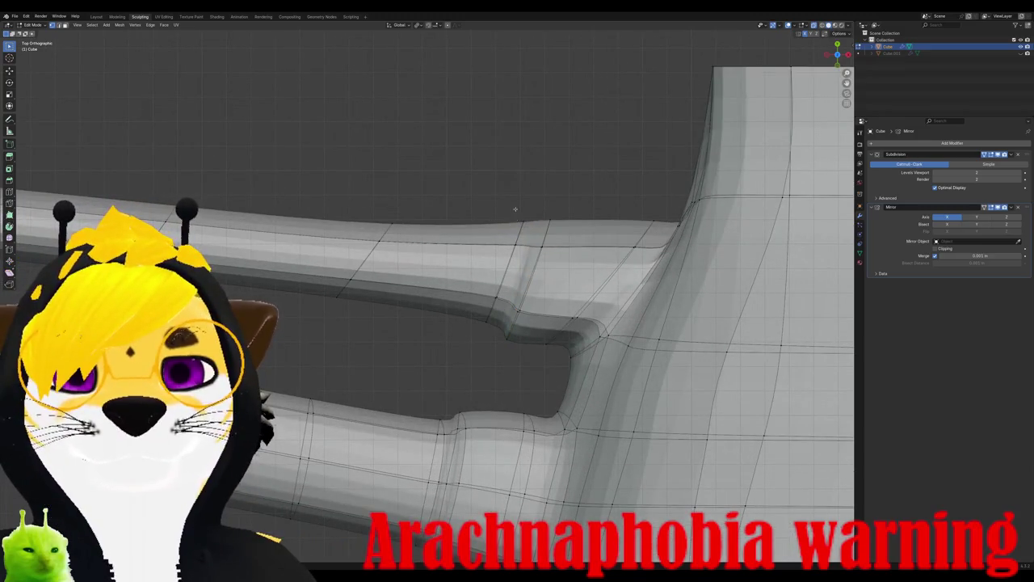
# Step: Move the joint vertices along the Y axis and orbit to check them
pyautogui.press('g')
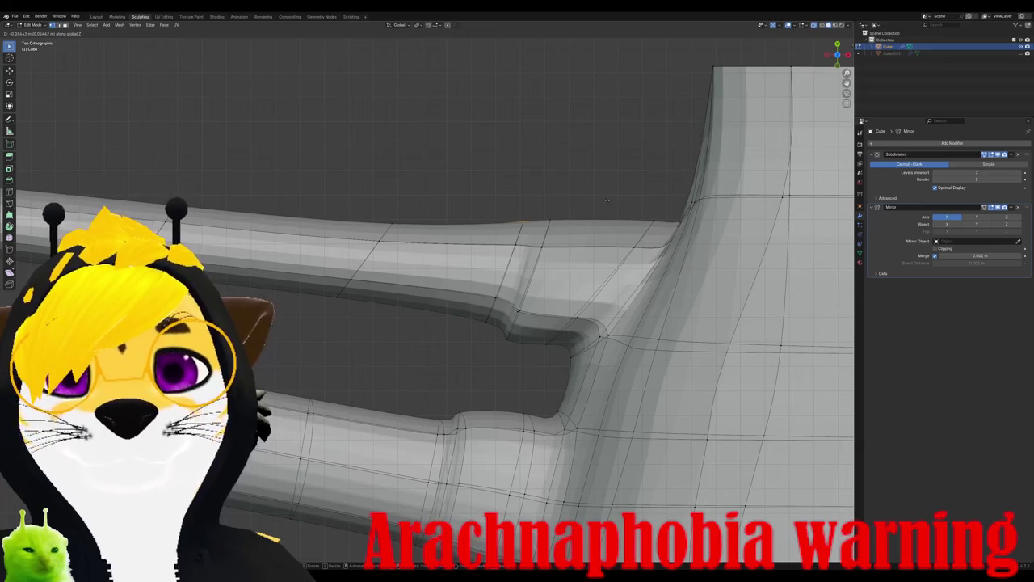
pyautogui.press('y')
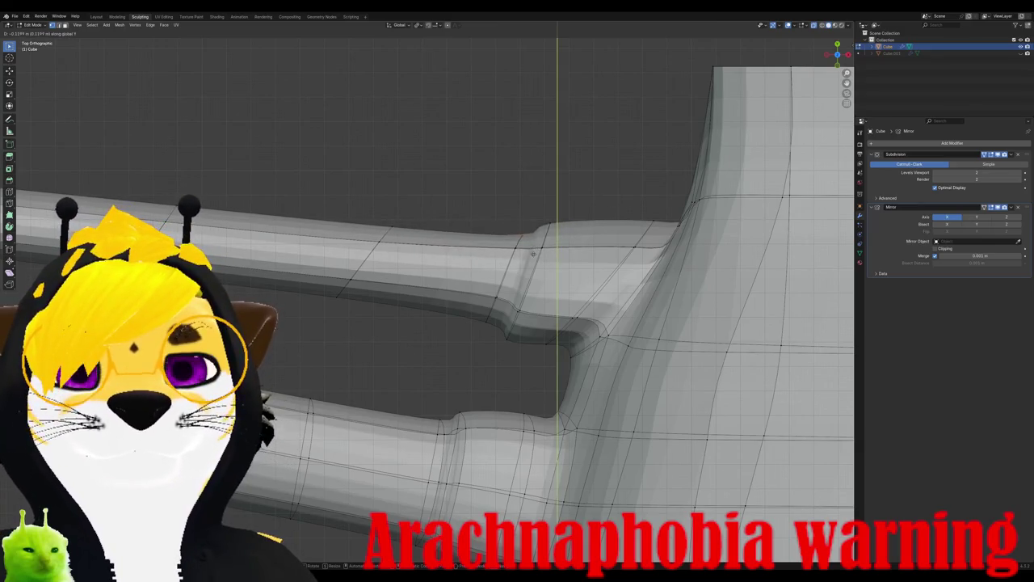
pyautogui.click(533, 257)
pyautogui.moveTo(532, 257); pyautogui.dragTo(430, 230, button='middle')
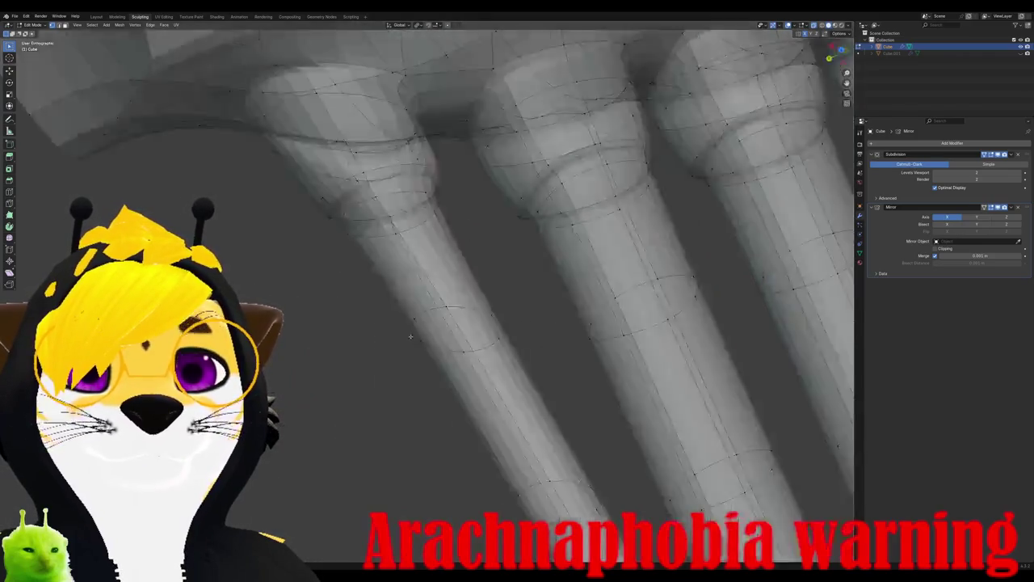
pyautogui.keyDown('alt'); pyautogui.moveTo(424, 238); pyautogui.dragTo(411, 305, button='middle'); pyautogui.keyUp('alt')
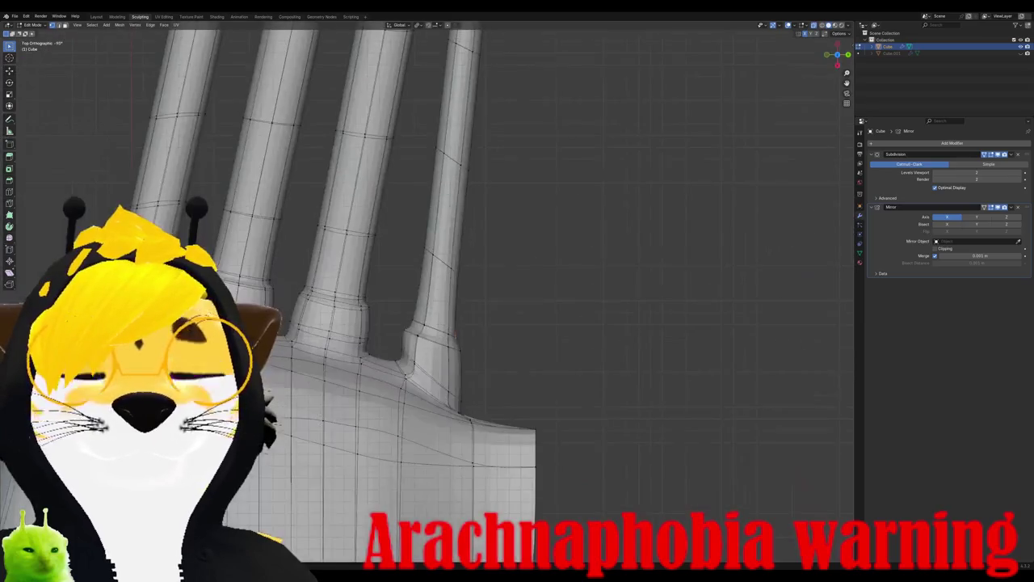
# Step: Select the right leg's faces from its base up to the tip
pyautogui.scroll(3, 485, 386)
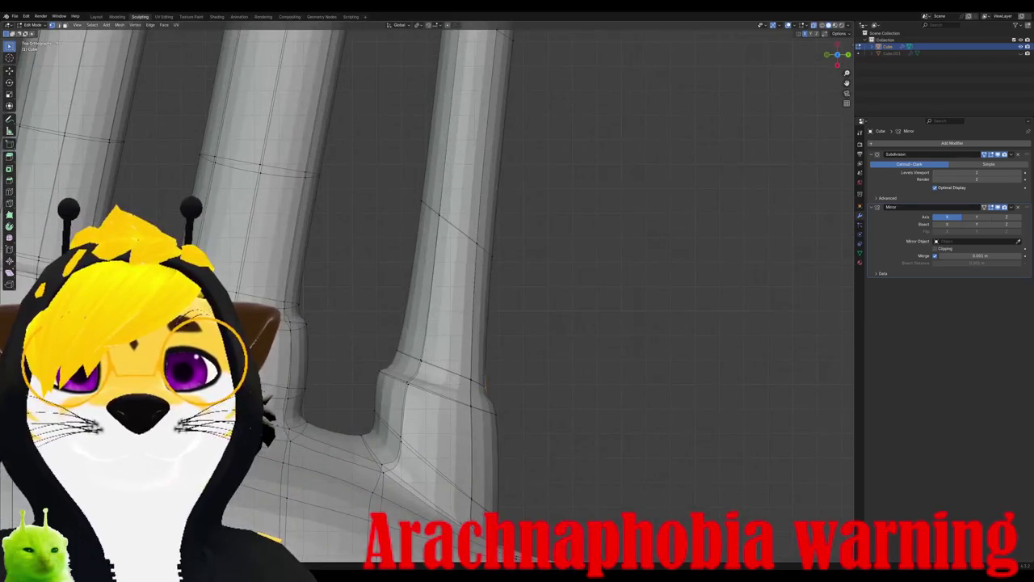
pyautogui.scroll(-2, 470, 236)
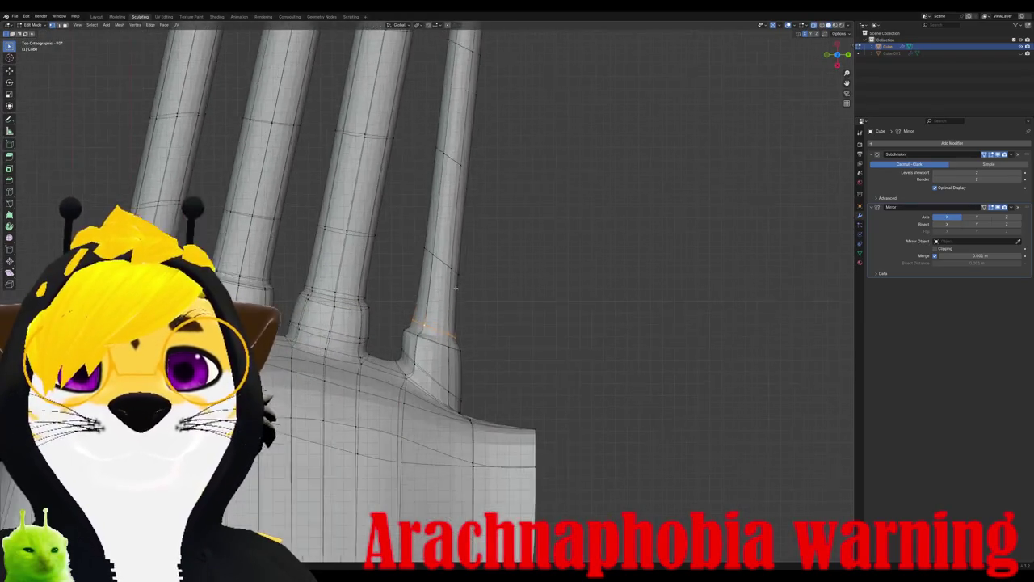
pyautogui.scroll(2, 471, 236)
pyautogui.keyDown('alt'); pyautogui.click(467, 236); pyautogui.keyUp('alt')
pyautogui.keyDown('shift'); pyautogui.moveTo(470, 236); pyautogui.dragTo(427, 358, button='middle'); pyautogui.keyUp('shift')
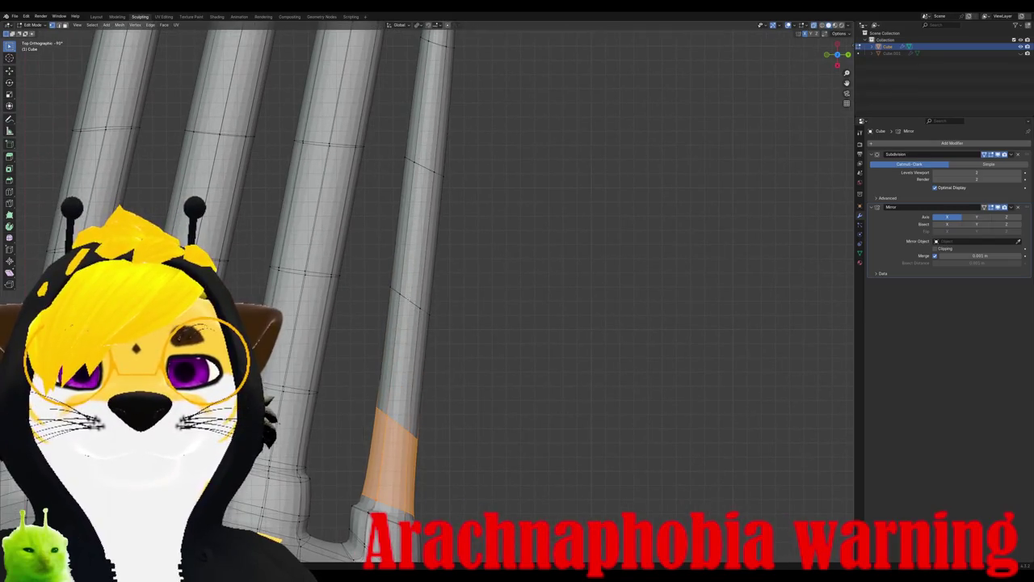
pyautogui.keyDown('ctrl'); pyautogui.click(410, 301); pyautogui.keyUp('ctrl')
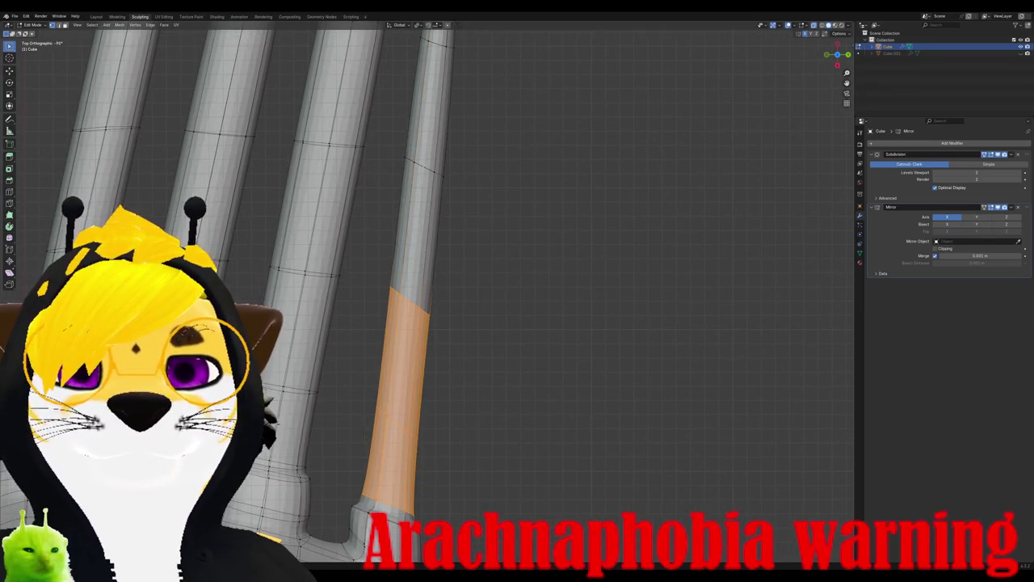
pyautogui.keyDown('shift'); pyautogui.moveTo(409, 301); pyautogui.dragTo(390, 345, button='middle'); pyautogui.keyUp('shift')
pyautogui.keyDown('shift'); pyautogui.moveTo(376, 110); pyautogui.dragTo(429, 273); pyautogui.keyUp('shift')
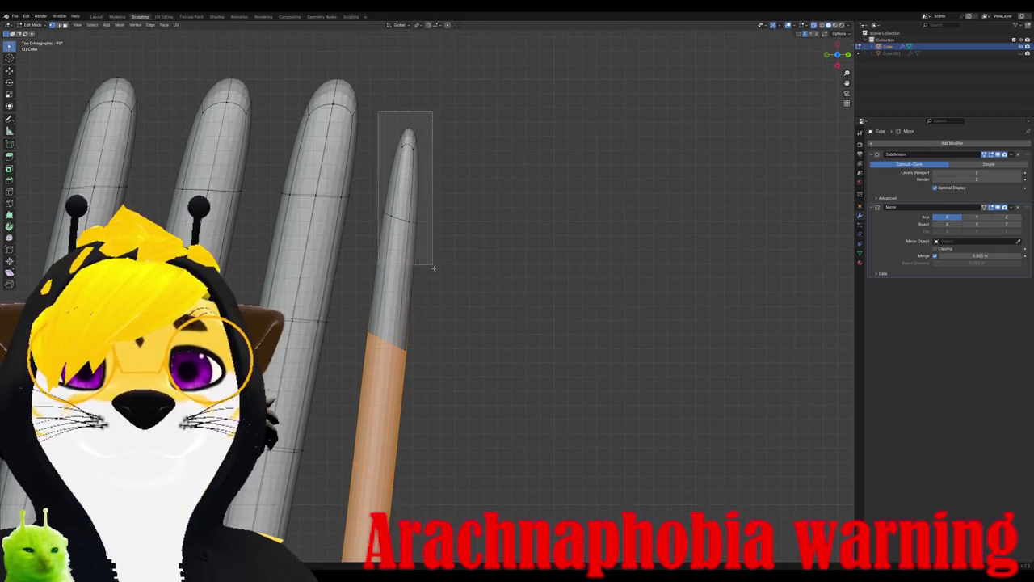
# Step: Try rotating and moving the right leg, then undo the change
pyautogui.scroll(2, 429, 273)
pyautogui.keyDown('shift'); pyautogui.moveTo(452, 453); pyautogui.dragTo(473, 340, button='middle'); pyautogui.keyUp('shift')
pyautogui.press('r')
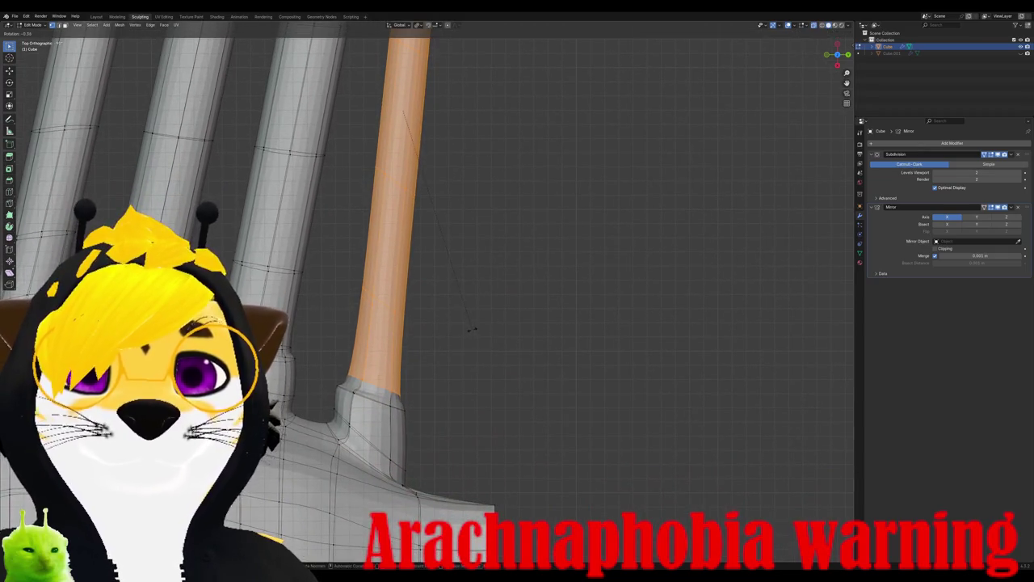
pyautogui.click(463, 289)
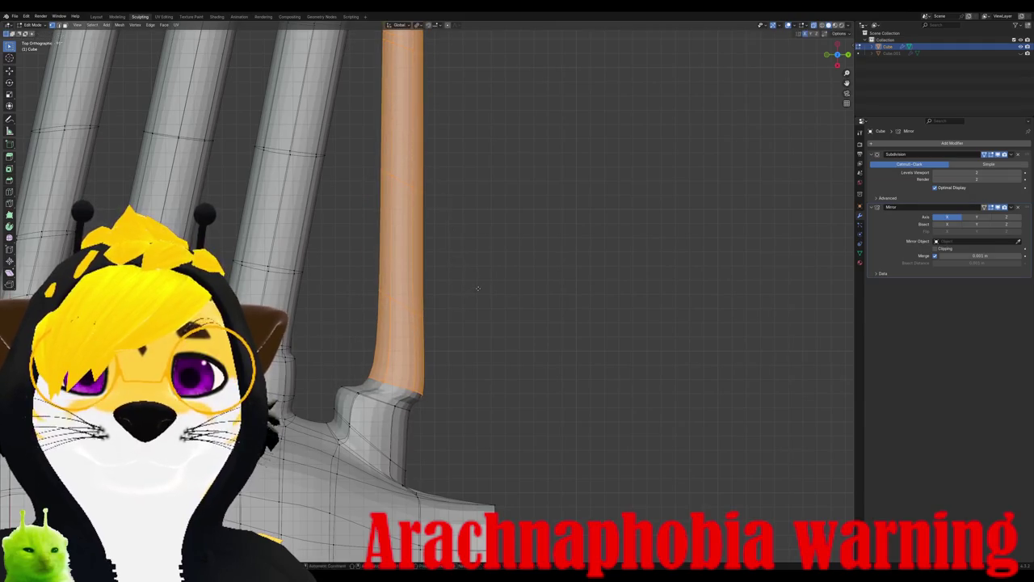
pyautogui.press('g')
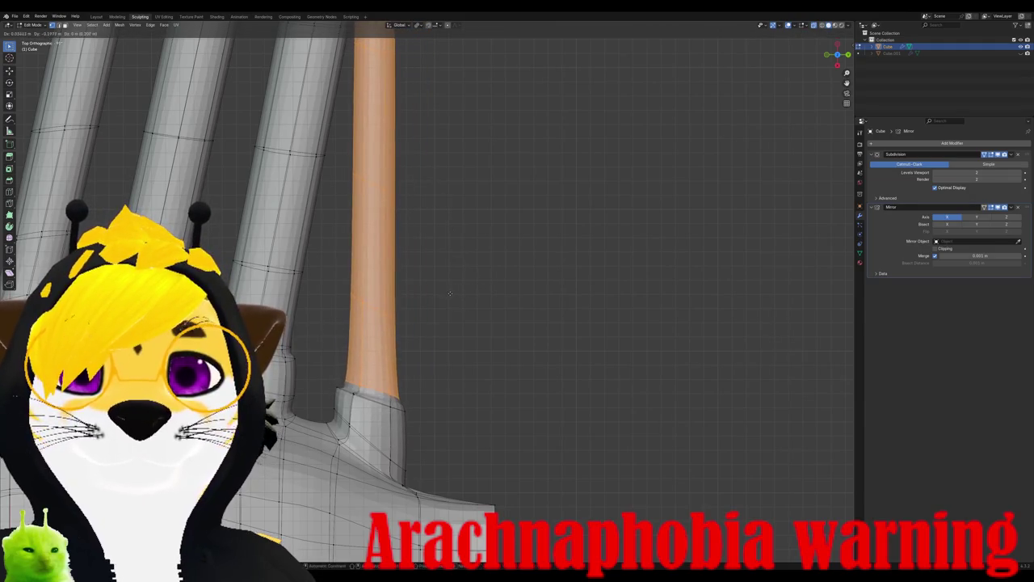
pyautogui.click(450, 298)
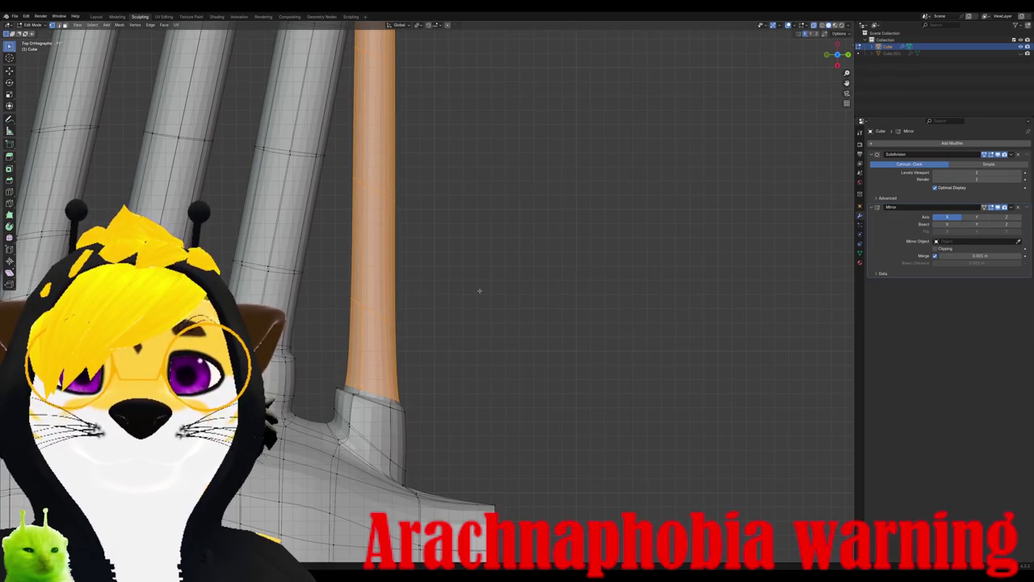
pyautogui.hotkey('ctrl', 'z')
pyautogui.hotkey('ctrl', 'z')
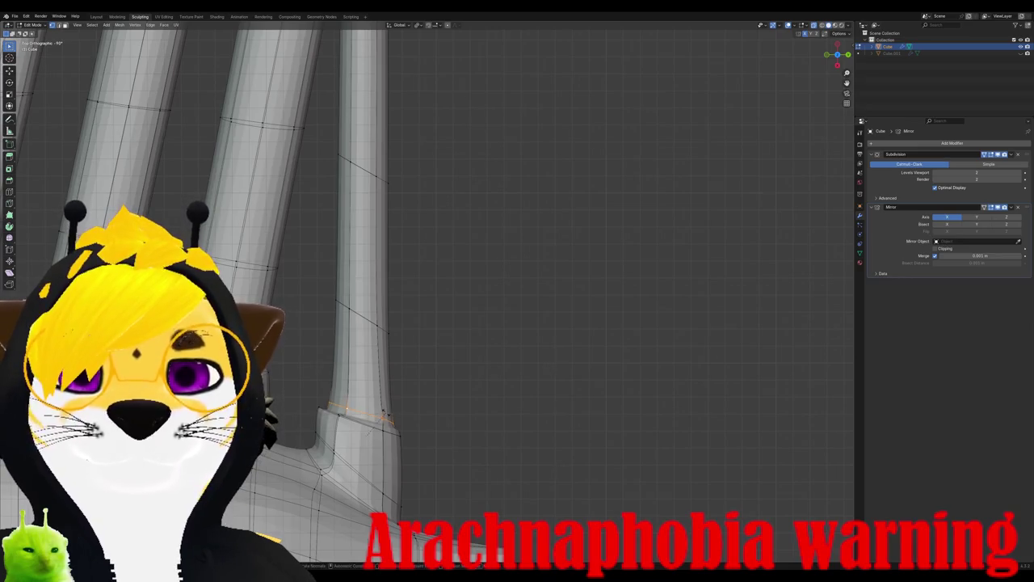
# Step: Rotate the leg's base edge loop twice until it sits near horizontal
pyautogui.press('r')
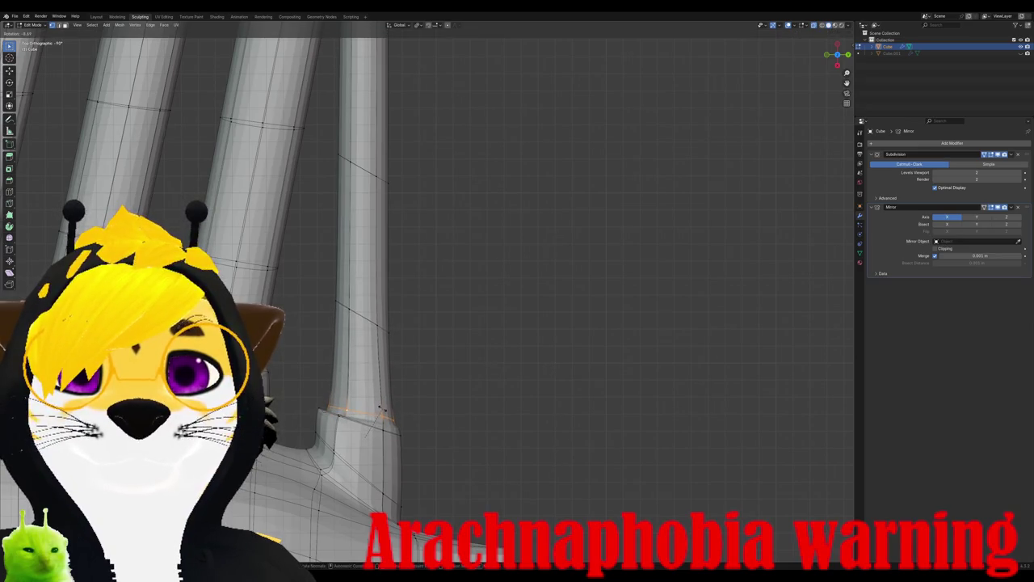
pyautogui.click(381, 406)
pyautogui.scroll(3, 388, 408)
pyautogui.scroll(3, 407, 416)
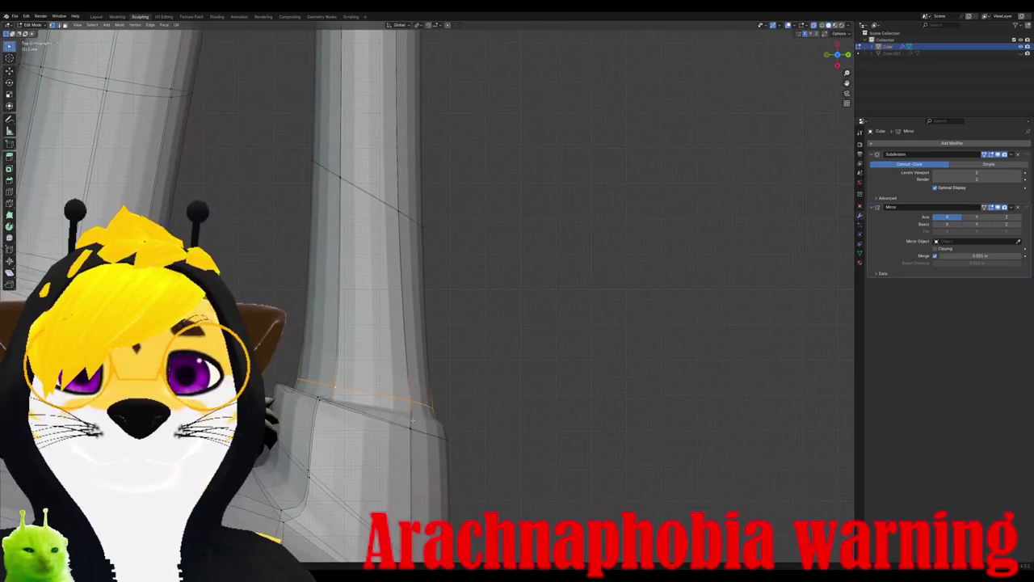
pyautogui.press('r')
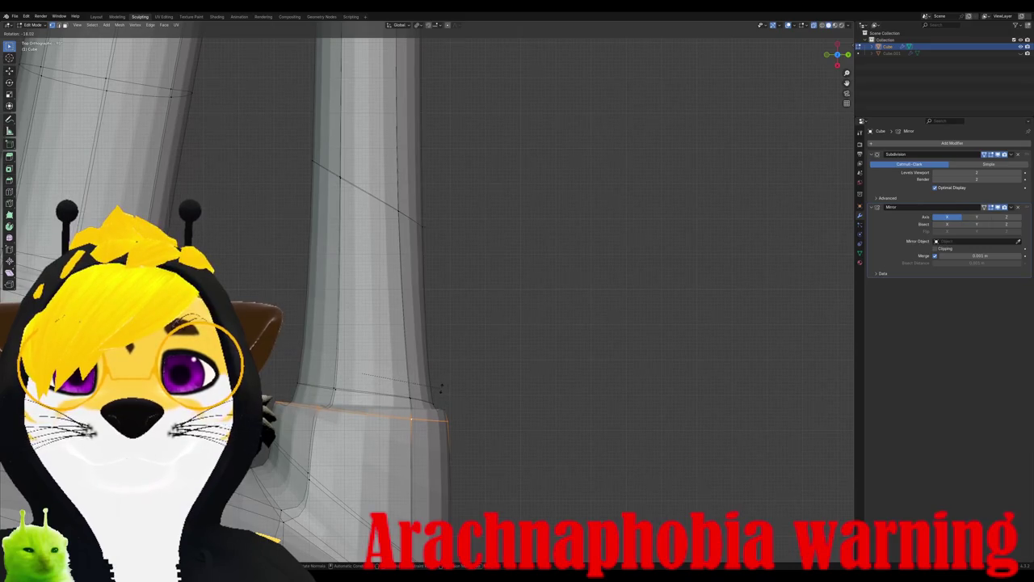
pyautogui.click(441, 388)
pyautogui.moveTo(441, 387)
pyautogui.mouseDown(button='middle')
pyautogui.moveTo(283, 352)
pyautogui.moveTo(396, 135)
pyautogui.mouseUp(button='middle')
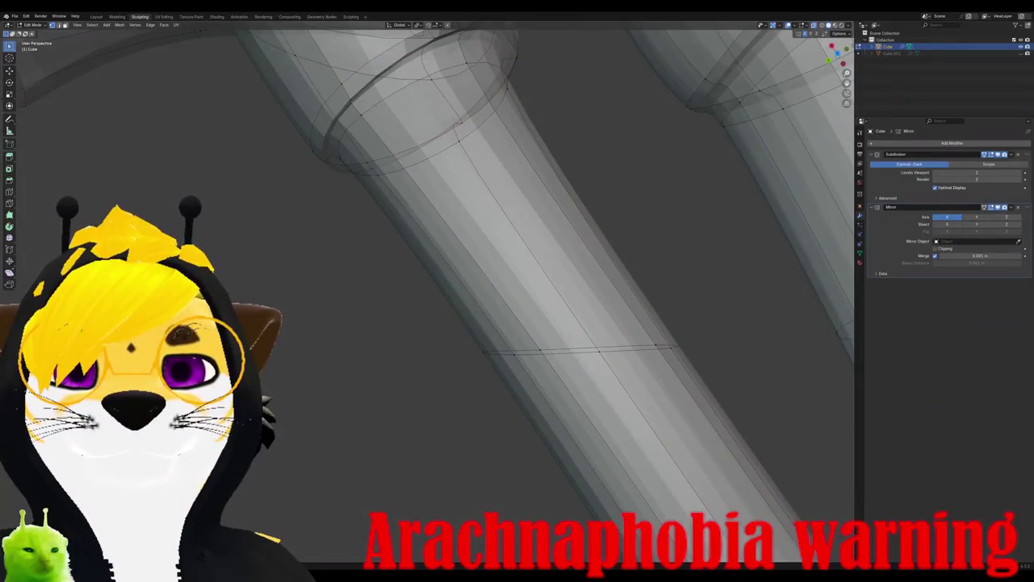
# Step: Move the edge loop along X and return to Object Mode
pyautogui.press('g')
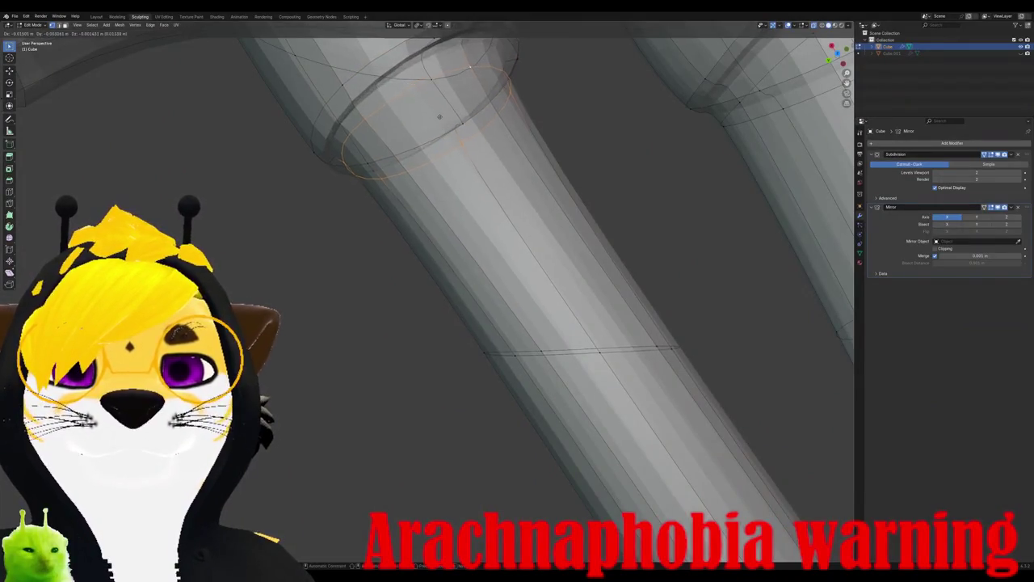
pyautogui.press('x')
pyautogui.click(446, 128)
pyautogui.scroll(-5, 446, 128)
pyautogui.press('Tab')
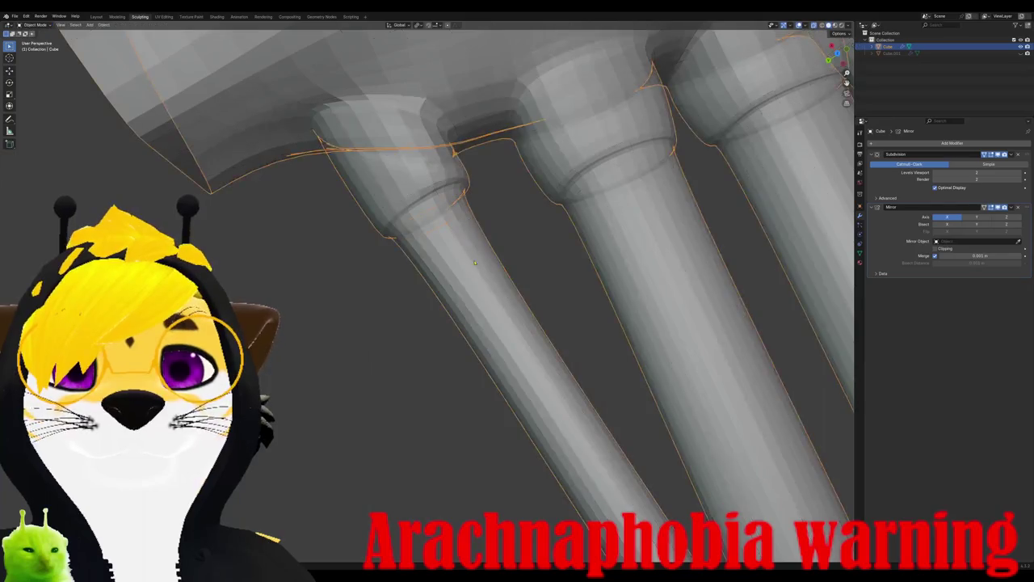
pyautogui.moveTo(446, 128)
pyautogui.mouseDown(button='middle')
pyautogui.moveTo(515, 320)
pyautogui.moveTo(514, 295)
pyautogui.moveTo(471, 339)
pyautogui.mouseUp(button='middle')
pyautogui.scroll(-3, 466, 185)
pyautogui.scroll(3, 514, 320)
pyautogui.scroll(-3, 515, 320)
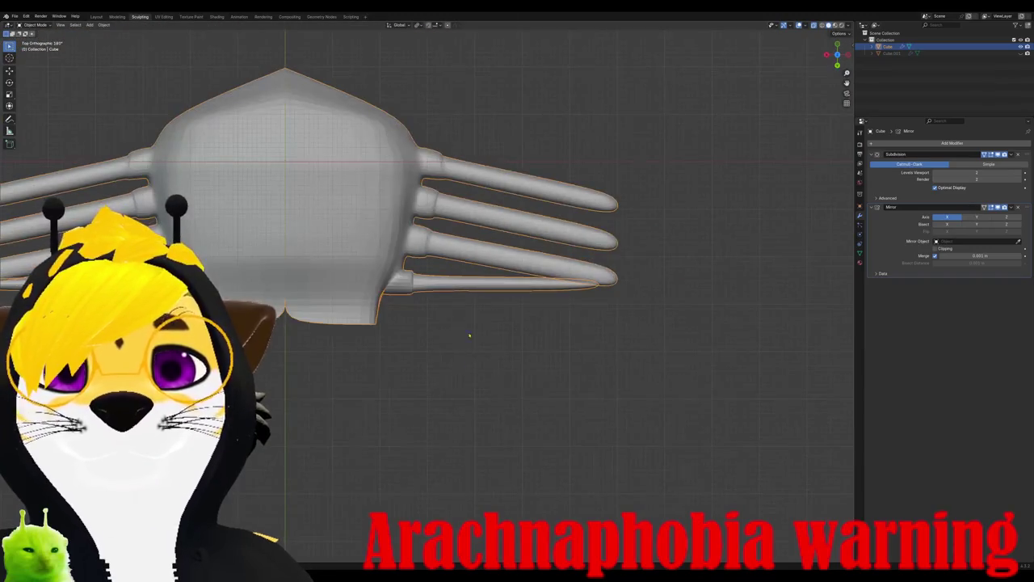
# Step: Back in Edit Mode, rotate the selected part of the lowest leg, finishing at -15 degrees
pyautogui.scroll(2, 471, 339)
pyautogui.scroll(2, 357, 303)
pyautogui.press('Tab')
pyautogui.scroll(2, 357, 304)
pyautogui.scroll(-3, 357, 304)
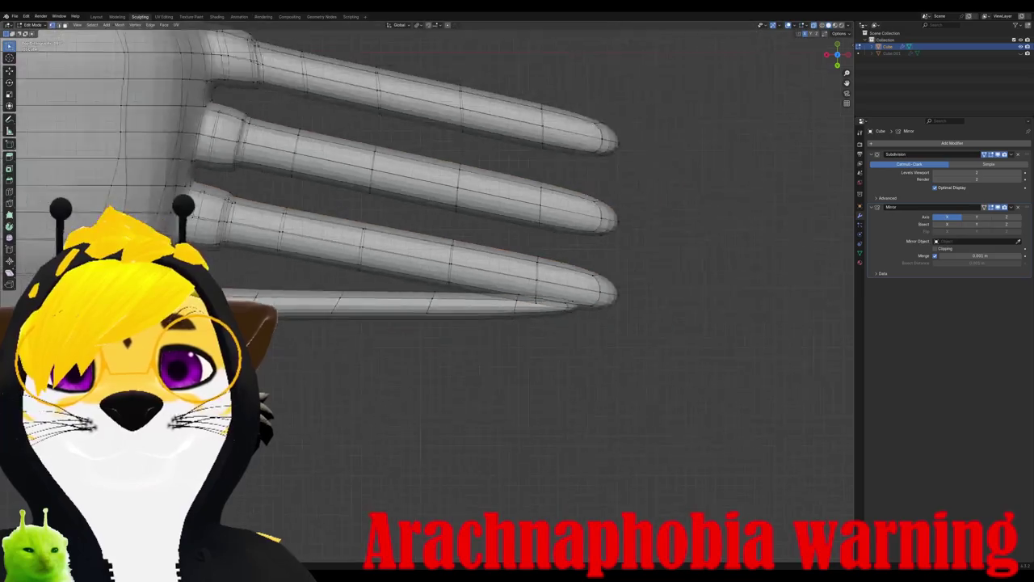
pyautogui.scroll(2, 357, 304)
pyautogui.press('r')
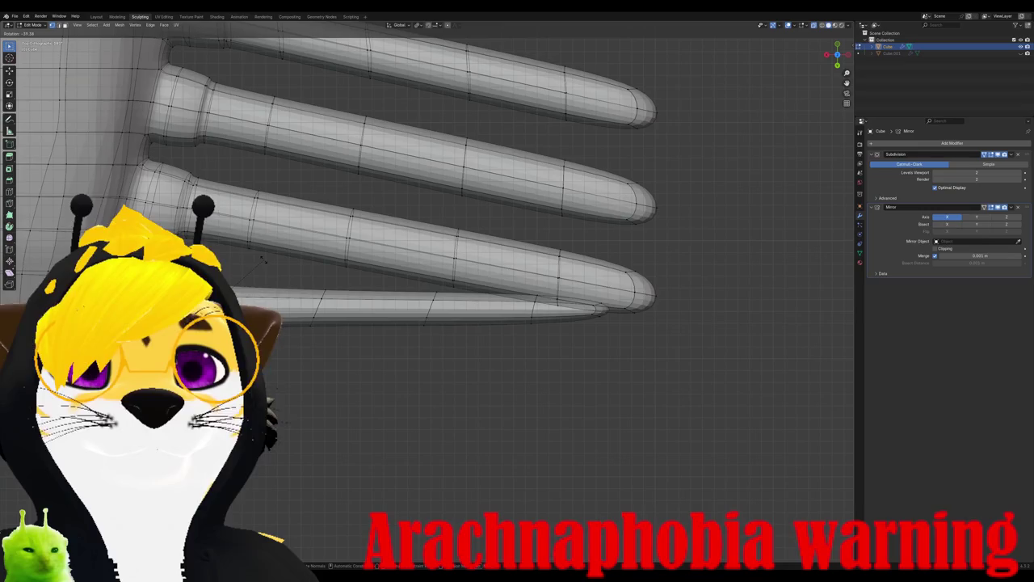
pyautogui.click(259, 259)
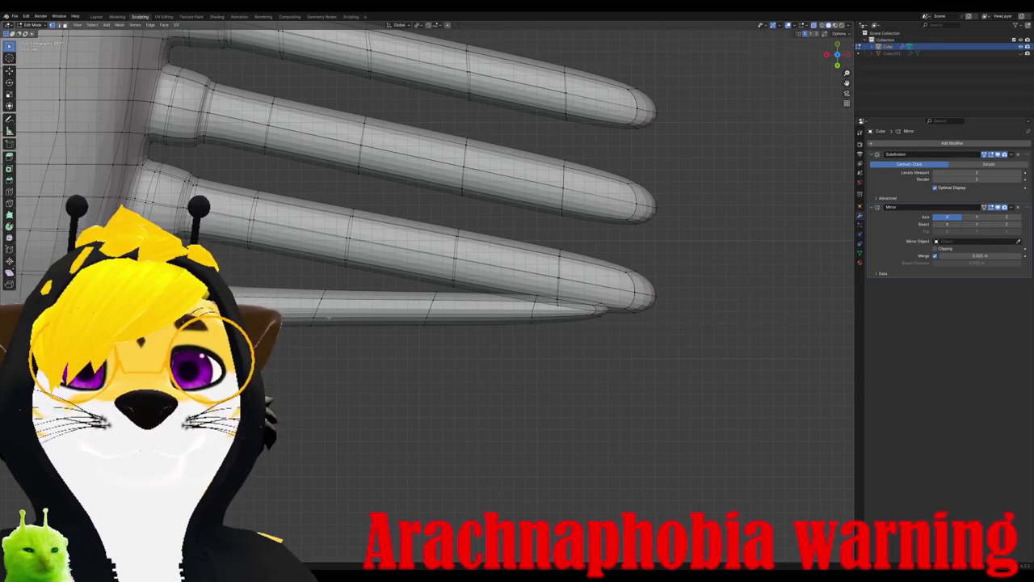
pyautogui.press('r')
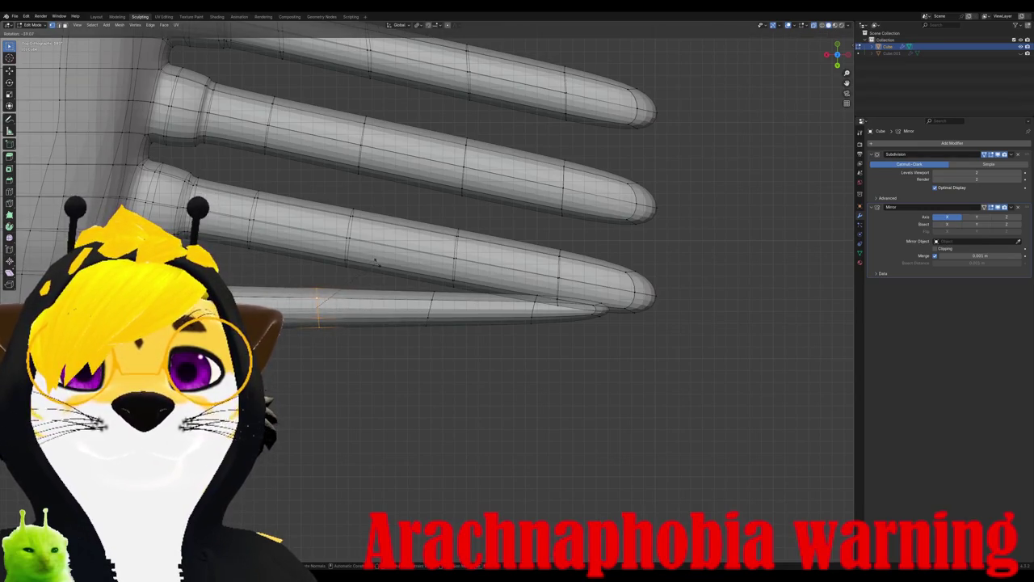
pyautogui.click(380, 273)
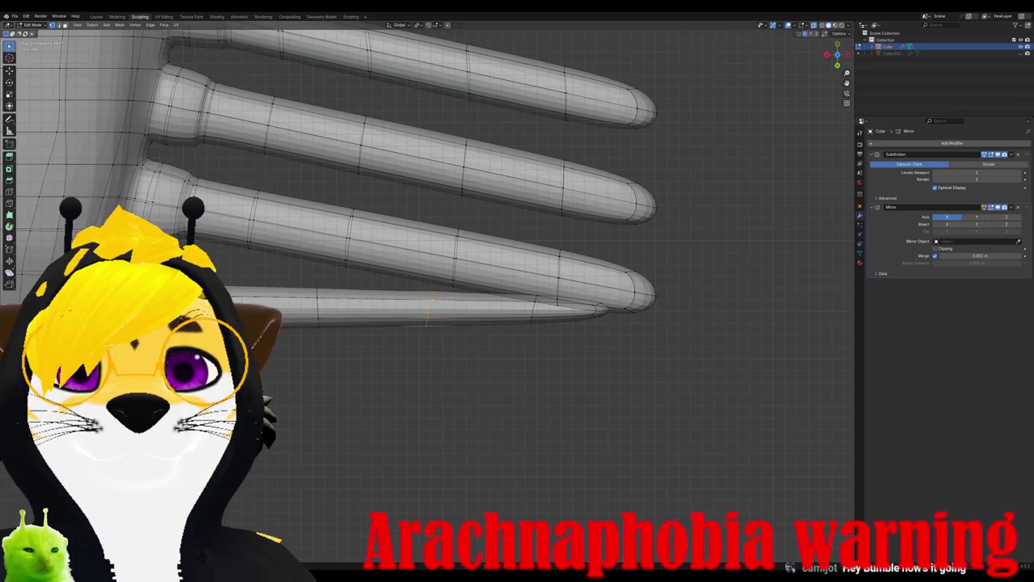
pyautogui.press('r')
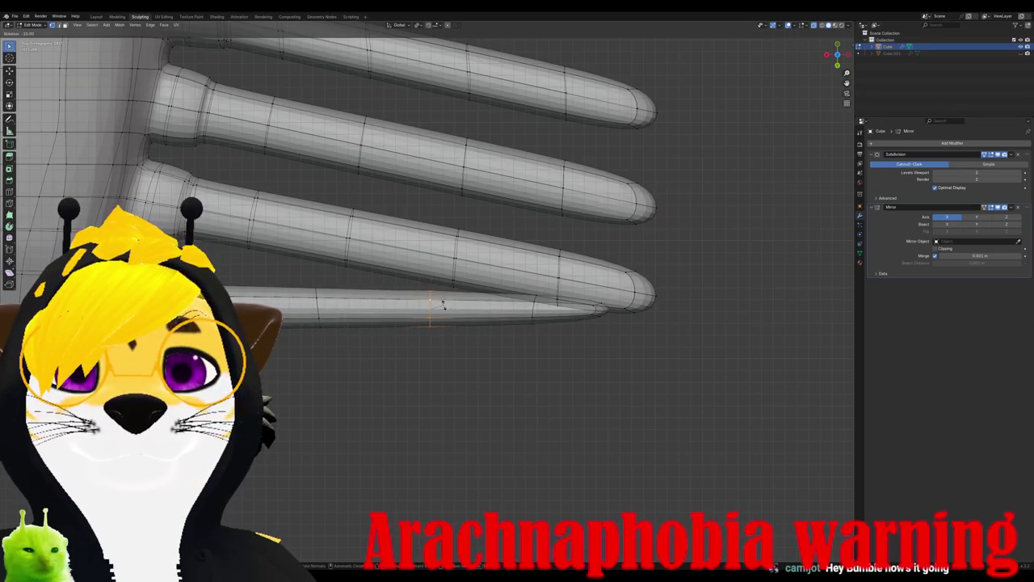
pyautogui.click(443, 305)
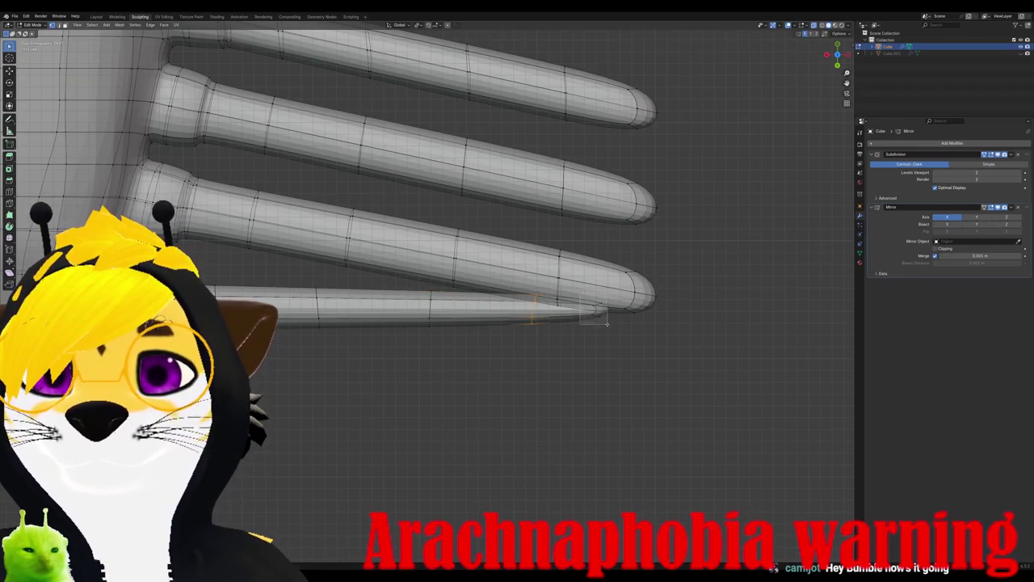
# Step: Rotate and reposition the leg tip, grow the selection back, and start a downward rotation
pyautogui.press('l')
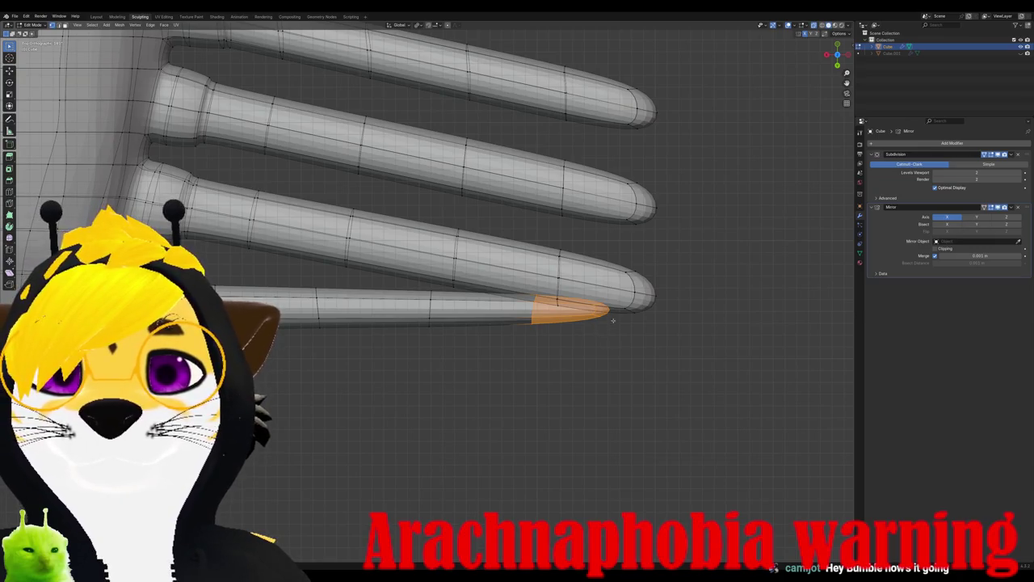
pyautogui.press('r')
pyautogui.click(611, 317)
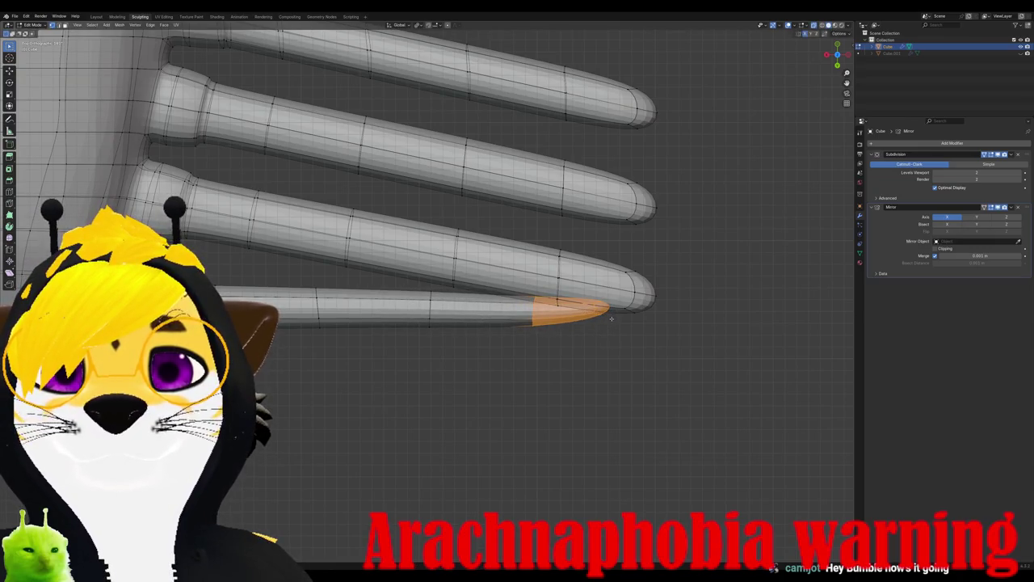
pyautogui.press('g')
pyautogui.click(606, 311)
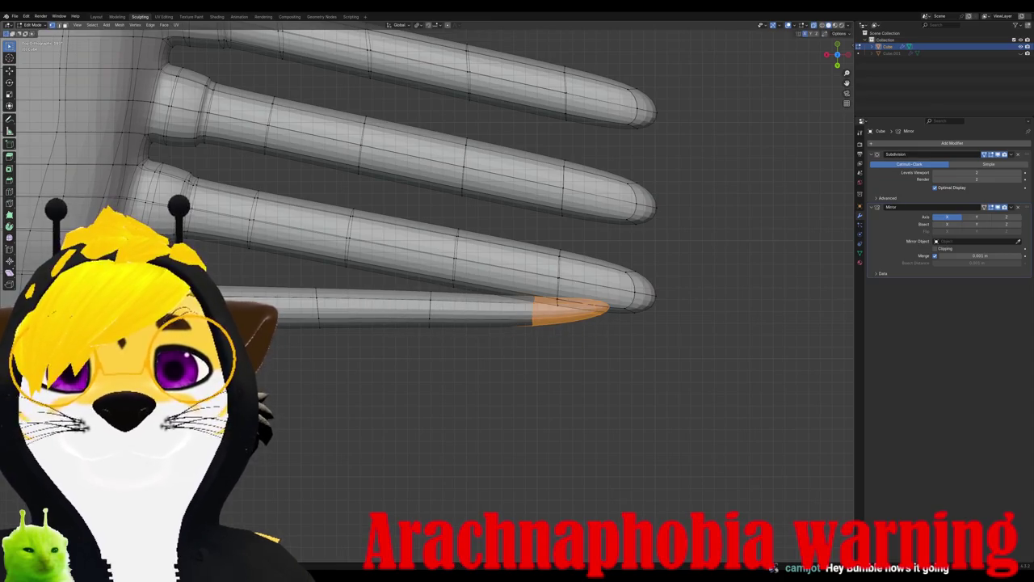
pyautogui.press('ctrl+KP_Add')
pyautogui.press('ctrl+KP_Add')
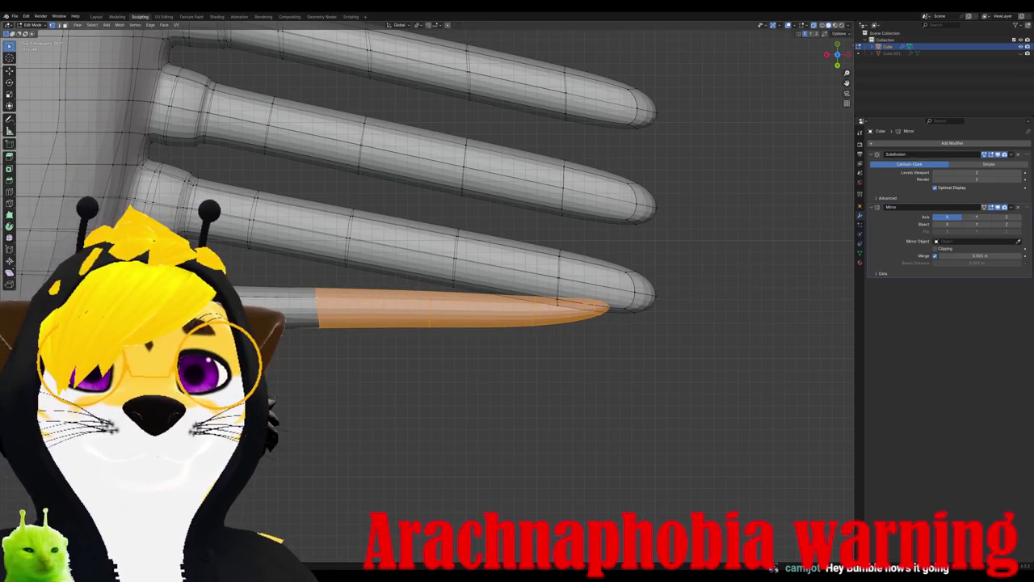
pyautogui.press('r')
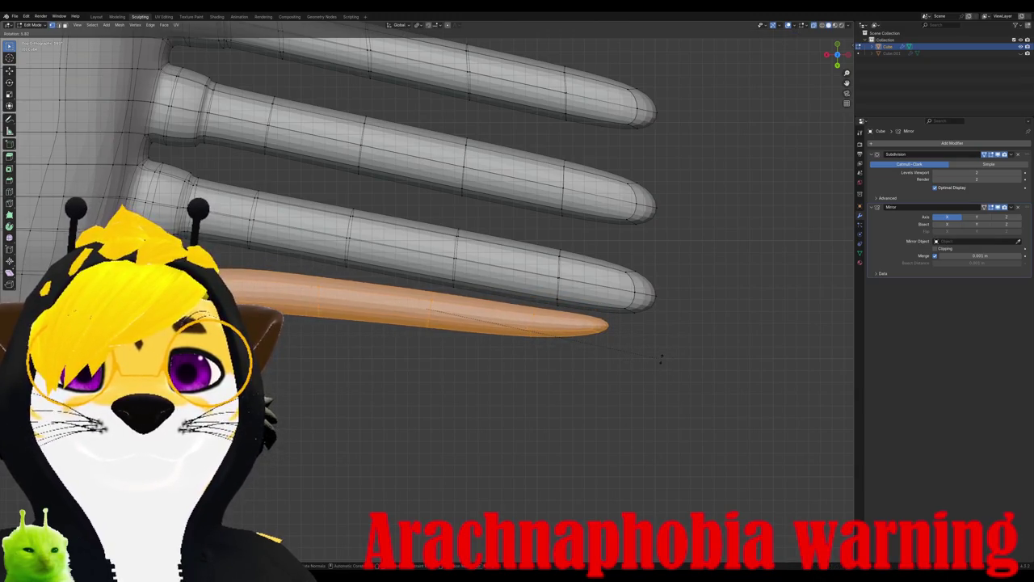
# Step: Confirm the leg section's downward bend and clear the selection
pyautogui.click(658, 373)
pyautogui.press('g')
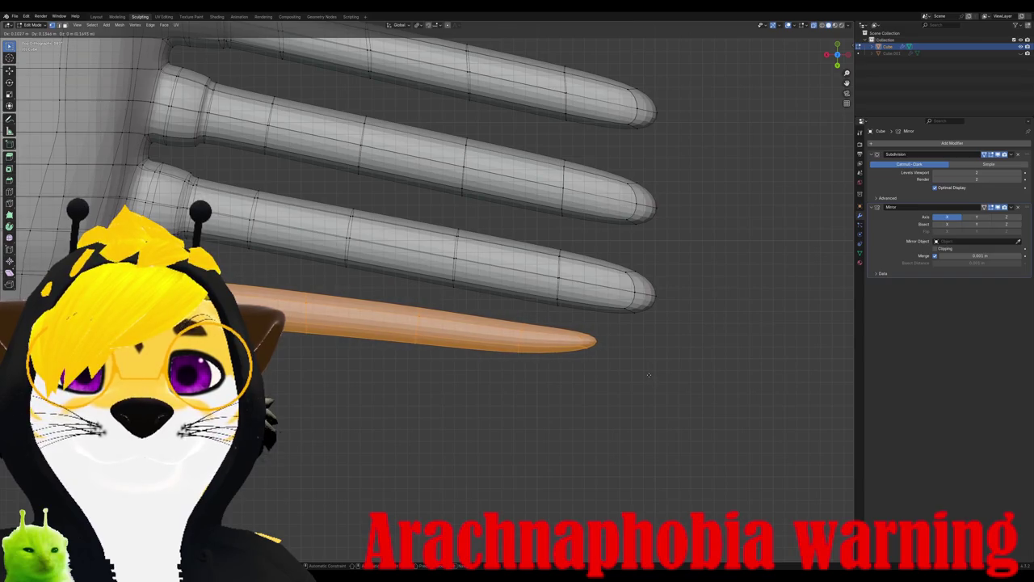
pyautogui.click(648, 374)
pyautogui.hotkey('alt', 'a')
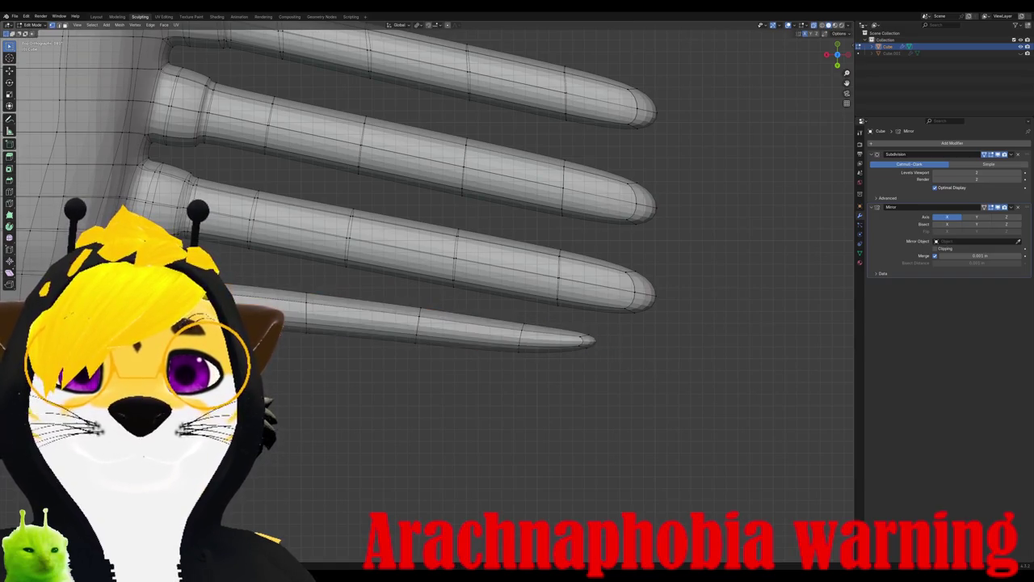
pyautogui.press('g')
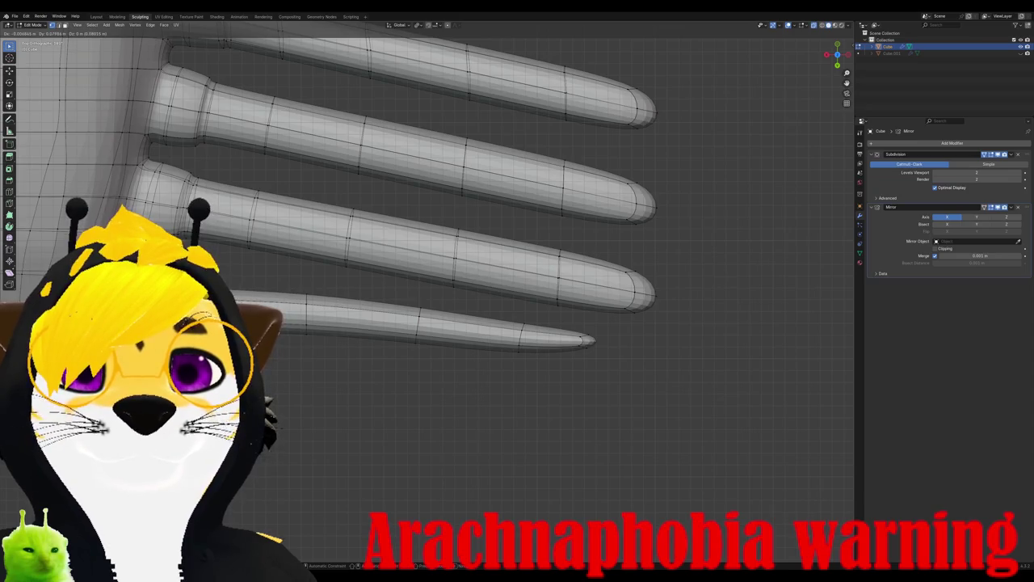
pyautogui.press('Escape')
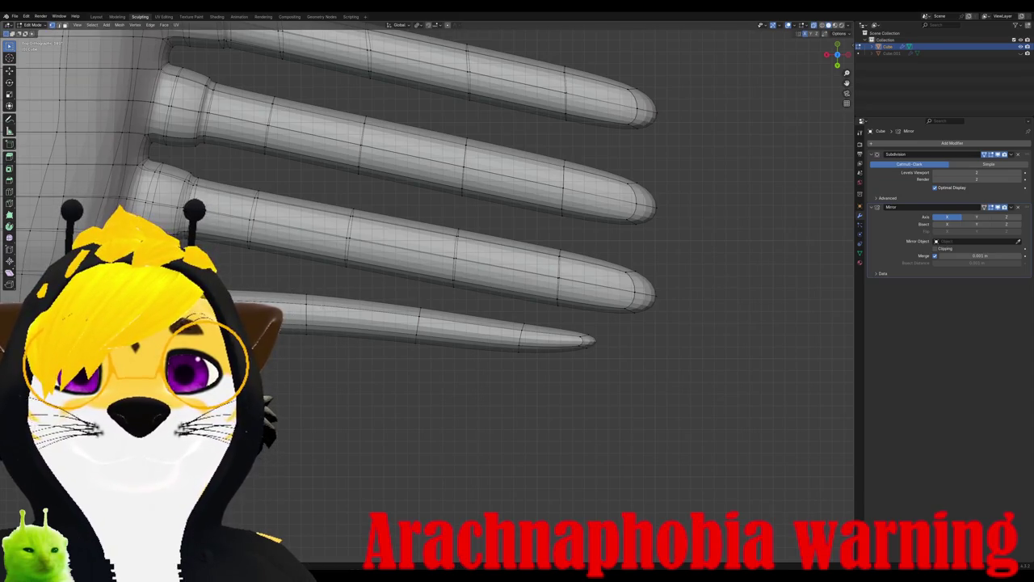
pyautogui.press('g')
pyautogui.press('Escape')
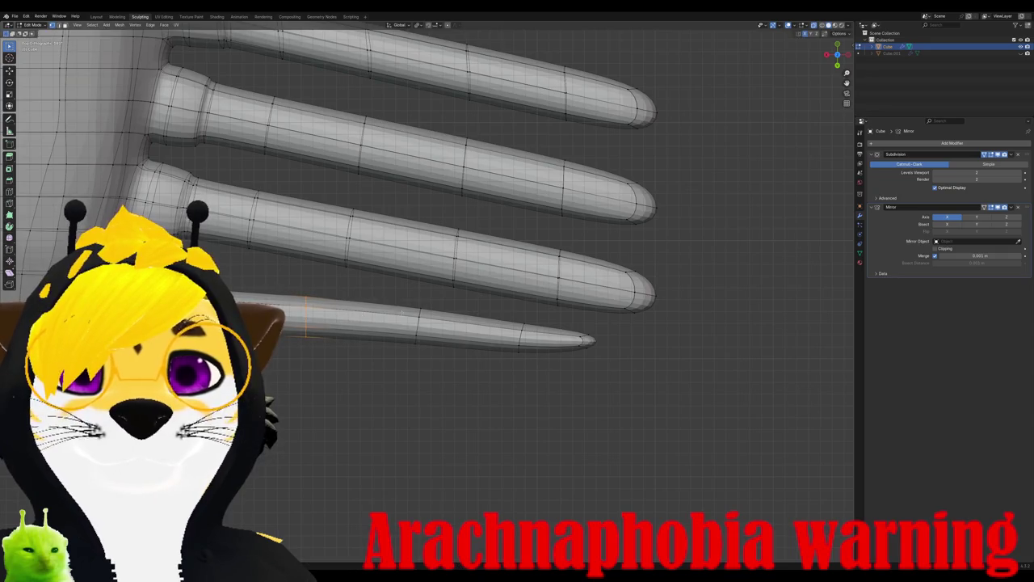
# Step: Nudge an edge, then rotate the bottom leg's tip faces upward and deselect
pyautogui.hotkey('alt', 'a')
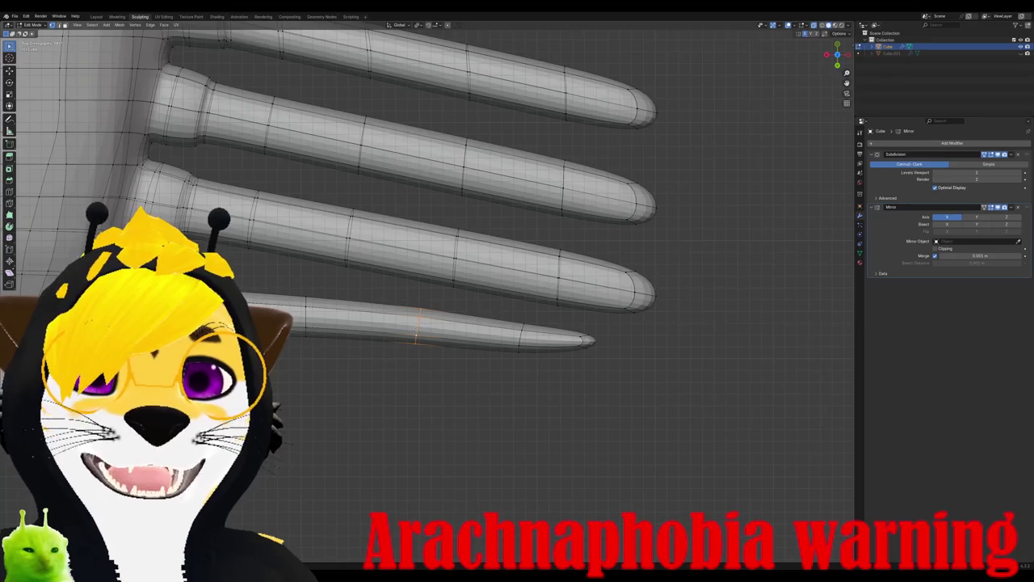
pyautogui.press('g')
pyautogui.click(448, 308)
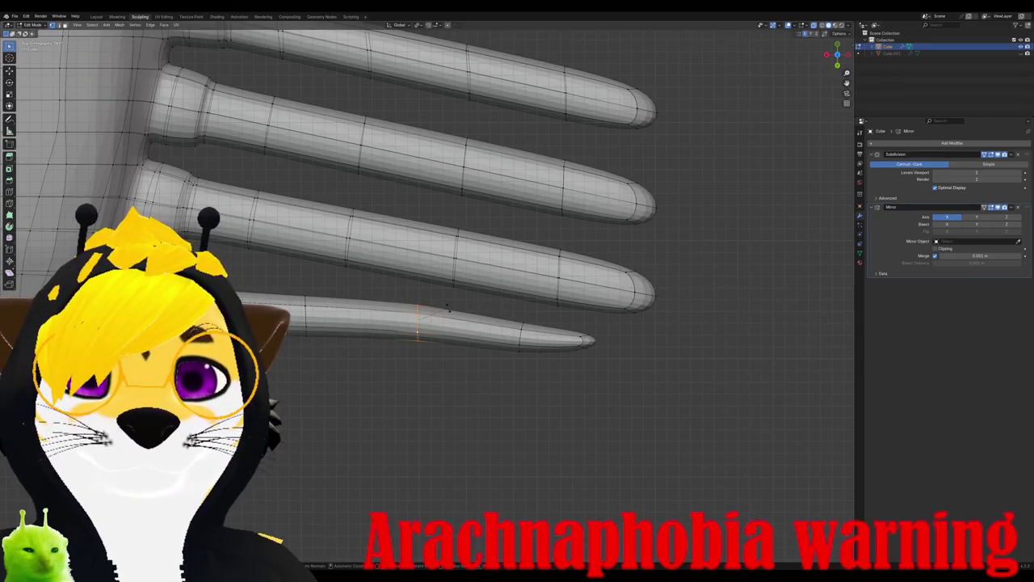
pyautogui.press('g')
pyautogui.click(448, 311)
pyautogui.moveTo(502, 313); pyautogui.dragTo(620, 385)
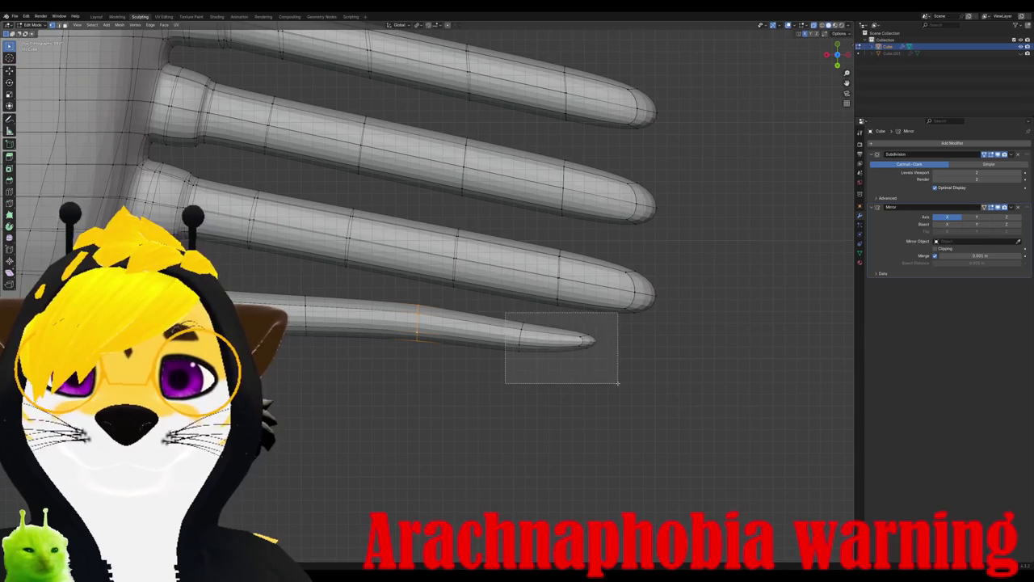
pyautogui.press('r')
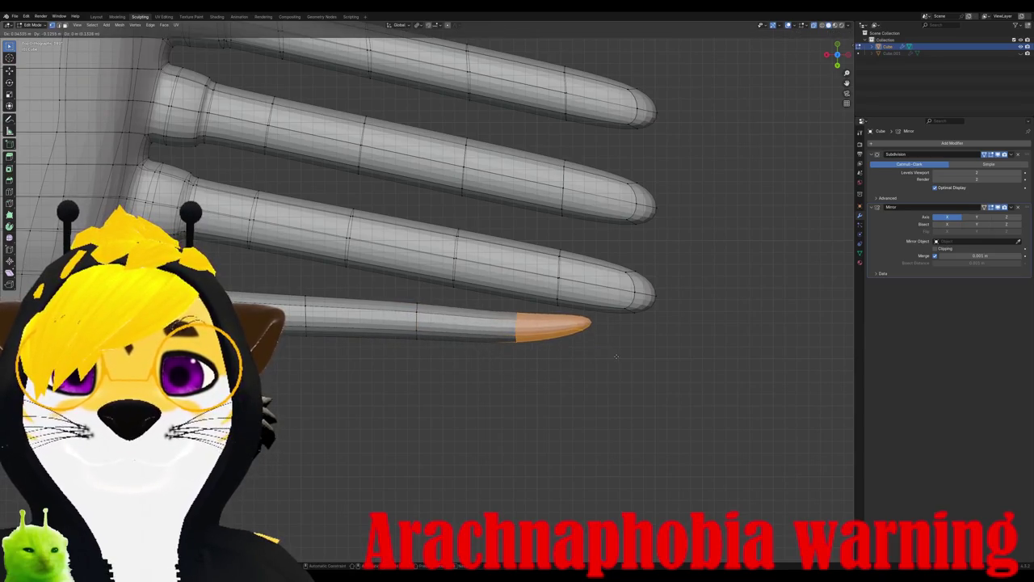
pyautogui.click(617, 360)
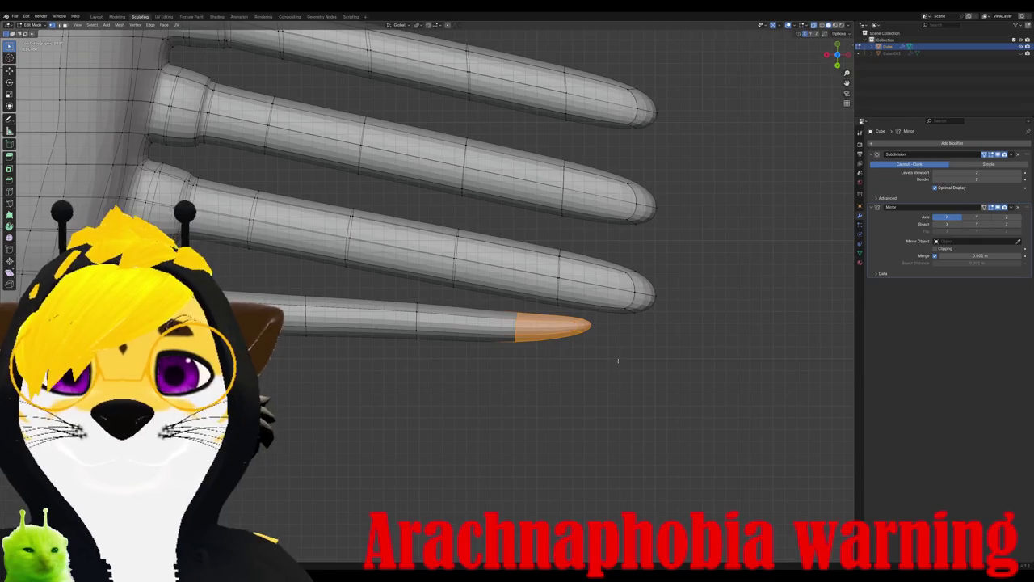
pyautogui.hotkey('alt', 'a')
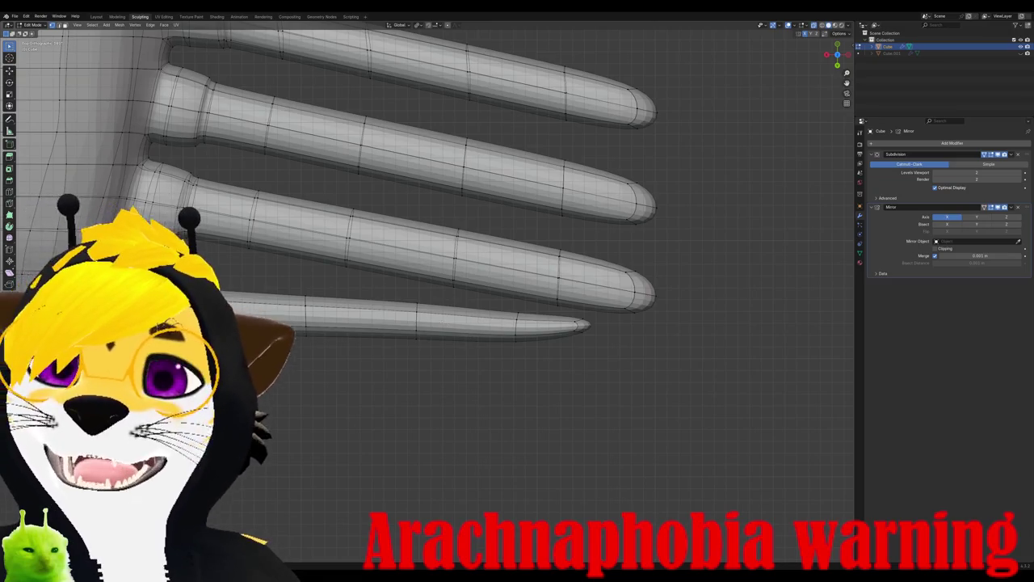
# Step: Scale the selected leg-joint loops slightly smaller and orbit under the mesh to inspect them
pyautogui.scroll(-1, 286, 292)
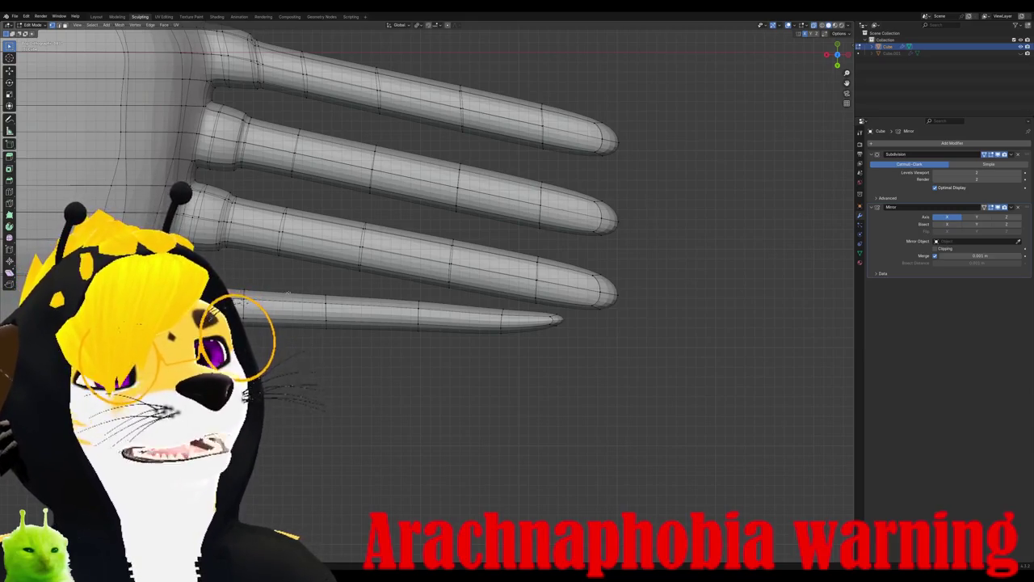
pyautogui.moveTo(288, 294); pyautogui.dragTo(358, 336, button='middle')
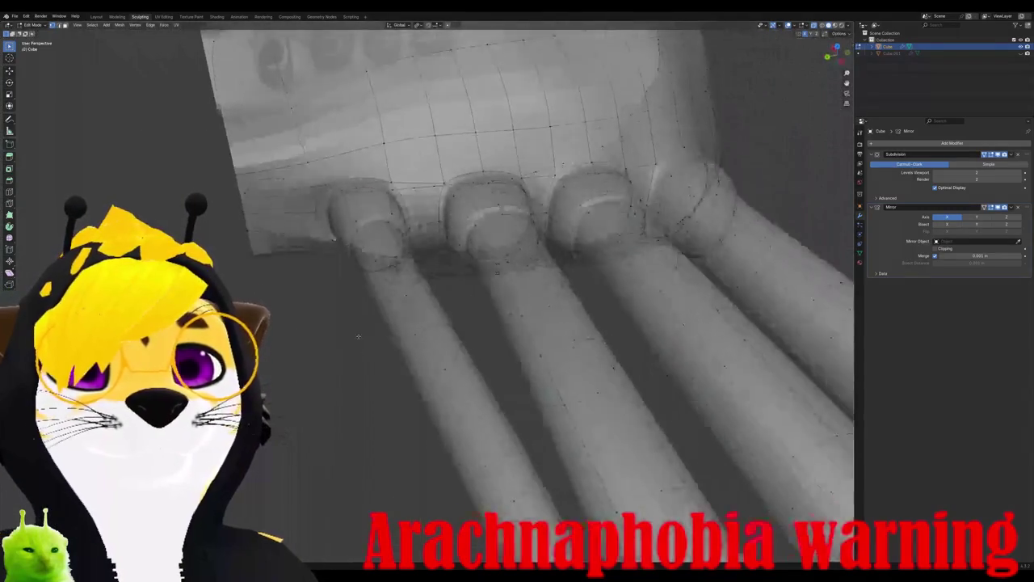
pyautogui.scroll(3, 358, 336)
pyautogui.scroll(2, 358, 336)
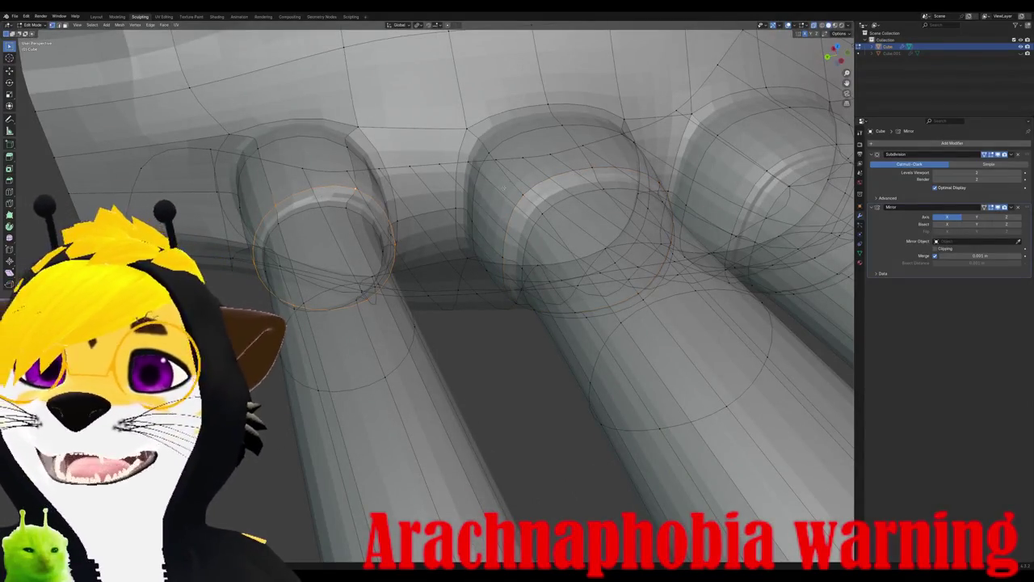
pyautogui.press('s')
pyautogui.click(506, 192)
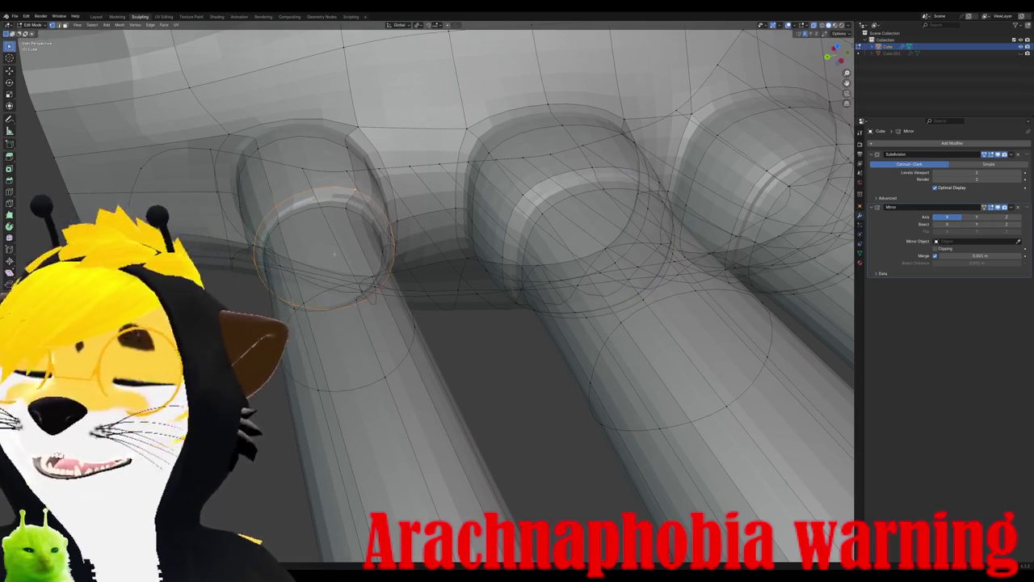
pyautogui.moveTo(506, 192)
pyautogui.mouseDown(button='middle')
pyautogui.moveTo(459, 396)
pyautogui.moveTo(469, 304)
pyautogui.mouseUp(button='middle')
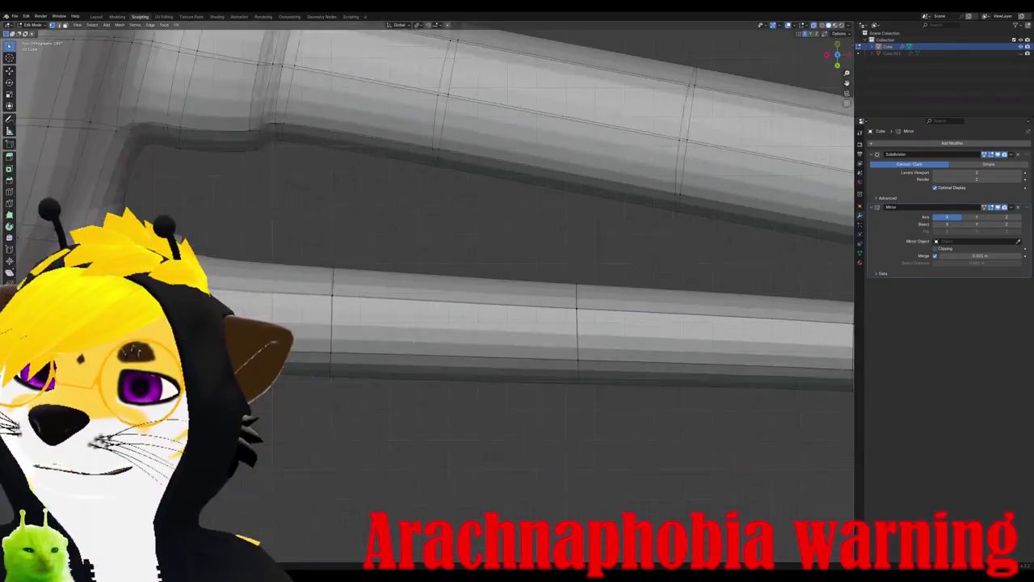
pyautogui.moveTo(410, 291); pyautogui.dragTo(334, 272, button='middle')
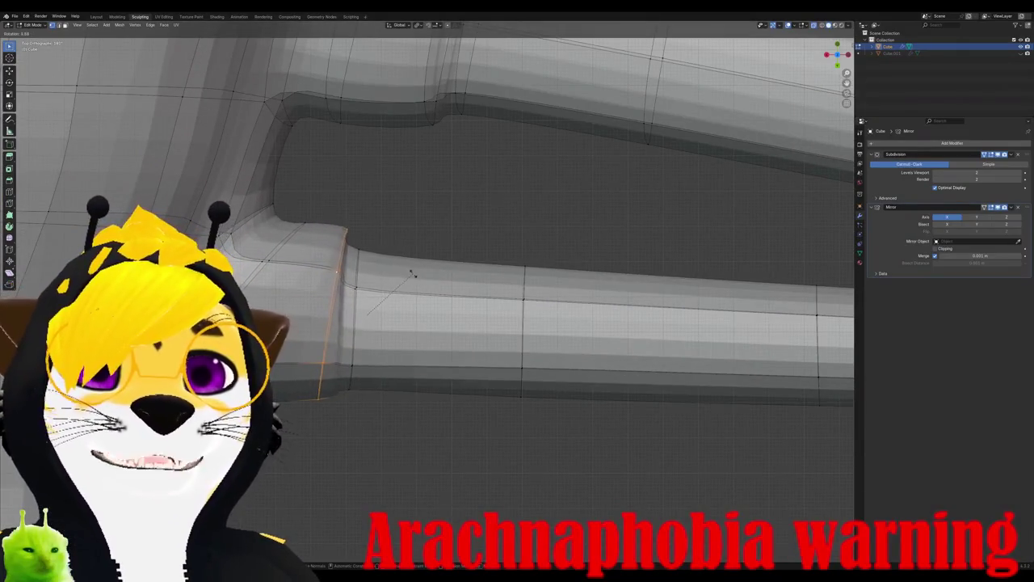
pyautogui.moveTo(408, 271)
pyautogui.mouseDown(button='middle')
pyautogui.moveTo(393, 301)
pyautogui.moveTo(326, 327)
pyautogui.moveTo(480, 323)
pyautogui.mouseUp(button='middle')
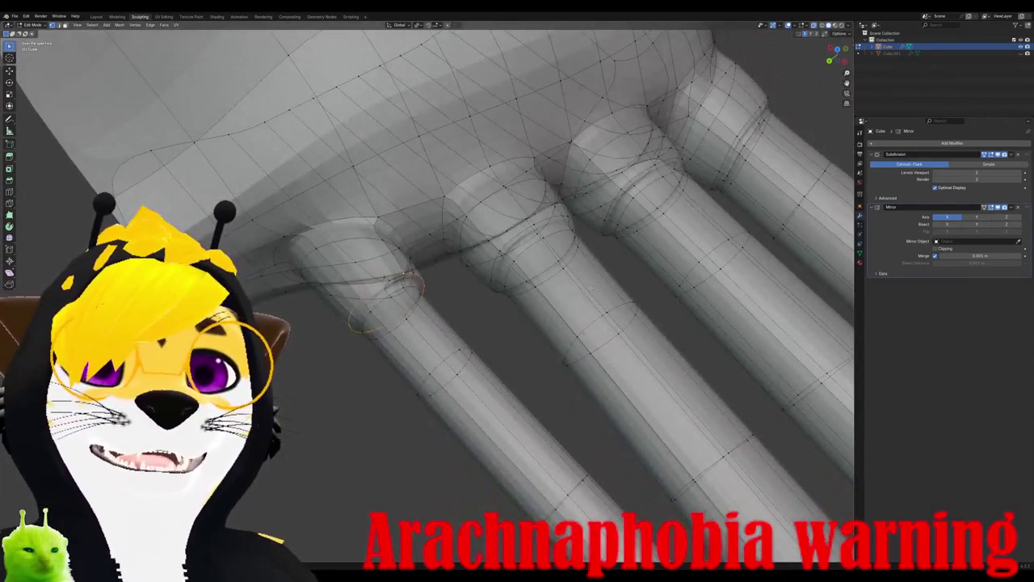
pyautogui.moveTo(590, 288); pyautogui.dragTo(566, 307, button='middle')
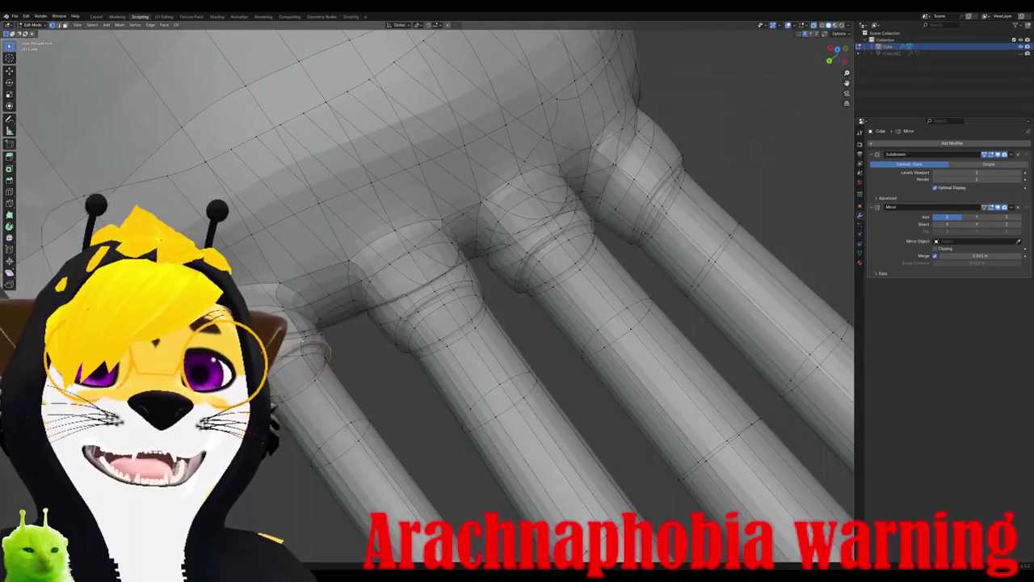
pyautogui.moveTo(305, 356)
pyautogui.mouseDown(button='middle')
pyautogui.moveTo(503, 373)
pyautogui.moveTo(555, 267)
pyautogui.mouseUp(button='middle')
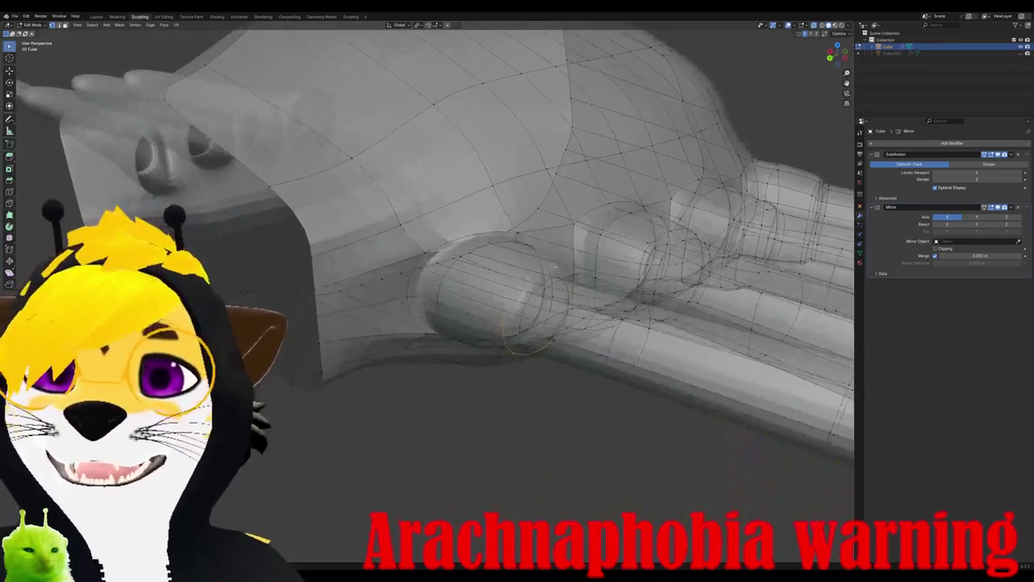
# Step: Apply Smooth Vertices to the selected leg-joint vertices where the leg meets the body
pyautogui.moveTo(423, 254); pyautogui.dragTo(469, 313, button='middle')
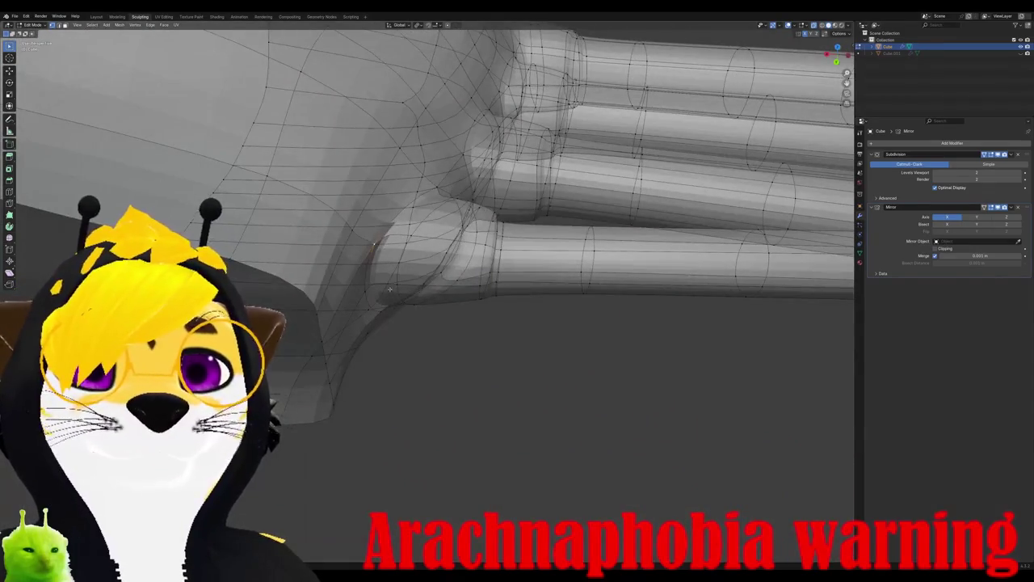
pyautogui.moveTo(390, 289); pyautogui.dragTo(361, 233, button='middle')
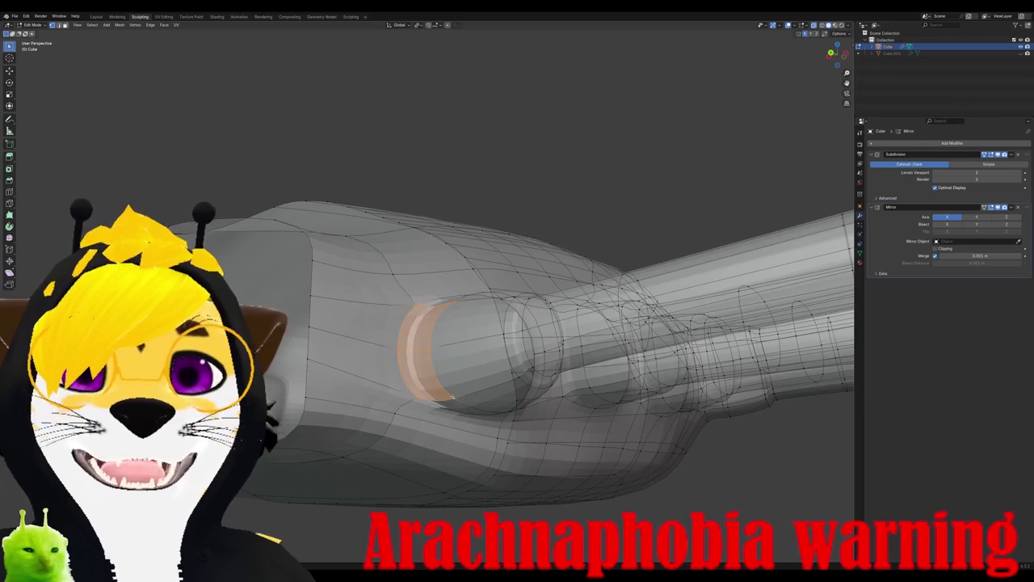
pyautogui.moveTo(456, 370)
pyautogui.mouseDown(button='middle')
pyautogui.moveTo(485, 337)
pyautogui.moveTo(378, 359)
pyautogui.moveTo(423, 323)
pyautogui.moveTo(483, 318)
pyautogui.moveTo(409, 321)
pyautogui.mouseUp(button='middle')
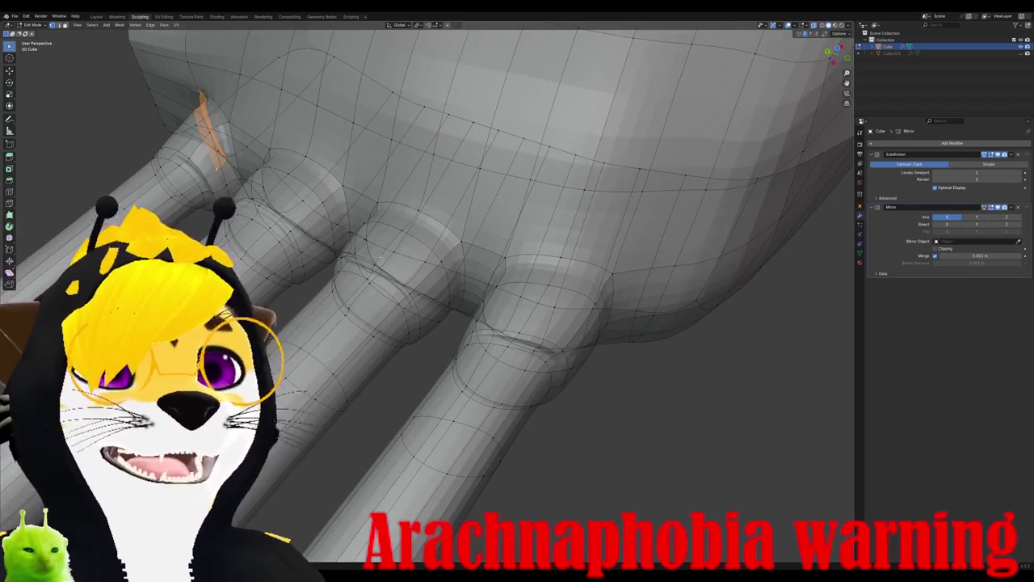
pyautogui.moveTo(404, 323)
pyautogui.mouseDown(button='middle')
pyautogui.moveTo(340, 283)
pyautogui.moveTo(350, 409)
pyautogui.moveTo(368, 348)
pyautogui.moveTo(386, 410)
pyautogui.mouseUp(button='middle')
pyautogui.moveTo(364, 359)
pyautogui.mouseDown(button='middle')
pyautogui.moveTo(363, 301)
pyautogui.moveTo(391, 260)
pyautogui.moveTo(337, 302)
pyautogui.moveTo(347, 315)
pyautogui.mouseUp(button='middle')
pyautogui.rightClick(364, 301)
pyautogui.click(364, 298)
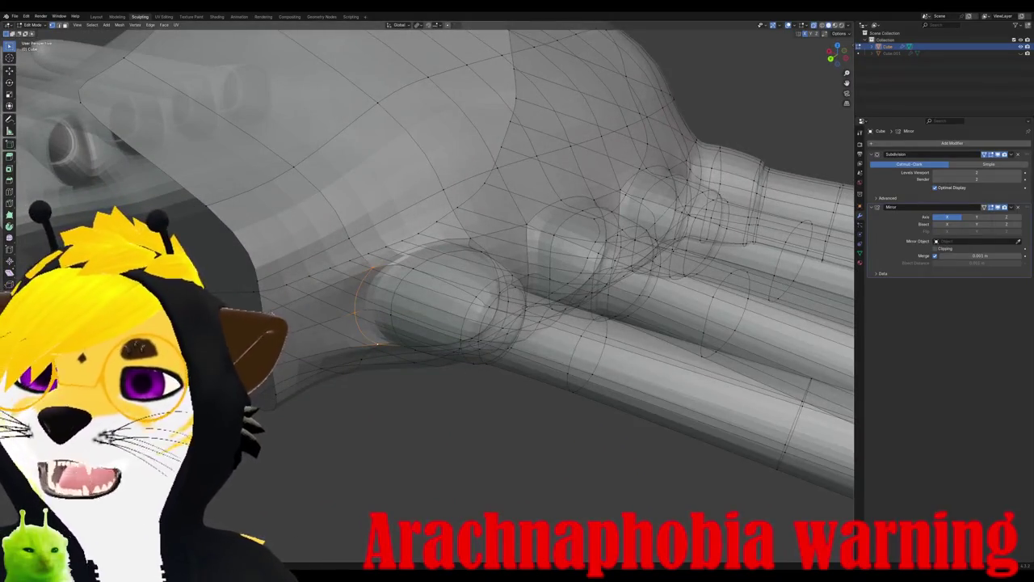
pyautogui.moveTo(422, 289)
pyautogui.mouseDown(button='middle')
pyautogui.moveTo(352, 334)
pyautogui.moveTo(397, 314)
pyautogui.moveTo(466, 312)
pyautogui.moveTo(407, 367)
pyautogui.moveTo(289, 364)
pyautogui.moveTo(298, 332)
pyautogui.mouseUp(button='middle')
# Step: Rotate the top leg's edge loop and move its outer section into a horizontal position
pyautogui.scroll(1, 428, 340)
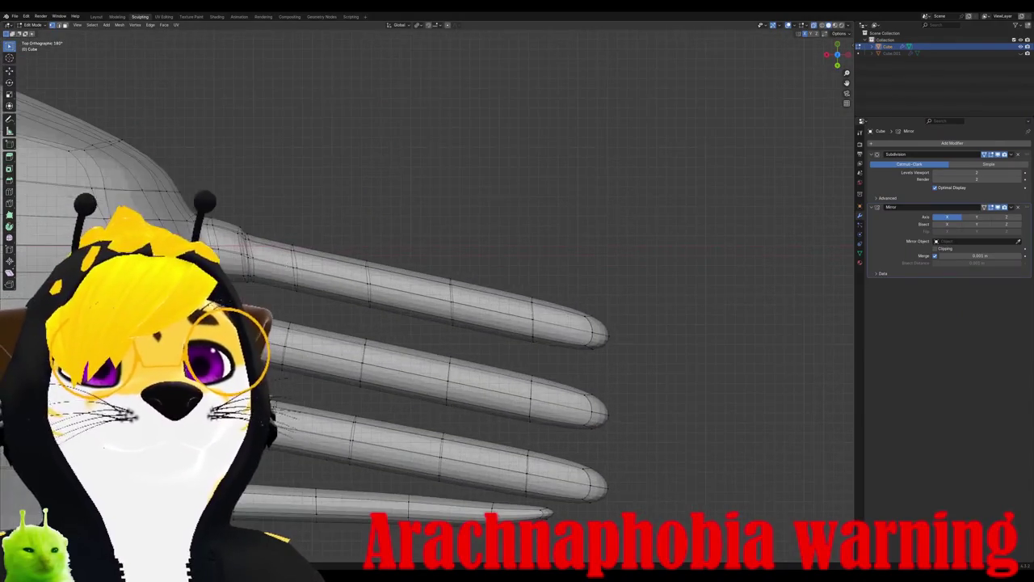
pyautogui.keyDown('alt'); pyautogui.click(295, 242); pyautogui.keyUp('alt')
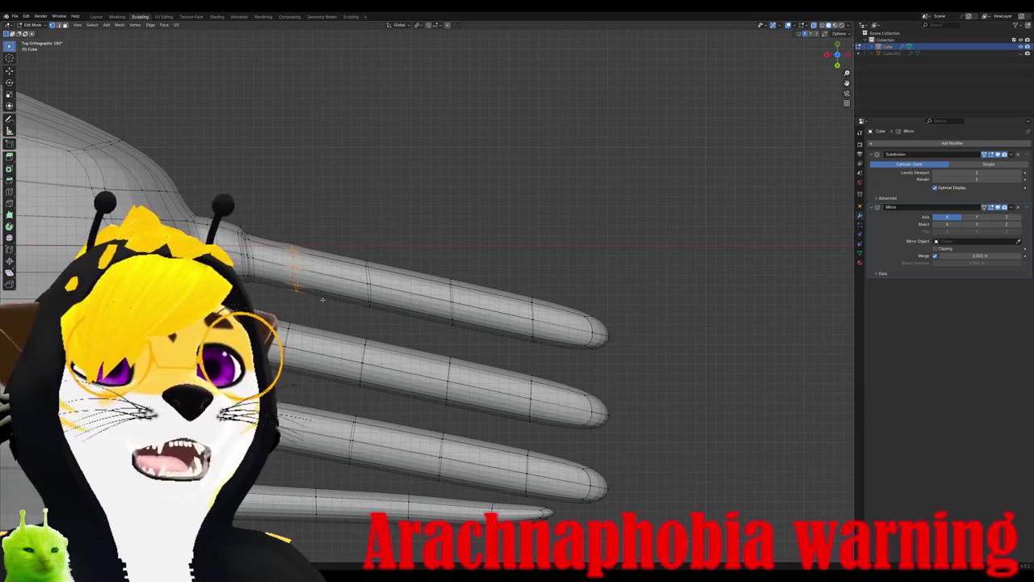
pyautogui.press('r')
pyautogui.click(349, 245)
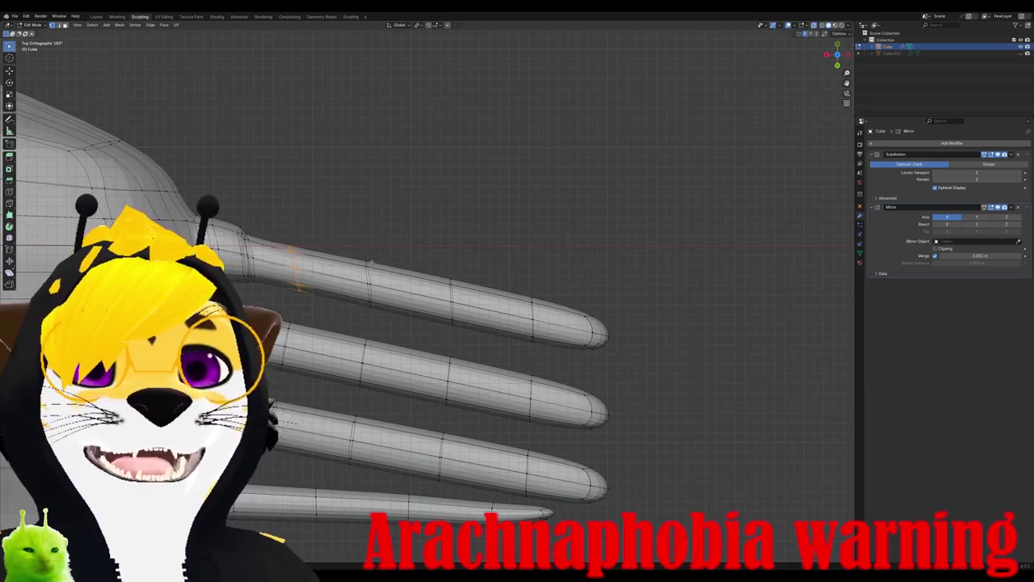
pyautogui.moveTo(369, 259); pyautogui.dragTo(588, 343)
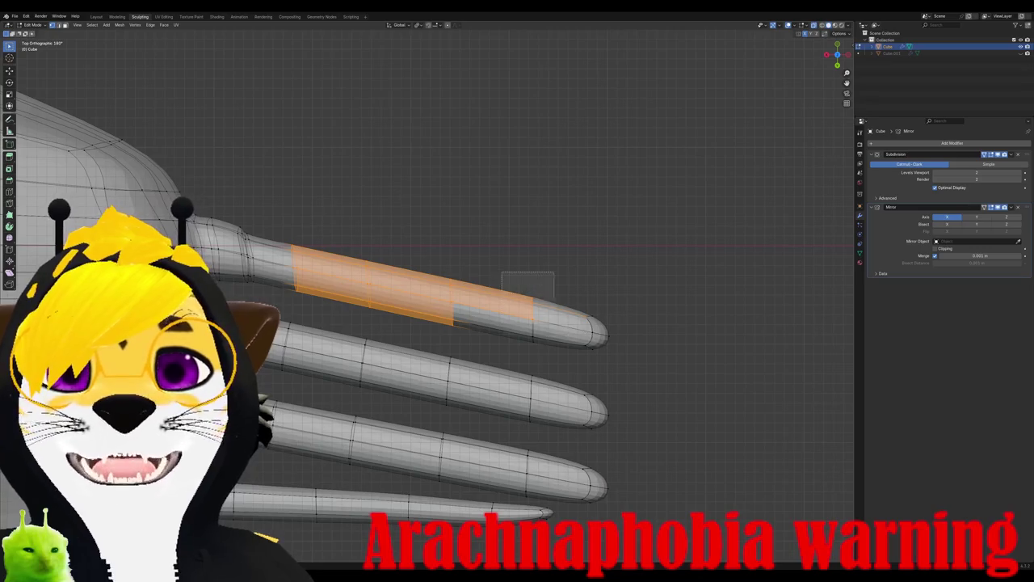
pyautogui.keyDown('shift'); pyautogui.moveTo(501, 272); pyautogui.dragTo(614, 363); pyautogui.keyUp('shift')
pyautogui.press('g')
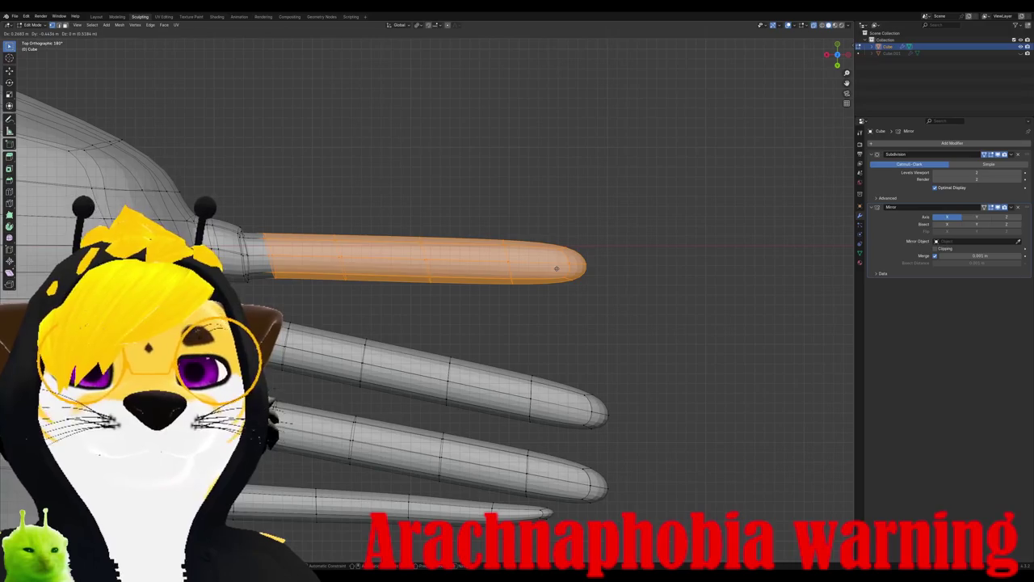
pyautogui.click(556, 268)
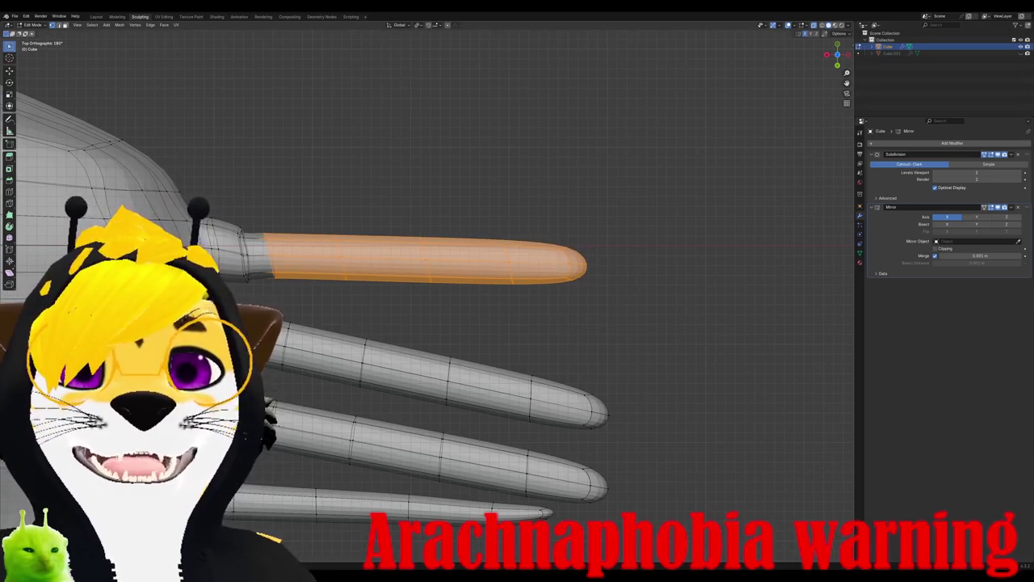
# Step: Stretch the top leg's tip farther outward to lengthen the leg
pyautogui.press('KP_3')
pyautogui.press('KP_7')
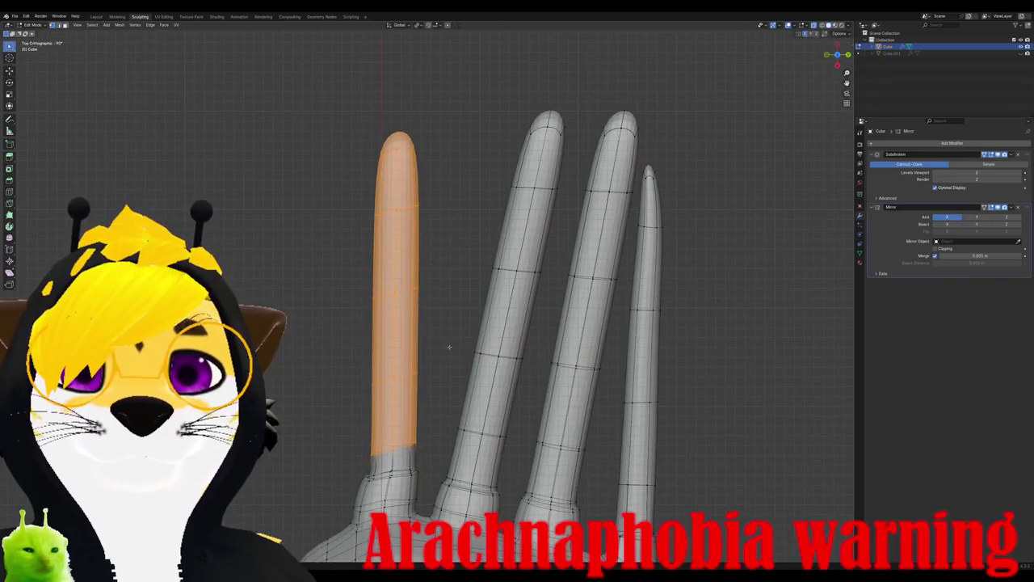
pyautogui.moveTo(441, 346); pyautogui.dragTo(485, 307, button='middle')
pyautogui.keyDown('alt'); pyautogui.moveTo(428, 324); pyautogui.dragTo(452, 307, button='middle'); pyautogui.keyUp('alt')
pyautogui.scroll(2, 428, 307)
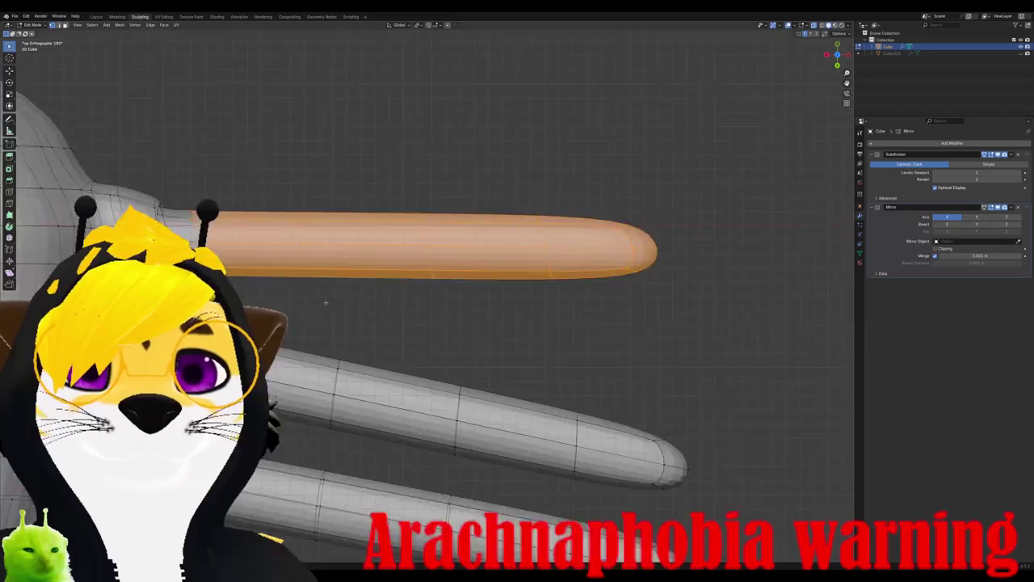
pyautogui.scroll(-5, 428, 307)
pyautogui.scroll(2, 428, 307)
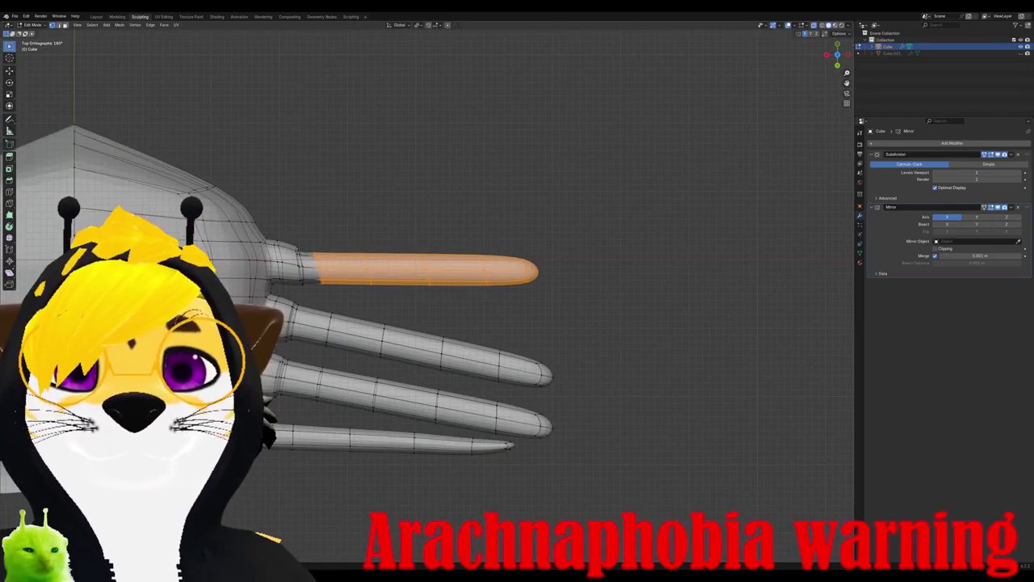
pyautogui.moveTo(388, 224); pyautogui.dragTo(585, 325)
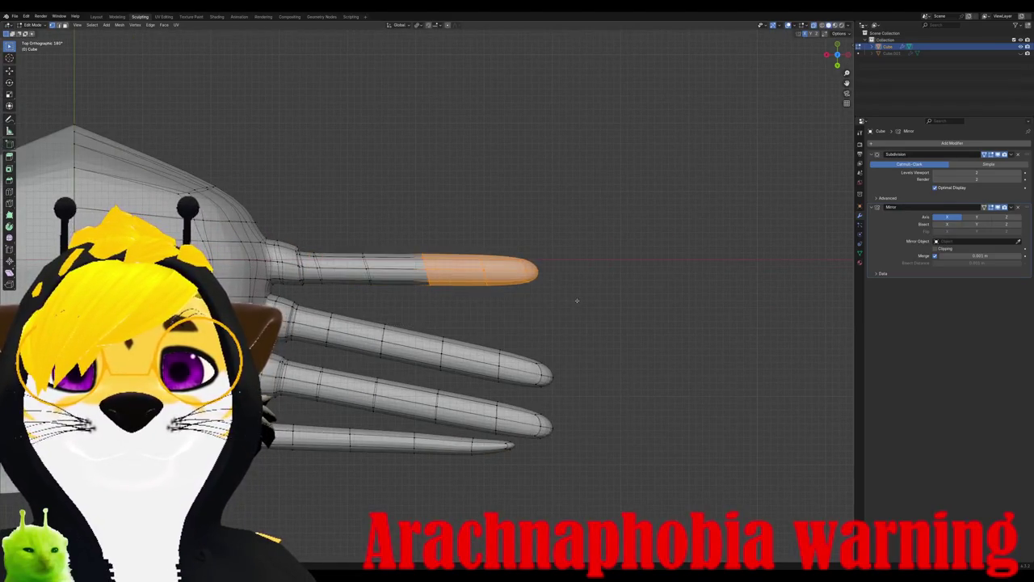
pyautogui.press('g')
pyautogui.press('Return')
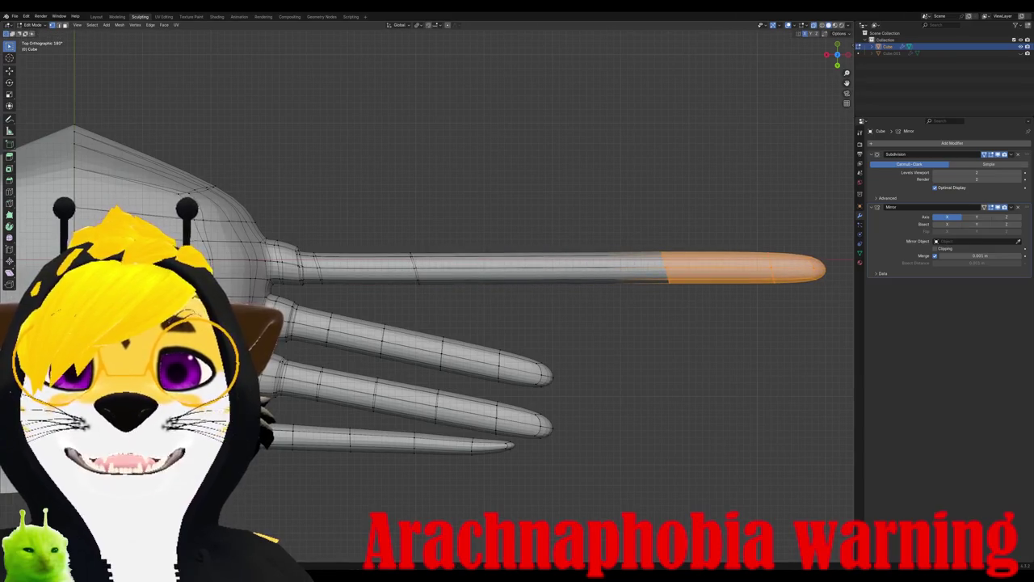
pyautogui.scroll(-3, 429, 307)
pyautogui.scroll(2, 428, 307)
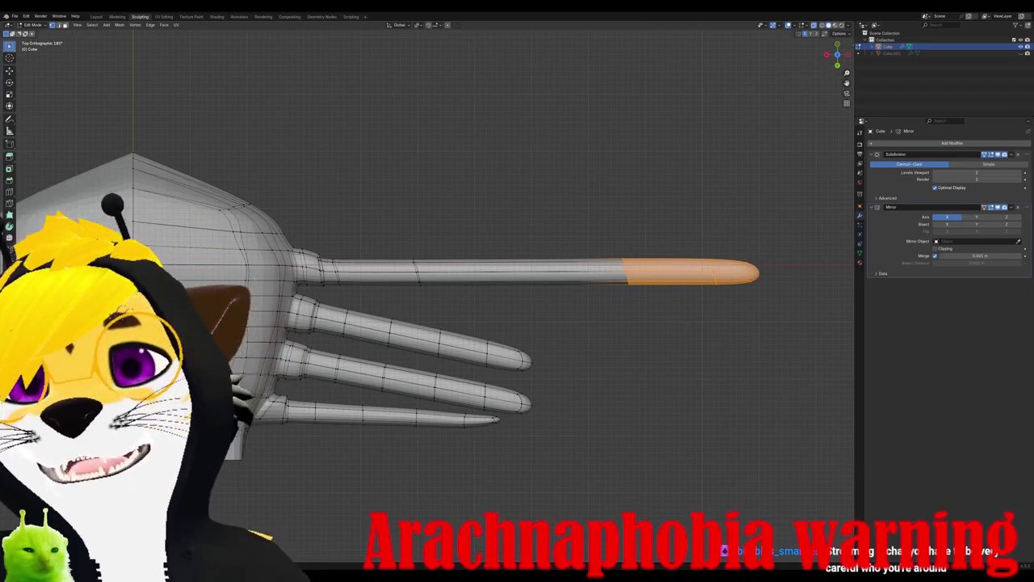
# Step: Add a new edge loop across the lengthened top leg
pyautogui.hotkey('ctrl', 'r')
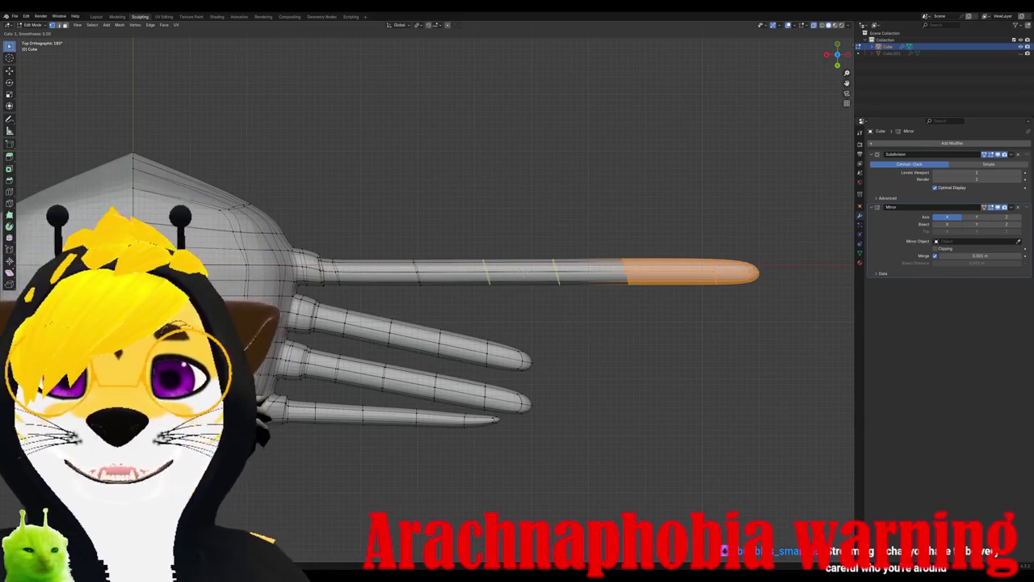
pyautogui.click(519, 272)
pyautogui.click(520, 273)
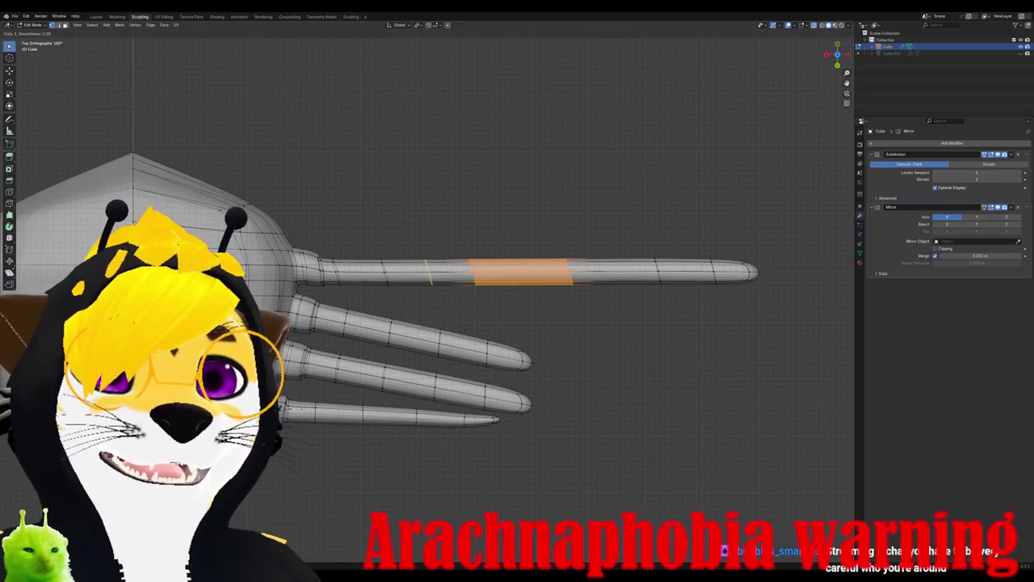
# Step: Slide an edge loop along the top leg to even its segments, then select the second leg's outer section
pyautogui.click(421, 271)
pyautogui.press('g')
pyautogui.press('g')
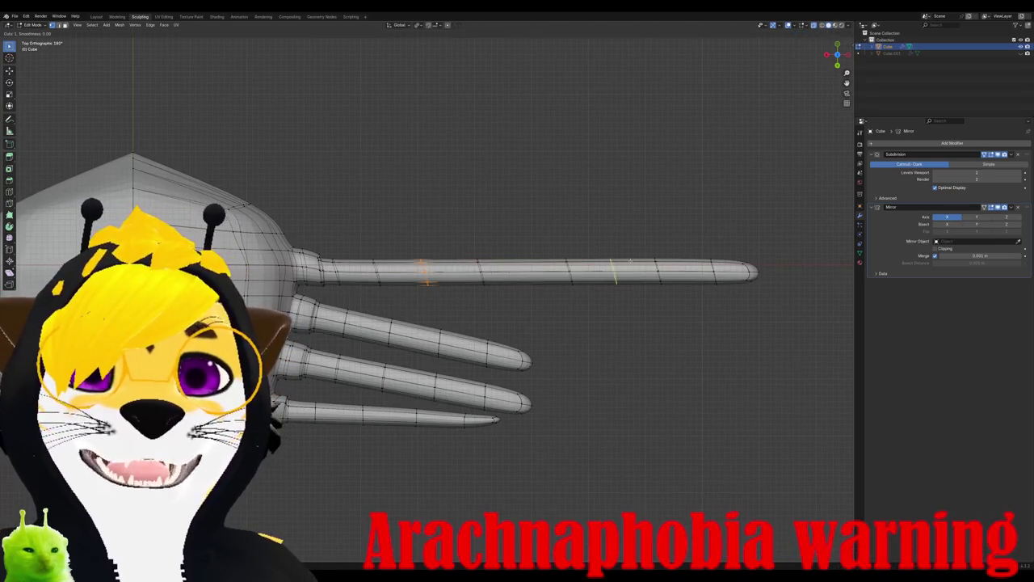
pyautogui.click(616, 272)
pyautogui.press('g')
pyautogui.press('g')
pyautogui.click(509, 262)
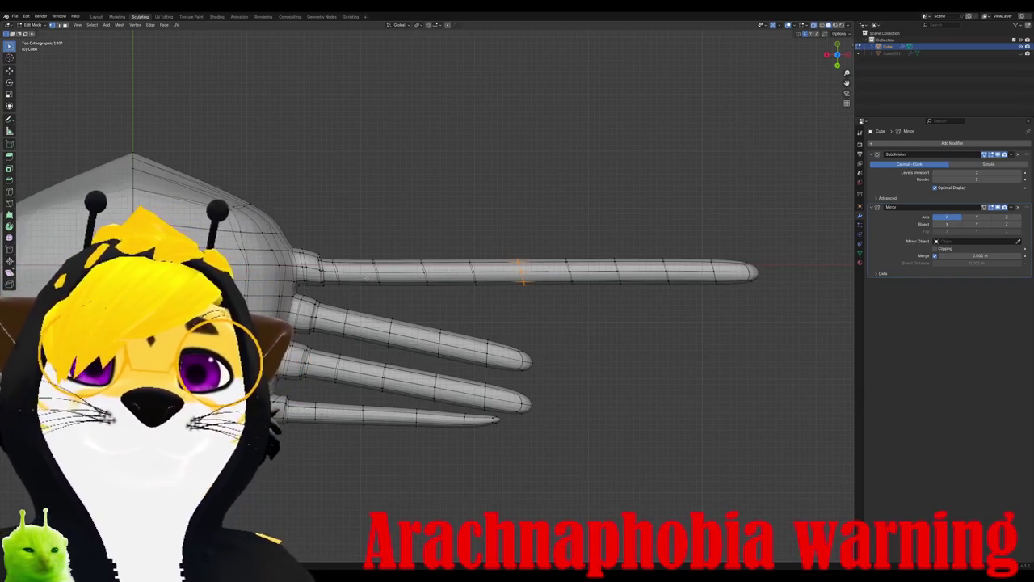
pyautogui.scroll(1, 428, 292)
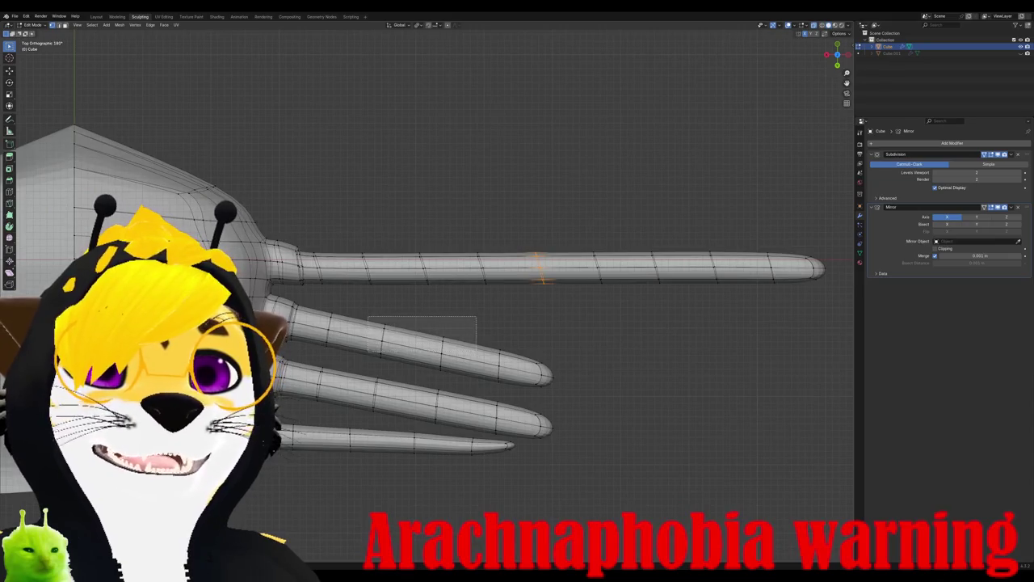
pyautogui.moveTo(489, 366)
pyautogui.mouseDown()
pyautogui.moveTo(564, 383)
pyautogui.moveTo(559, 369)
pyautogui.moveTo(569, 388)
pyautogui.mouseUp()
# Step: Rotate the second leg's outer section level and stretch it outward to lengthen it
pyautogui.press('r')
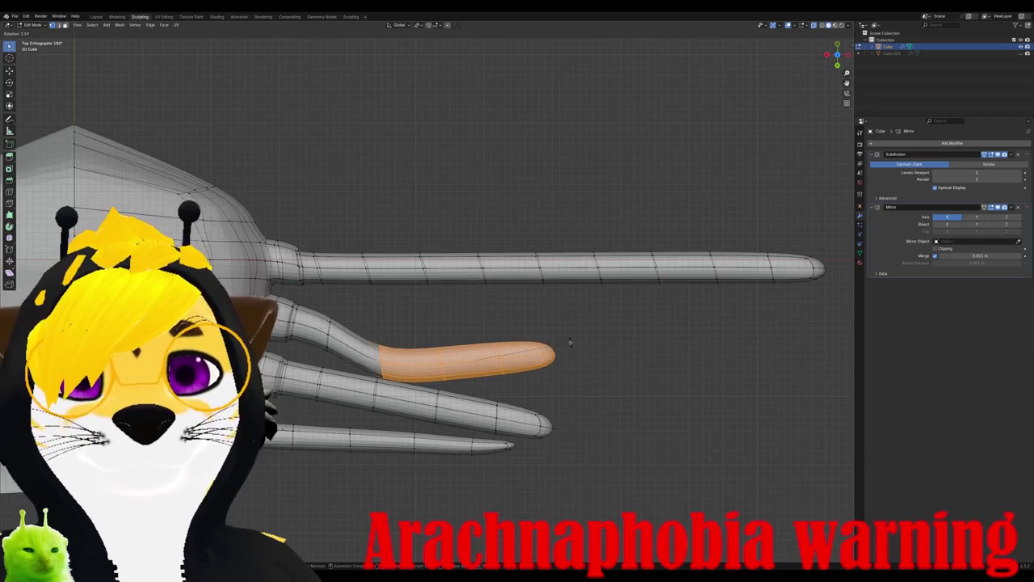
pyautogui.press('r')
pyautogui.click(542, 349)
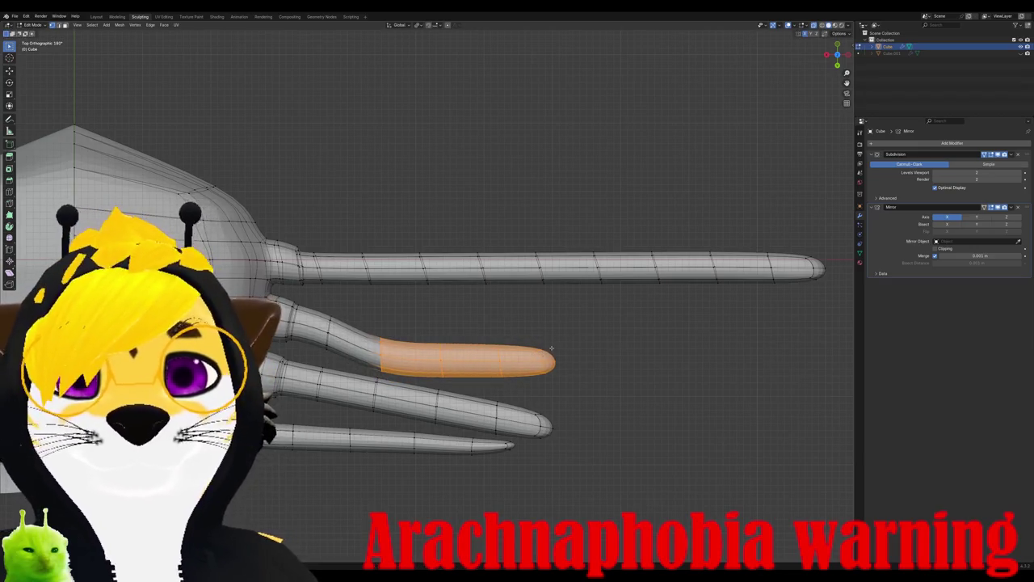
pyautogui.press('g')
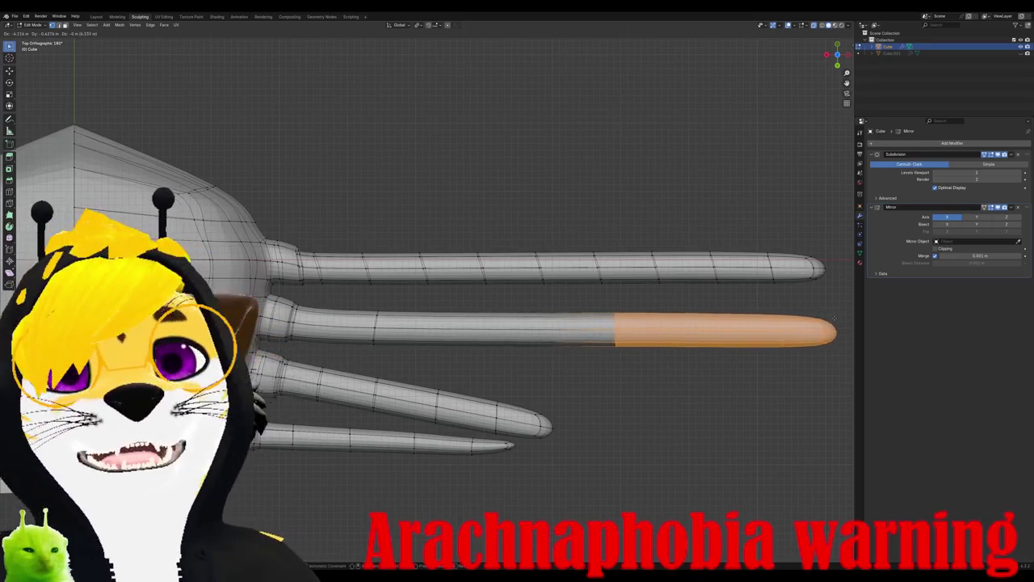
pyautogui.click(860, 320)
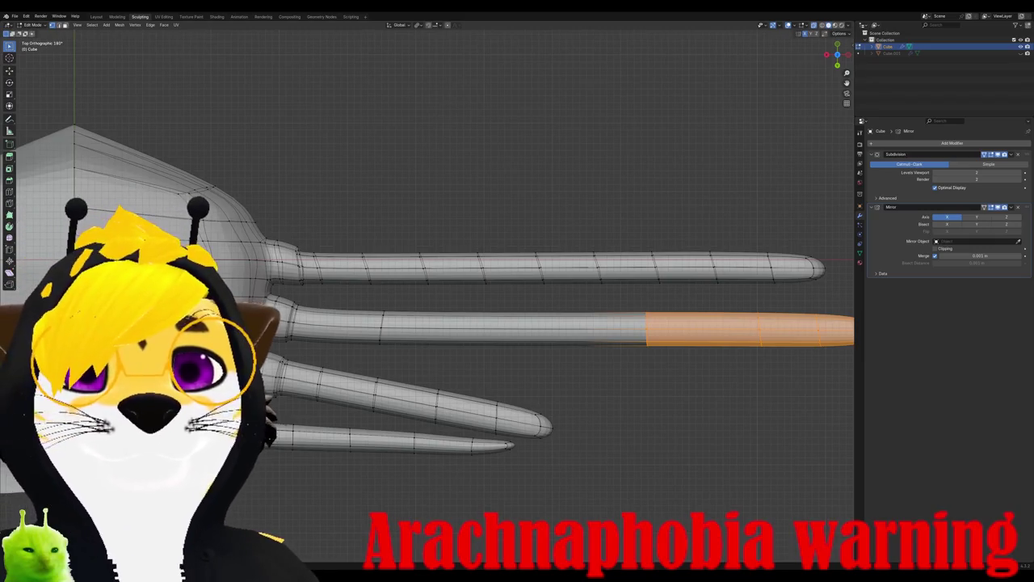
# Step: Reposition an edge loop along the second leg toward its base
pyautogui.scroll(-3, 428, 291)
pyautogui.scroll(3, 428, 291)
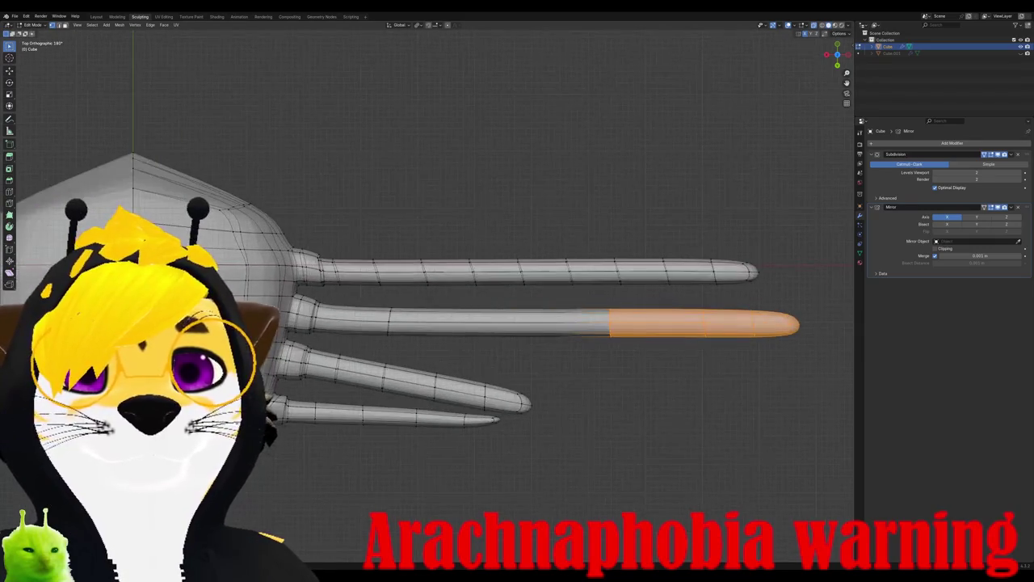
pyautogui.hotkey('alt', 'a')
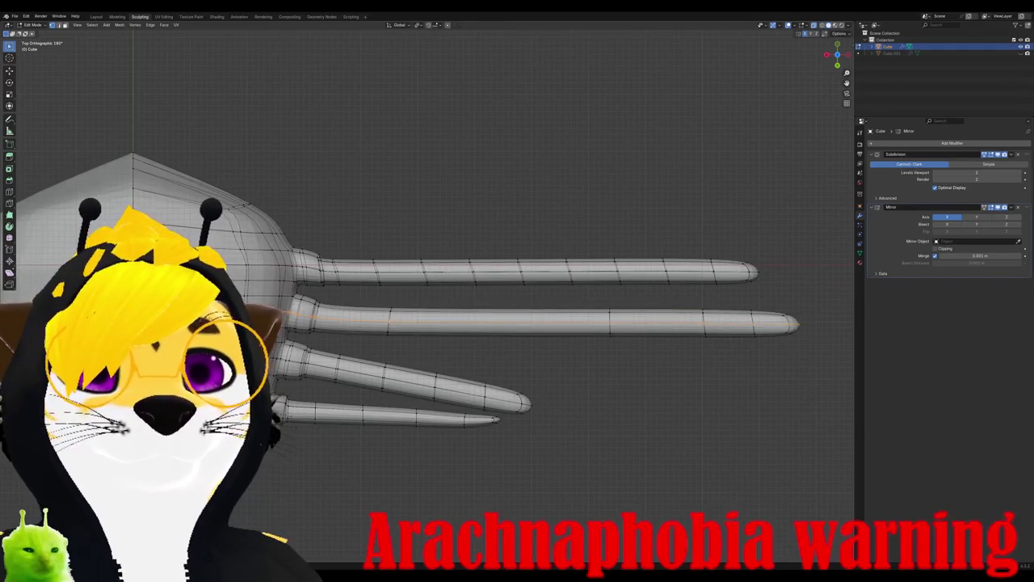
pyautogui.press('r')
pyautogui.press('g')
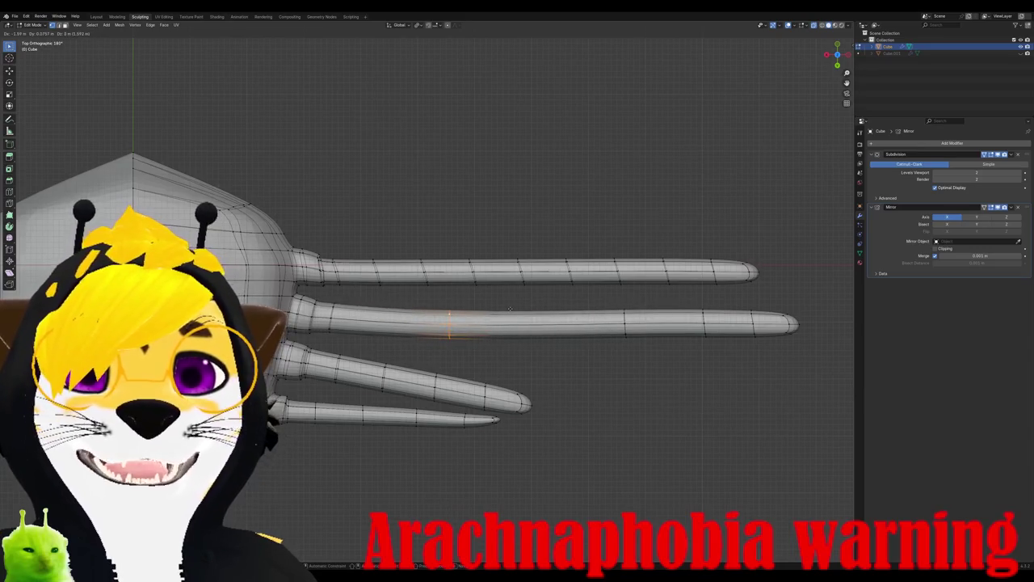
pyautogui.click(413, 308)
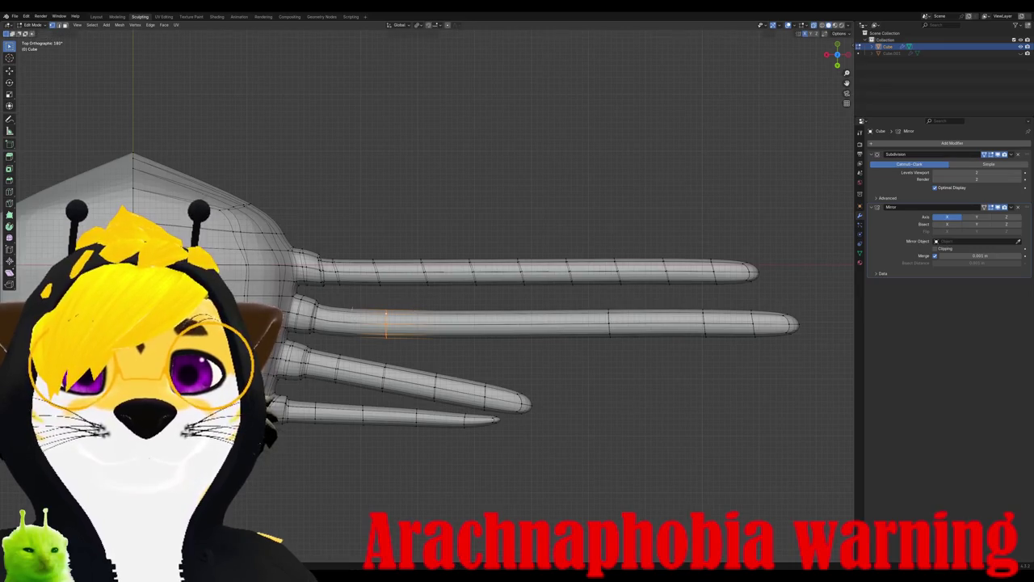
pyautogui.keyDown('alt'); pyautogui.click(338, 317); pyautogui.keyUp('alt')
pyautogui.scroll(2, 338, 317)
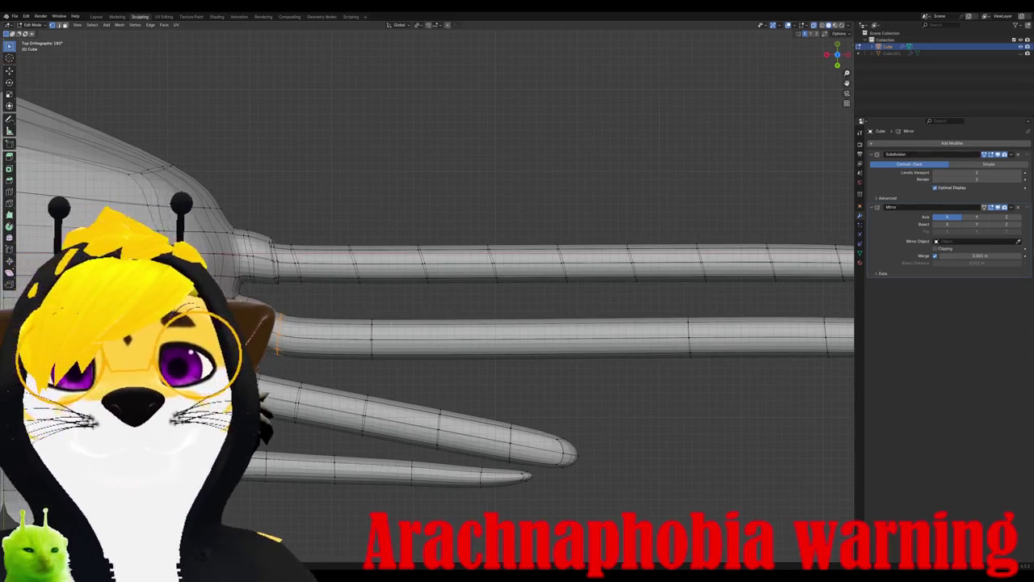
pyautogui.press('g')
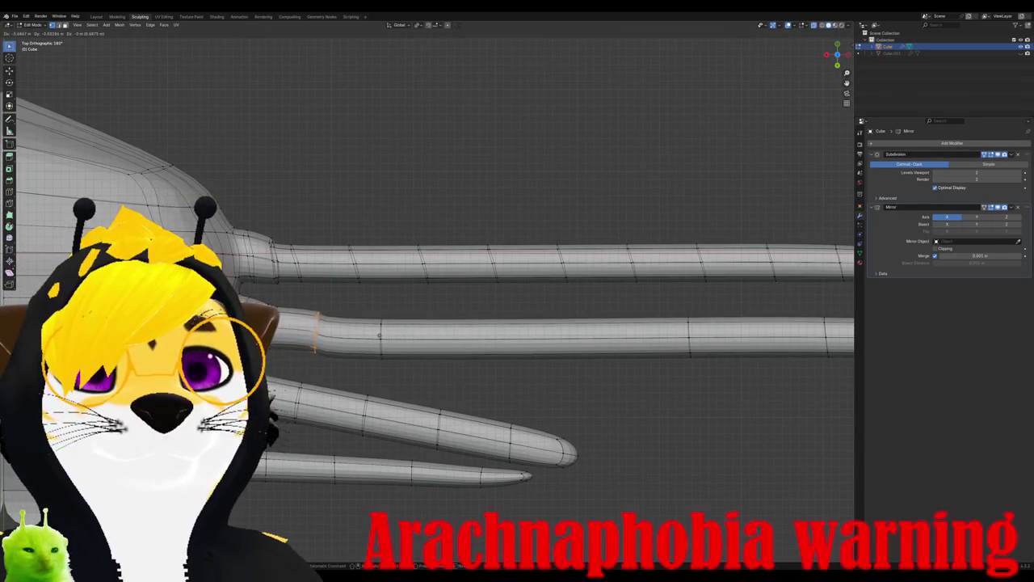
pyautogui.press('Escape')
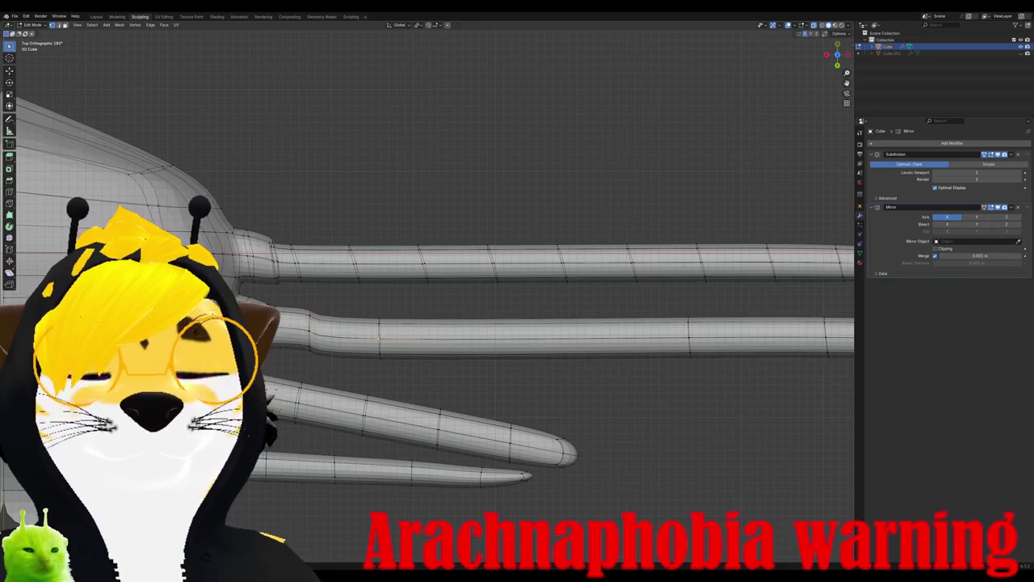
pyautogui.press('g')
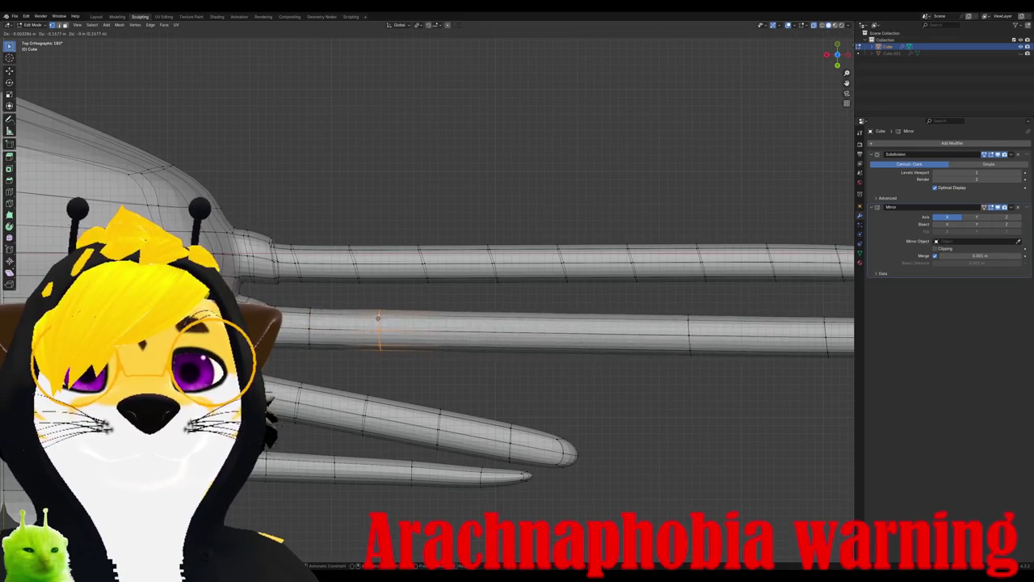
pyautogui.press('Escape')
# Step: Add three edge loops across the second leg
pyautogui.hotkey('ctrl', 'r')
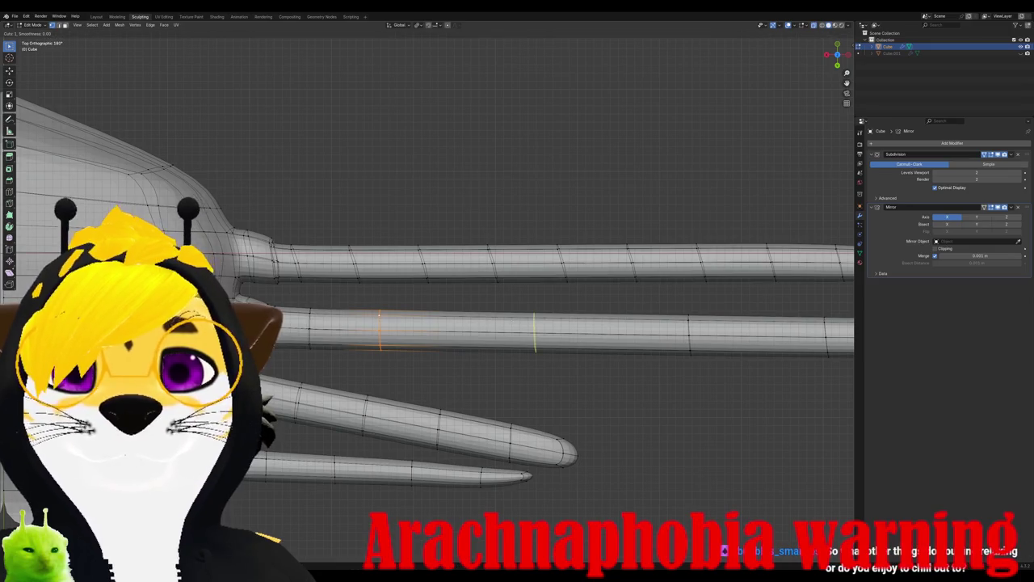
pyautogui.click(484, 339)
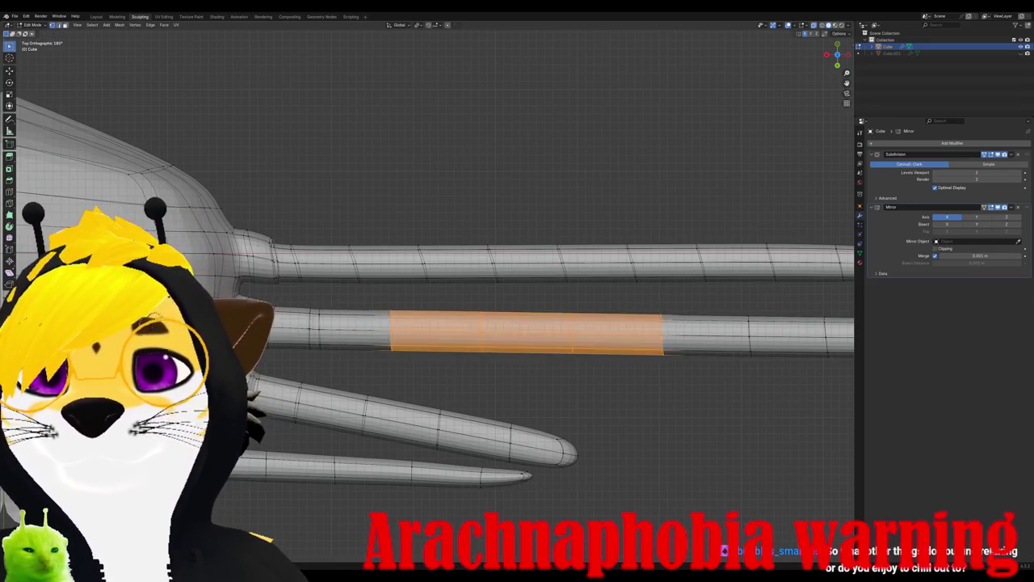
pyautogui.scroll(-3, 481, 346)
pyautogui.scroll(1, 481, 345)
pyautogui.click(506, 336)
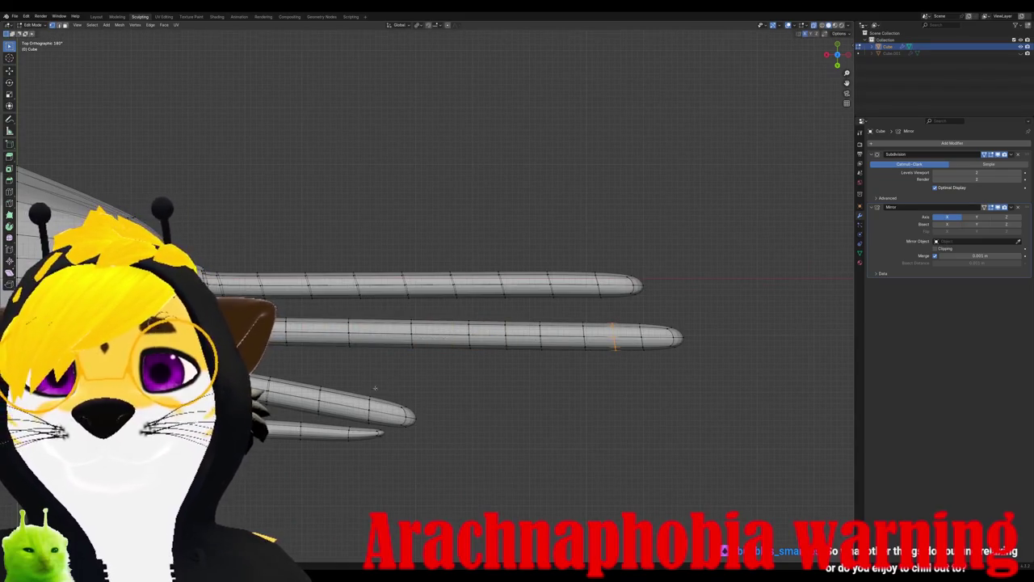
pyautogui.scroll(1, 501, 335)
pyautogui.scroll(-5, 501, 335)
pyautogui.moveTo(501, 335)
pyautogui.mouseDown(button='middle')
pyautogui.moveTo(453, 267)
pyautogui.moveTo(501, 243)
pyautogui.mouseUp(button='middle')
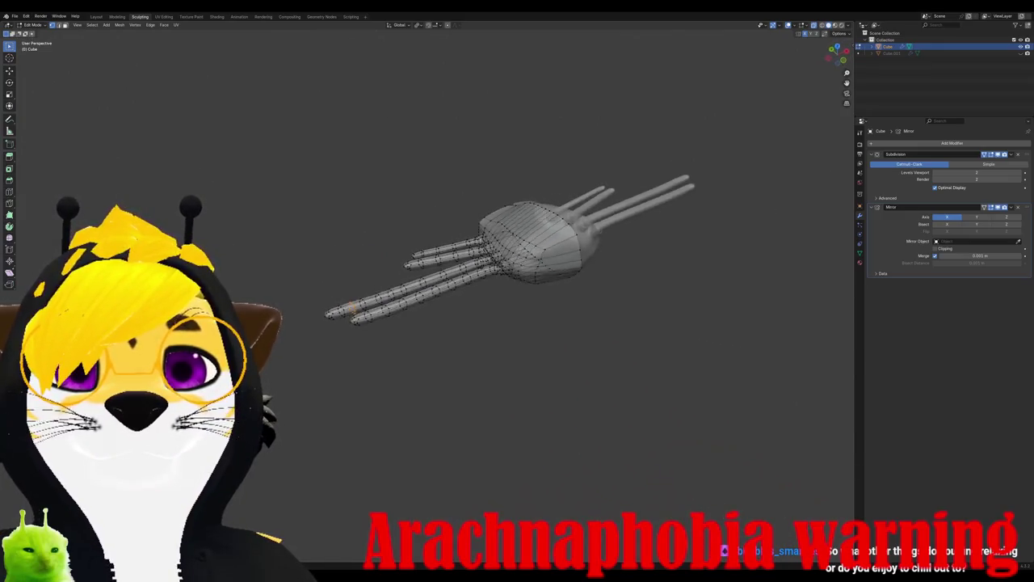
# Step: In top view, select the third leg's faces from mid-leg out to its tip
pyautogui.moveTo(275, 355); pyautogui.dragTo(285, 349, button='middle')
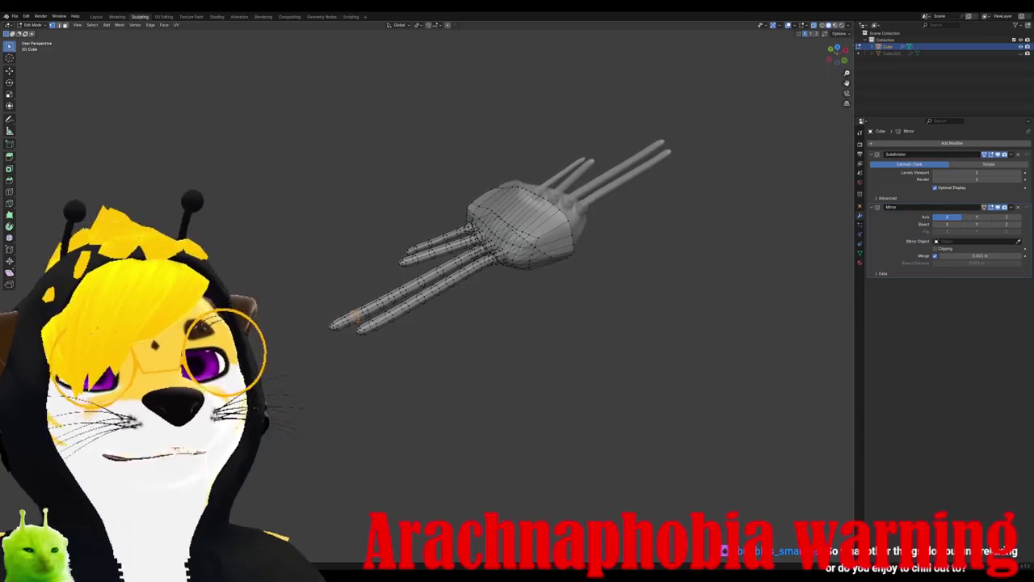
pyautogui.scroll(3, 285, 349)
pyautogui.scroll(-3, 285, 349)
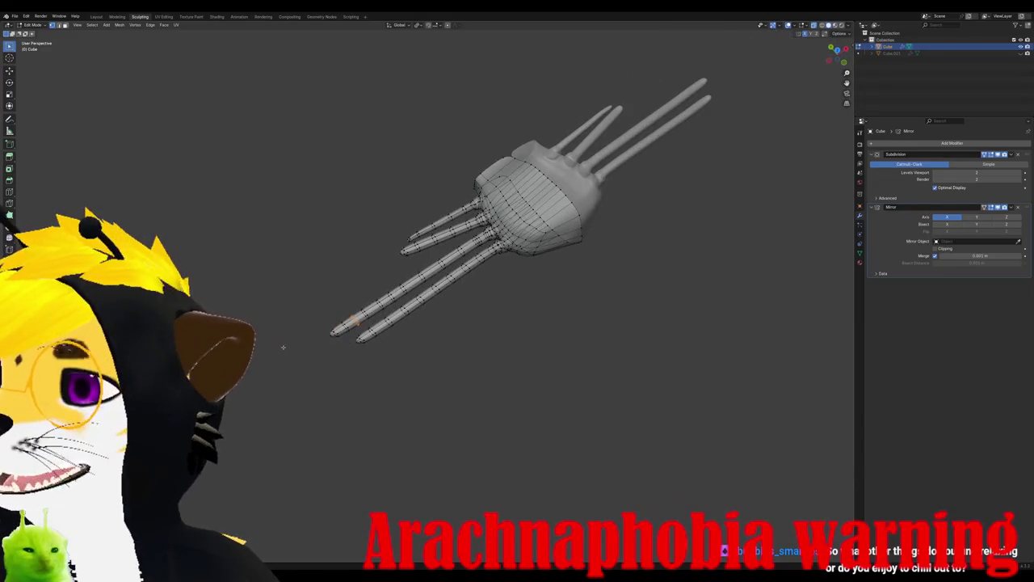
pyautogui.scroll(2, 409, 318)
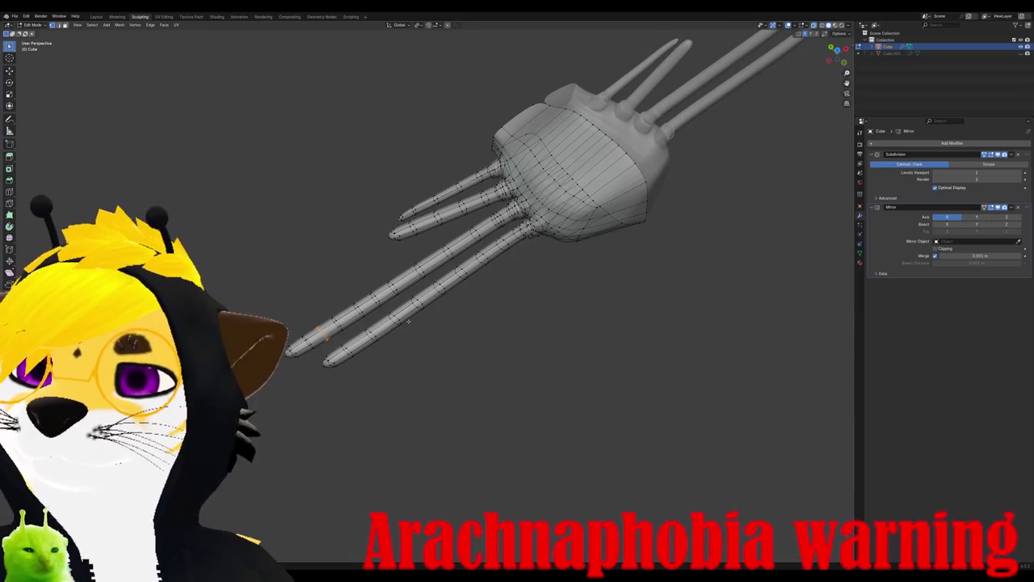
pyautogui.press('KP_7')
pyautogui.scroll(1, 452, 291)
pyautogui.scroll(2, 461, 283)
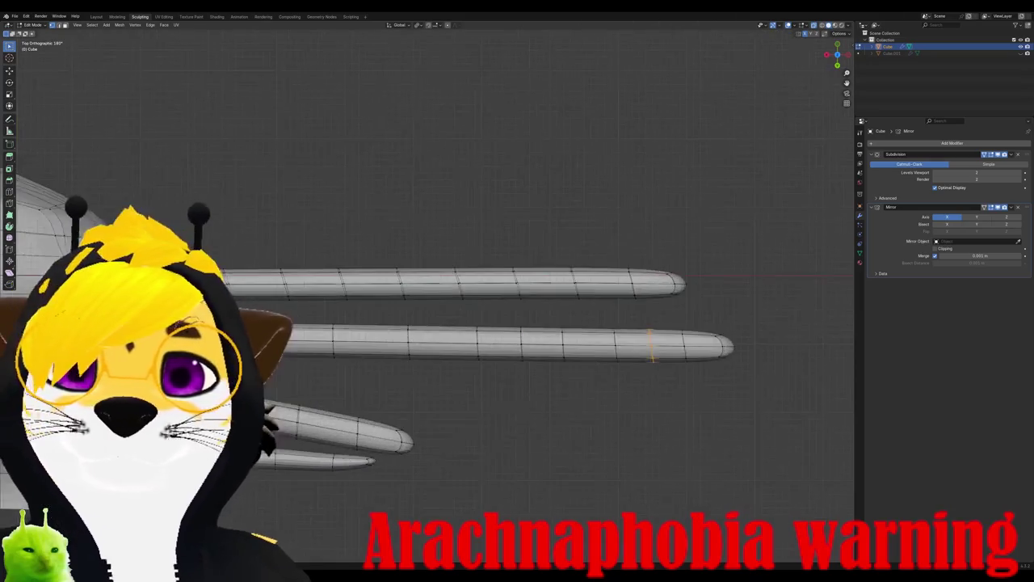
pyautogui.scroll(2, 470, 275)
pyautogui.scroll(2, 470, 276)
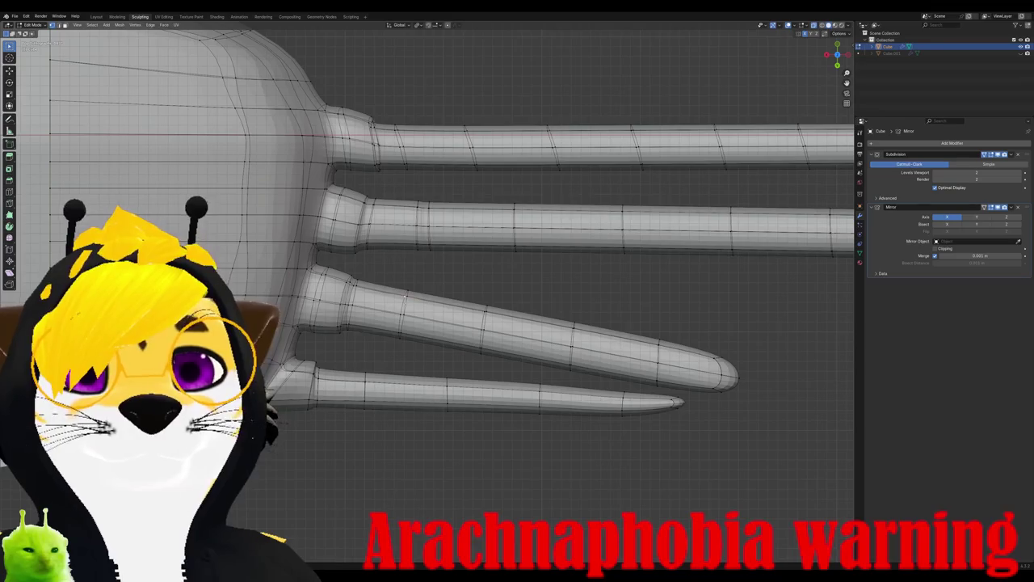
pyautogui.keyDown('ctrl'); pyautogui.click(477, 327); pyautogui.keyUp('ctrl')
pyautogui.keyDown('ctrl'); pyautogui.click(566, 343); pyautogui.keyUp('ctrl')
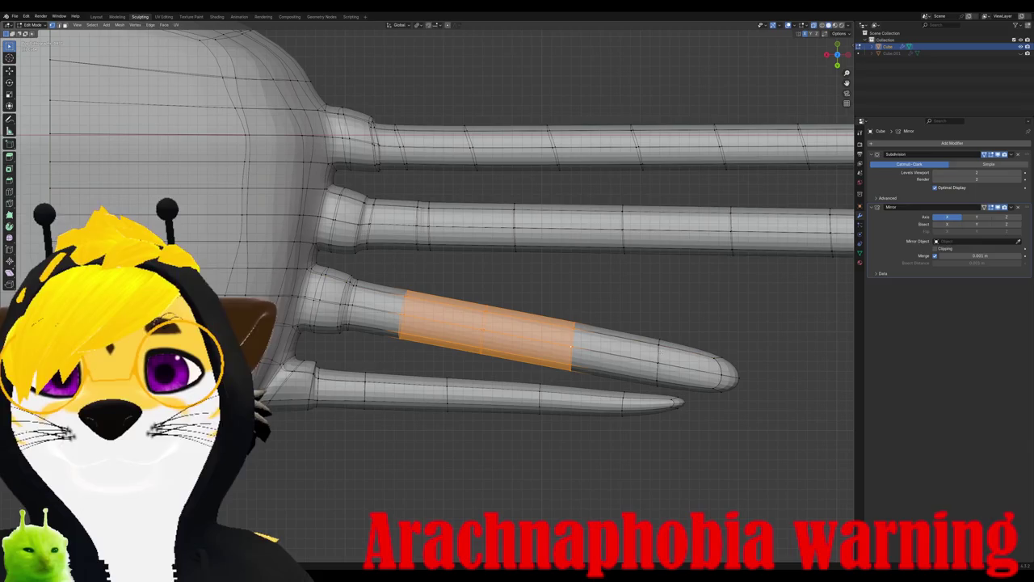
pyautogui.keyDown('ctrl'); pyautogui.click(650, 364); pyautogui.keyUp('ctrl')
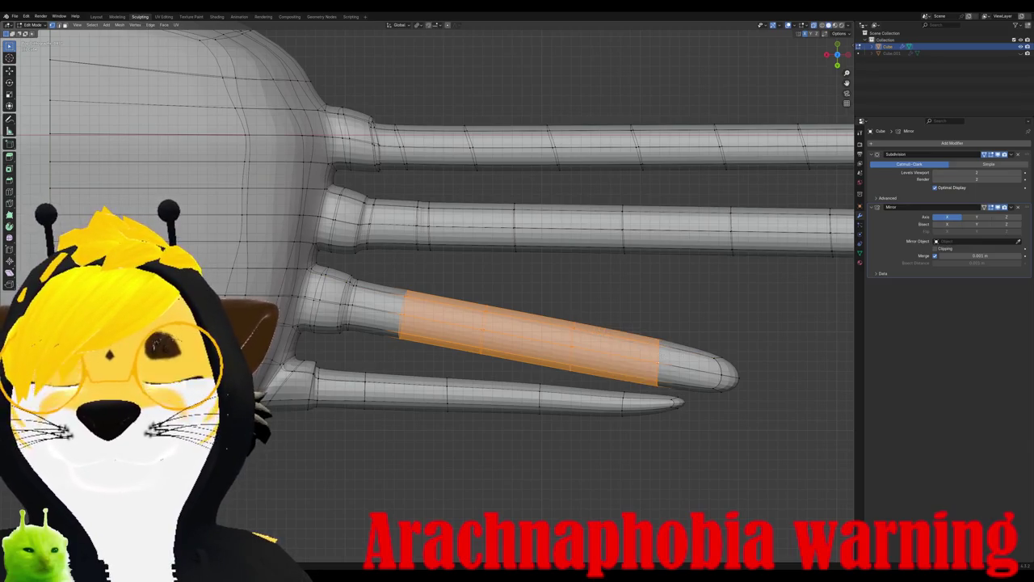
pyautogui.moveTo(742, 387); pyautogui.dragTo(744, 392)
pyautogui.scroll(-5, 744, 396)
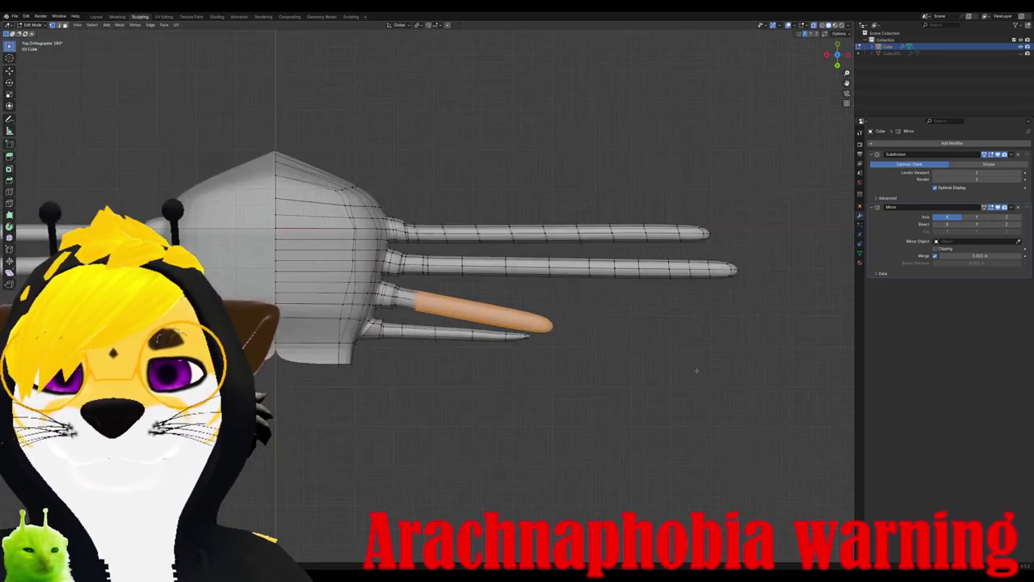
pyautogui.moveTo(744, 396)
pyautogui.mouseDown(button='middle')
pyautogui.moveTo(614, 340)
pyautogui.moveTo(548, 371)
pyautogui.mouseUp(button='middle')
pyautogui.scroll(4, 548, 371)
pyautogui.press('KP_7')
# Step: Rotate the third leg's selected section straight and slide it outward to extend the leg
pyautogui.press('r')
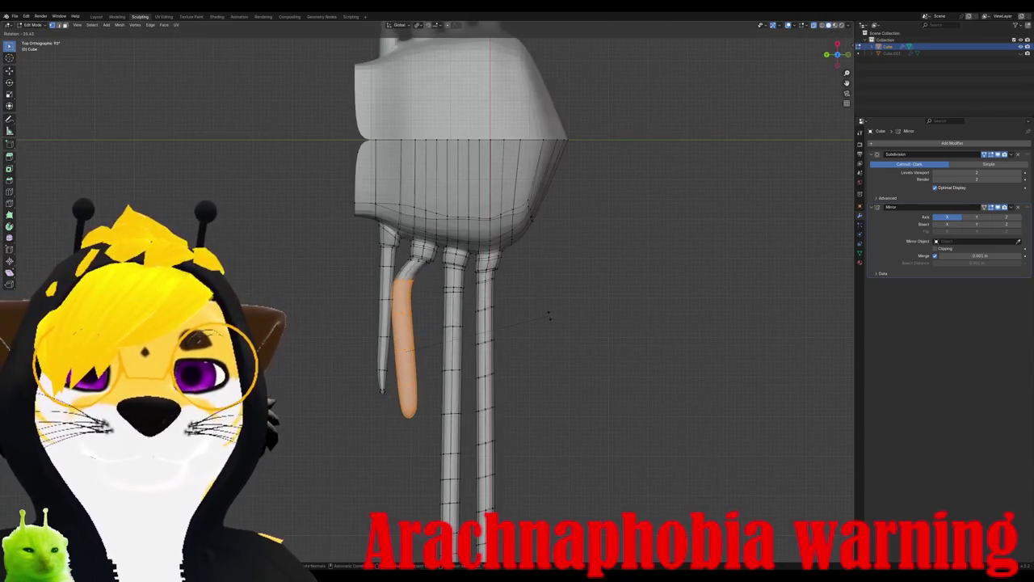
pyautogui.press('g')
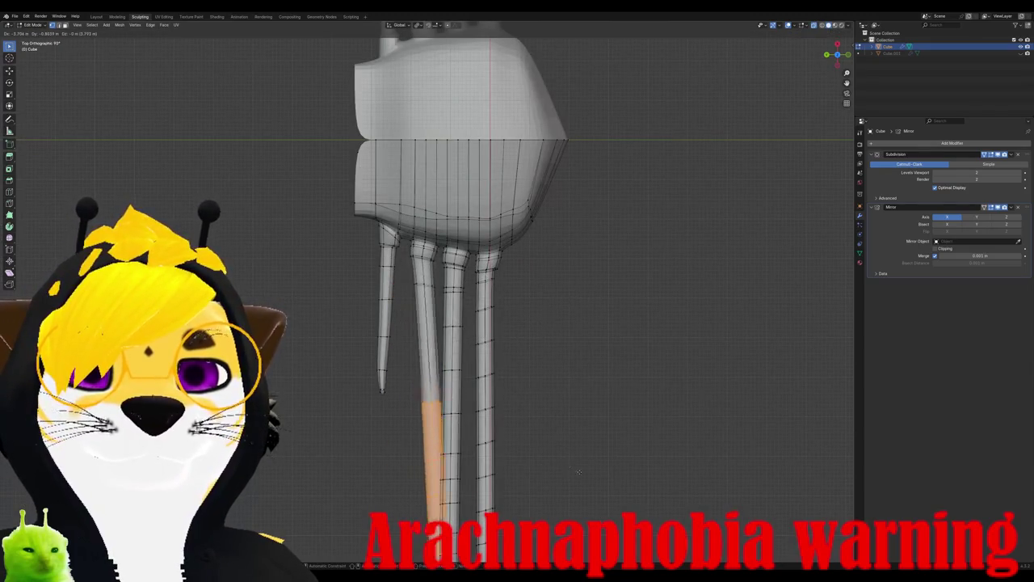
pyautogui.click(561, 483)
pyautogui.scroll(-2, 533, 478)
pyautogui.scroll(-2, 517, 475)
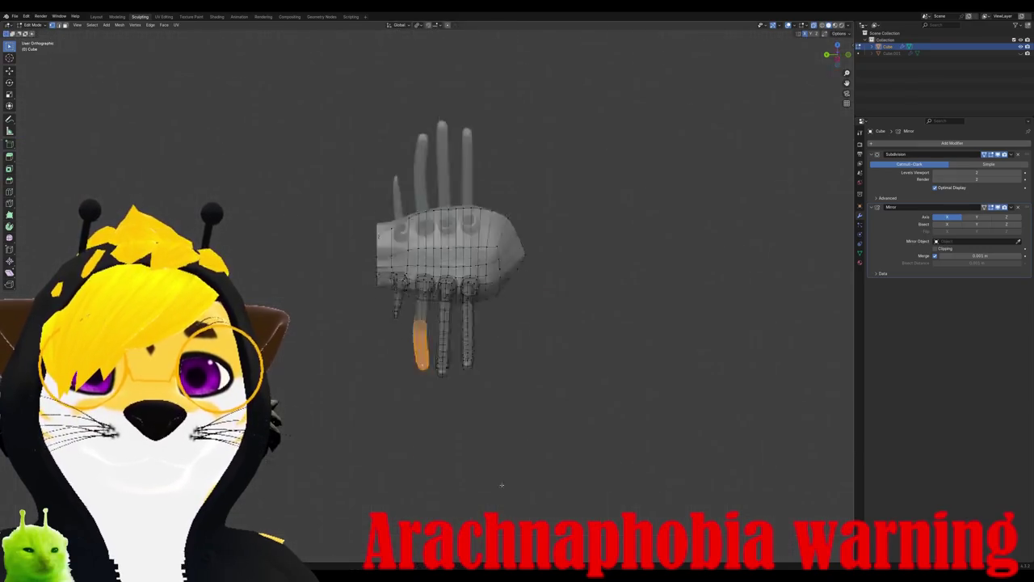
pyautogui.scroll(3, 495, 471)
pyautogui.press('r')
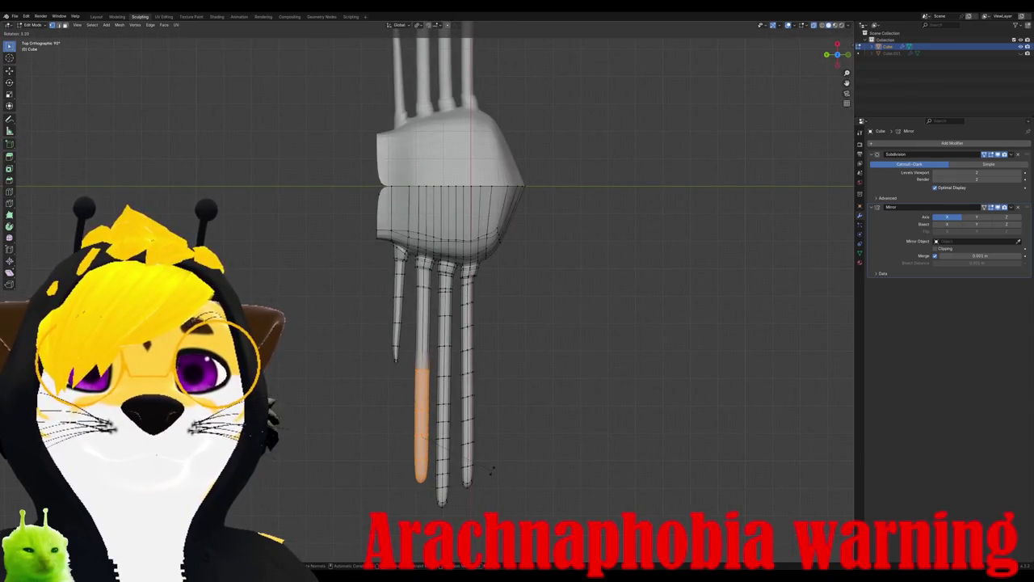
pyautogui.click(491, 469)
pyautogui.scroll(-1, 491, 469)
pyautogui.press('g')
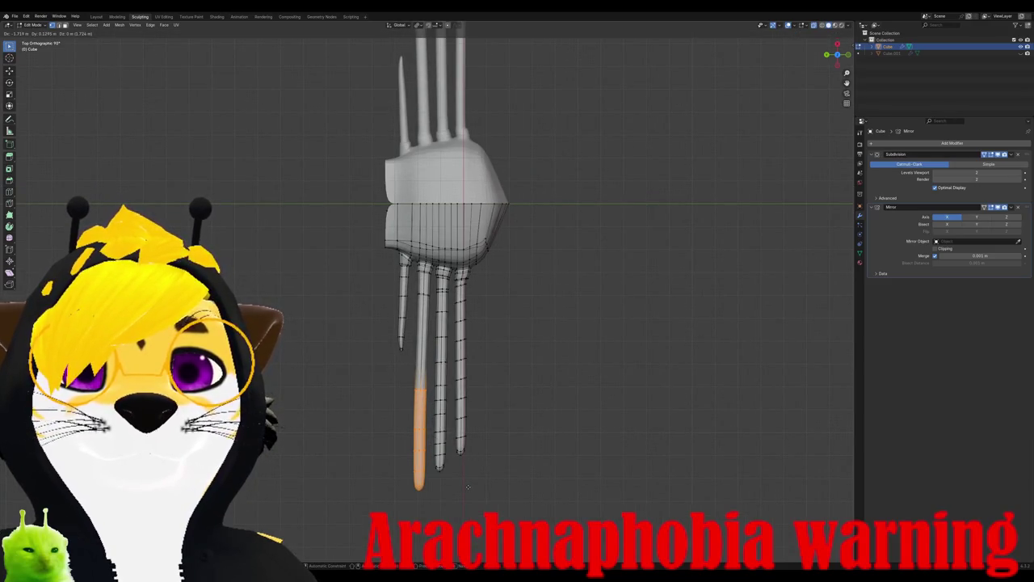
pyautogui.click(467, 486)
pyautogui.moveTo(468, 487)
pyautogui.mouseDown(button='middle')
pyautogui.moveTo(446, 392)
pyautogui.moveTo(410, 358)
pyautogui.moveTo(392, 372)
pyautogui.mouseUp(button='middle')
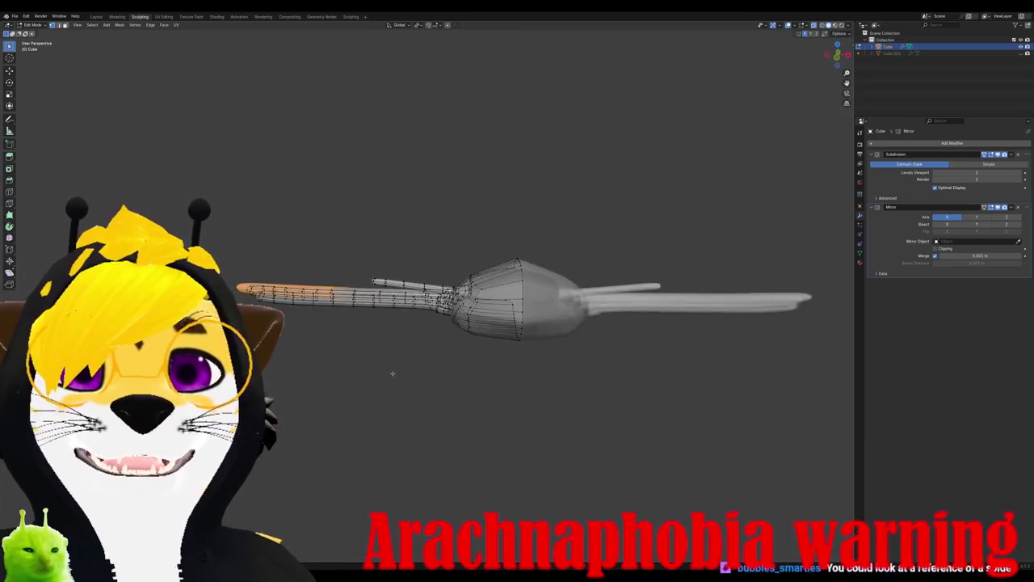
# Step: Shift the selected body vertices sideways along the X axis
pyautogui.scroll(2, 509, 348)
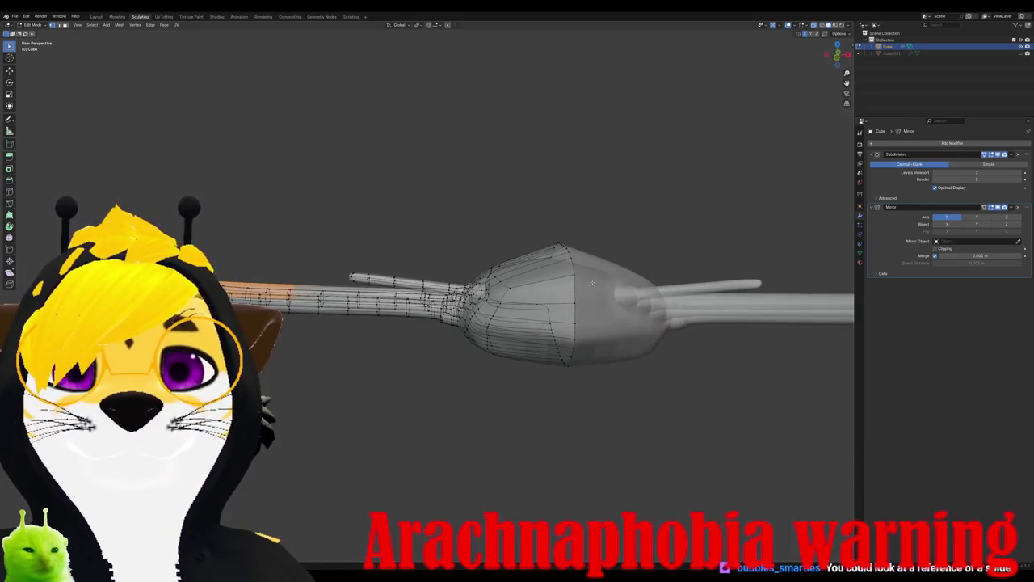
pyautogui.moveTo(522, 208); pyautogui.dragTo(598, 345, button='middle')
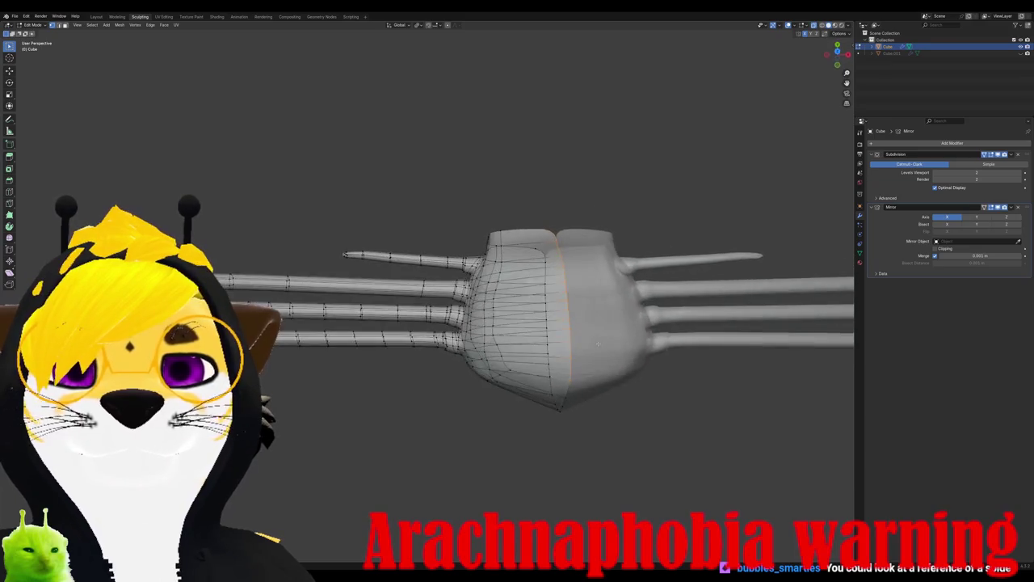
pyautogui.scroll(1, 545, 224)
pyautogui.scroll(2, 501, 238)
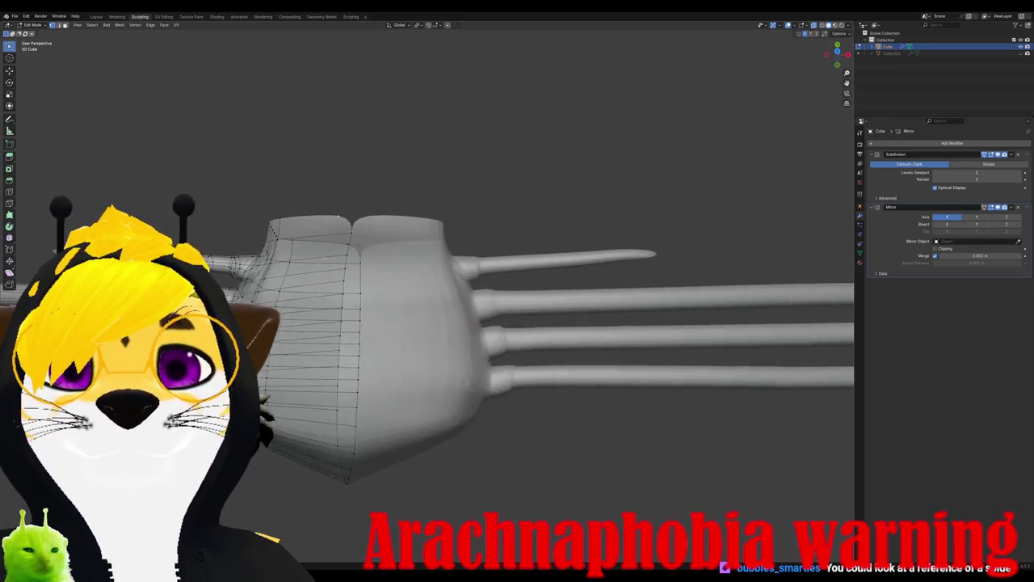
pyautogui.scroll(2, 452, 254)
pyautogui.scroll(1, 383, 273)
pyautogui.press('g')
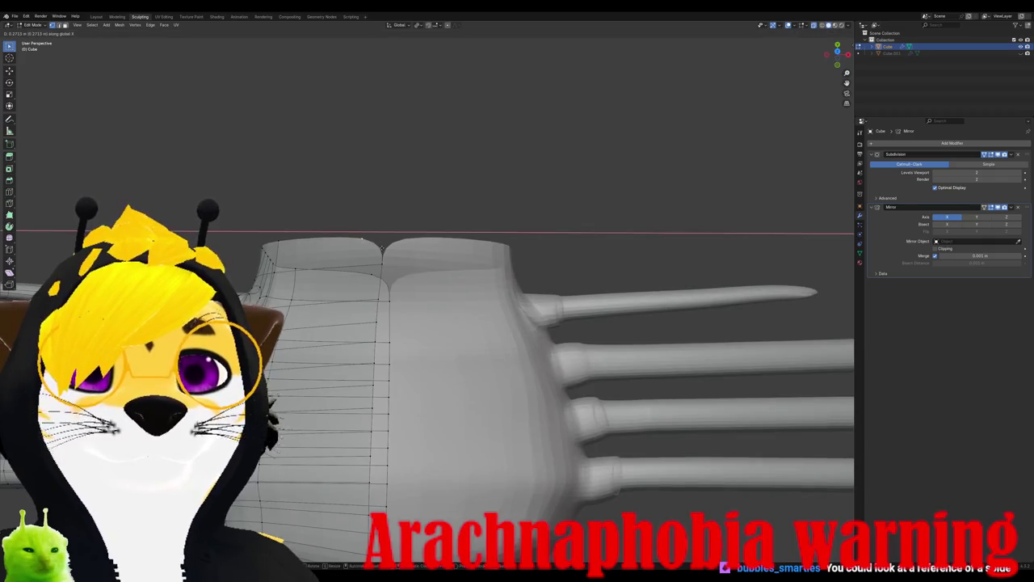
pyautogui.press('y')
pyautogui.press('x')
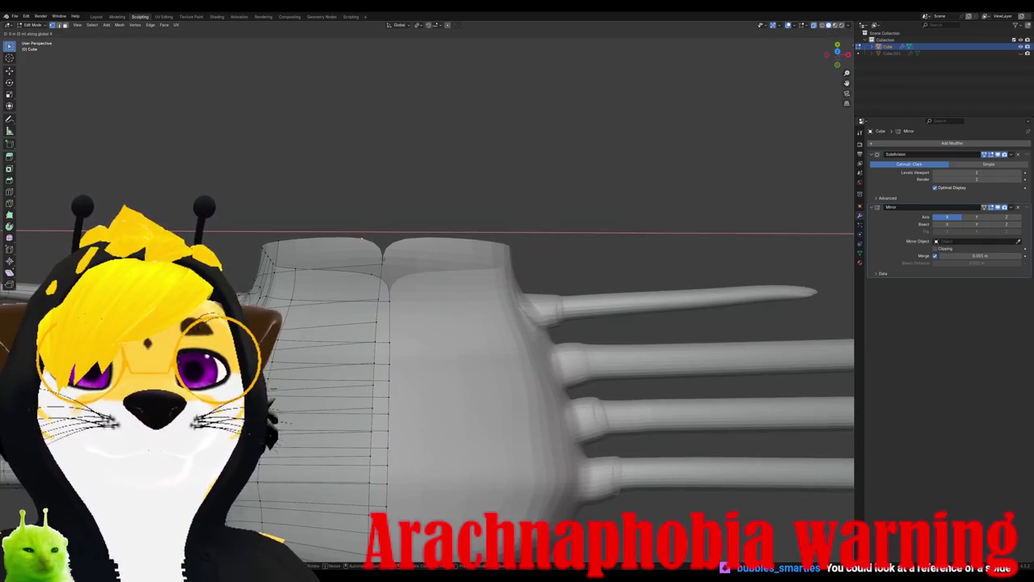
pyautogui.click(381, 263)
# Step: Raise the body's top vertex vertically along Z
pyautogui.moveTo(381, 263)
pyautogui.mouseDown(button='middle')
pyautogui.moveTo(484, 312)
pyautogui.moveTo(404, 269)
pyautogui.moveTo(408, 251)
pyautogui.mouseUp(button='middle')
pyautogui.click(407, 251)
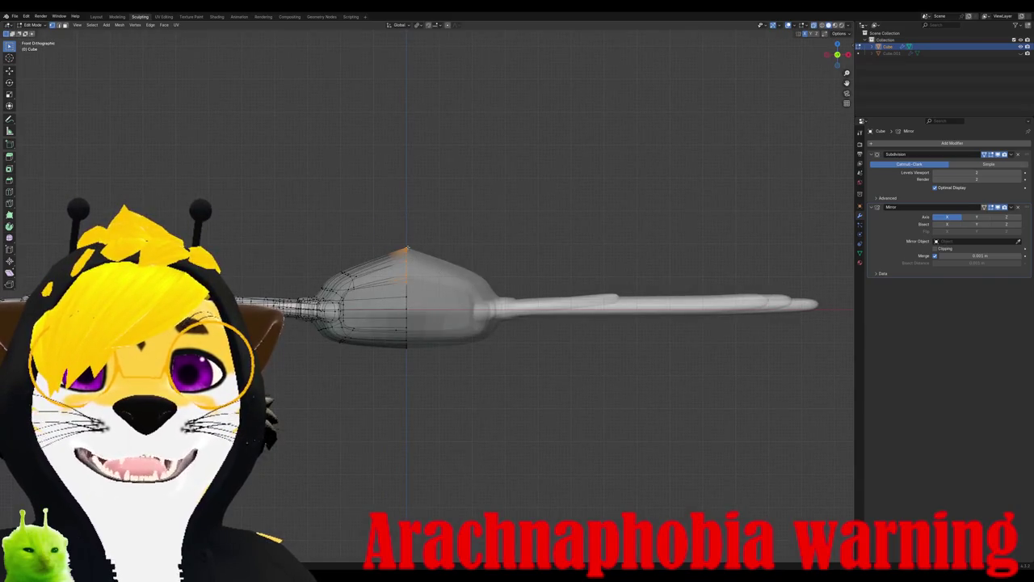
pyautogui.press('g')
pyautogui.press('z')
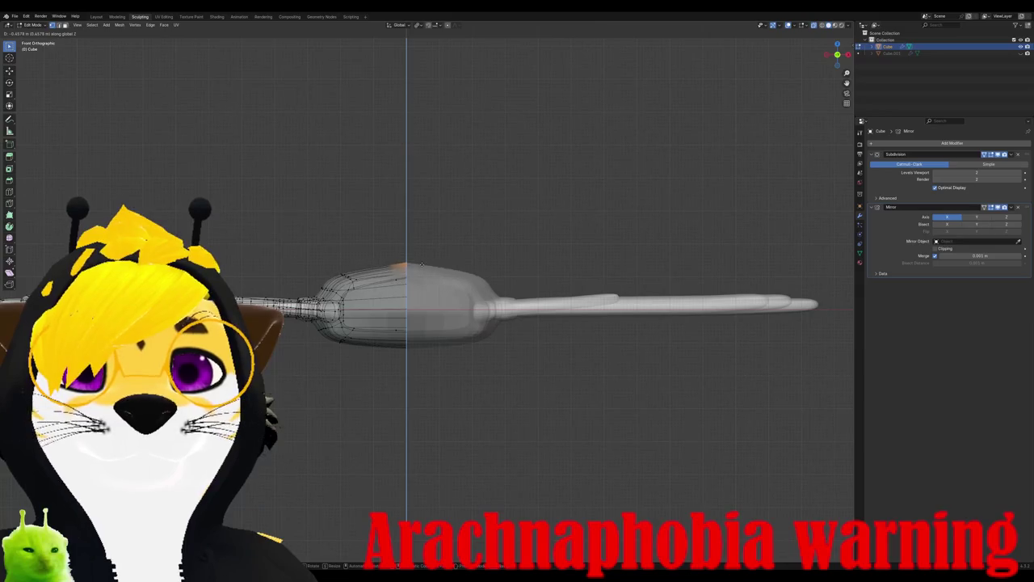
pyautogui.click(420, 263)
pyautogui.moveTo(421, 263)
pyautogui.mouseDown(button='middle')
pyautogui.moveTo(453, 242)
pyautogui.moveTo(429, 266)
pyautogui.moveTo(440, 263)
pyautogui.mouseUp(button='middle')
# Step: Box-select the body's centre-seam vertices and move them to a new position
pyautogui.moveTo(545, 340)
pyautogui.mouseDown(button='middle')
pyautogui.moveTo(546, 385)
pyautogui.moveTo(372, 310)
pyautogui.mouseUp(button='middle')
pyautogui.moveTo(618, 311); pyautogui.dragTo(441, 340, button='middle')
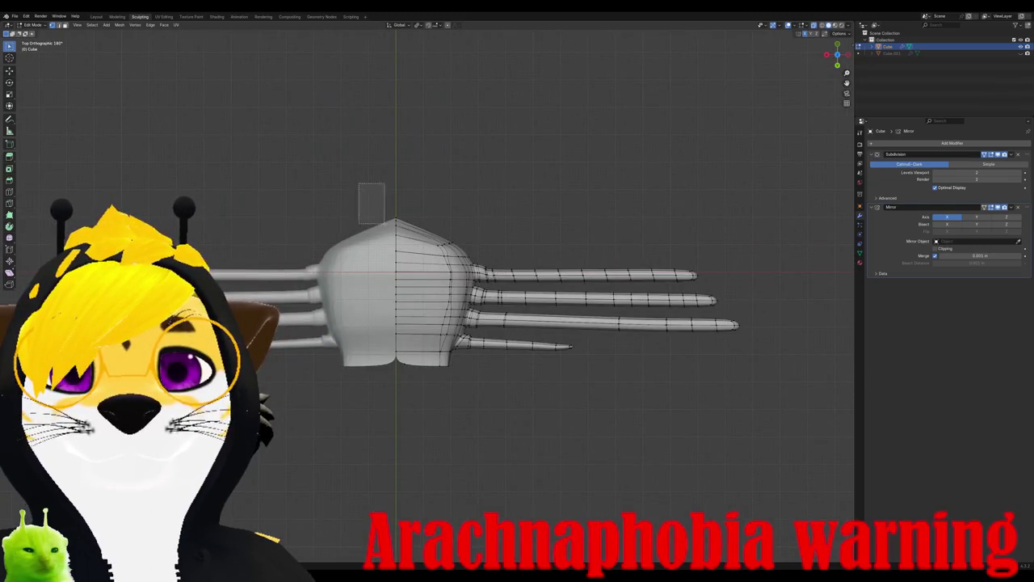
pyautogui.moveTo(384, 223)
pyautogui.mouseDown()
pyautogui.moveTo(428, 387)
pyautogui.moveTo(411, 387)
pyautogui.mouseUp()
pyautogui.press('g')
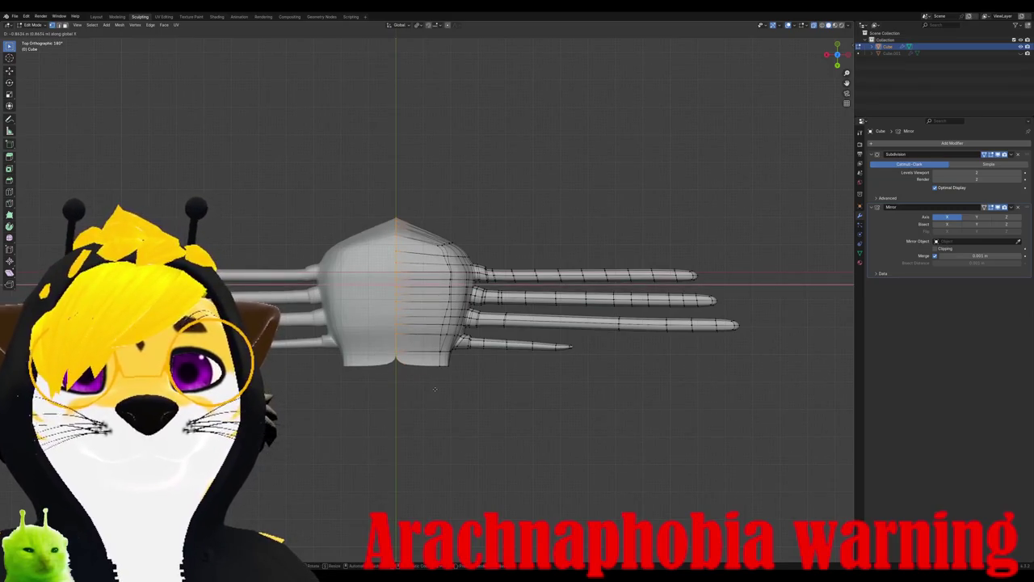
pyautogui.click(552, 395)
# Step: Select one mirrored half of the body and shift it sideways along X
pyautogui.moveTo(448, 368); pyautogui.dragTo(448, 368)
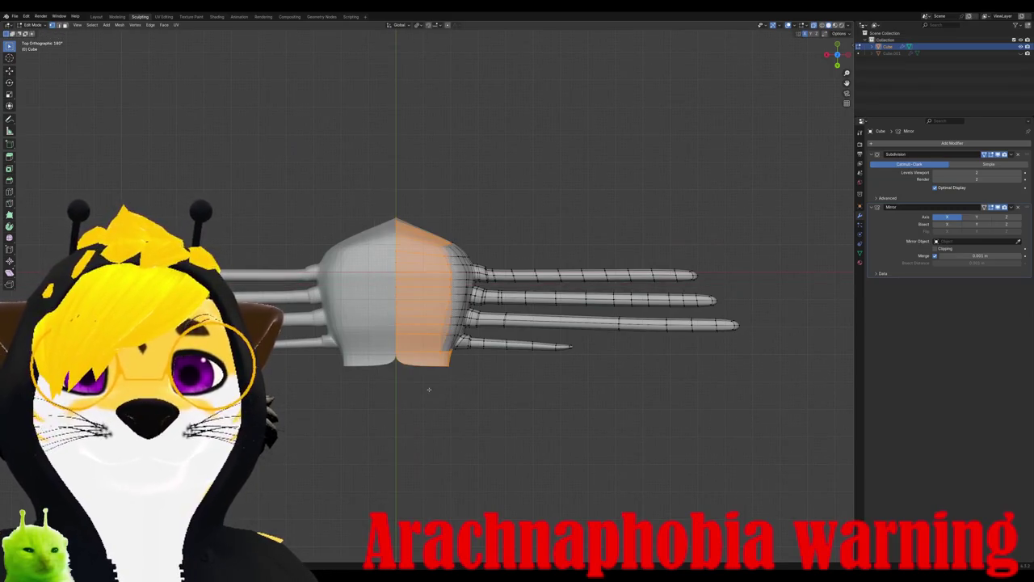
pyautogui.click(376, 187)
pyautogui.moveTo(375, 187); pyautogui.dragTo(448, 370)
pyautogui.moveTo(412, 402); pyautogui.dragTo(412, 403)
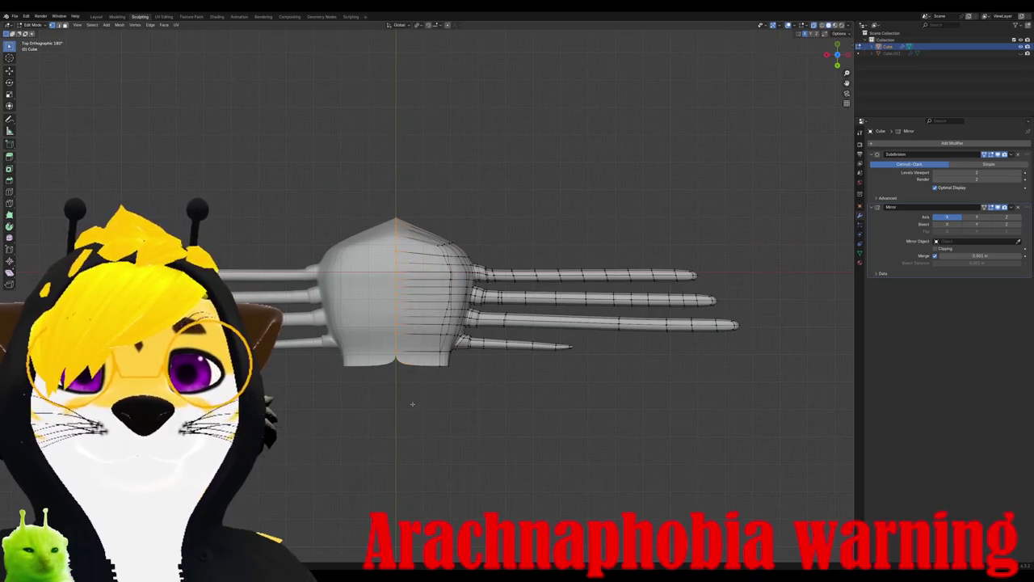
pyautogui.press('g')
pyautogui.press('x')
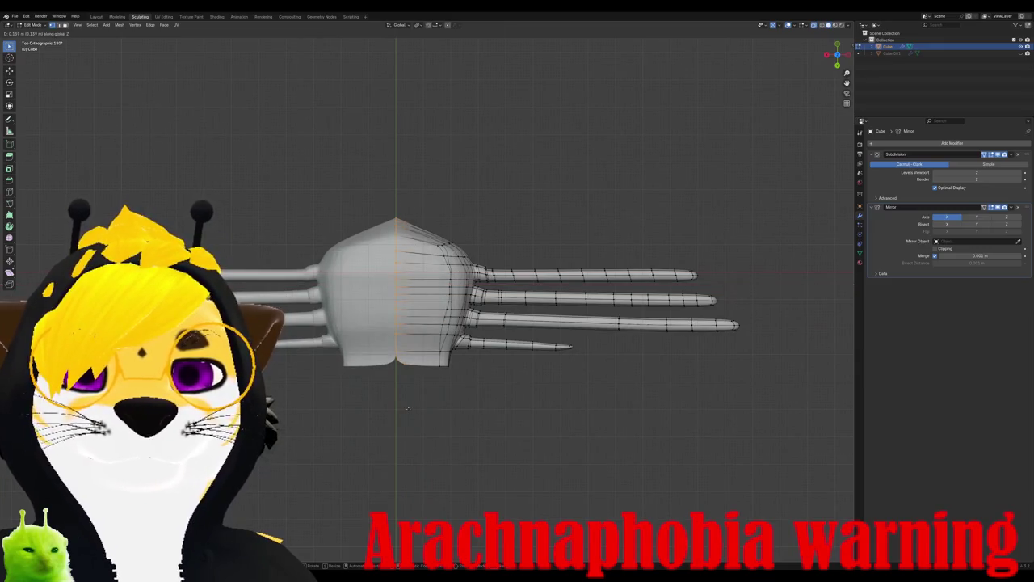
pyautogui.click(359, 437)
# Step: Shift the selected half sideways in two X-axis-constrained moves
pyautogui.moveTo(360, 437); pyautogui.dragTo(379, 420, button='middle')
pyautogui.press('g')
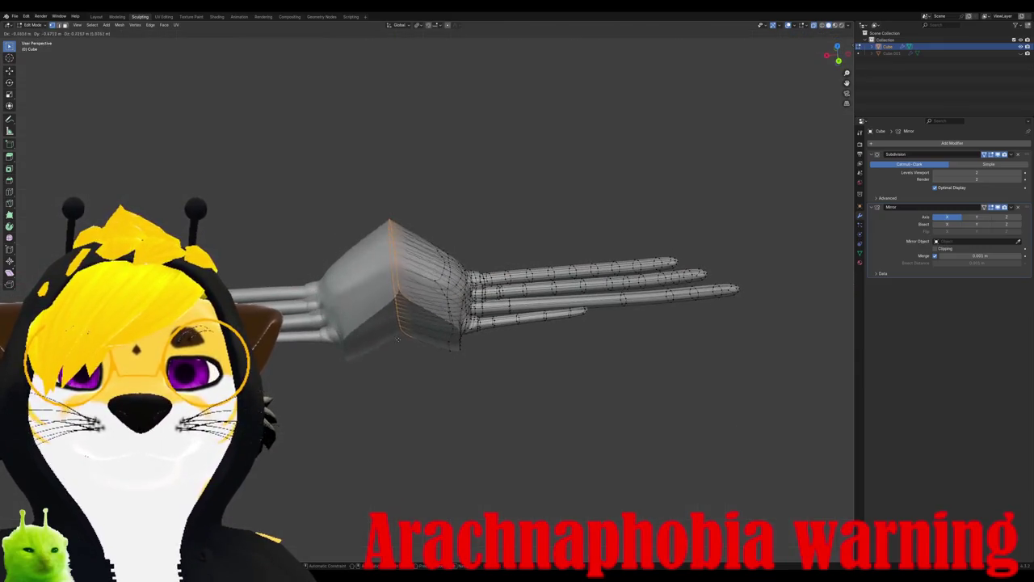
pyautogui.press('z')
pyautogui.press('x')
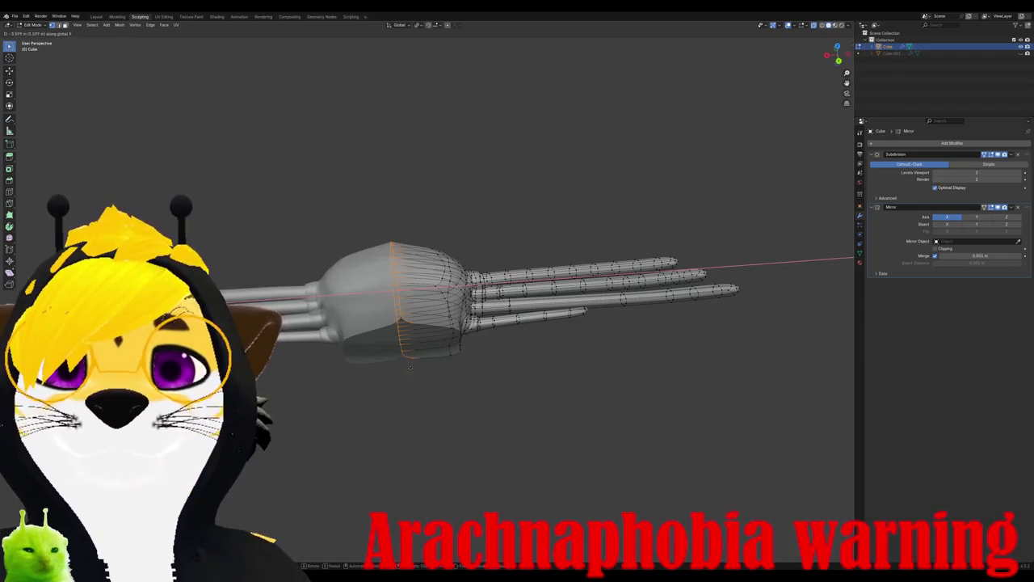
pyautogui.click(410, 367)
pyautogui.moveTo(409, 367)
pyautogui.mouseDown(button='middle')
pyautogui.moveTo(599, 272)
pyautogui.moveTo(496, 283)
pyautogui.mouseUp(button='middle')
pyautogui.press('g')
pyautogui.press('x')
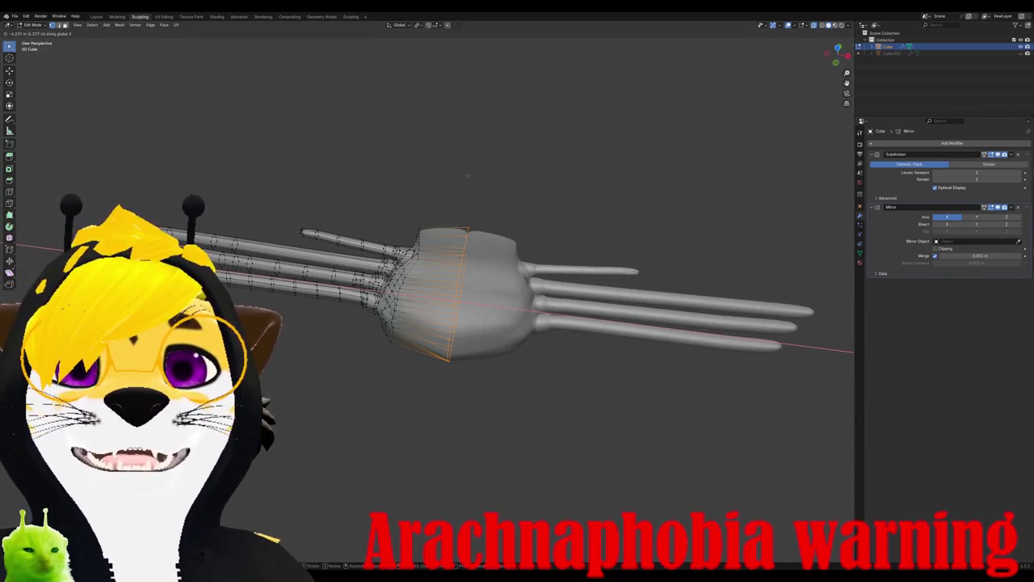
pyautogui.click(467, 176)
# Step: Move the body section freely into a better position and frame it in view
pyautogui.moveTo(466, 175); pyautogui.dragTo(388, 234, button='middle')
pyautogui.press('g')
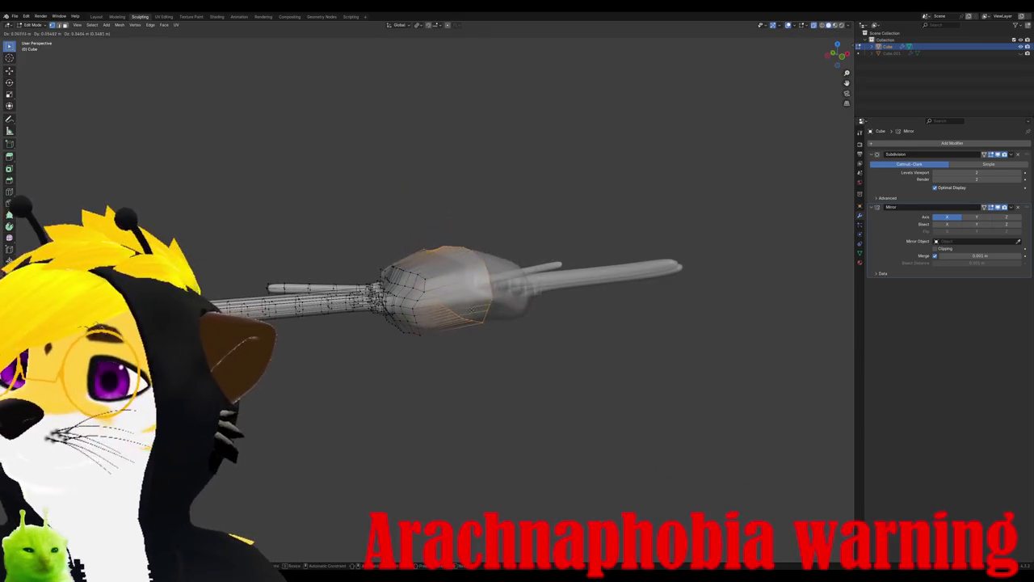
pyautogui.moveTo(473, 310); pyautogui.dragTo(529, 233, button='middle')
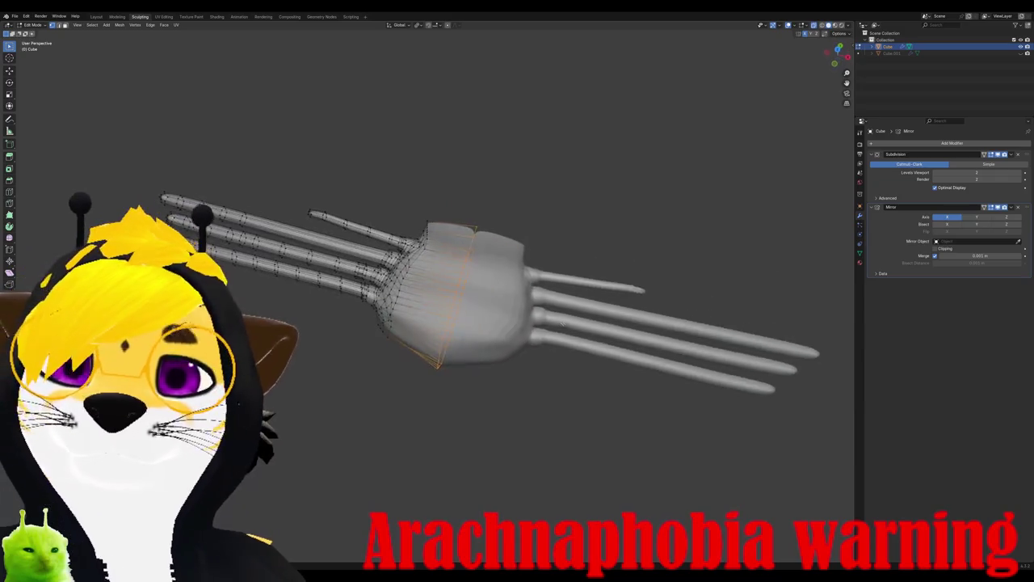
pyautogui.click(529, 234)
pyautogui.press('KP_Decimal')
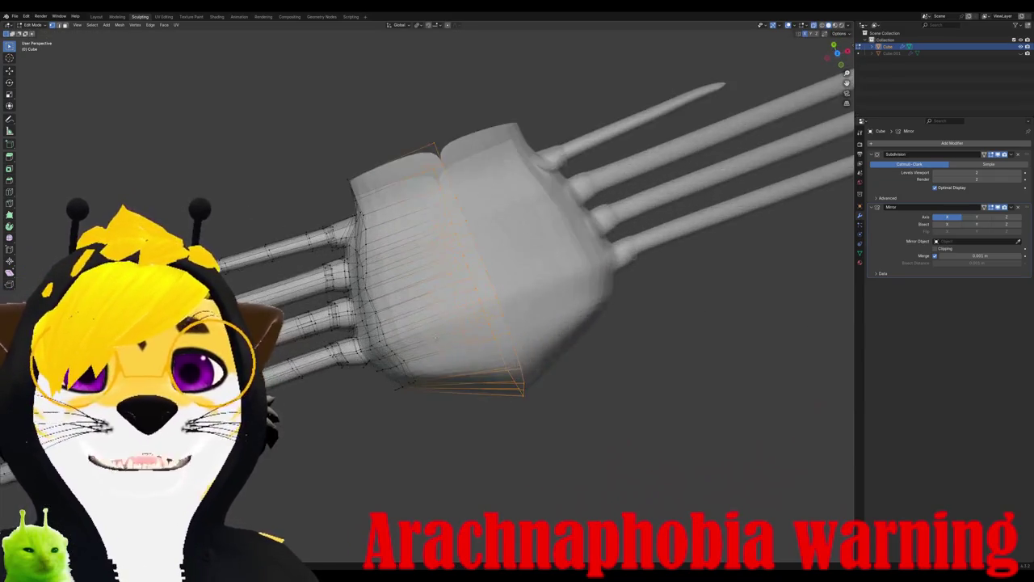
# Step: In front view, box-select the left legs and move them into alignment
pyautogui.moveTo(529, 234); pyautogui.dragTo(485, 267, button='middle')
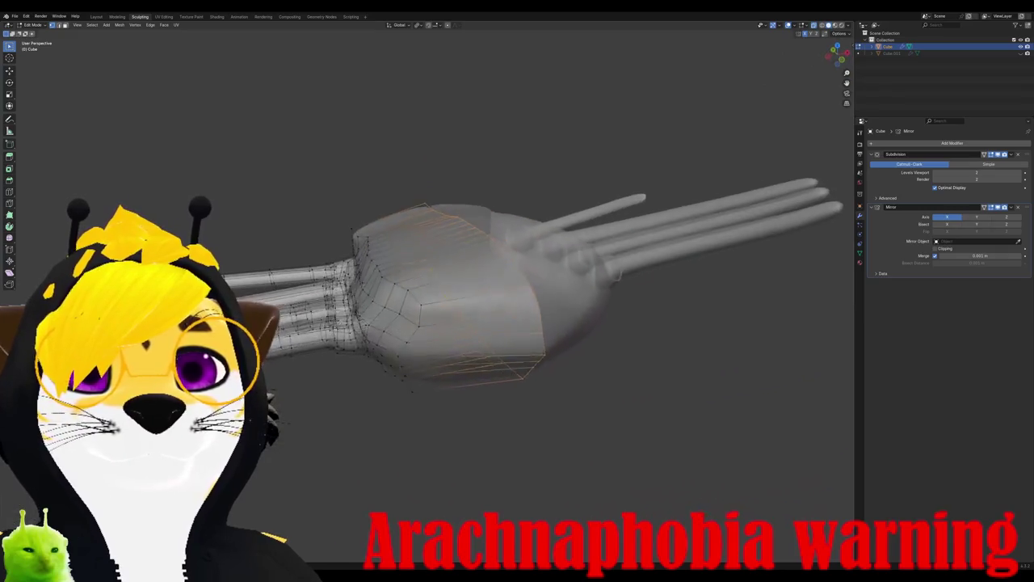
pyautogui.press('KP_3')
pyautogui.press('KP_7')
pyautogui.press('KP_1')
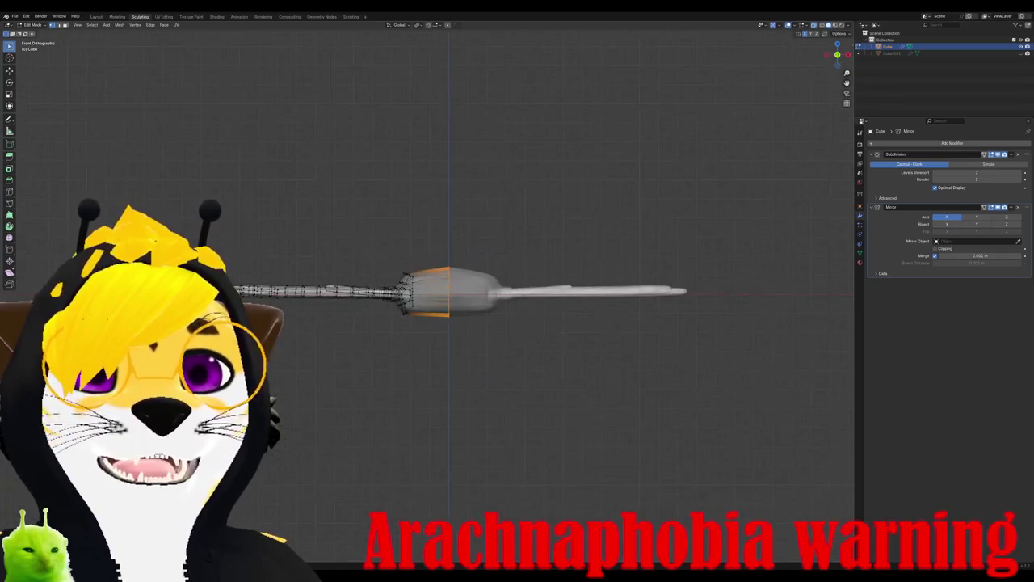
pyautogui.moveTo(219, 231); pyautogui.dragTo(443, 356)
pyautogui.press('g')
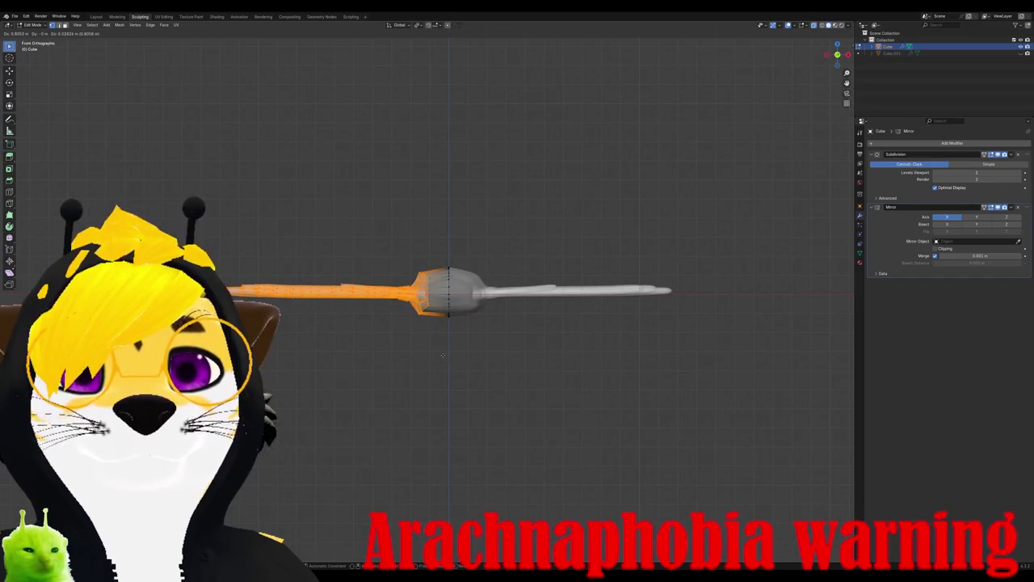
pyautogui.click(443, 356)
pyautogui.moveTo(443, 357); pyautogui.dragTo(451, 379, button='middle')
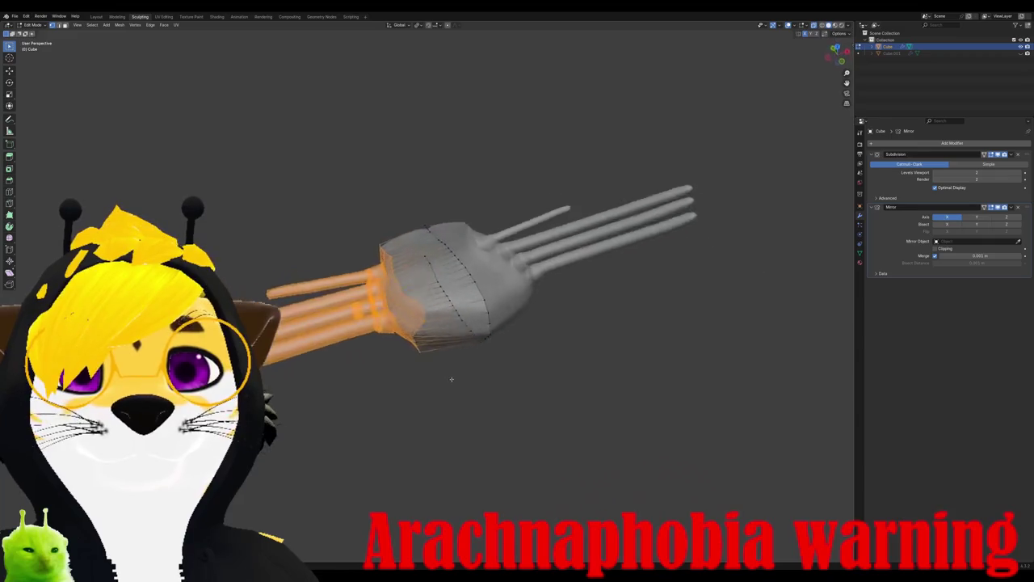
pyautogui.press('KP_7')
# Step: Go to top view zoomed in on the legs and clear the selection
pyautogui.press('KP_3')
pyautogui.press('KP_7')
pyautogui.scroll(3, 436, 389)
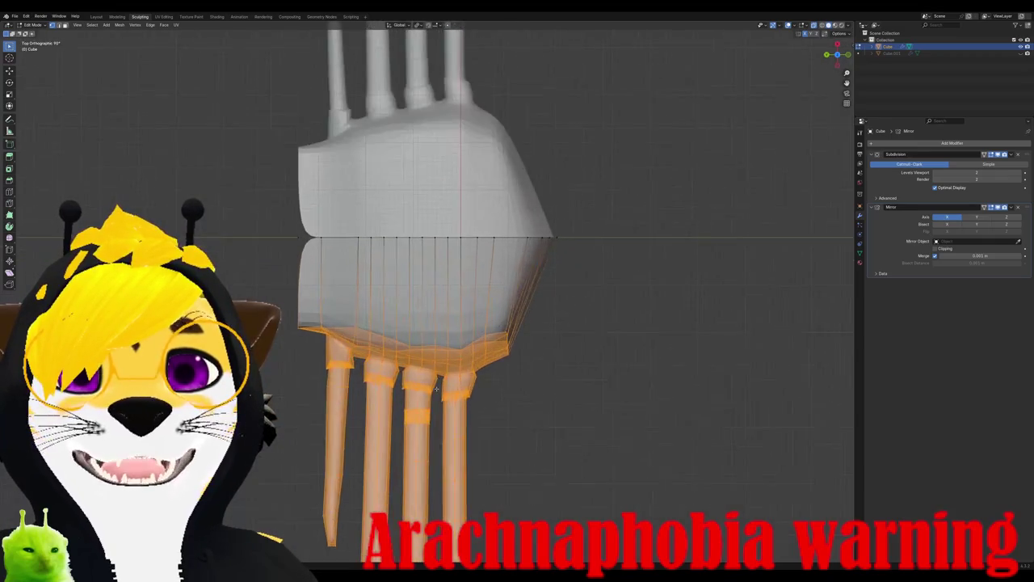
pyautogui.scroll(2, 436, 389)
pyautogui.keyDown('shift'); pyautogui.moveTo(436, 389); pyautogui.dragTo(437, 298, button='middle'); pyautogui.keyUp('shift')
pyautogui.hotkey('alt', 'a')
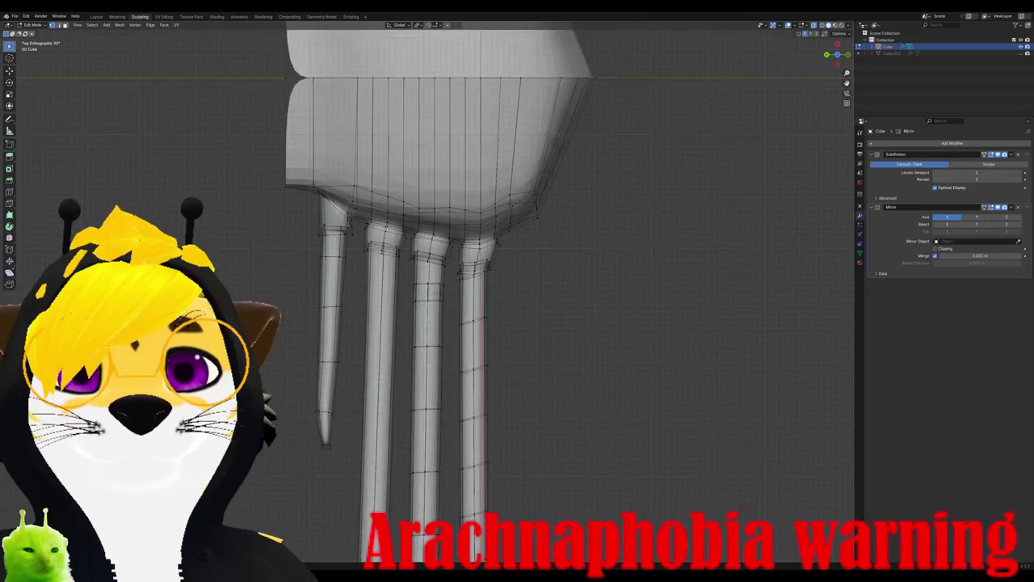
pyautogui.moveTo(412, 392); pyautogui.dragTo(428, 380, button='middle')
pyautogui.press('KP_7')
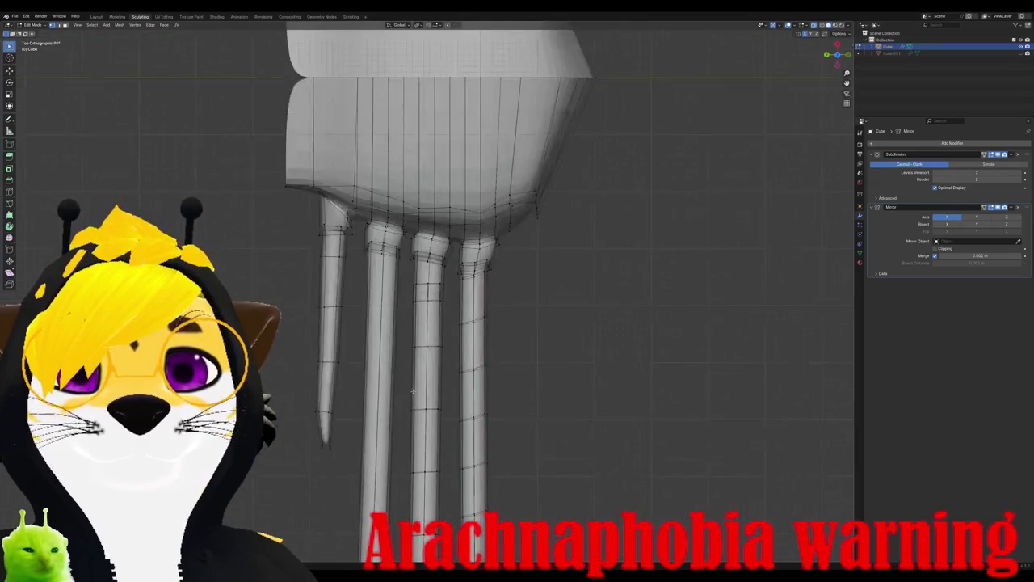
# Step: Select an edge loop on the leftmost leg and move it to a new position
pyautogui.scroll(2, 428, 290)
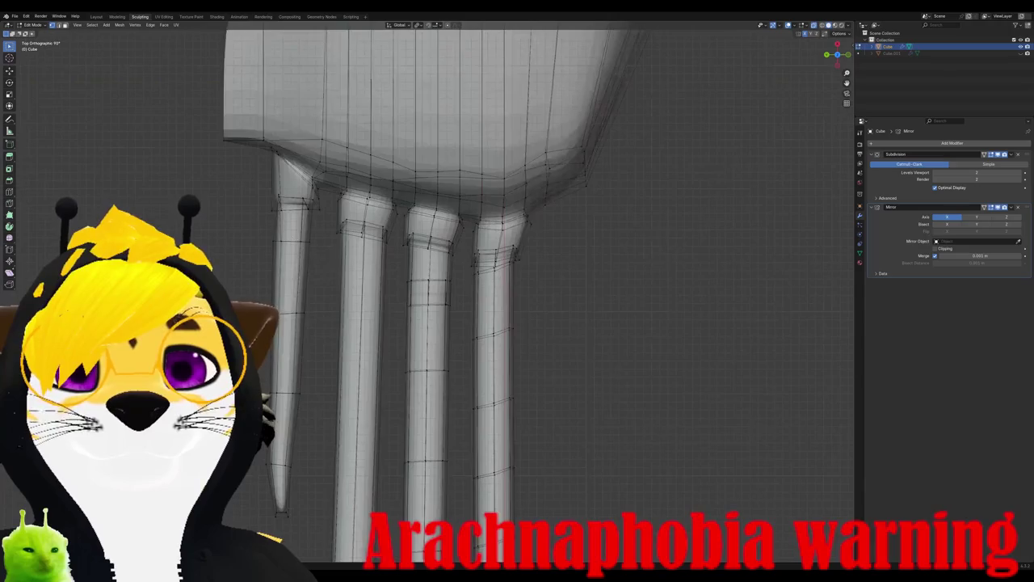
pyautogui.keyDown('alt'); pyautogui.click(301, 240); pyautogui.keyUp('alt')
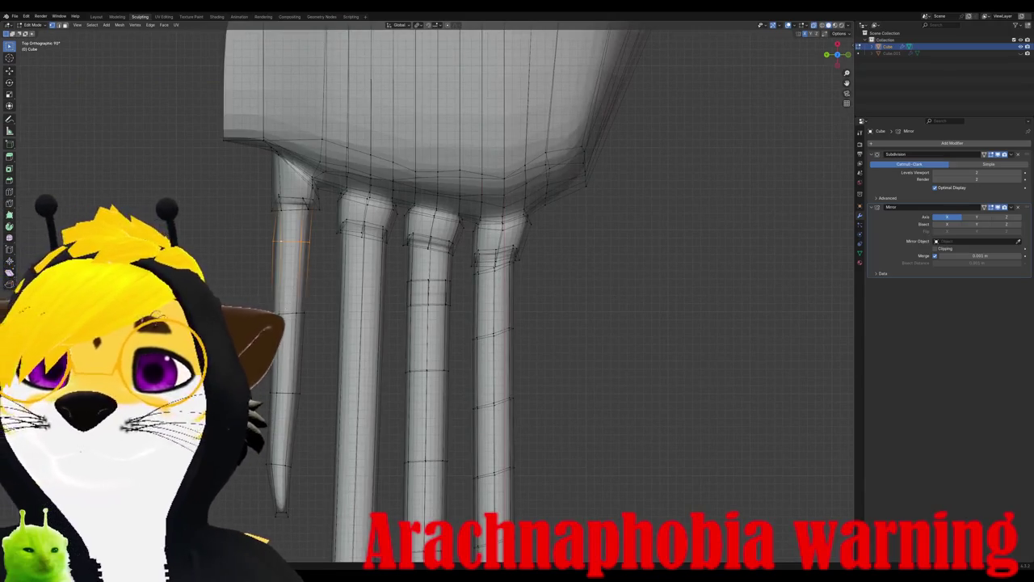
pyautogui.press('g')
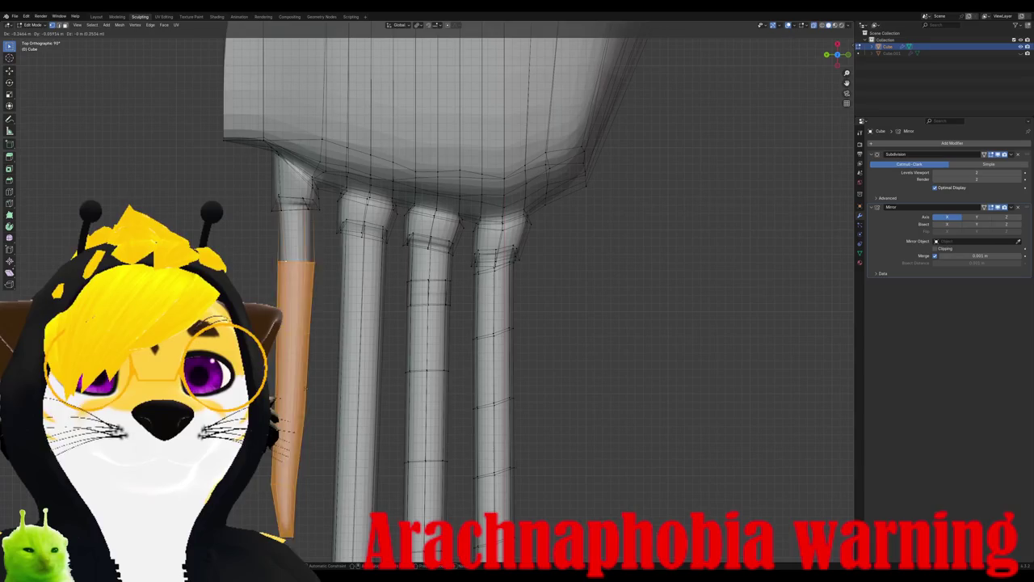
pyautogui.click(298, 414)
# Step: Dissolve the selected vertices where the legs join the body
pyautogui.moveTo(299, 414)
pyautogui.mouseDown(button='middle')
pyautogui.moveTo(398, 346)
pyautogui.moveTo(321, 392)
pyautogui.mouseUp(button='middle')
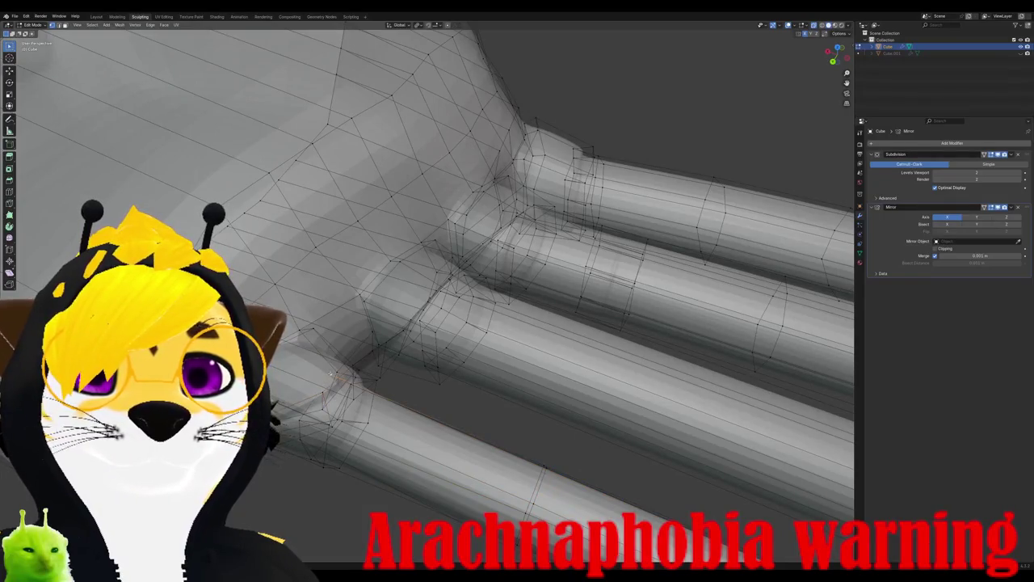
pyautogui.press('x')
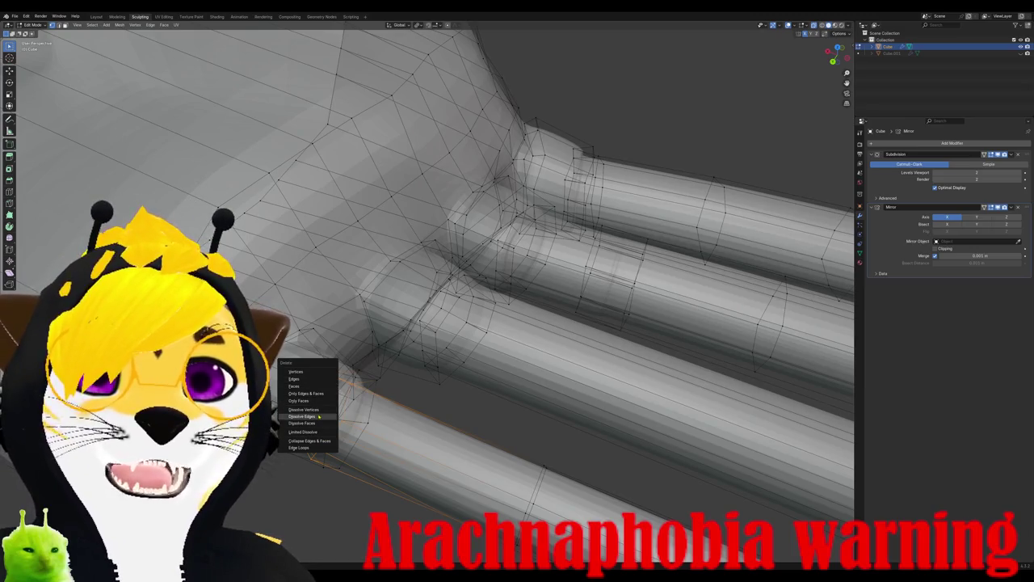
pyautogui.click(320, 410)
pyautogui.moveTo(321, 410)
pyautogui.mouseDown(button='middle')
pyautogui.moveTo(472, 338)
pyautogui.moveTo(442, 275)
pyautogui.mouseUp(button='middle')
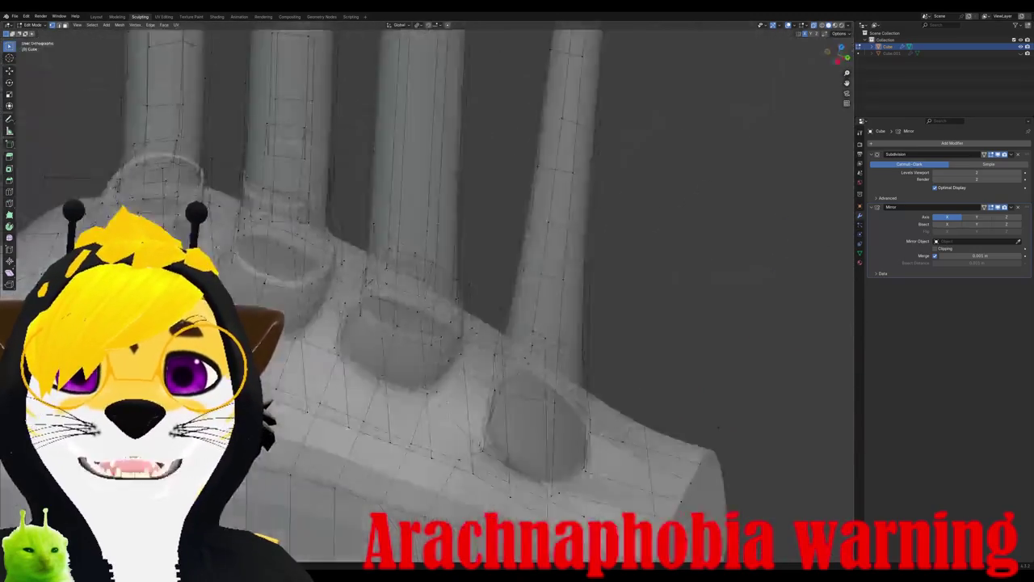
# Step: Rotate the selection slightly and move the upper-left leg tip into place
pyautogui.scroll(-2, 442, 274)
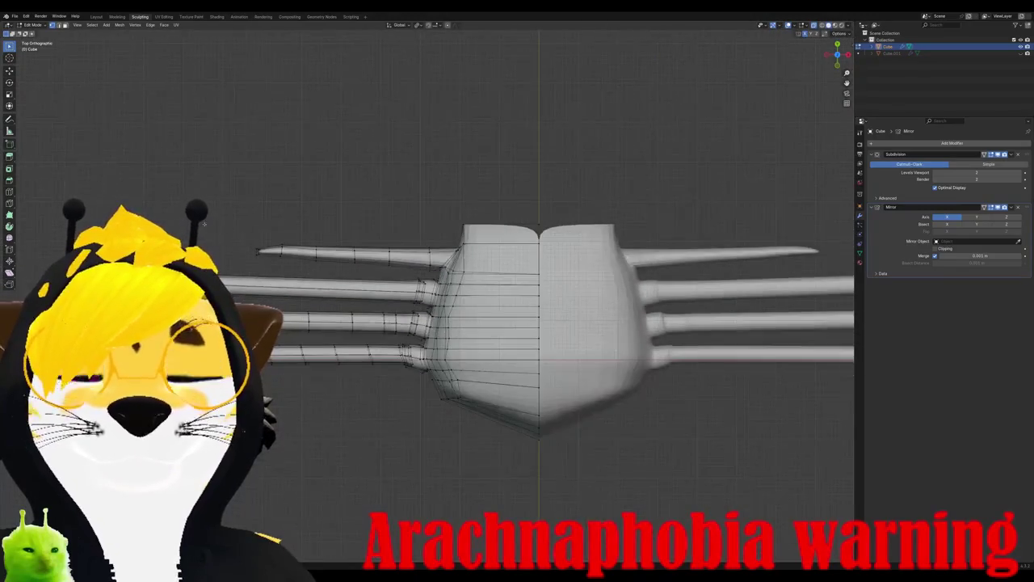
pyautogui.press('r')
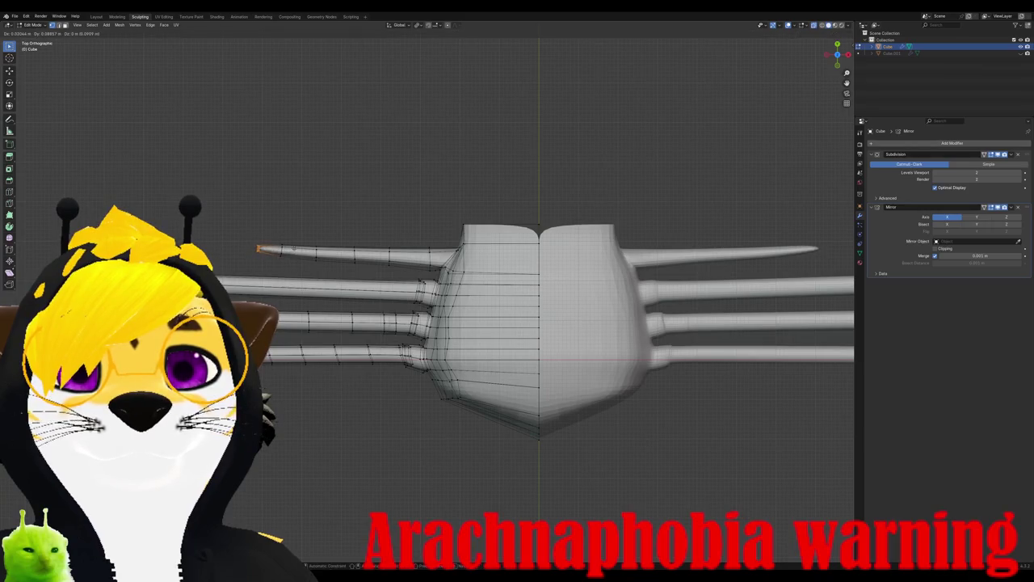
pyautogui.press('Return')
pyautogui.moveTo(225, 211); pyautogui.dragTo(397, 253)
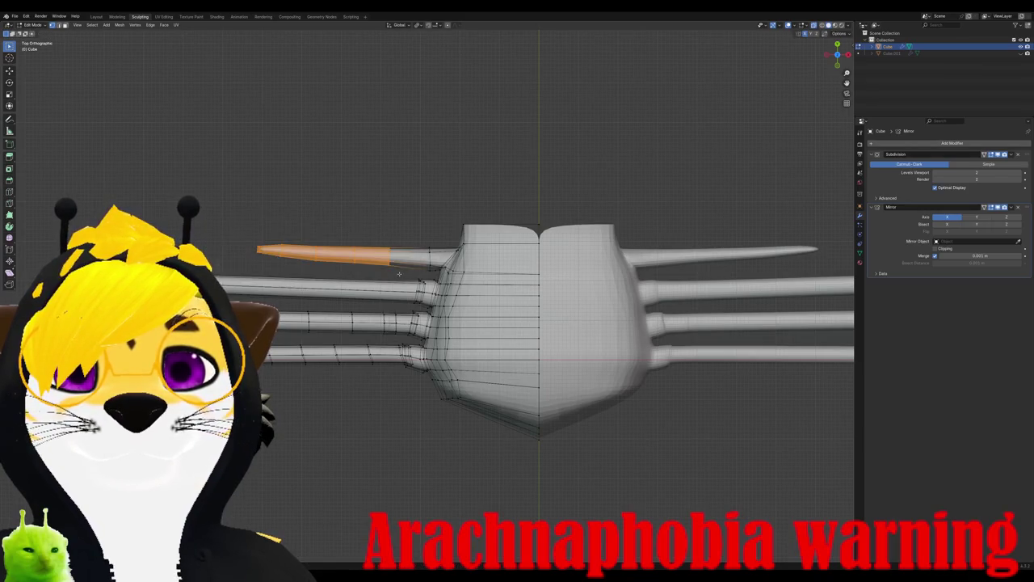
pyautogui.press('g')
pyautogui.click(214, 267)
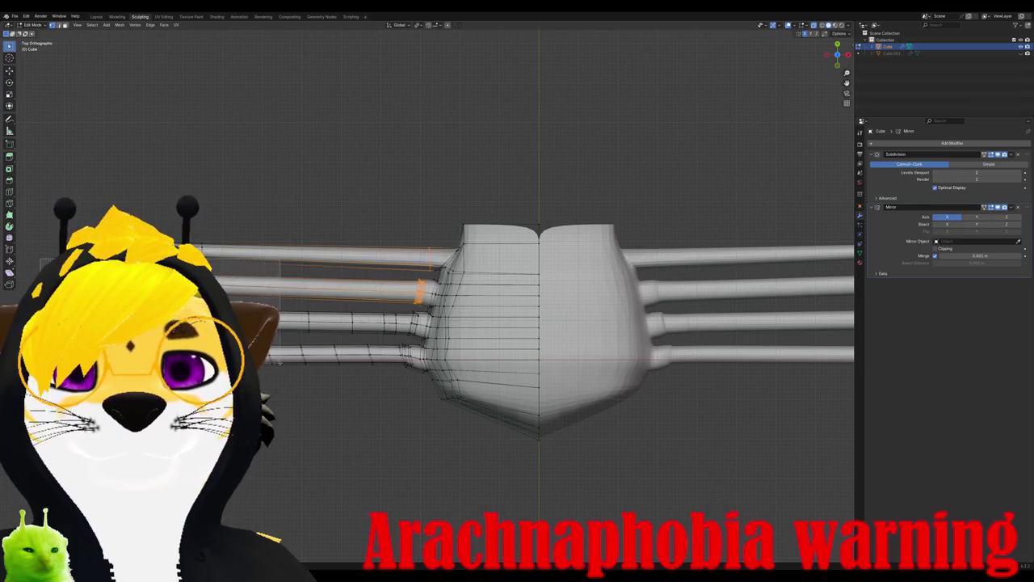
# Step: Box-select part of the other left legs and return to top view
pyautogui.moveTo(280, 363)
pyautogui.mouseDown()
pyautogui.moveTo(405, 407)
pyautogui.moveTo(421, 387)
pyautogui.mouseUp()
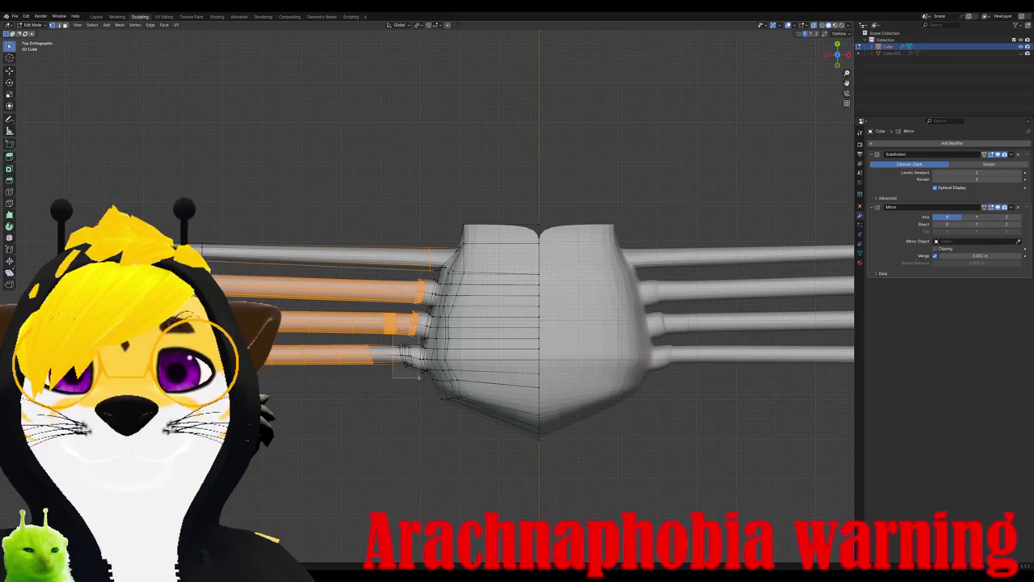
pyautogui.moveTo(419, 376)
pyautogui.mouseDown(button='middle')
pyautogui.moveTo(485, 307)
pyautogui.moveTo(549, 323)
pyautogui.mouseUp(button='middle')
pyautogui.press('KP_7')
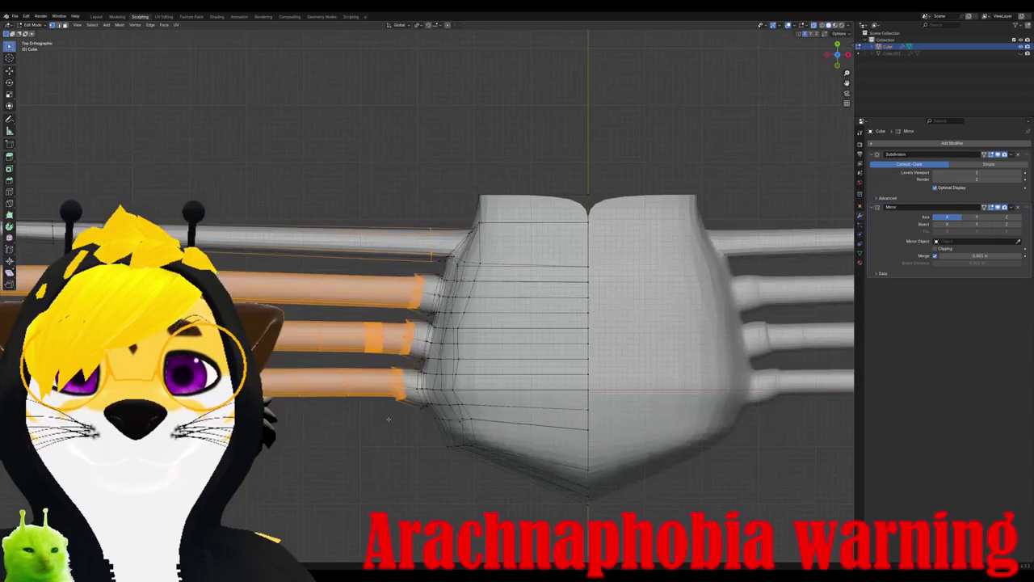
pyautogui.scroll(-4, 517, 323)
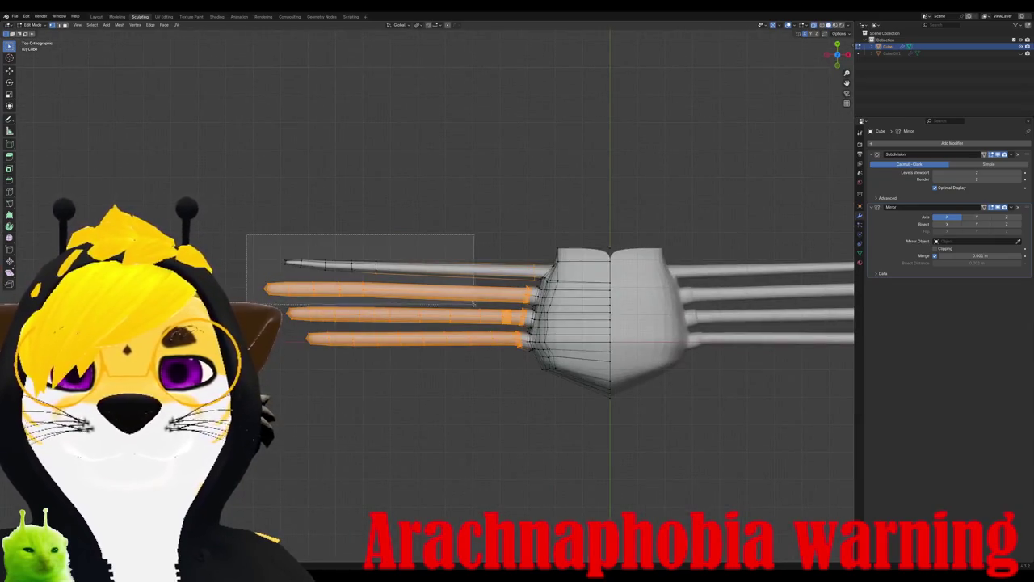
pyautogui.keyDown('shift'); pyautogui.moveTo(247, 231); pyautogui.dragTo(473, 282); pyautogui.keyUp('shift')
pyautogui.scroll(4, 473, 282)
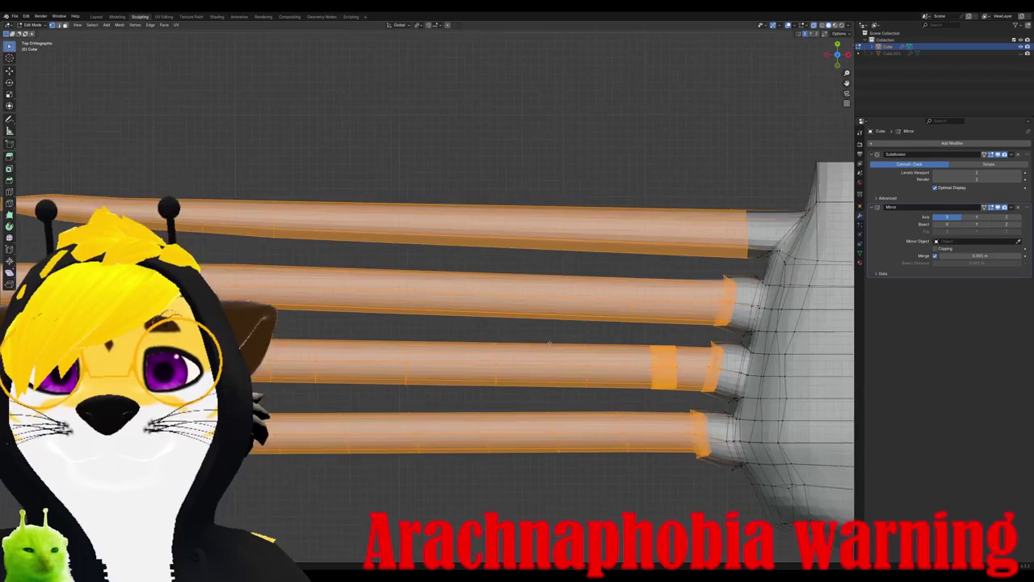
pyautogui.keyDown('shift'); pyautogui.moveTo(517, 324); pyautogui.dragTo(415, 306, button='middle'); pyautogui.keyUp('shift')
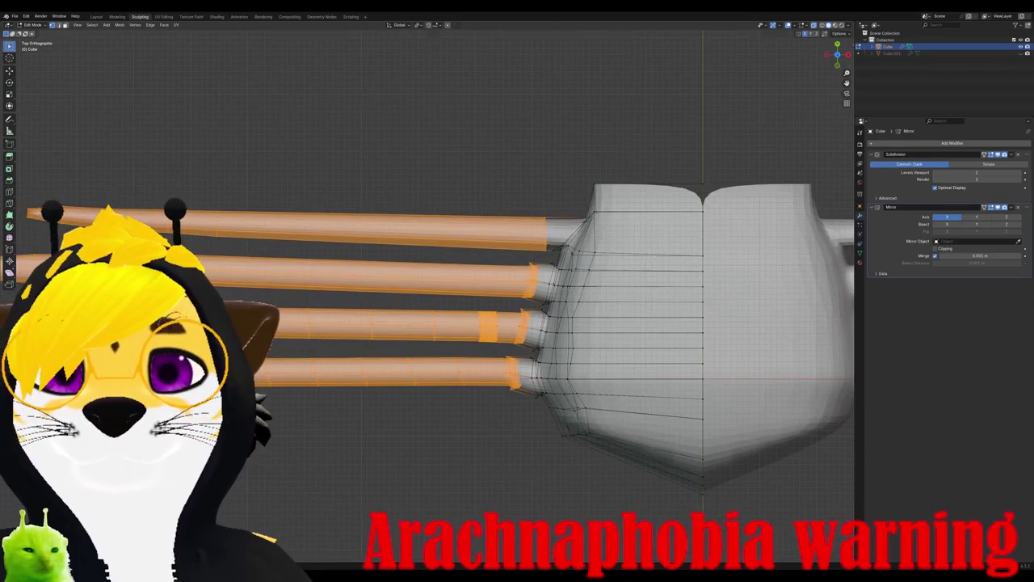
pyautogui.press('s')
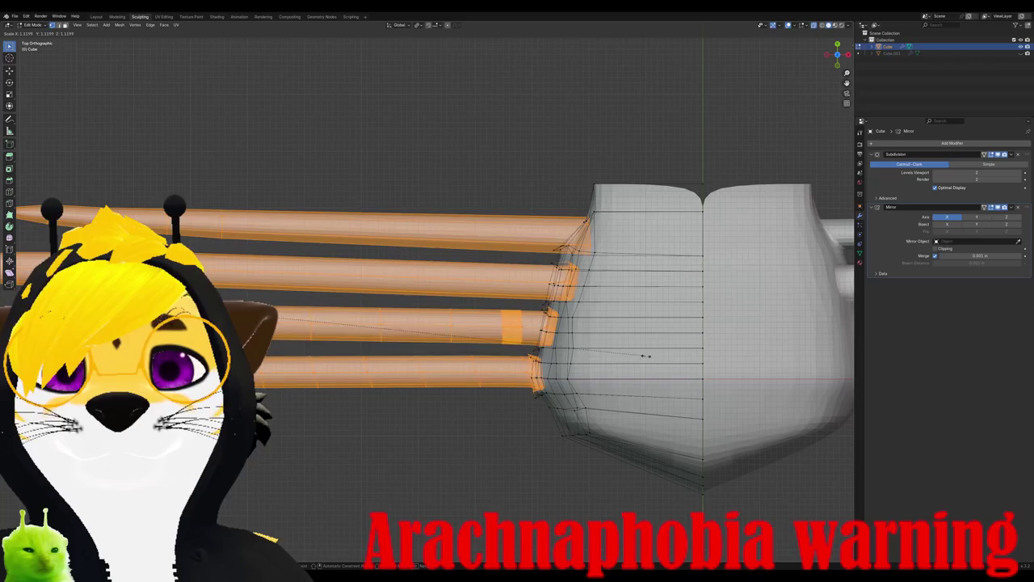
pyautogui.click(644, 356)
pyautogui.press('g')
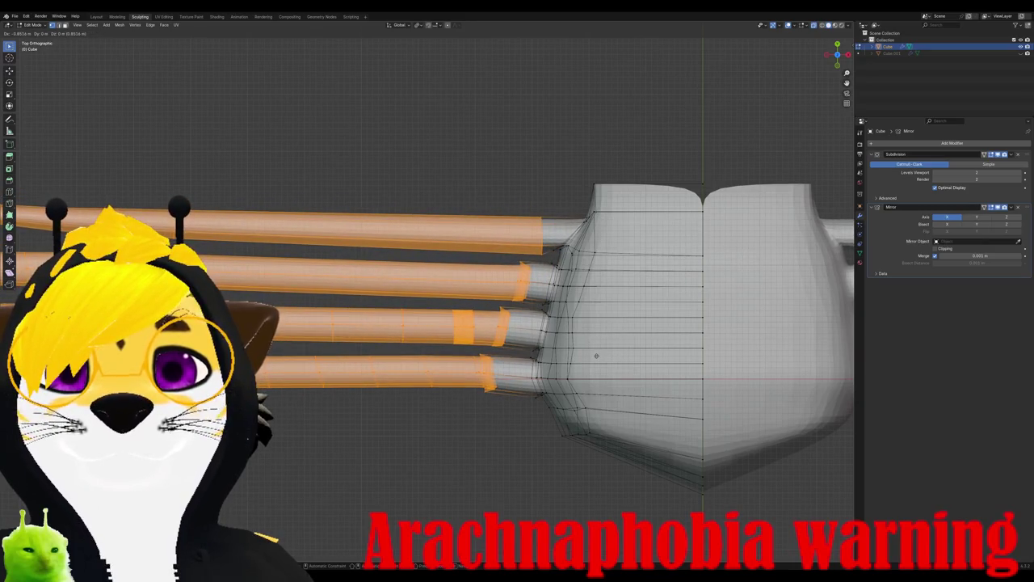
pyautogui.click(596, 356)
pyautogui.scroll(-4, 566, 351)
pyautogui.scroll(-3, 520, 345)
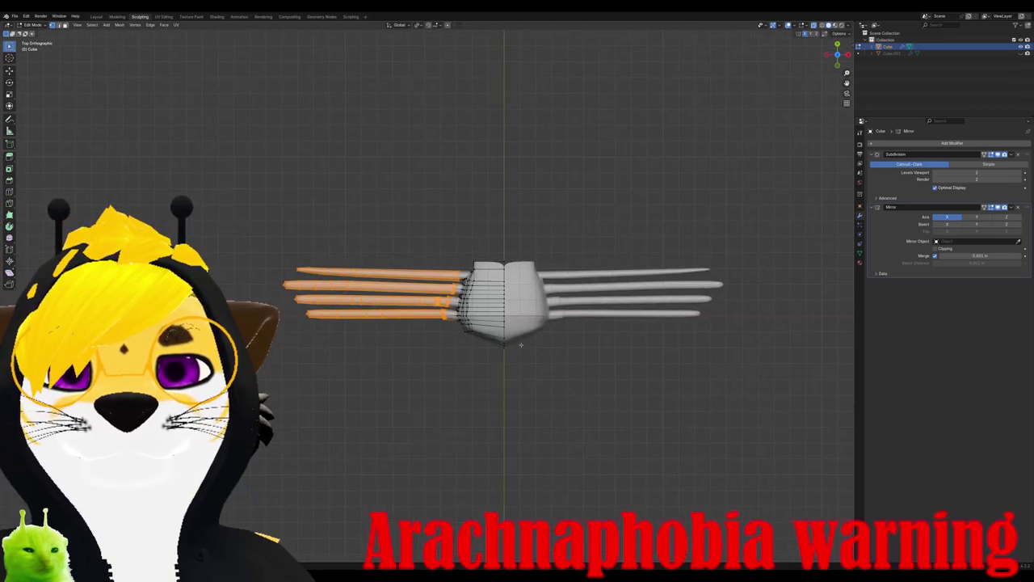
pyautogui.moveTo(521, 345); pyautogui.dragTo(535, 349, button='middle')
pyautogui.press('s')
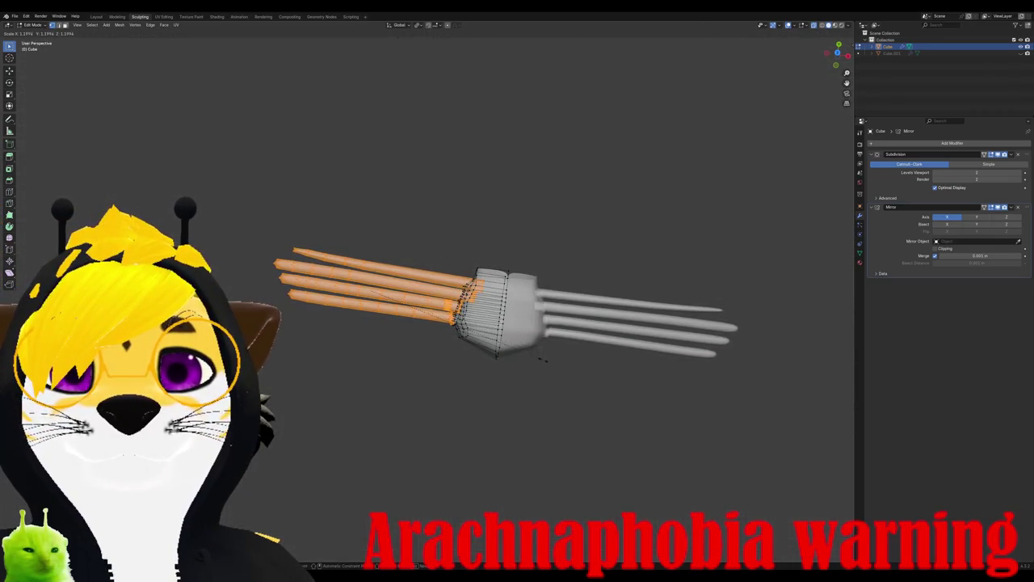
pyautogui.click(515, 353)
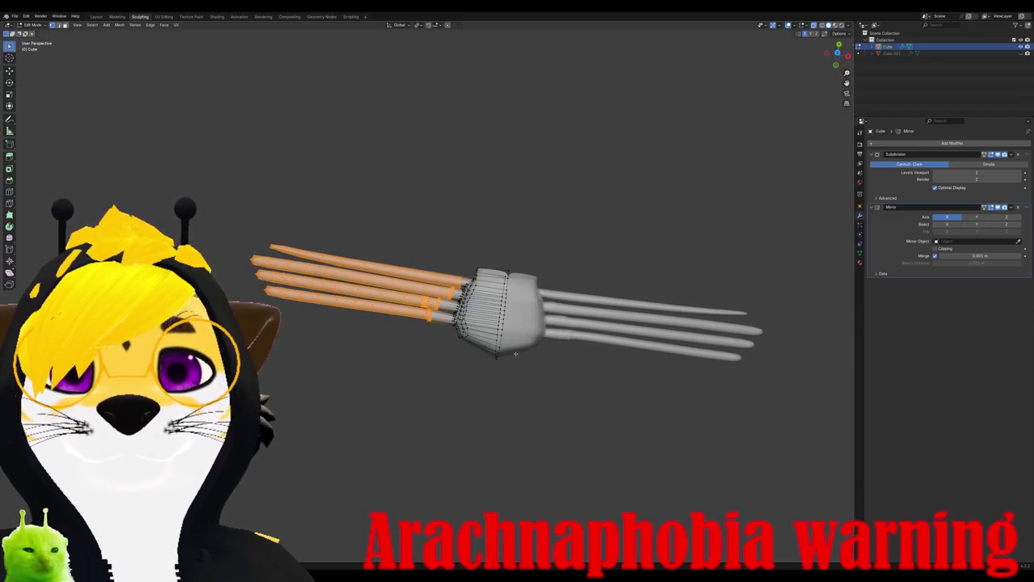
pyautogui.moveTo(516, 353); pyautogui.dragTo(460, 374, button='middle')
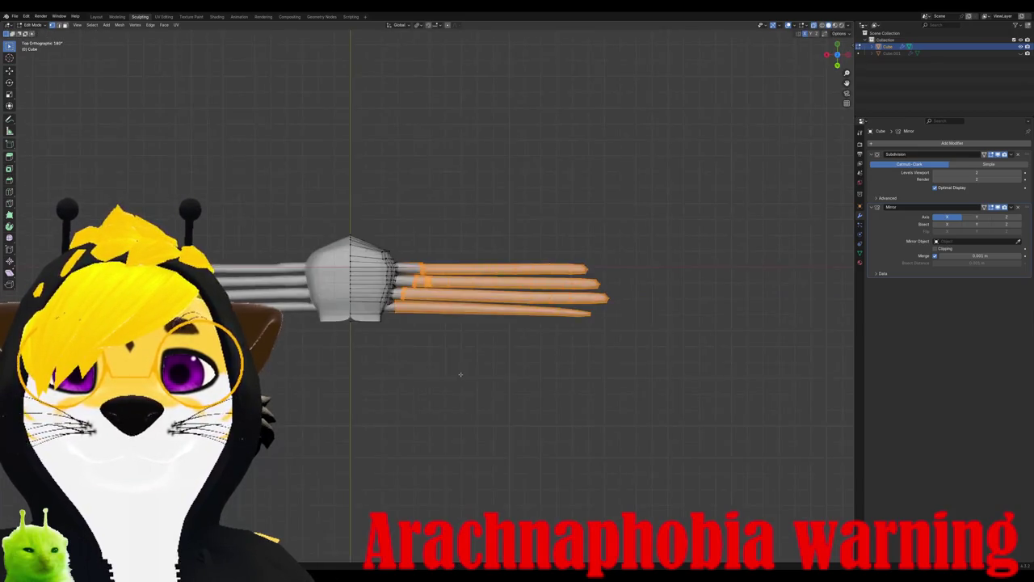
pyautogui.scroll(5, 460, 374)
pyautogui.scroll(-2, 378, 307)
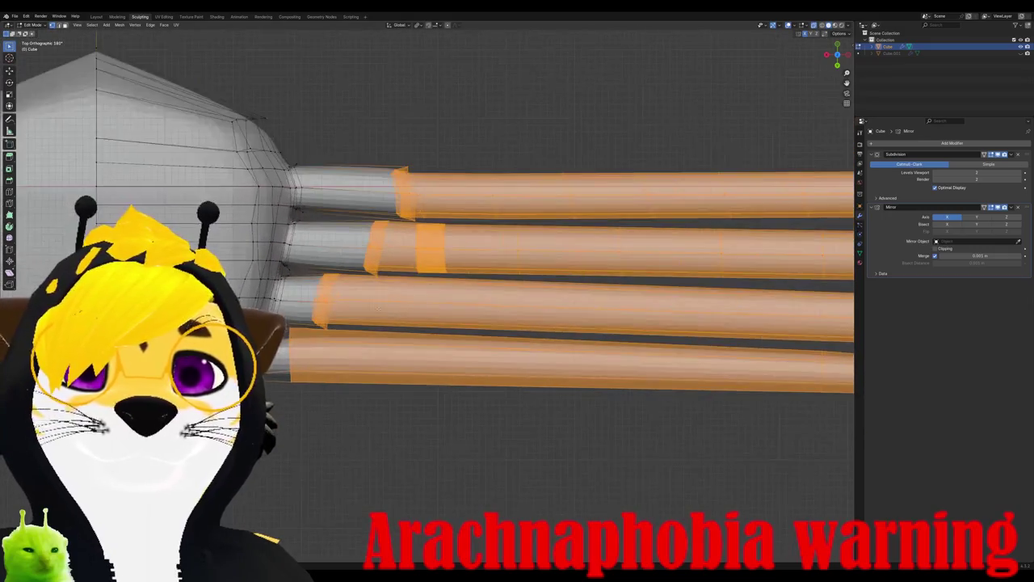
# Step: Dissolve the selected leg edges and the edge loop around the middle tube
pyautogui.scroll(-1, 378, 307)
pyautogui.scroll(-1, 378, 307)
pyautogui.scroll(2, 378, 307)
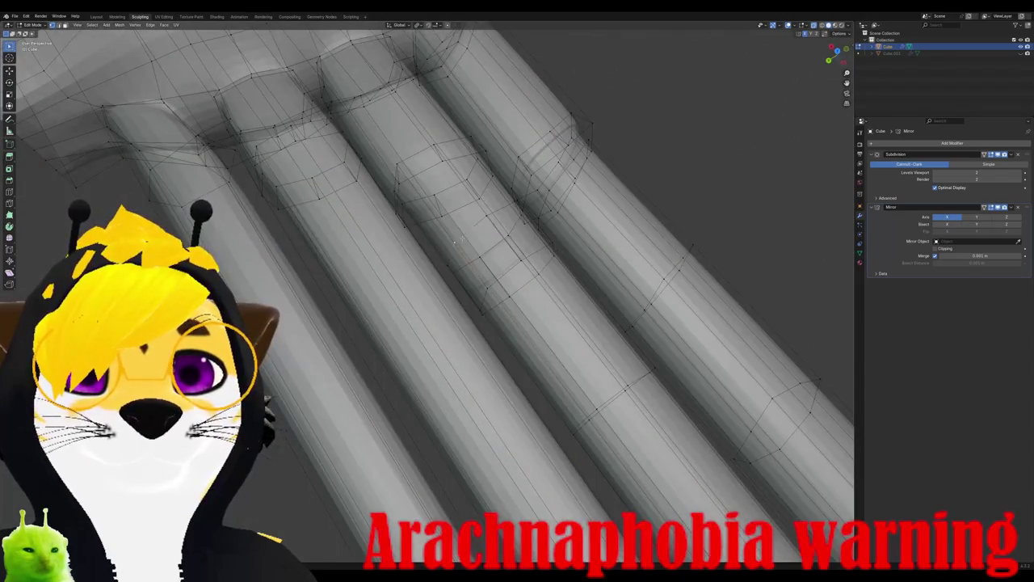
pyautogui.press('x')
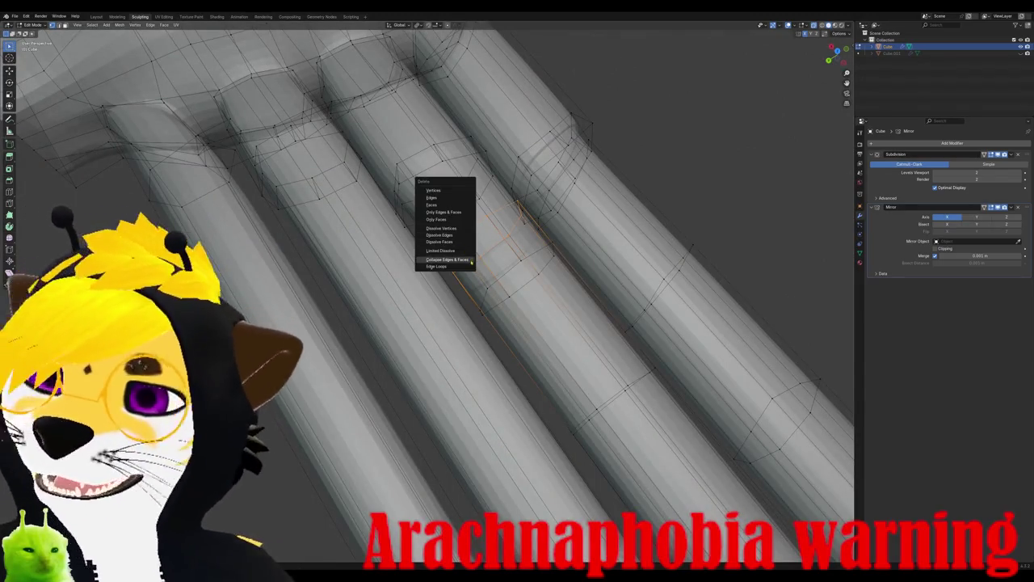
pyautogui.click(453, 235)
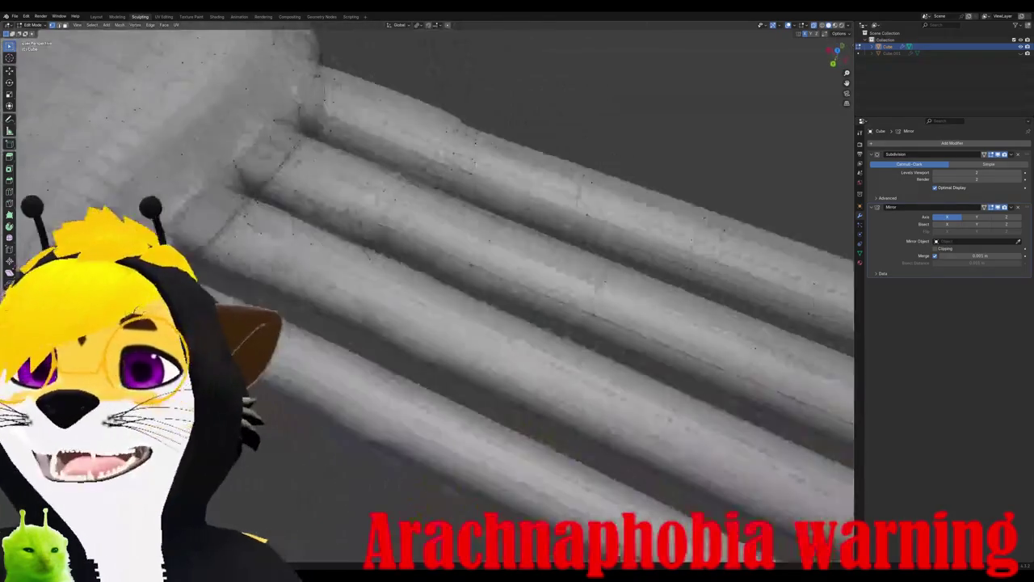
pyautogui.scroll(4, 414, 331)
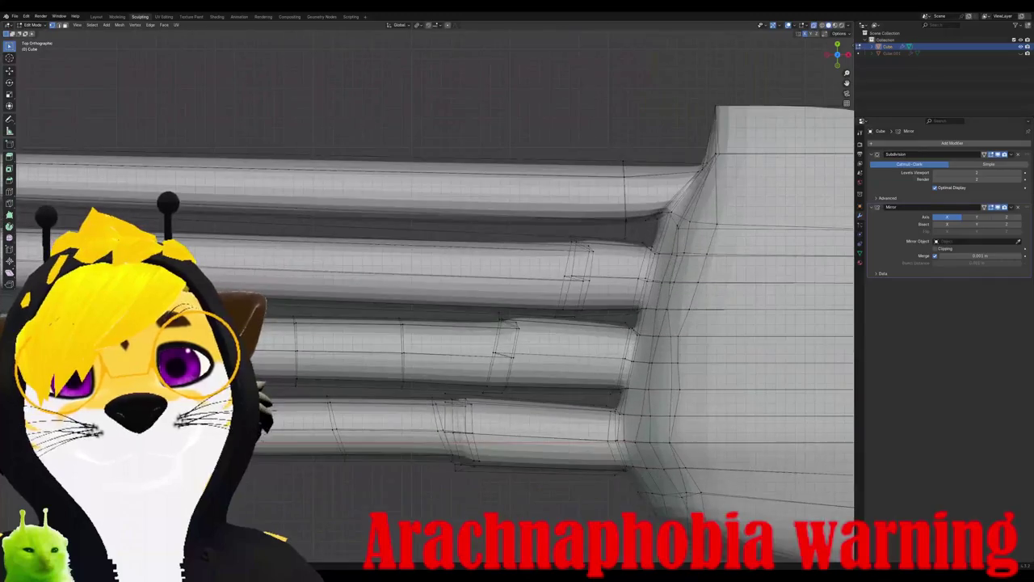
pyautogui.keyDown('alt'); pyautogui.click(508, 355); pyautogui.keyUp('alt')
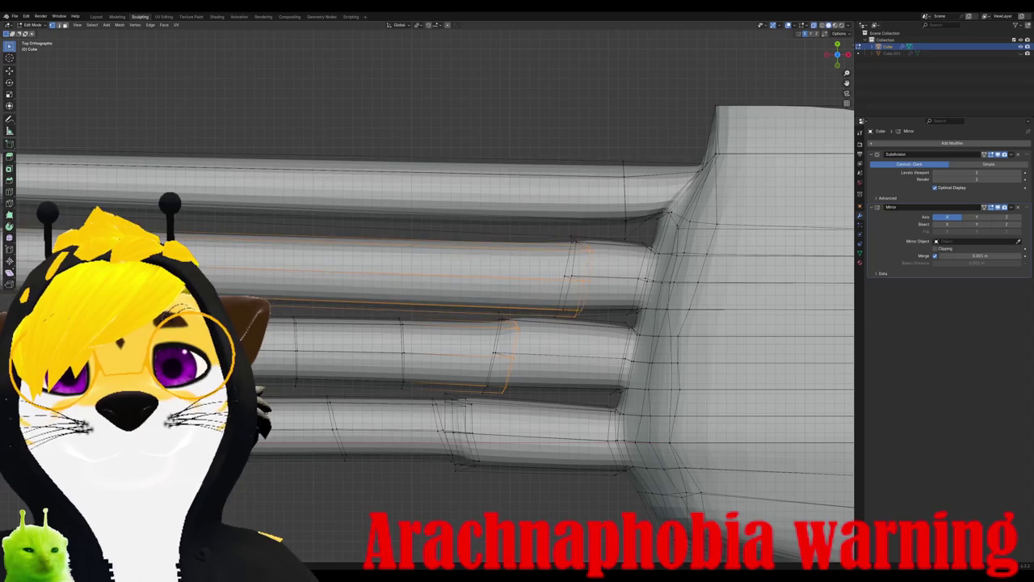
pyautogui.press('x')
pyautogui.click(582, 292)
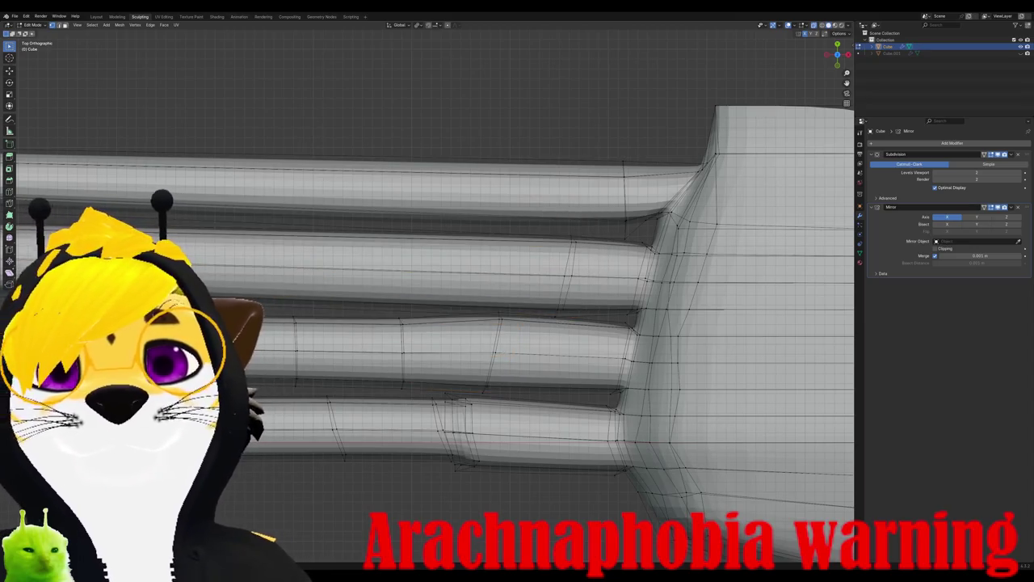
# Step: Remove another edge loop on the leg tube using the right-click edge menu
pyautogui.moveTo(582, 309)
pyautogui.mouseDown(button='middle')
pyautogui.moveTo(511, 304)
pyautogui.moveTo(491, 377)
pyautogui.mouseUp(button='middle')
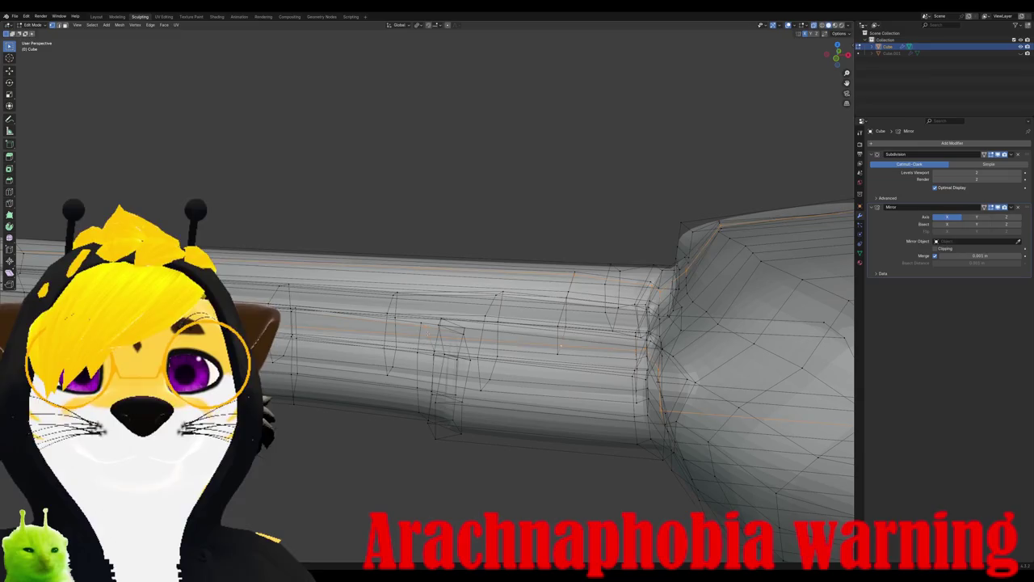
pyautogui.keyDown('alt'); pyautogui.click(424, 326); pyautogui.keyUp('alt')
pyautogui.rightClick(423, 326)
pyautogui.click(404, 330)
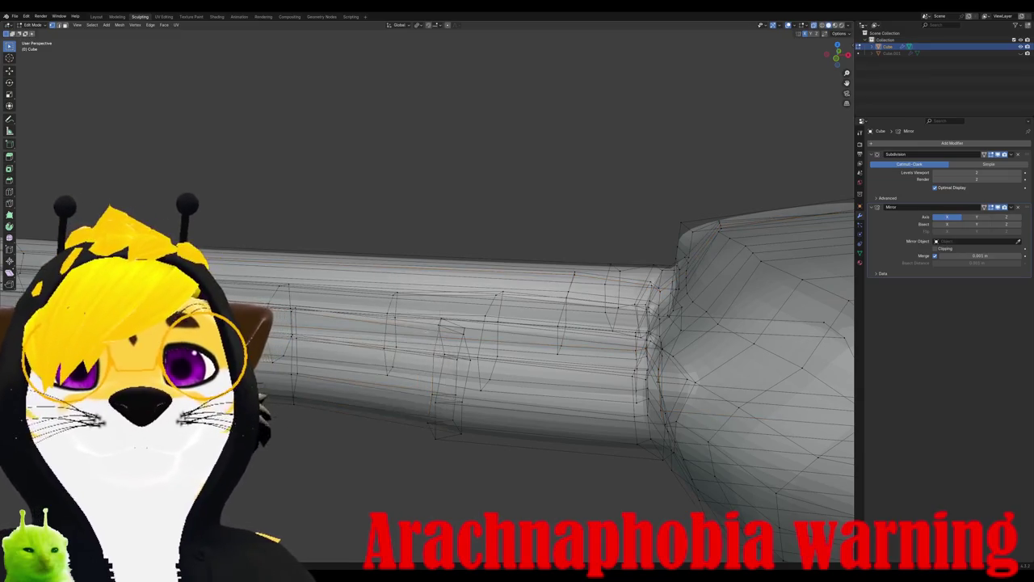
pyautogui.moveTo(423, 329); pyautogui.dragTo(452, 363, button='middle')
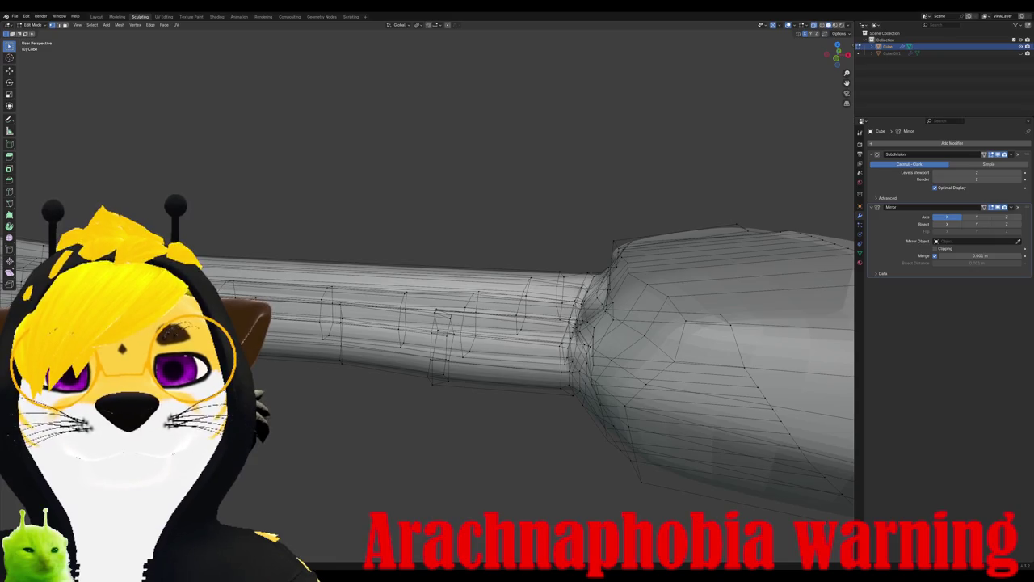
# Step: Return to Object Mode, delete the leg mesh object, and switch to Photoshop
pyautogui.scroll(-5, 428, 298)
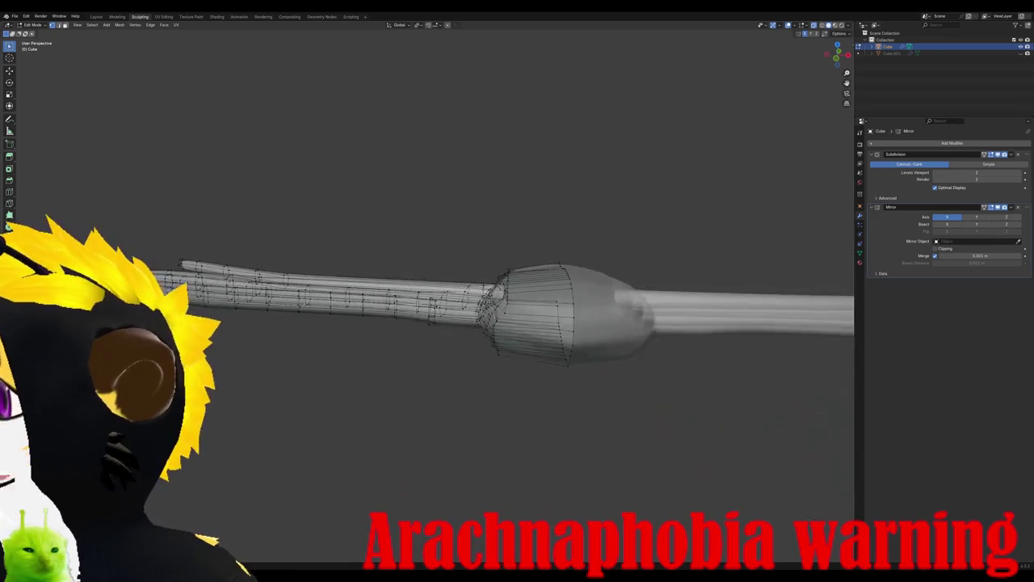
pyautogui.scroll(-3, 429, 299)
pyautogui.press('Tab')
pyautogui.moveTo(544, 267); pyautogui.dragTo(479, 260, button='middle')
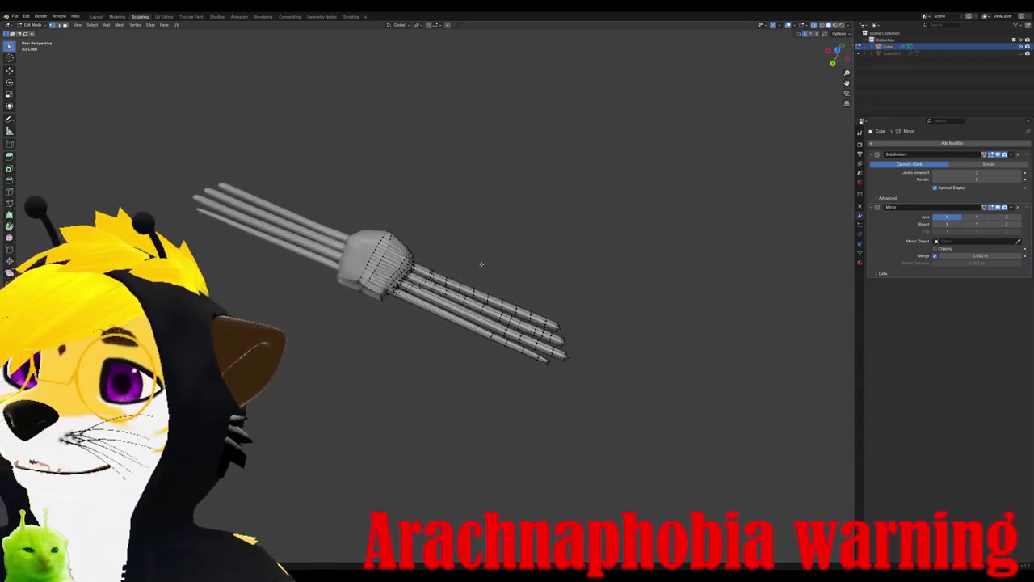
pyautogui.click(890, 52)
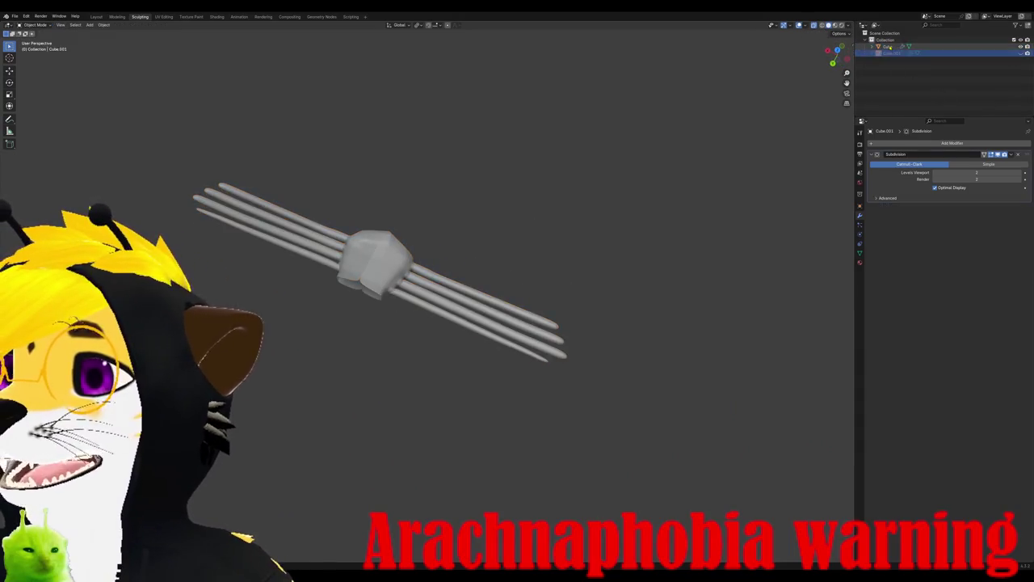
pyautogui.click(889, 46)
pyautogui.press('Delete')
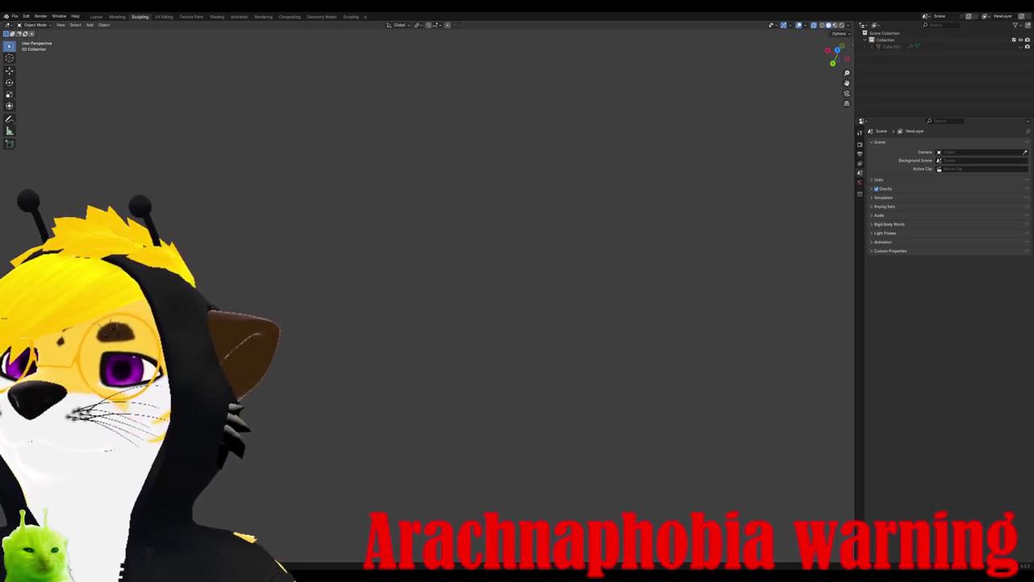
pyautogui.hotkey('alt', 'Tab')
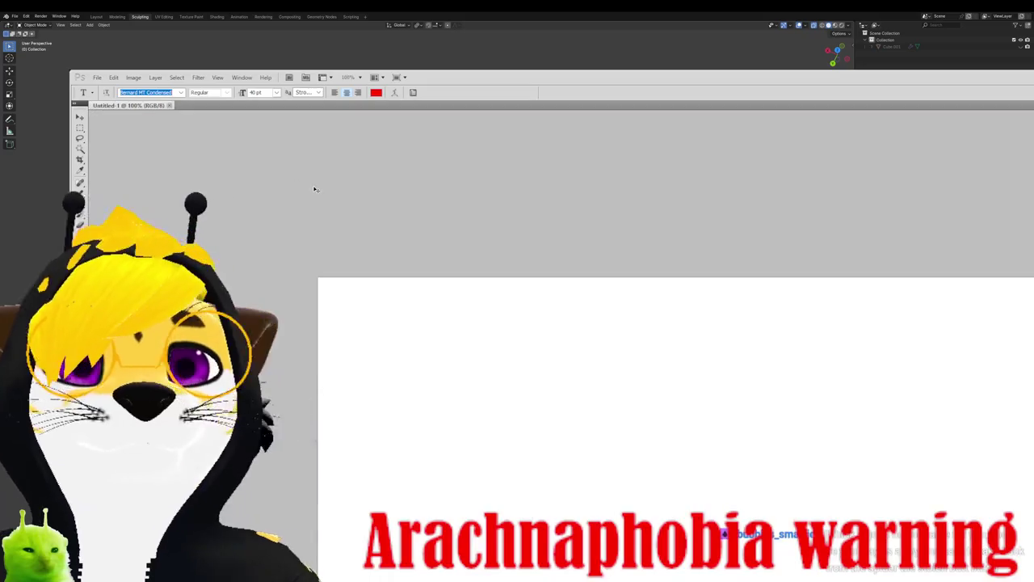
# Step: Cancel the stray text entry and paste the spider reference image onto Untitled-1
pyautogui.click(364, 219)
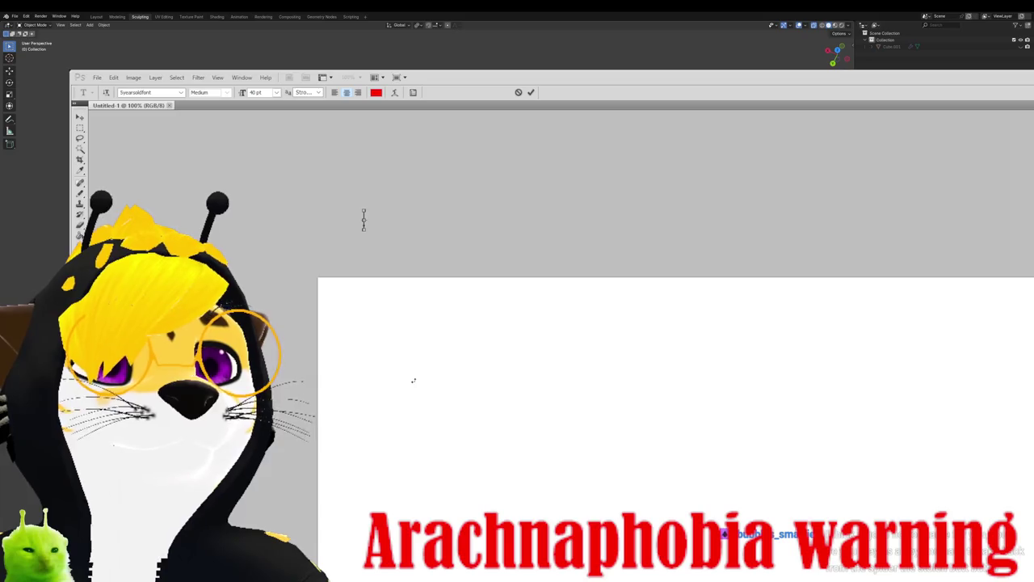
pyautogui.press('Escape')
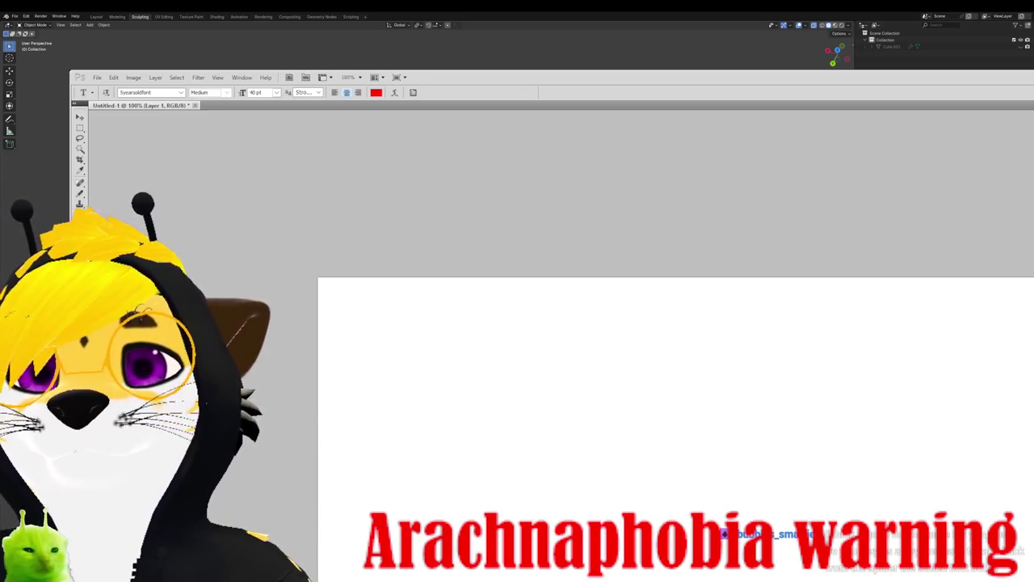
pyautogui.hotkey('ctrl', 'v')
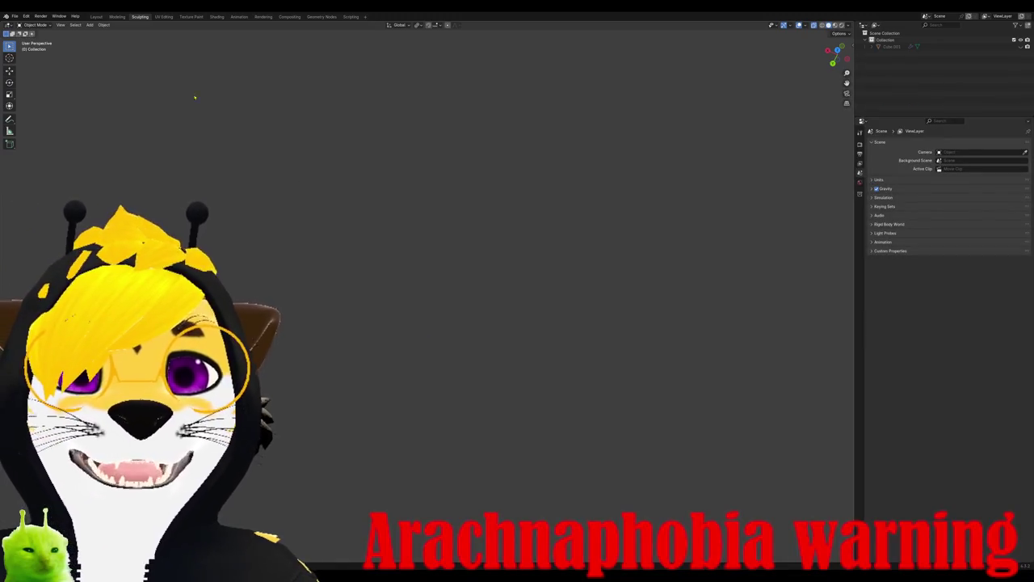
# Step: In the Layout workspace's top view, drop in the spider image and rotate it to 0
pyautogui.hotkey('ctrl', 'pageup')
pyautogui.hotkey('ctrl', 'pageup')
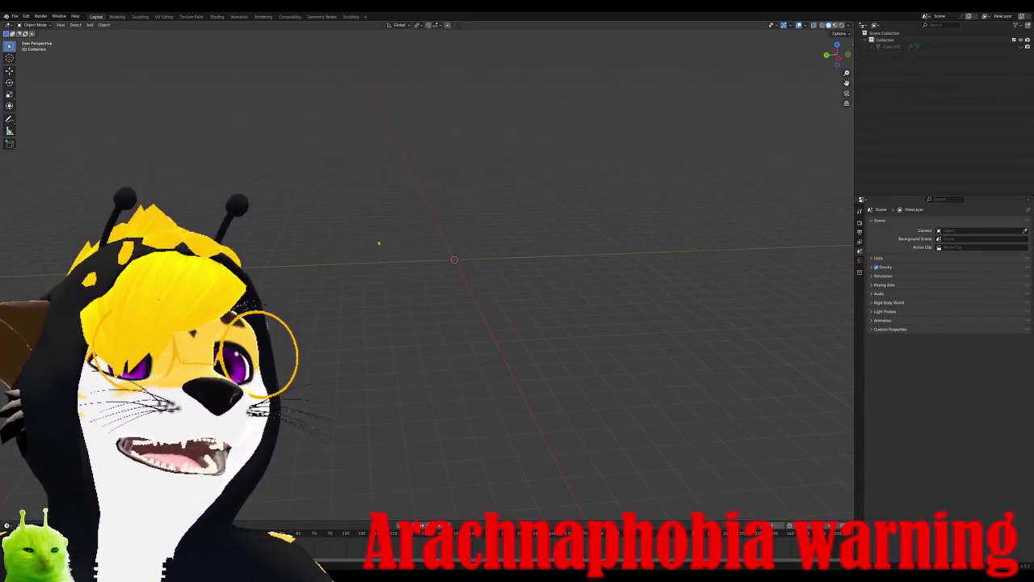
pyautogui.press('KP_7')
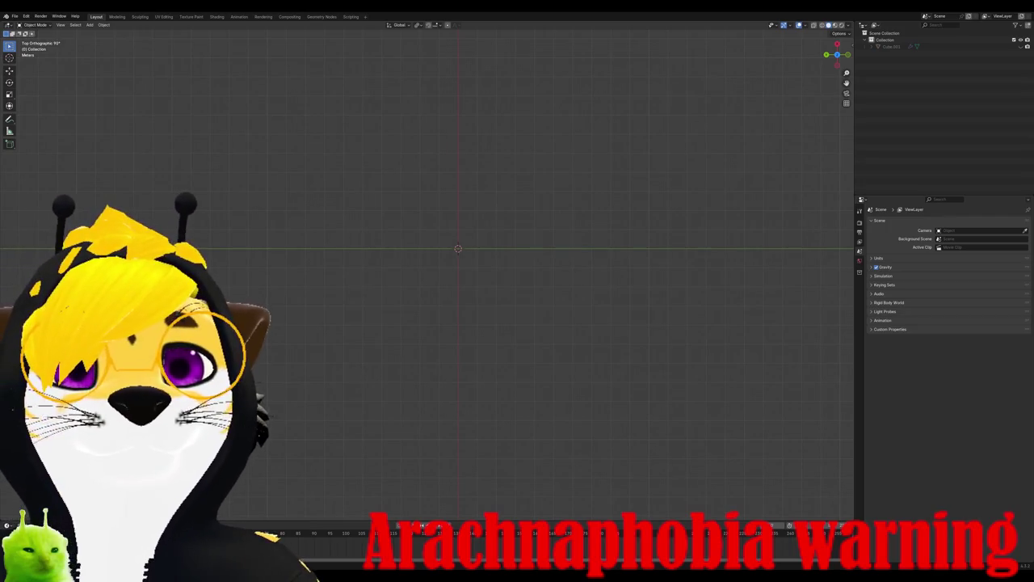
pyautogui.moveTo(646, 323); pyautogui.dragTo(437, 247)
pyautogui.press('r')
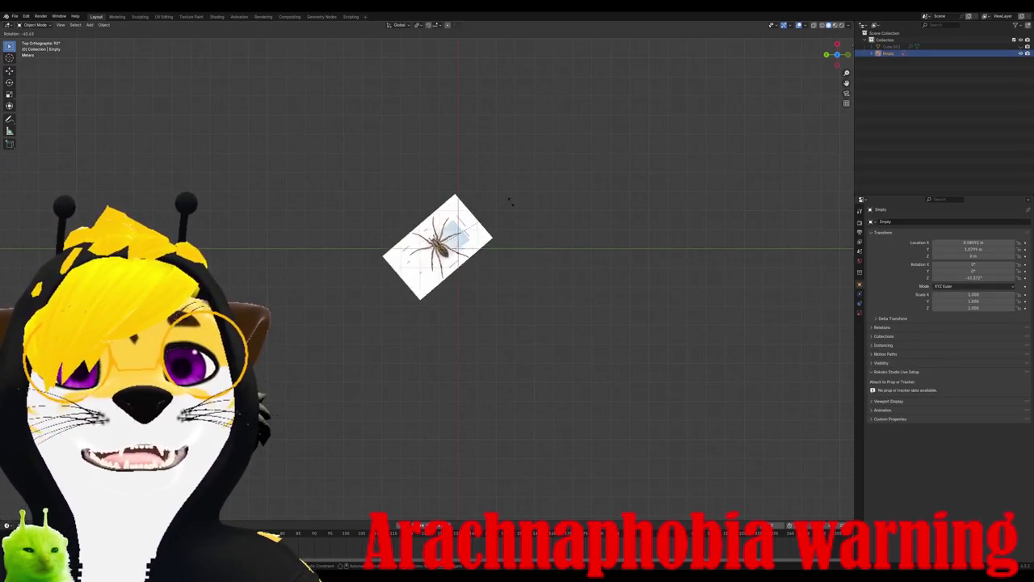
pyautogui.write('0')
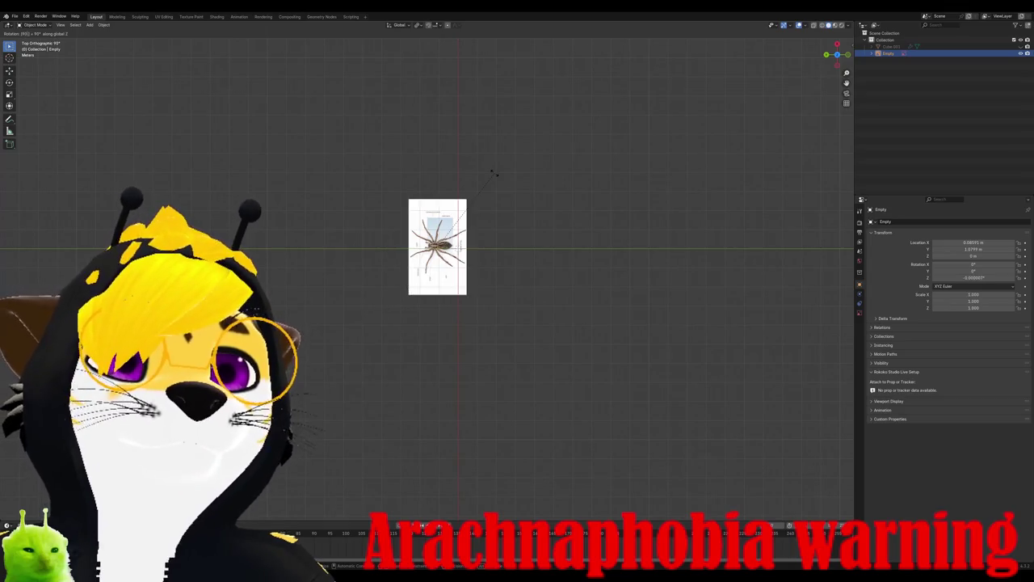
pyautogui.press('Return')
# Step: Reset the reference image's location to the origin and return to top view
pyautogui.scroll(6, 495, 175)
pyautogui.press('g')
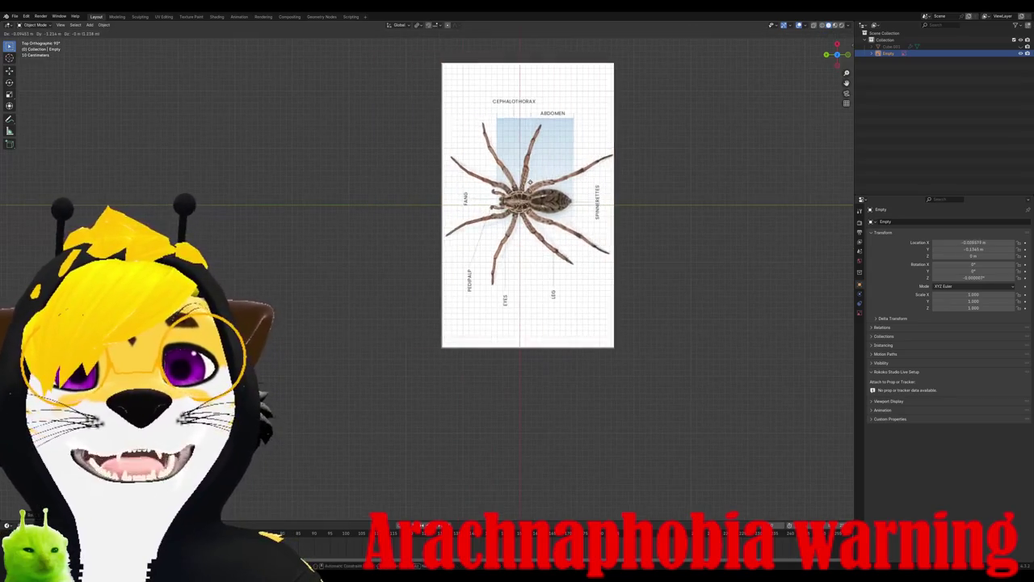
pyautogui.click(478, 159)
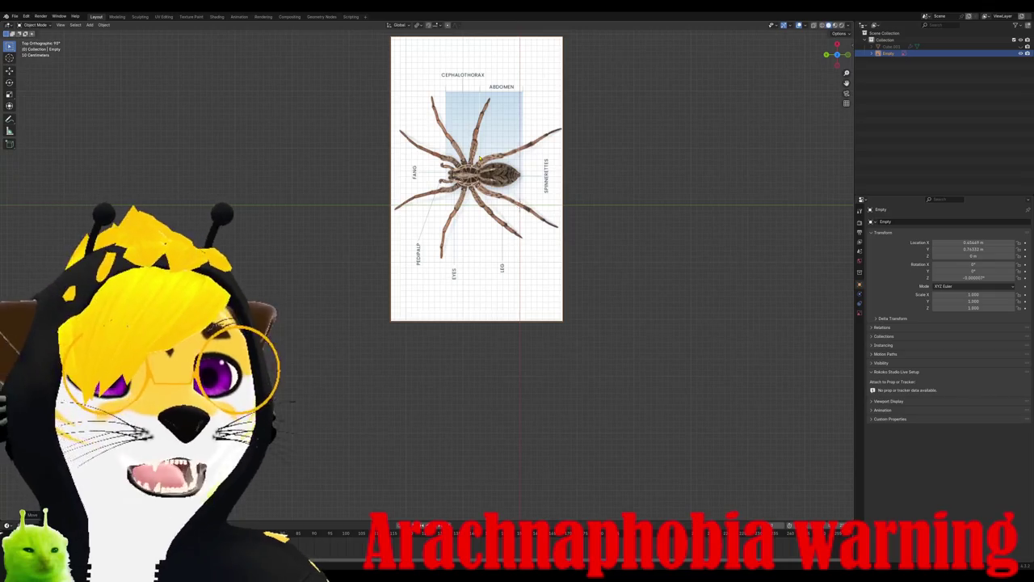
pyautogui.hotkey('alt', 'g')
pyautogui.scroll(-3, 479, 159)
pyautogui.moveTo(480, 159); pyautogui.dragTo(471, 173, button='middle')
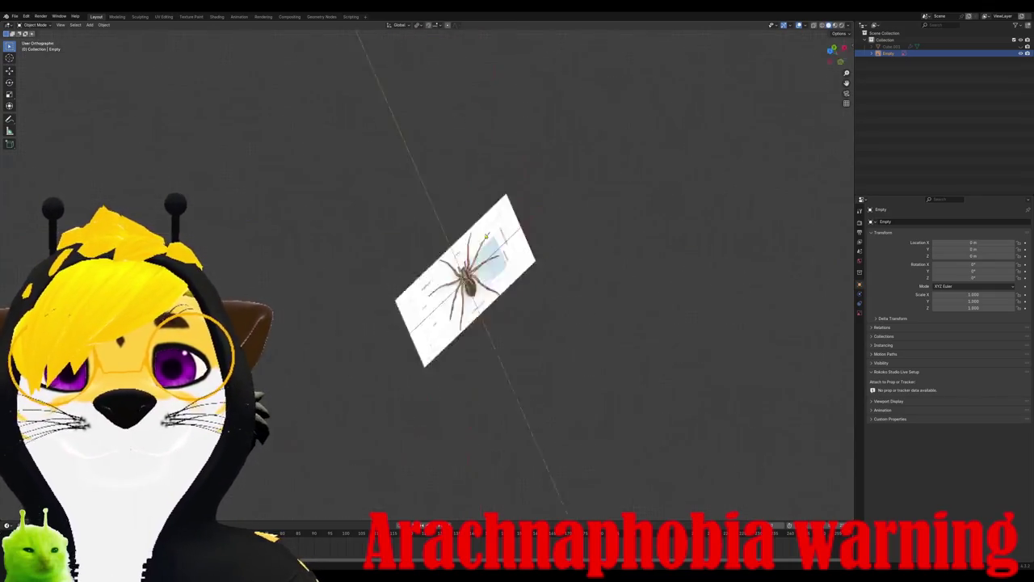
pyautogui.press('KP_7')
pyautogui.scroll(5, 472, 172)
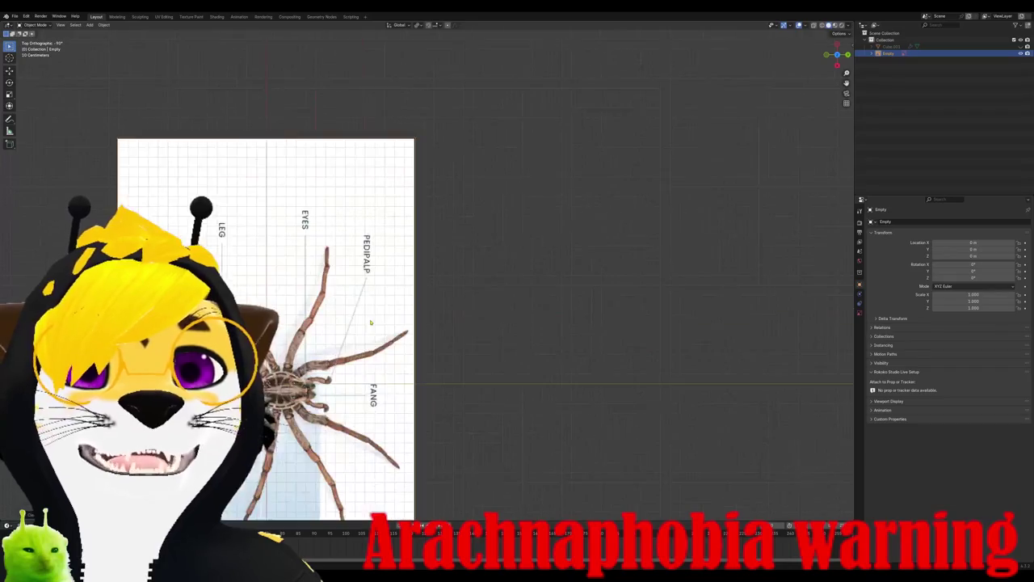
pyautogui.scroll(2, 282, 396)
pyautogui.click(89, 24)
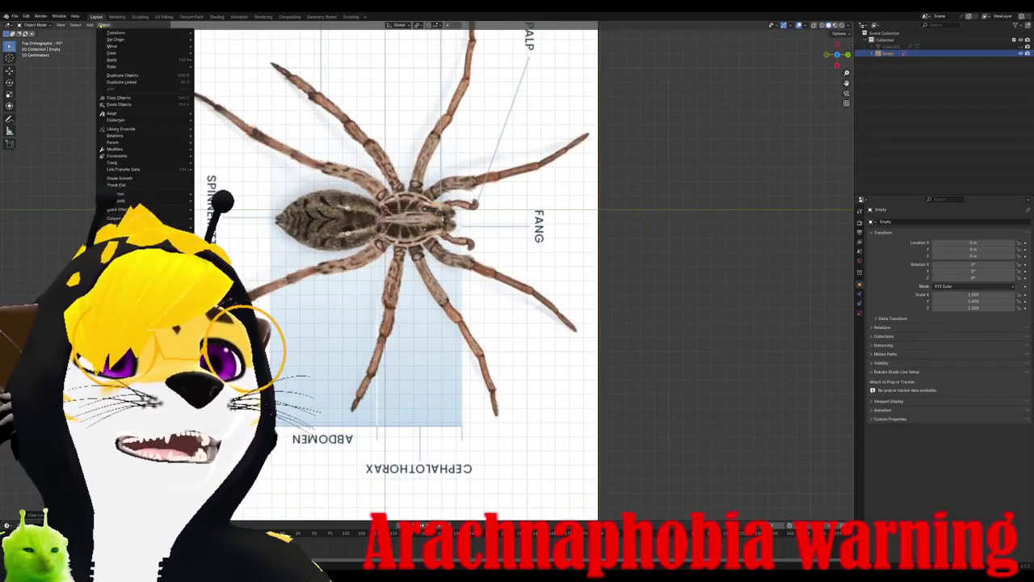
pyautogui.moveTo(105, 32)
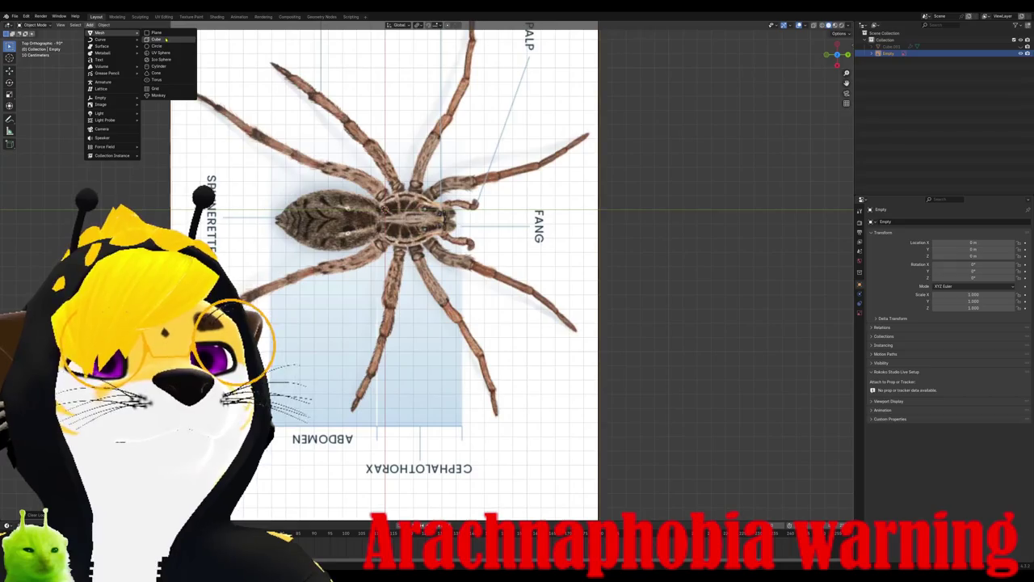
# Step: Add a cube and scale it down
pyautogui.click(165, 39)
pyautogui.scroll(-2, 385, 210)
pyautogui.scroll(2, 385, 210)
pyautogui.press('s')
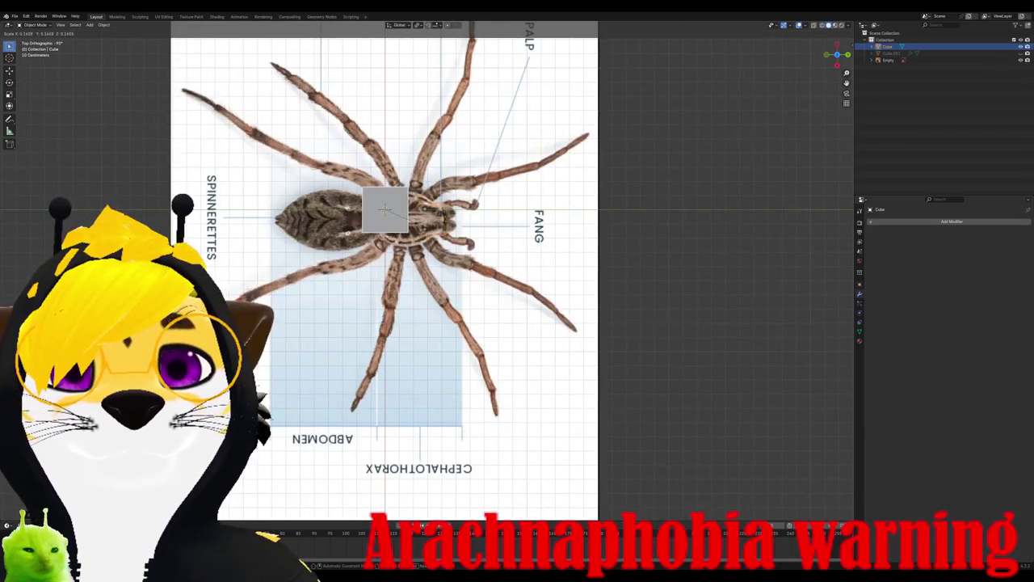
pyautogui.click(384, 210)
# Step: Move the cube over the spider's body on the reference image
pyautogui.scroll(3, 408, 234)
pyautogui.scroll(1, 408, 235)
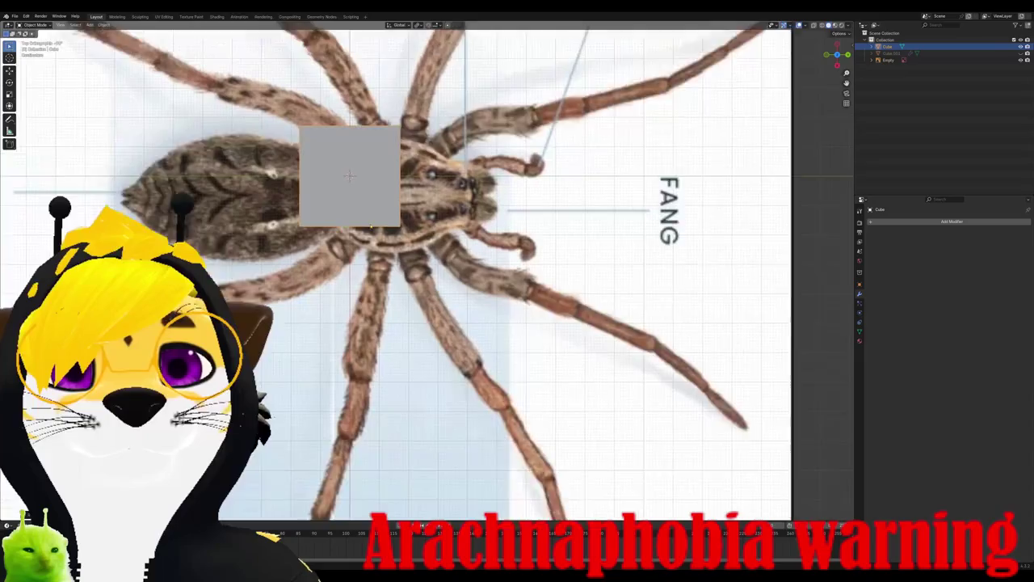
pyautogui.keyDown('shift'); pyautogui.moveTo(349, 176); pyautogui.dragTo(368, 256, button='middle'); pyautogui.keyUp('shift')
pyautogui.press('g')
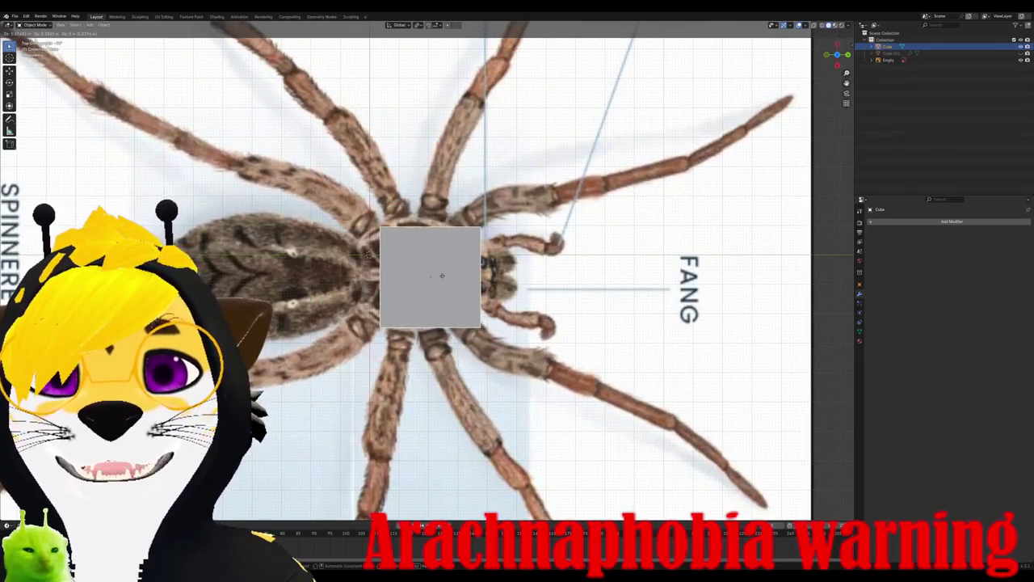
pyautogui.click(445, 276)
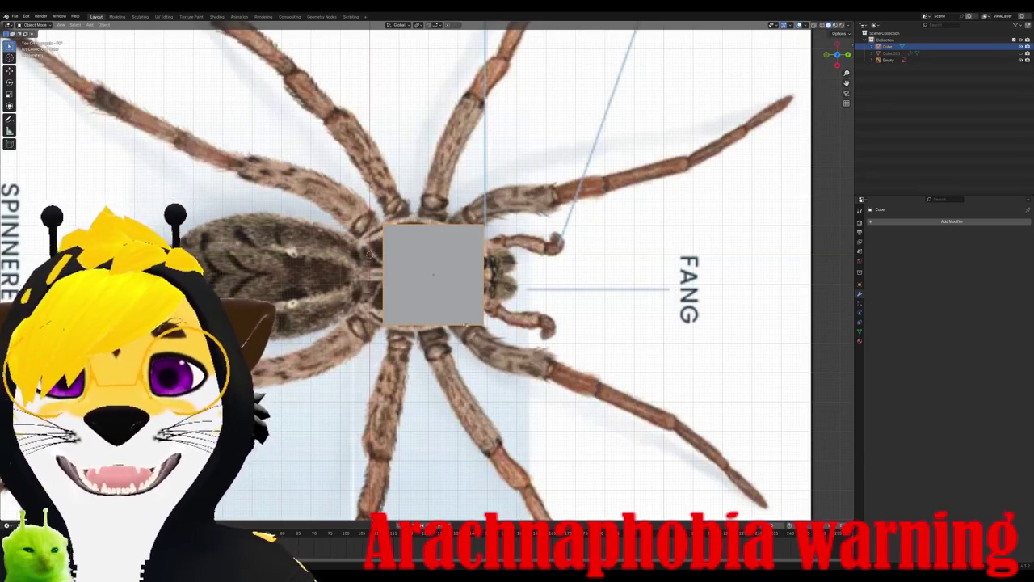
# Step: Fine-tune the cube's position over the cephalothorax and enter Edit Mode
pyautogui.scroll(1, 452, 303)
pyautogui.scroll(1, 466, 304)
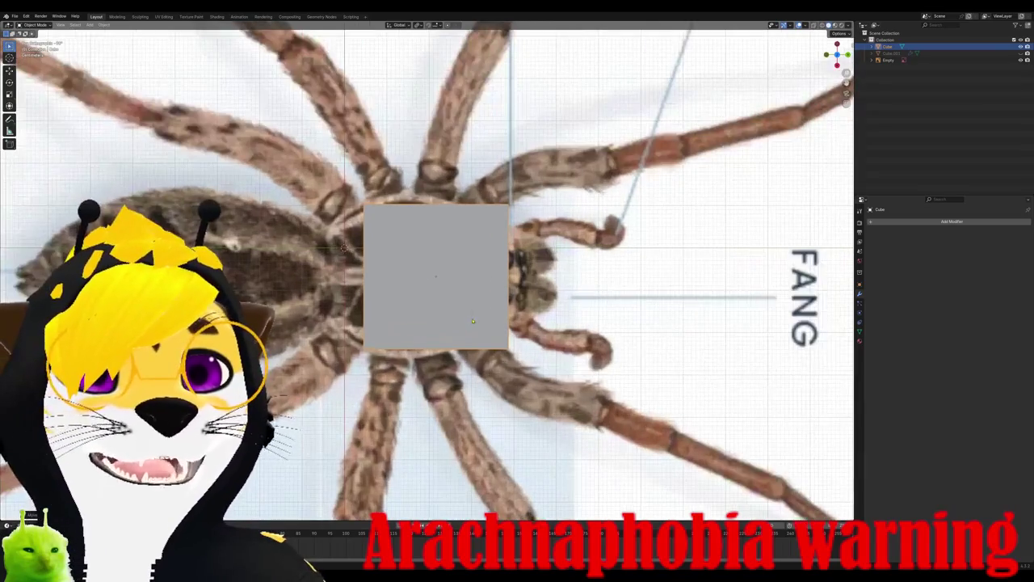
pyautogui.scroll(-2, 462, 291)
pyautogui.scroll(1, 459, 278)
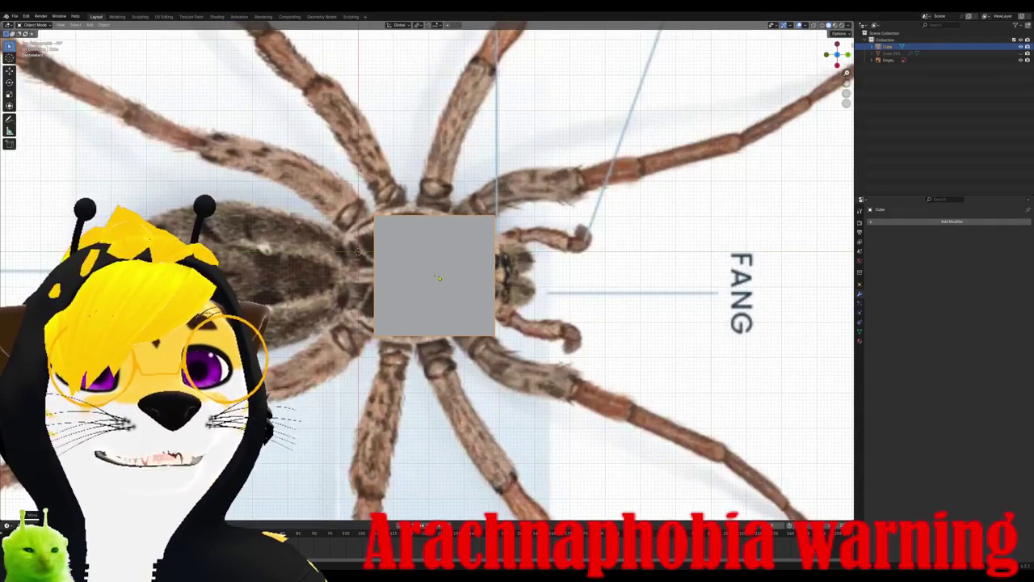
pyautogui.press('g')
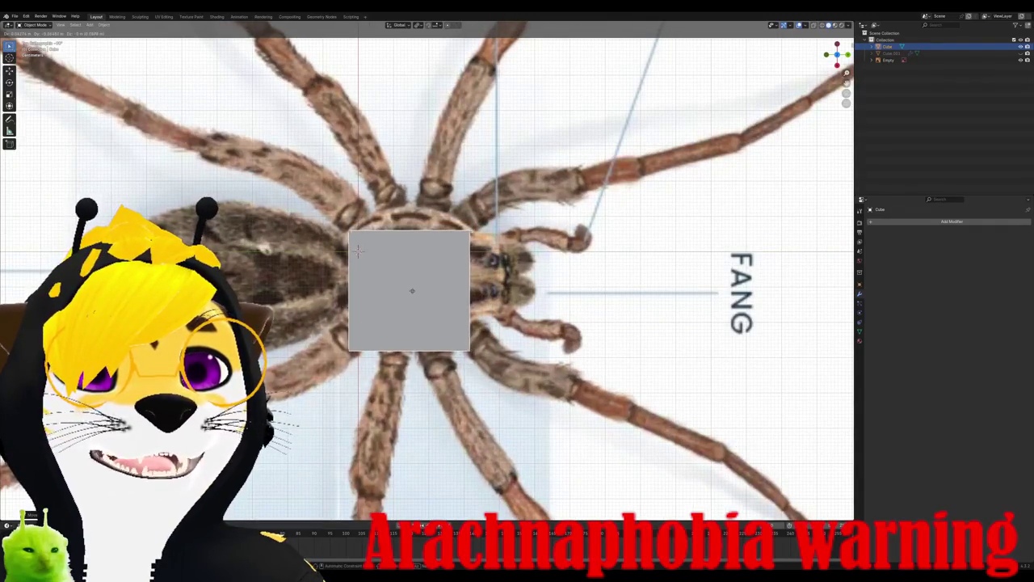
pyautogui.press('Escape')
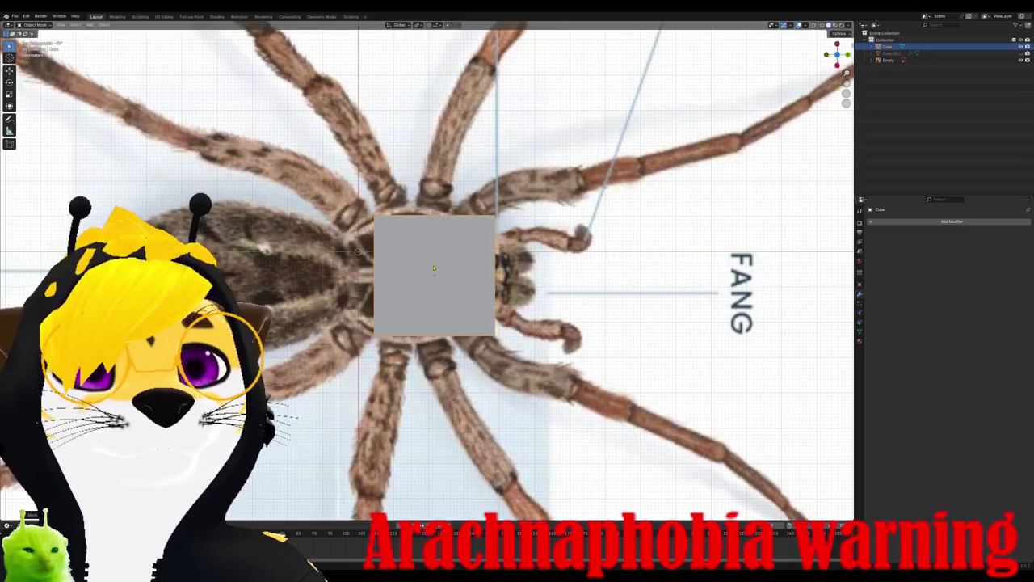
pyautogui.scroll(-6, 434, 268)
pyautogui.scroll(3, 454, 300)
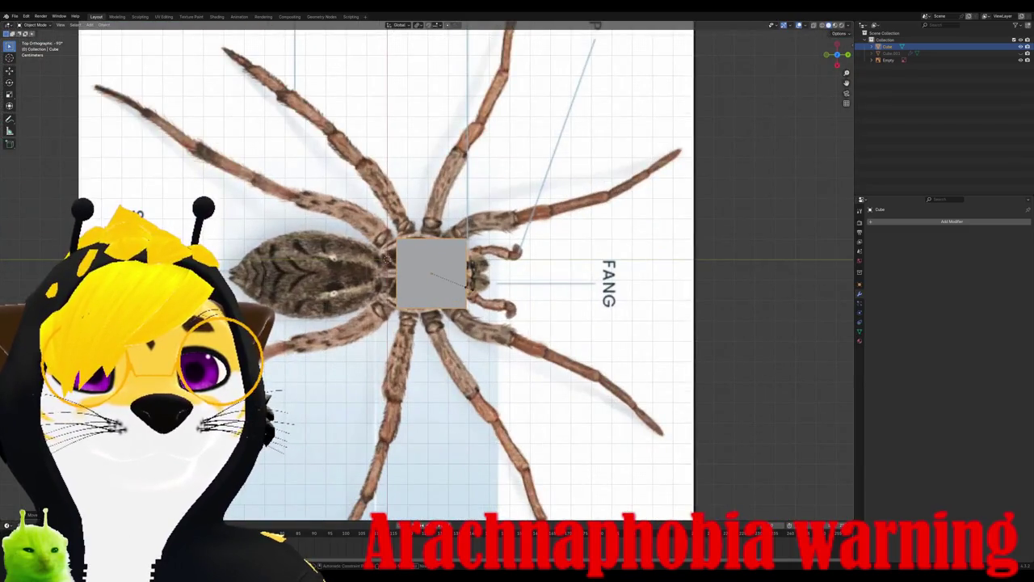
pyautogui.scroll(-4, 428, 275)
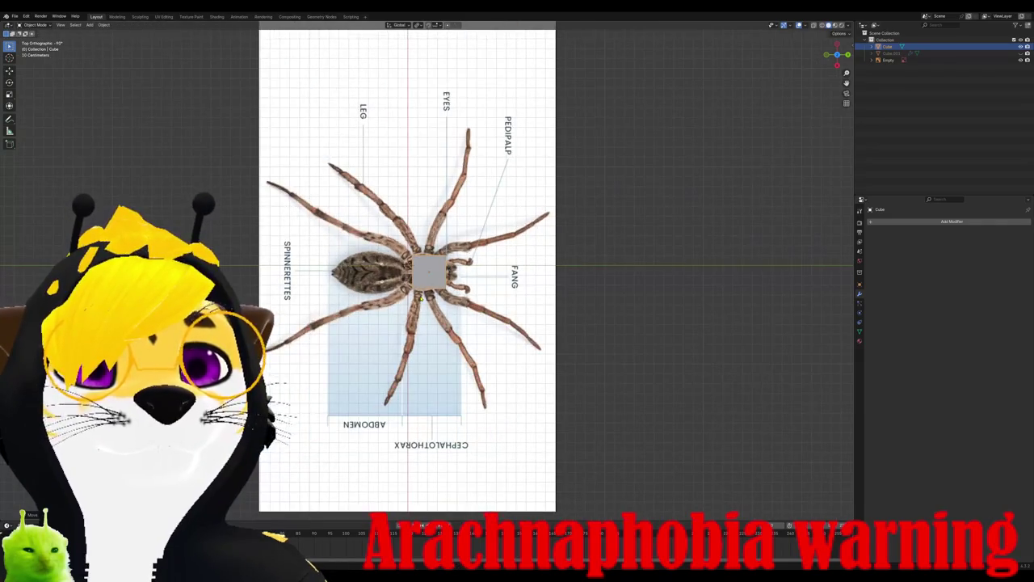
pyautogui.scroll(2, 420, 279)
pyautogui.scroll(4, 416, 275)
pyautogui.press('g')
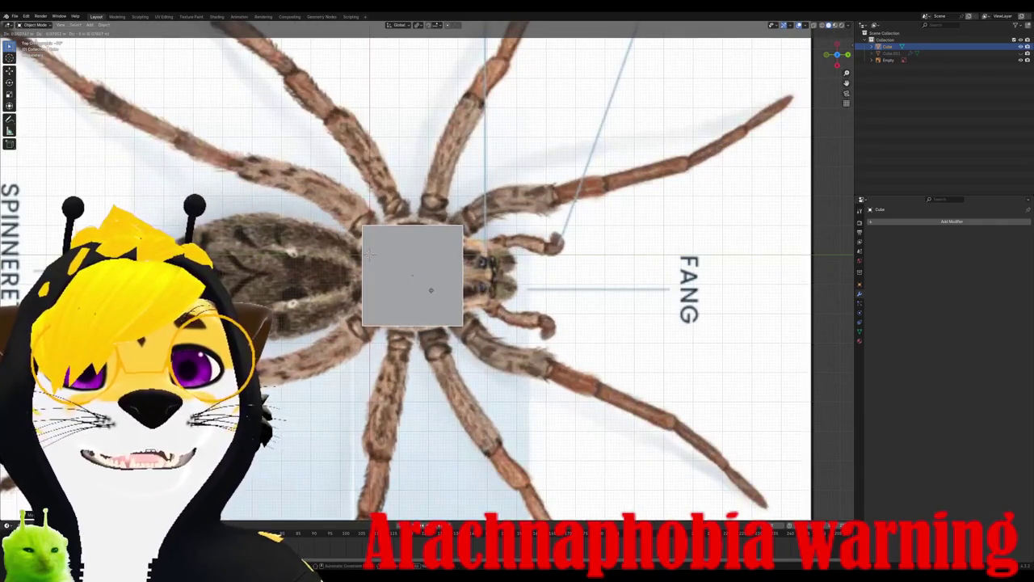
pyautogui.click(369, 254)
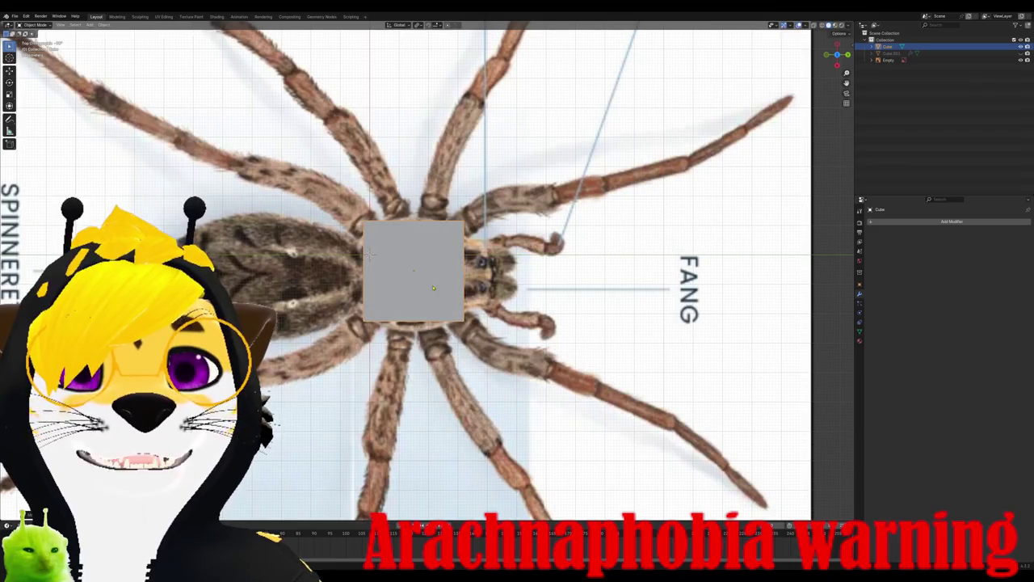
pyautogui.press('Tab')
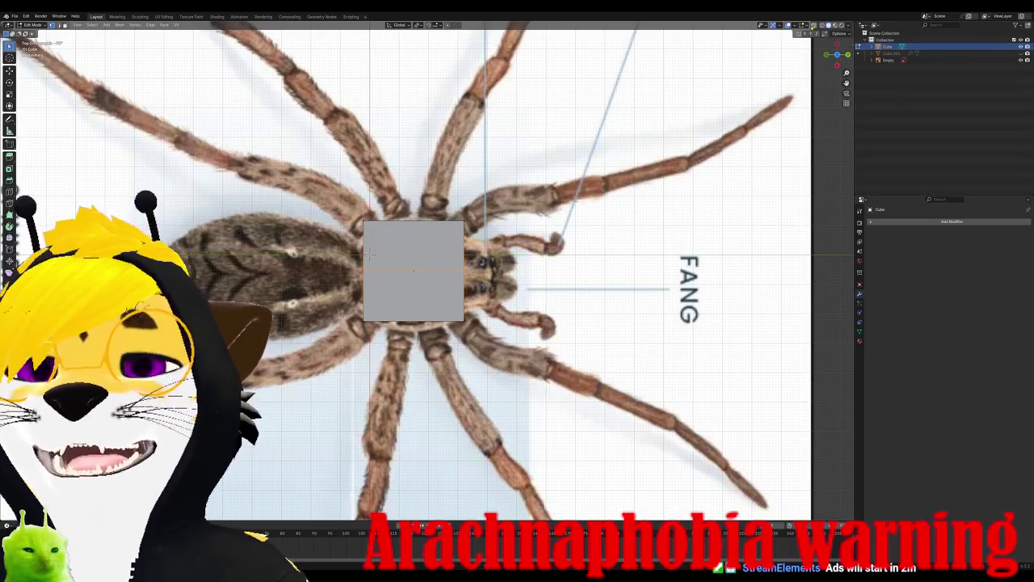
# Step: With X-ray on, delete the cube's lower half and add a Mirror modifier
pyautogui.hotkey('alt', 'z')
pyautogui.press('x')
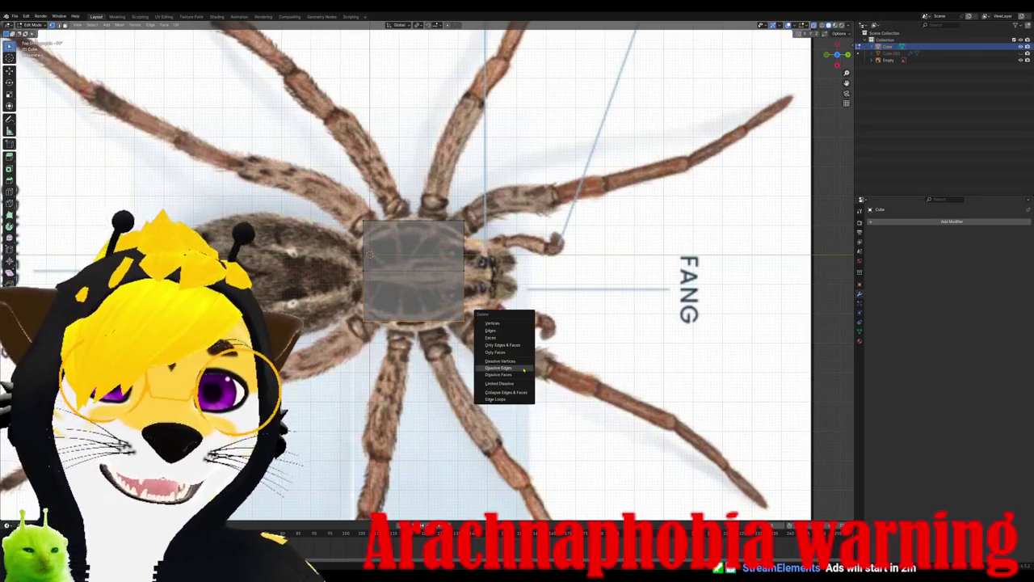
pyautogui.click(517, 369)
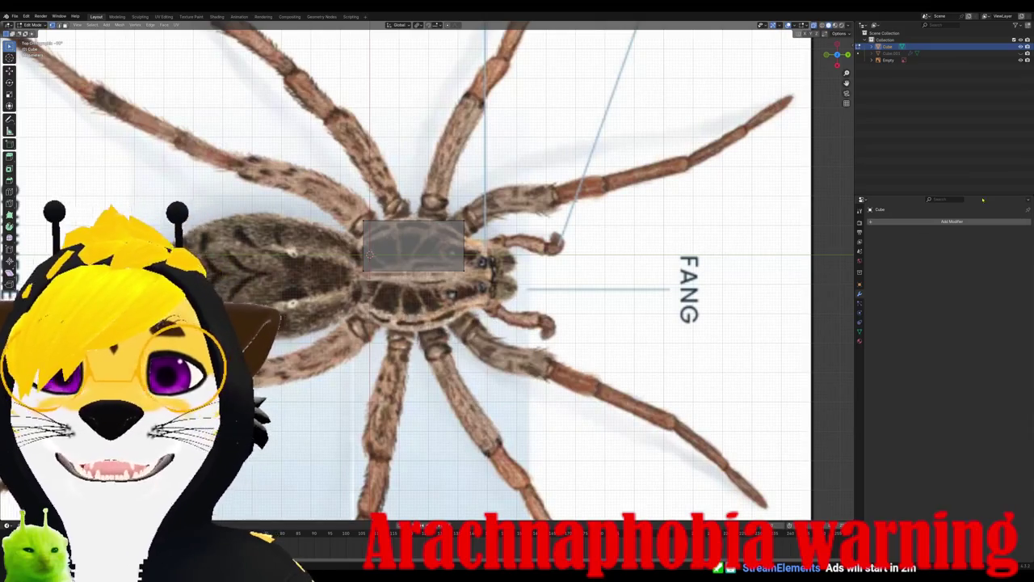
pyautogui.click(952, 221)
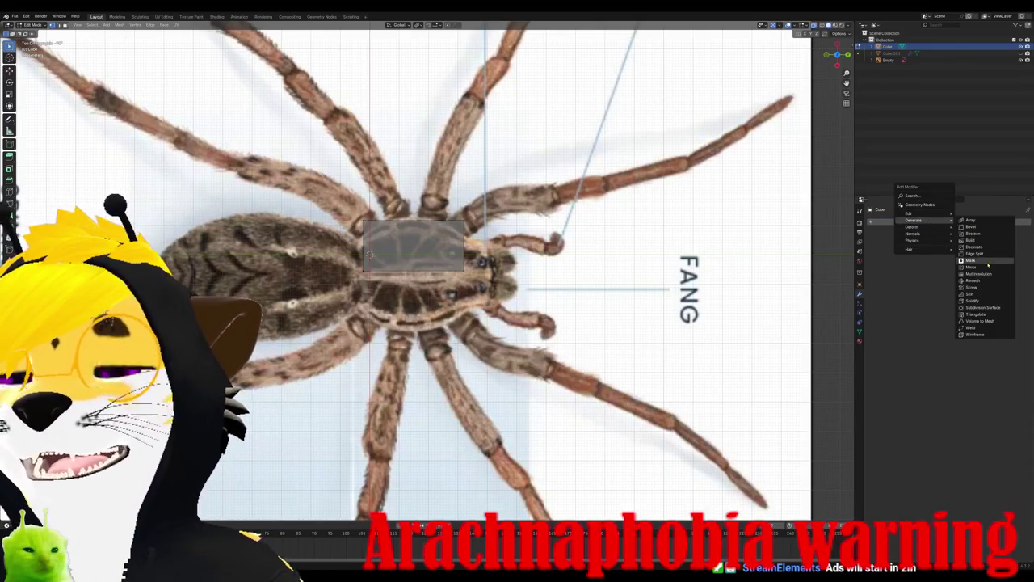
pyautogui.click(973, 266)
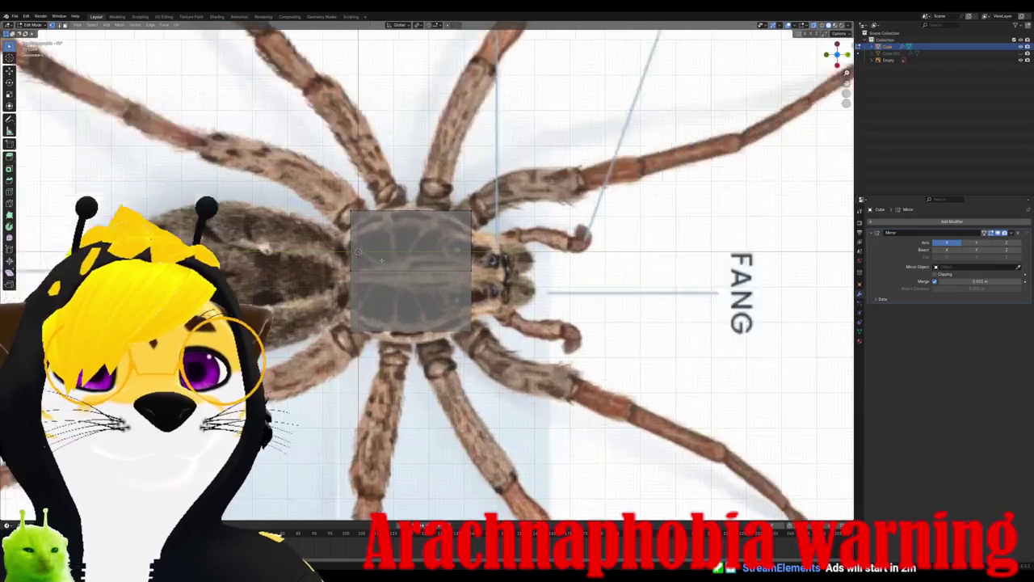
# Step: Taper the left edge, move vertices toward the fangs, and push the middle vertex outward along X
pyautogui.scroll(3, 405, 271)
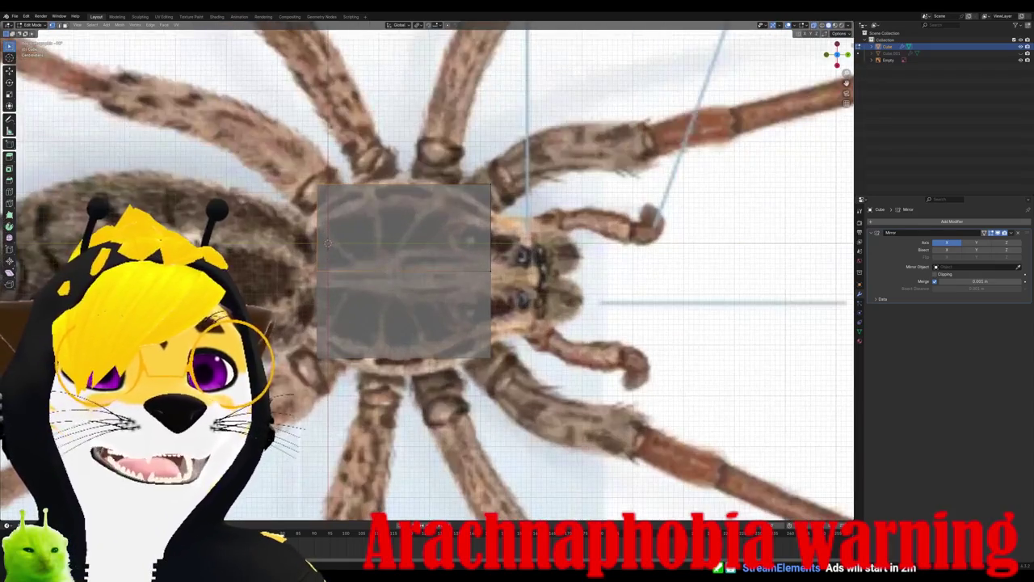
pyautogui.press('s')
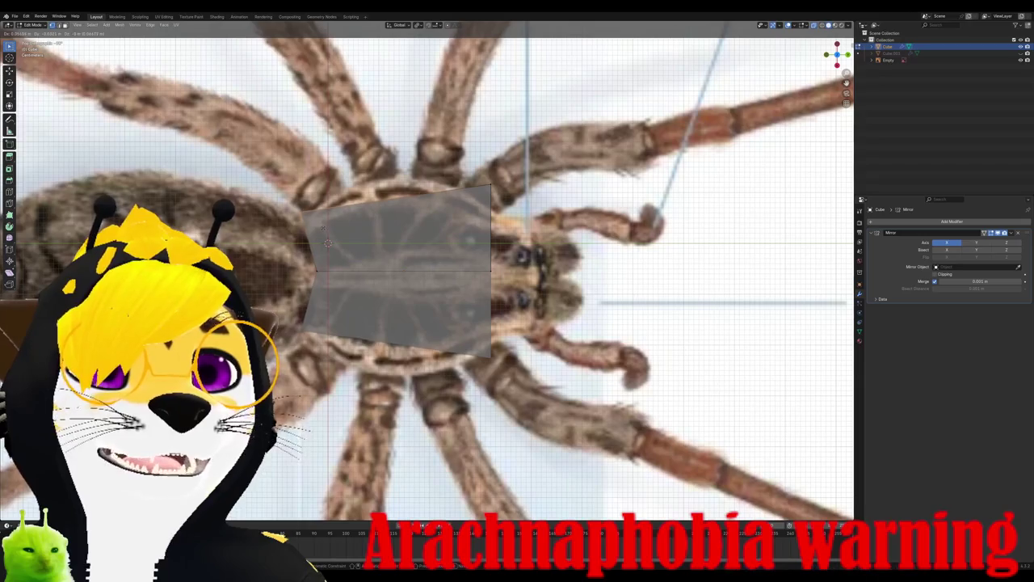
pyautogui.click(325, 232)
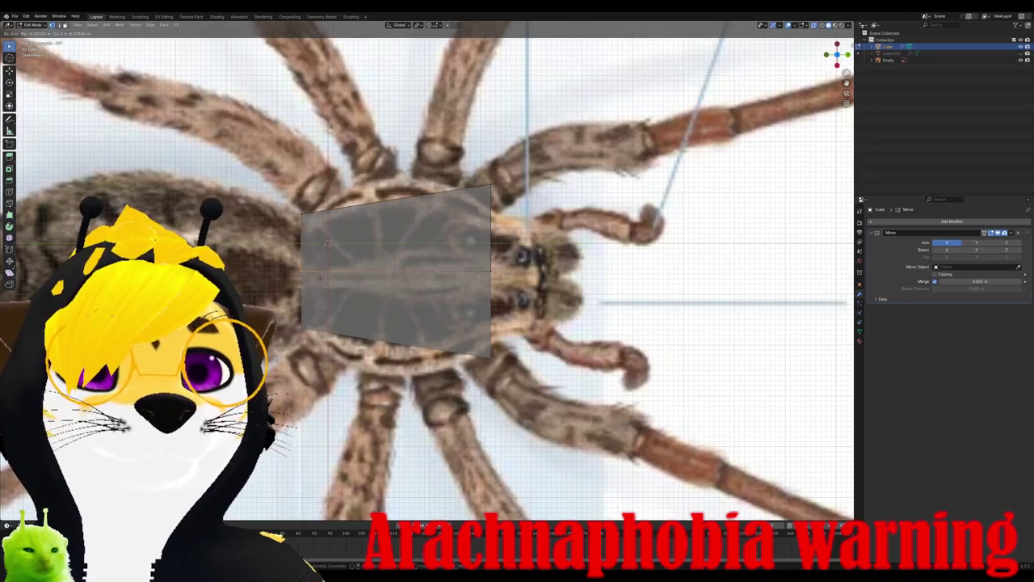
pyautogui.press('g')
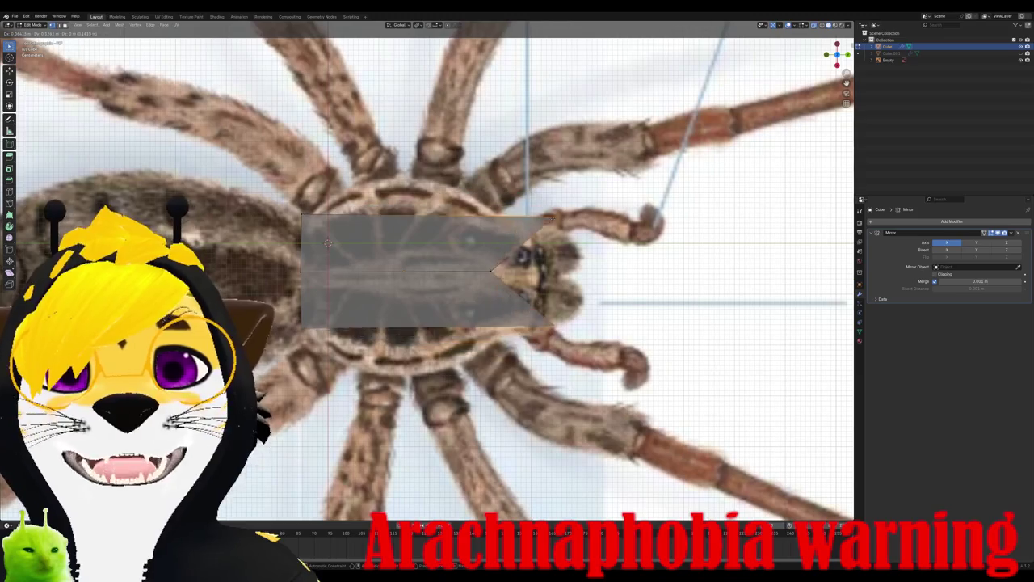
pyautogui.press('Return')
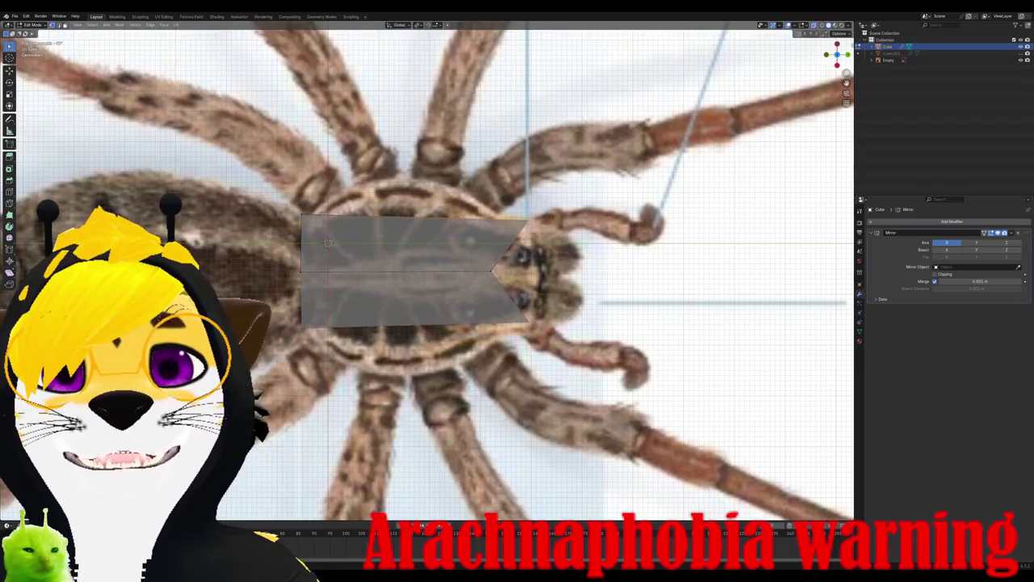
pyautogui.press('g')
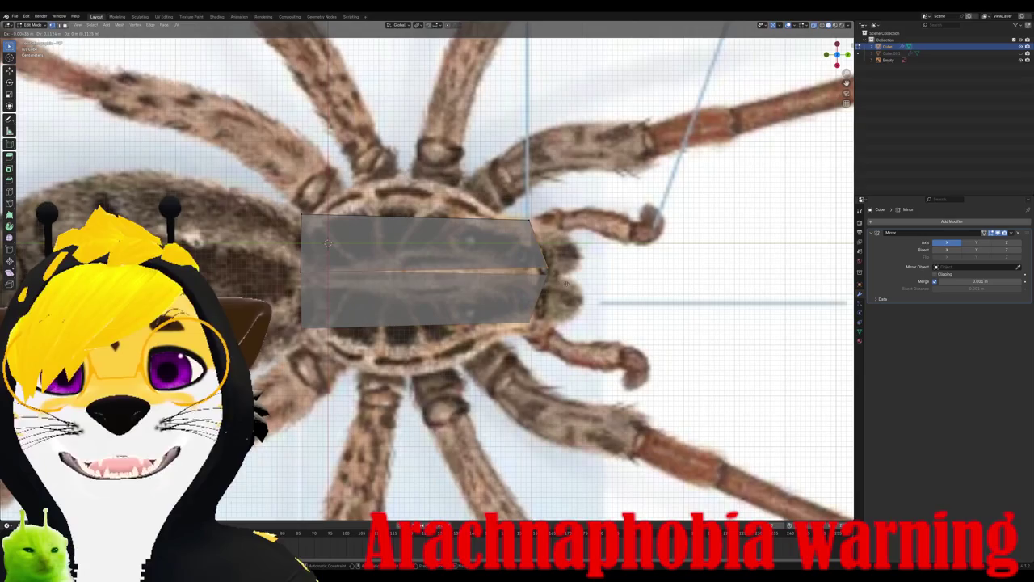
pyautogui.press('x')
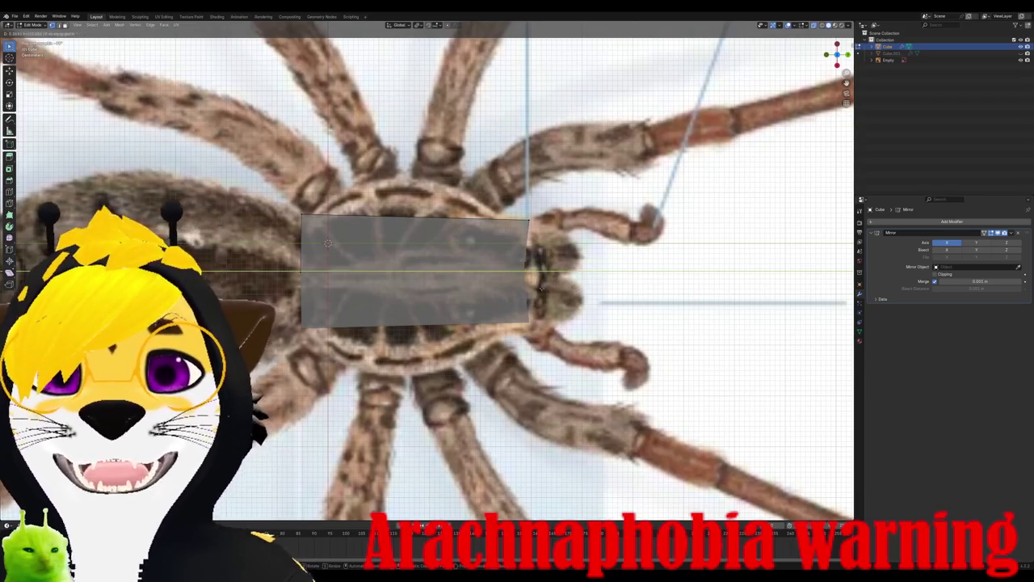
pyautogui.press('Return')
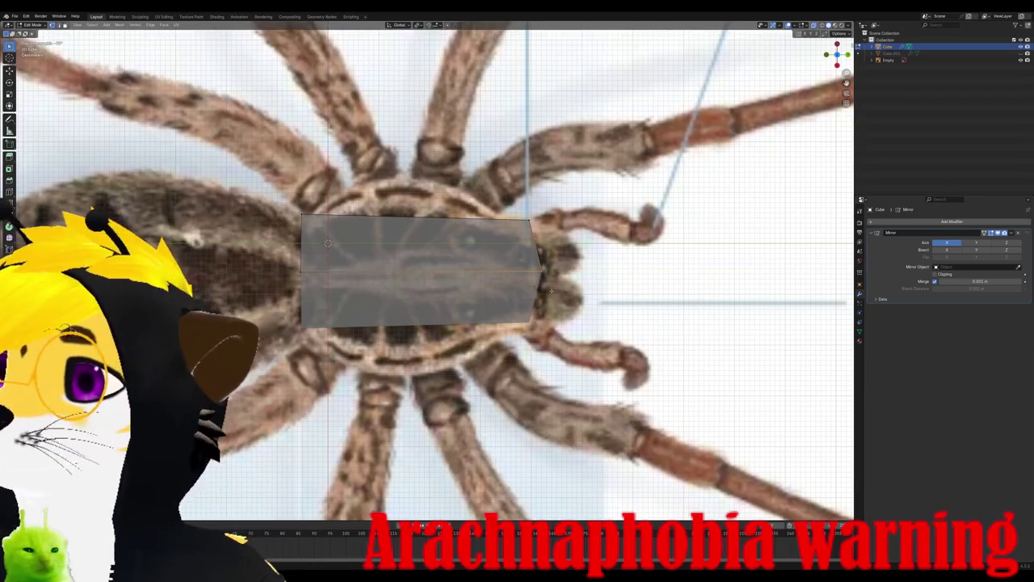
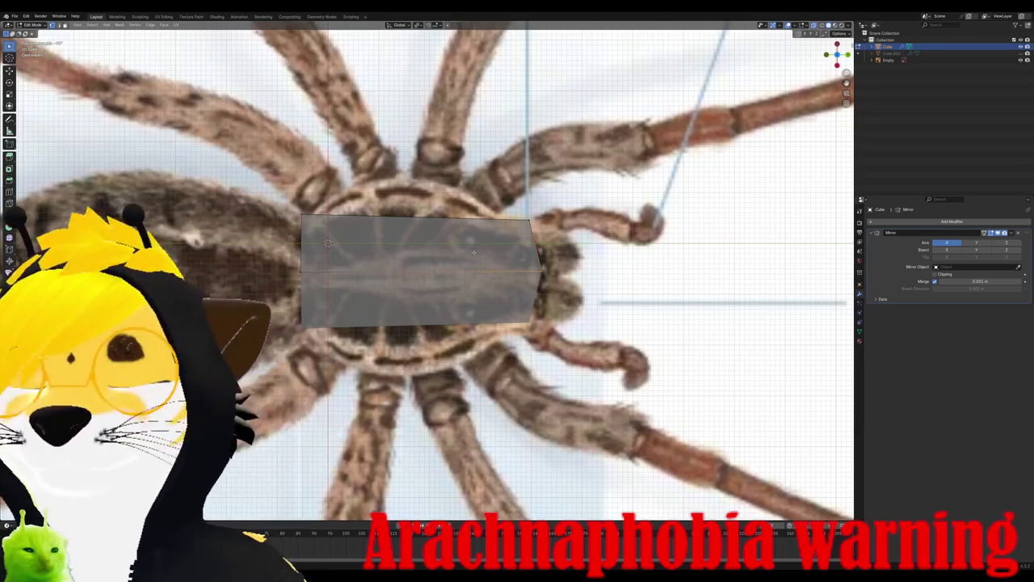
# Step: Add two loop cuts across the body plane
pyautogui.hotkey('ctrl', 'r')
pyautogui.click(491, 238)
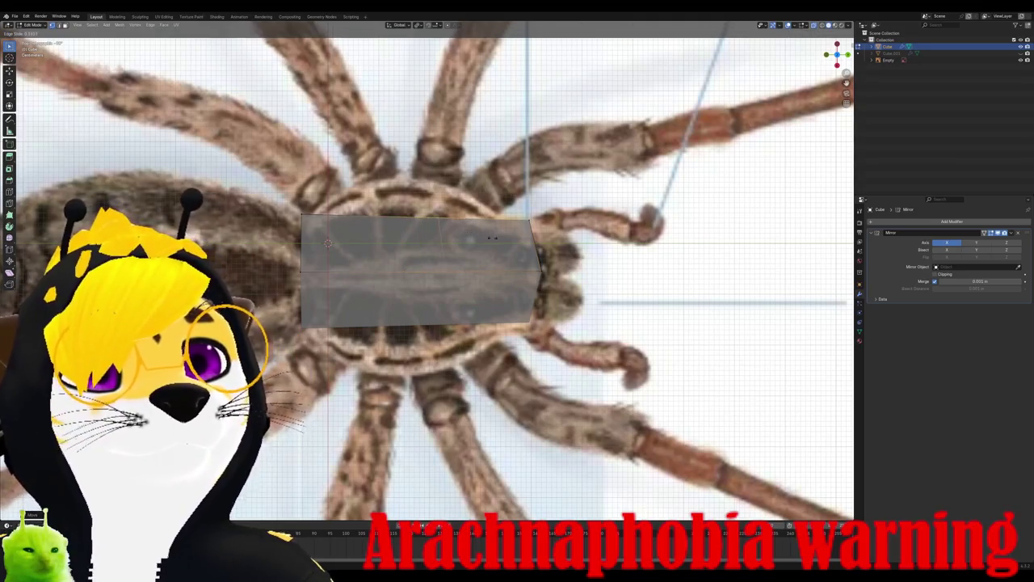
pyautogui.click(521, 249)
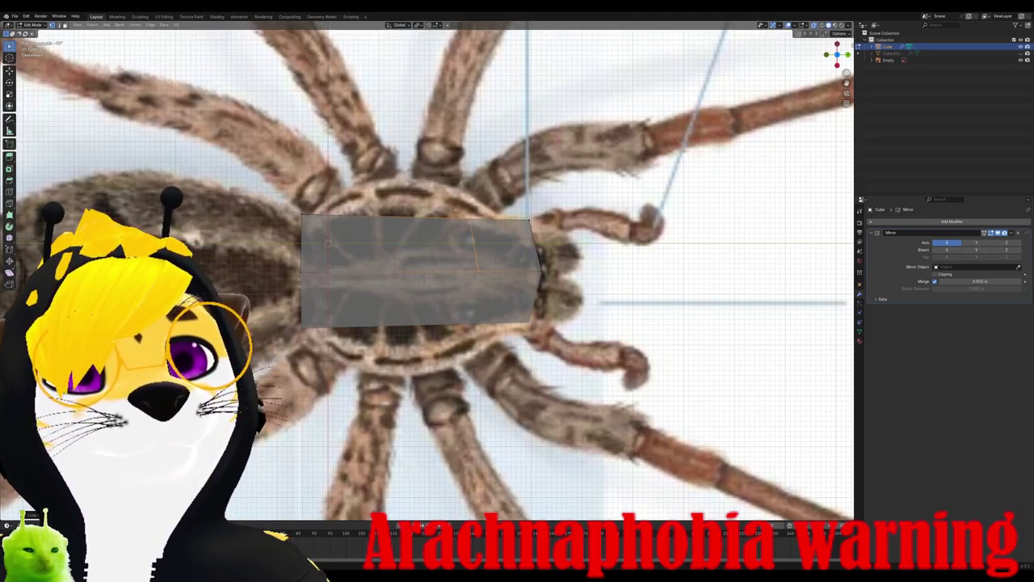
pyautogui.hotkey('ctrl', 'r')
pyautogui.click(501, 229)
pyautogui.click(520, 229)
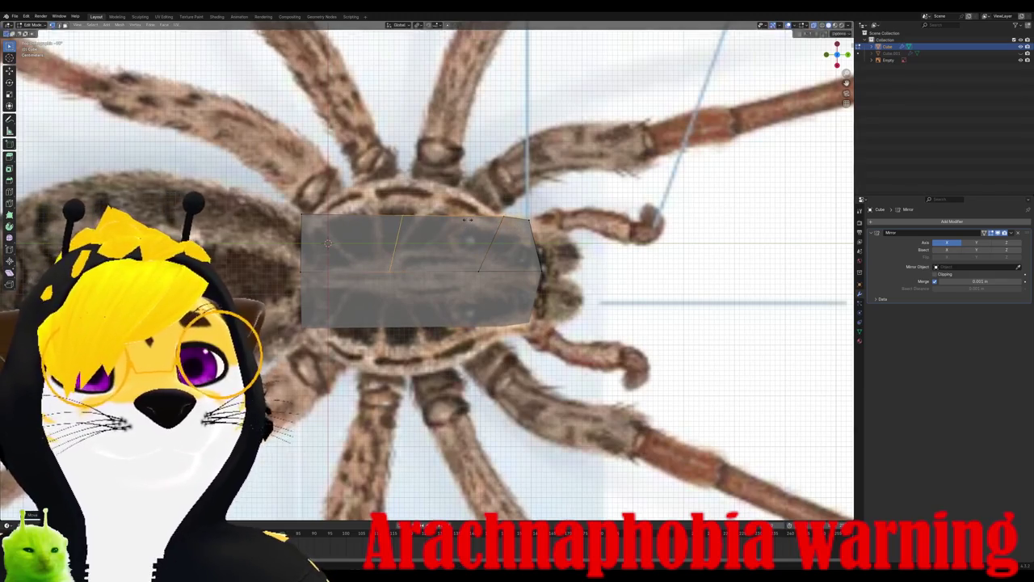
# Step: Reshape the body's upper-right edge and shift parts along Y to follow the outline
pyautogui.click(502, 219)
pyautogui.press('g')
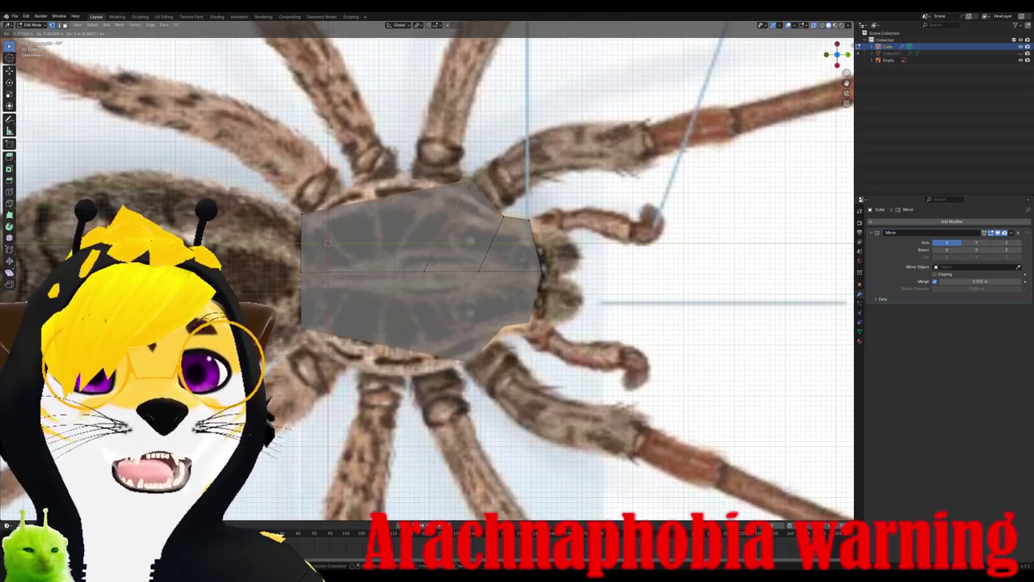
pyautogui.click(472, 196)
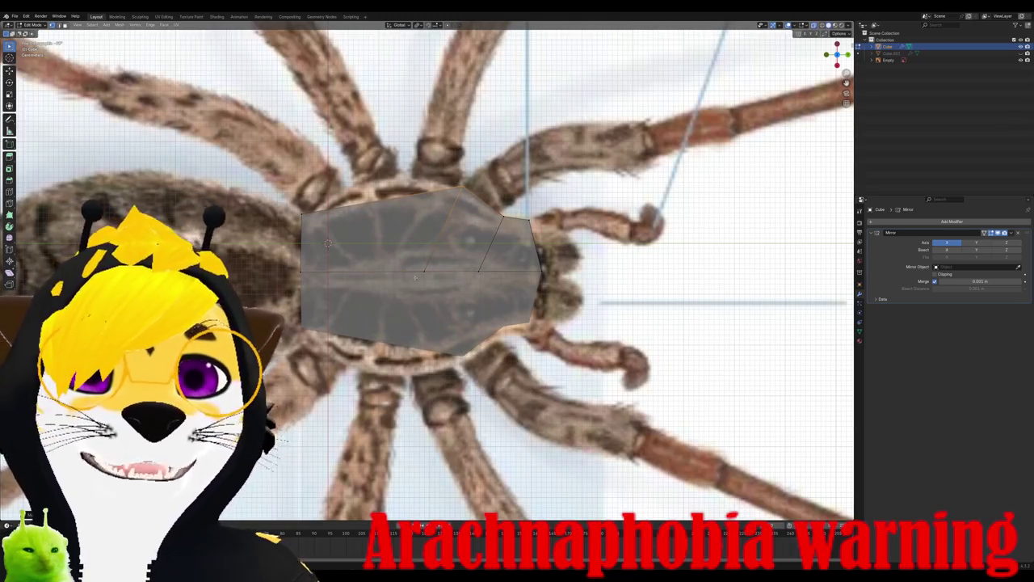
pyautogui.press('g')
pyautogui.press('y')
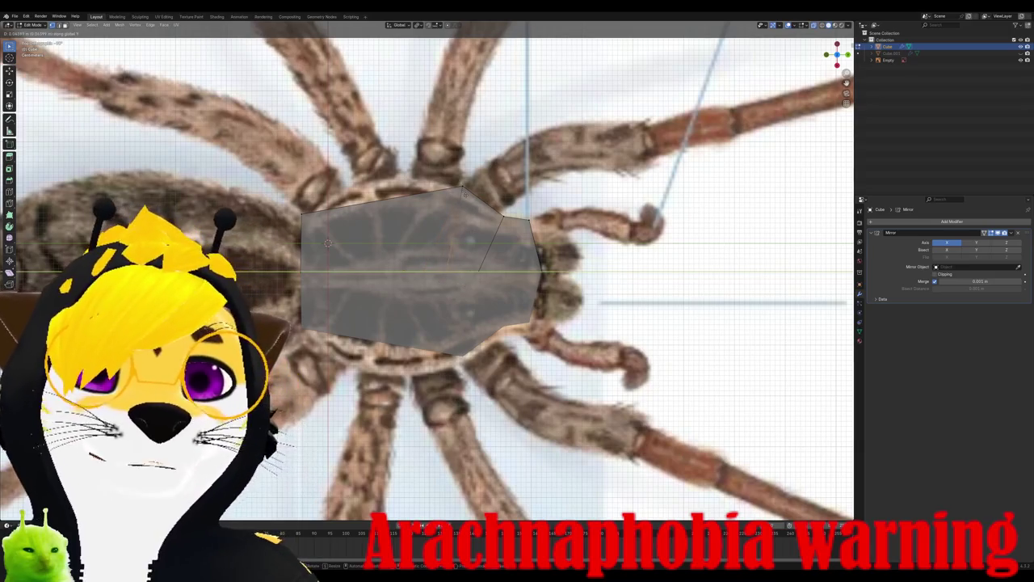
pyautogui.click(470, 251)
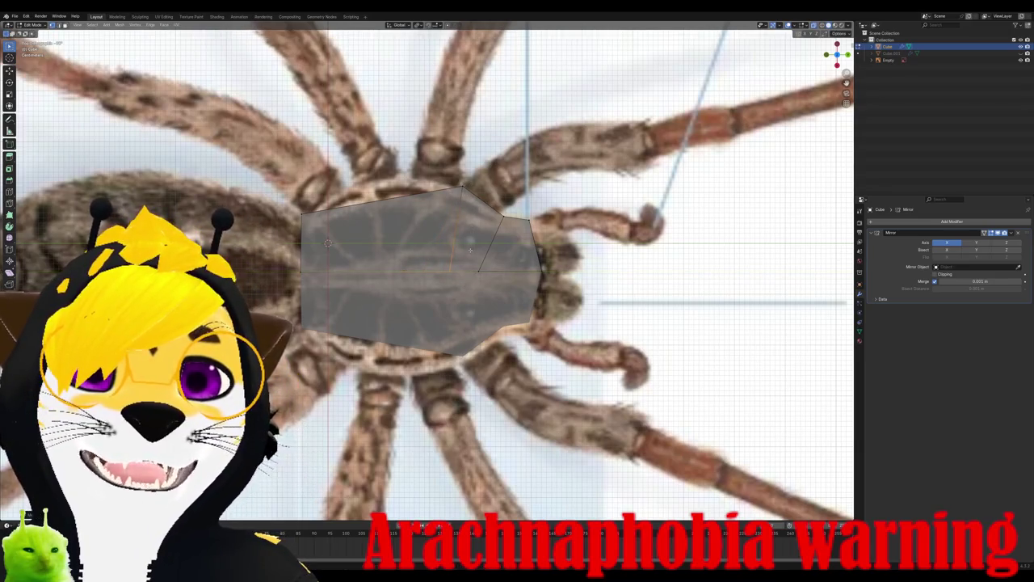
pyautogui.press('g')
pyautogui.press('y')
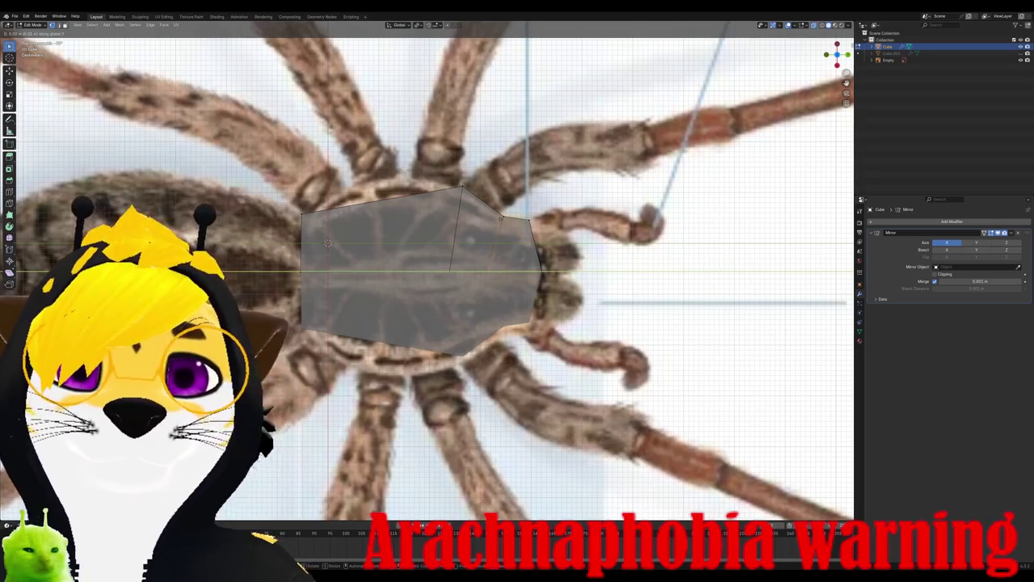
pyautogui.press('Return')
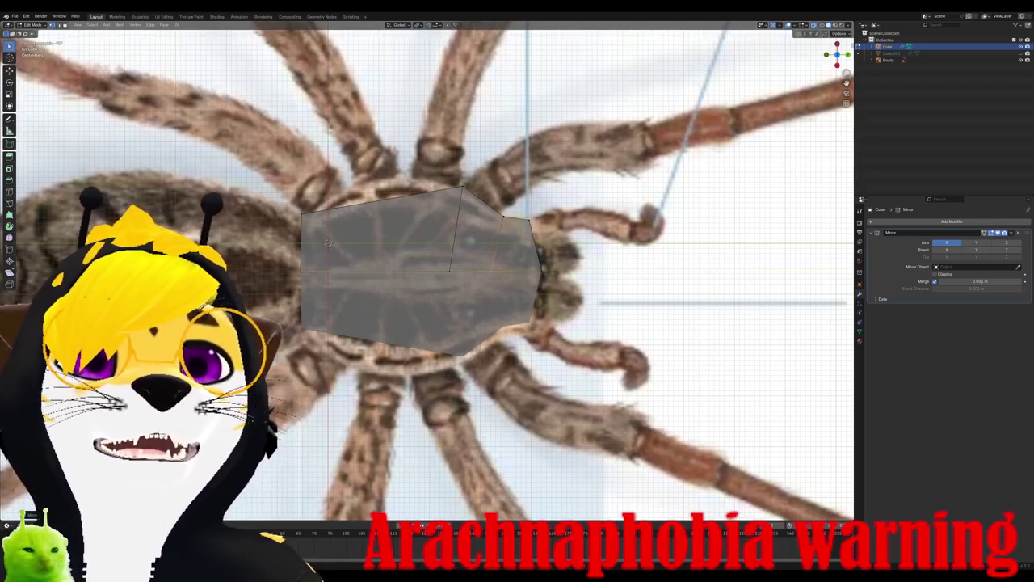
# Step: Adjust the snapping settings and move body vertices along the Y axis
pyautogui.click(436, 25)
pyautogui.click(428, 25)
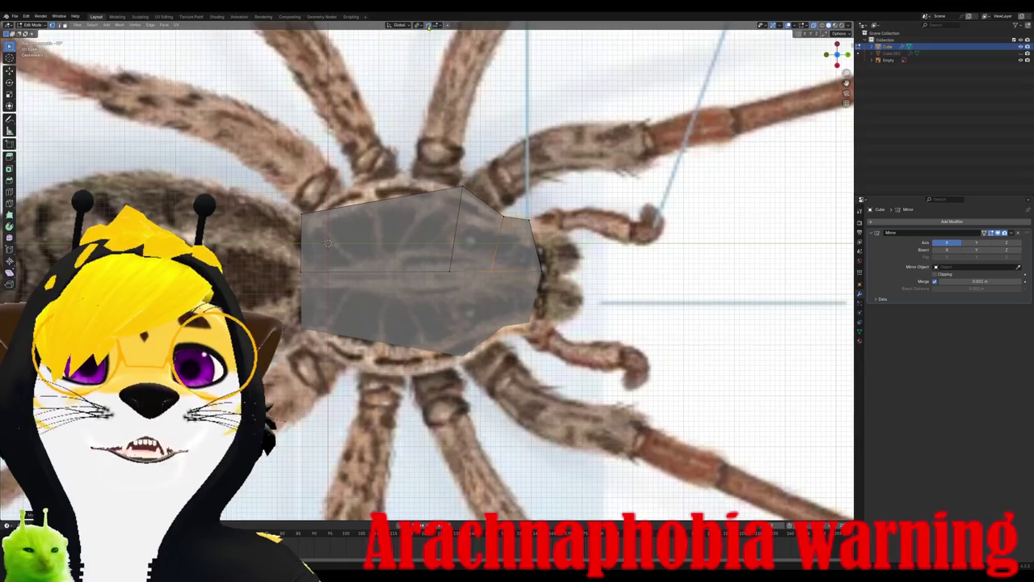
pyautogui.click(436, 25)
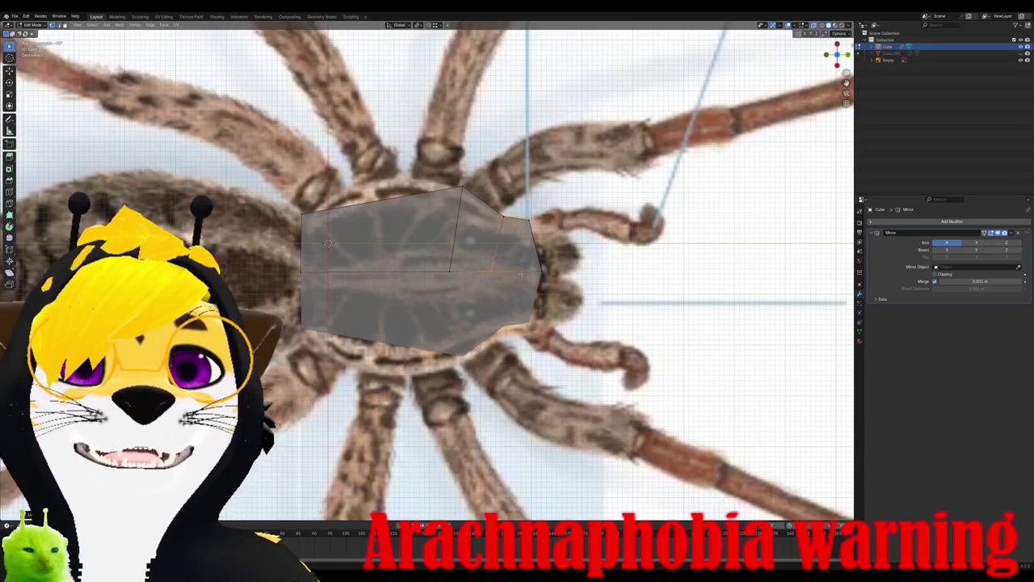
pyautogui.press('g')
pyautogui.press('y')
pyautogui.press('Return')
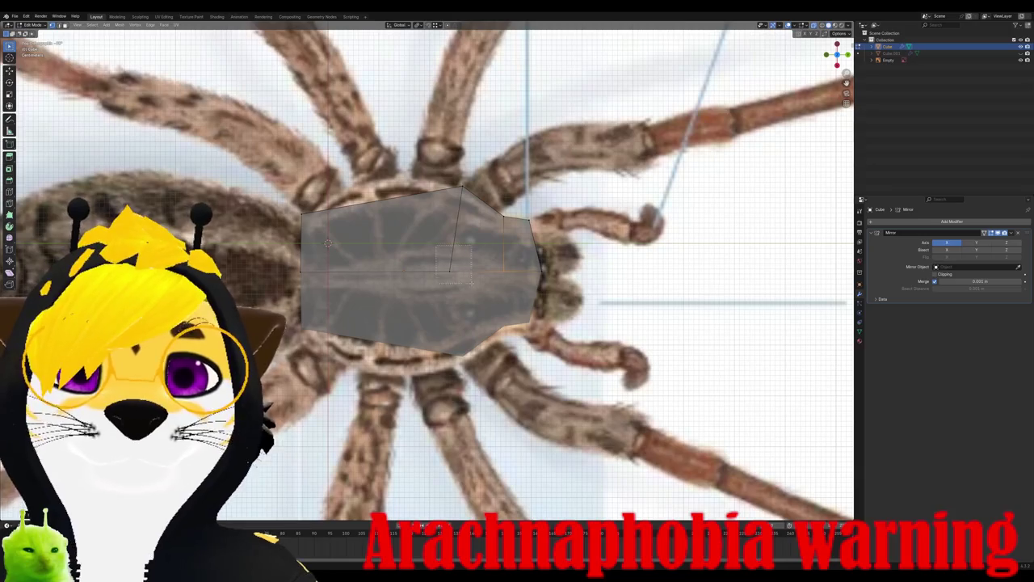
pyautogui.press('g')
pyautogui.press('y')
pyautogui.press('Return')
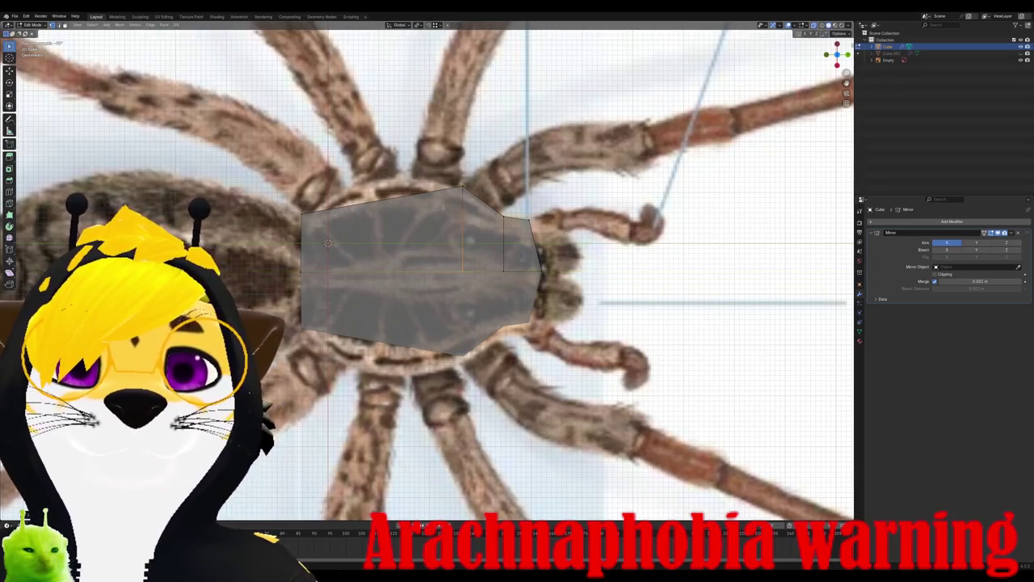
# Step: Add a front edge loop and scale the middle loop outward in Y
pyautogui.hotkey('ctrl', 'r')
pyautogui.click(420, 204)
pyautogui.click(433, 211)
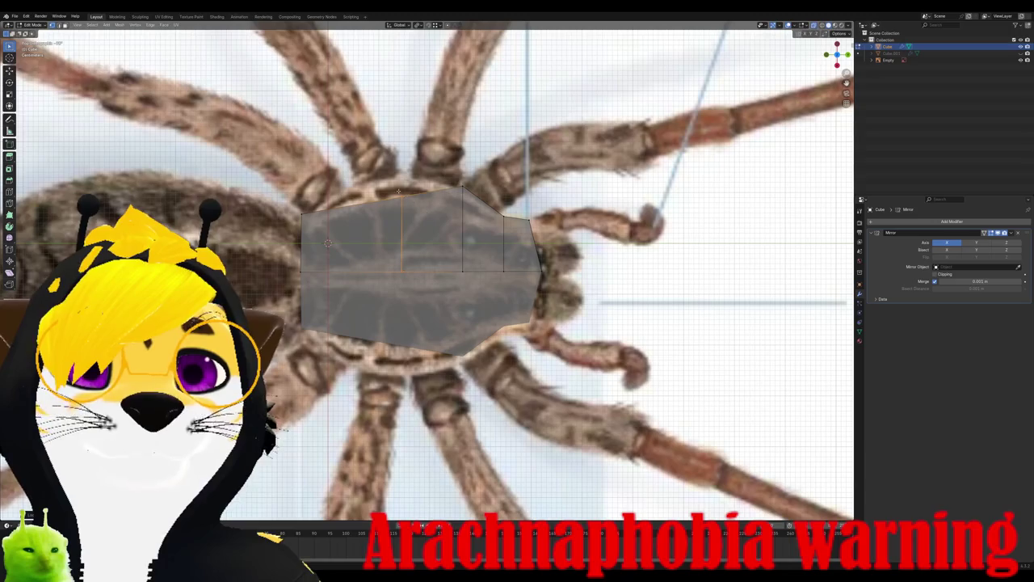
pyautogui.press('s')
pyautogui.press('y')
pyautogui.click(415, 184)
# Step: Add a rear edge loop and slide it into place
pyautogui.hotkey('ctrl', 'r')
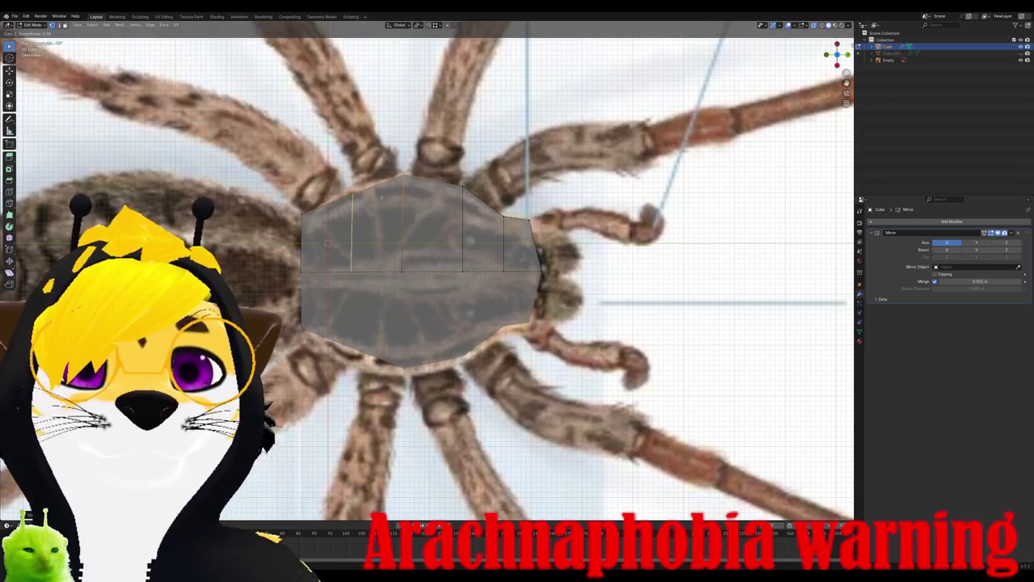
pyautogui.click(364, 191)
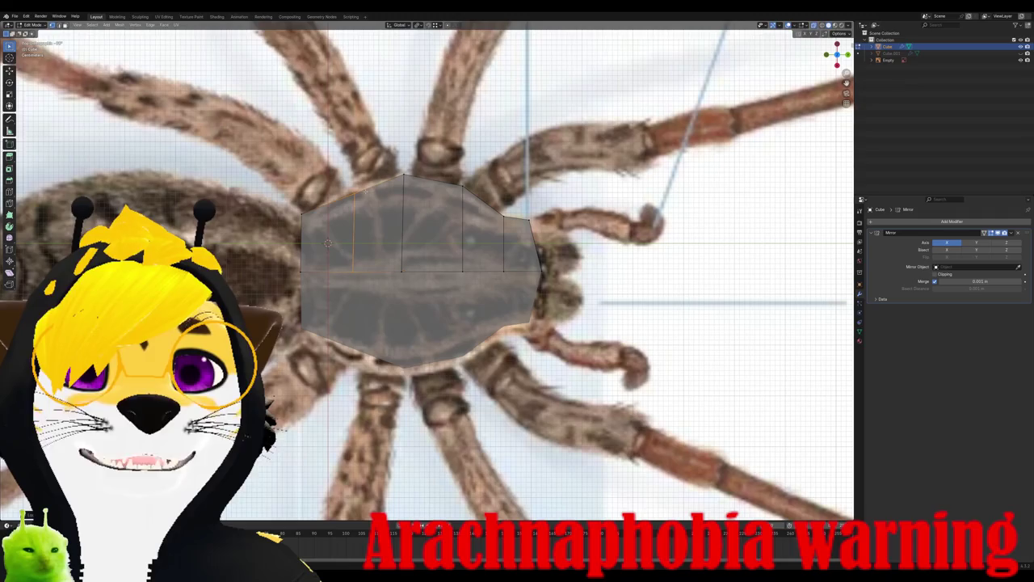
pyautogui.press('g')
pyautogui.click(358, 196)
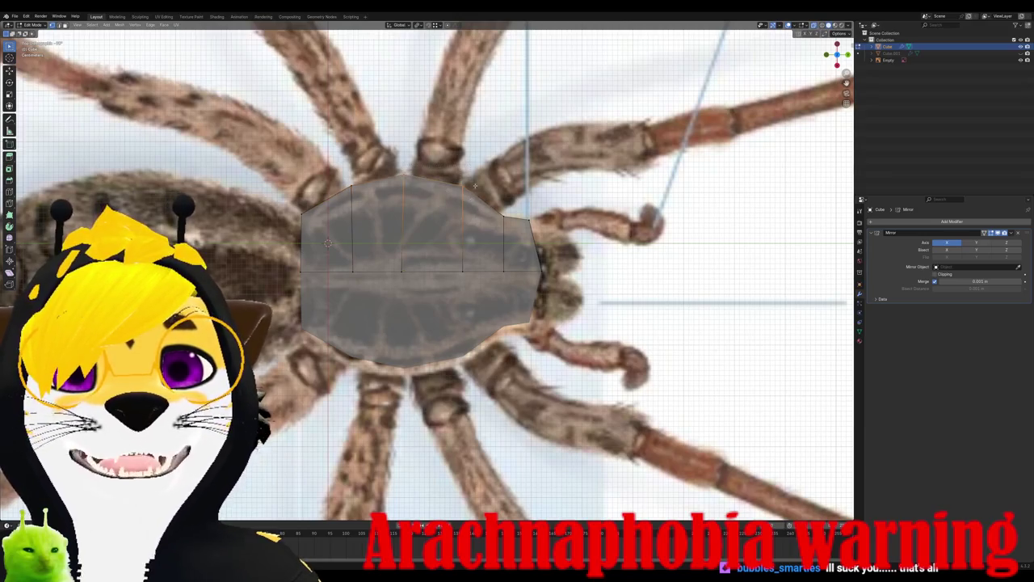
pyautogui.keyDown('shift'); pyautogui.moveTo(428, 275); pyautogui.dragTo(416, 368, button='middle'); pyautogui.keyUp('shift')
# Step: Extrude the first leg segment from the body's top edge along the upper leg
pyautogui.press('e')
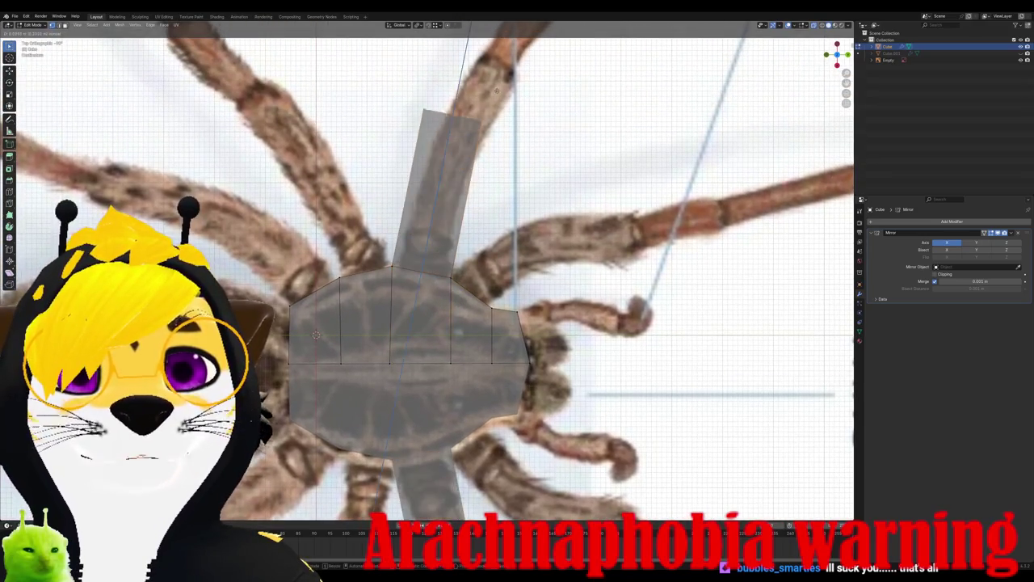
pyautogui.click(452, 61)
pyautogui.press('g')
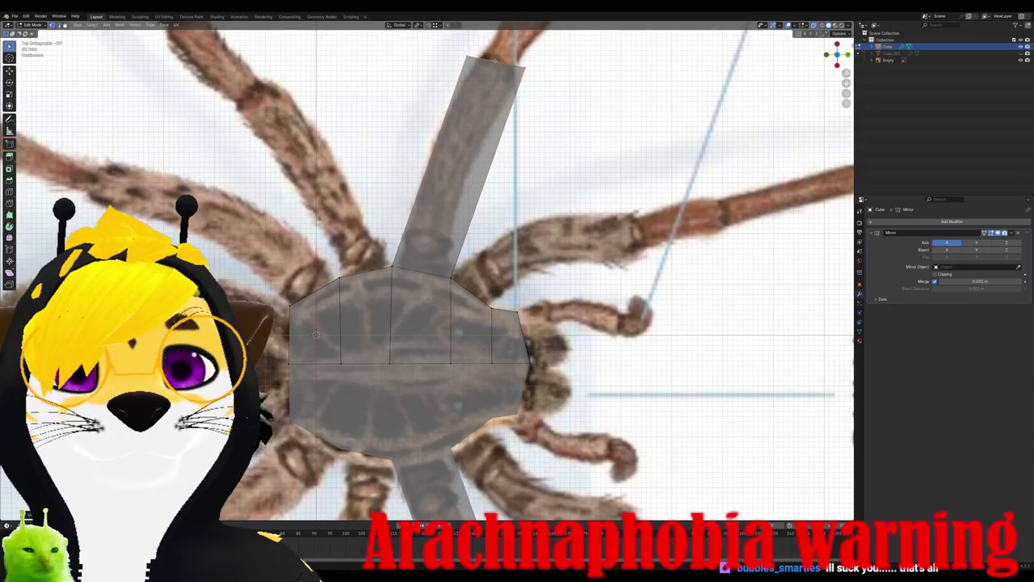
pyautogui.click(574, 105)
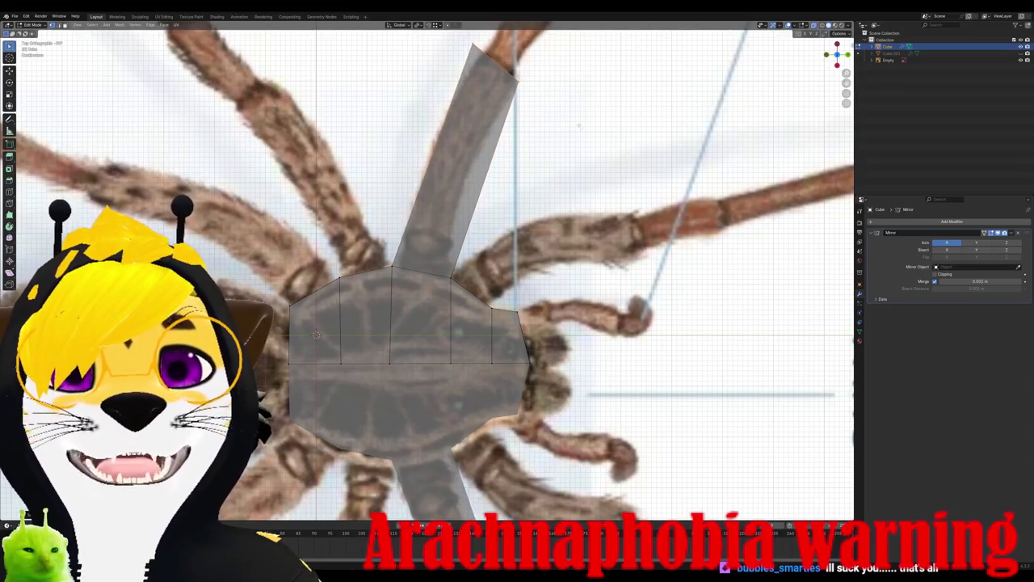
# Step: Extrude two segments from the upper-right edge along the second leg, then check the side
pyautogui.click(474, 313)
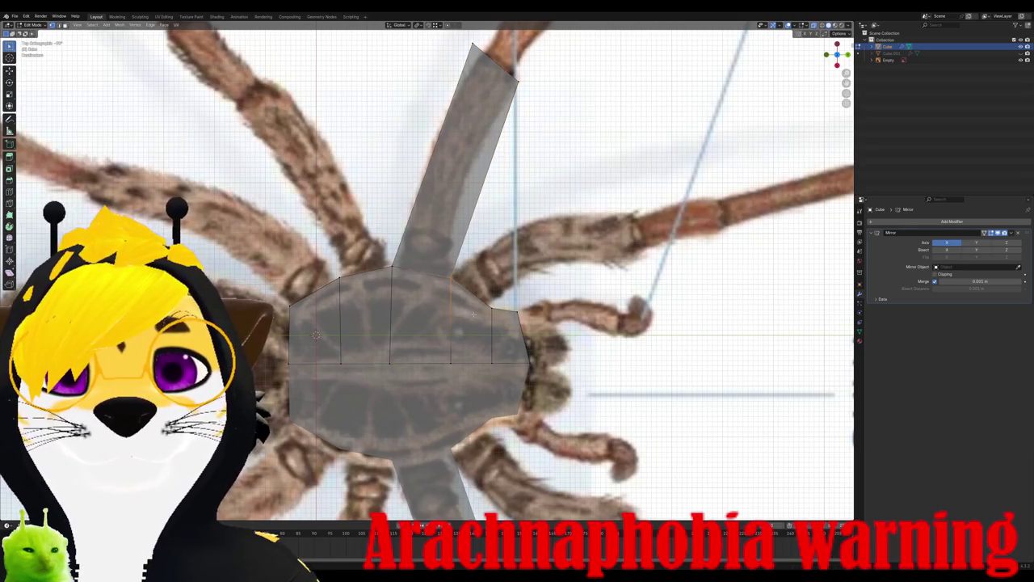
pyautogui.press('g')
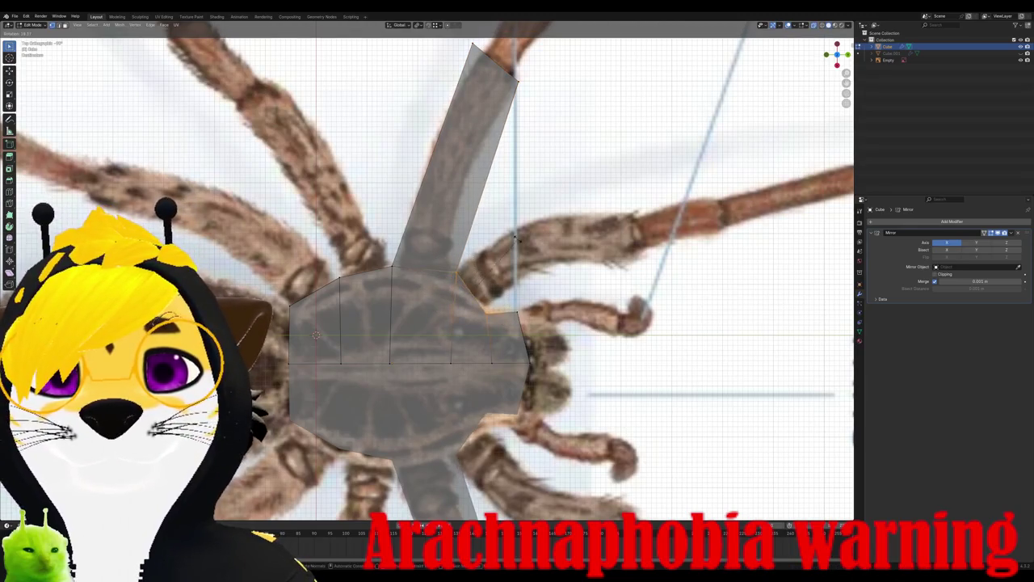
pyautogui.click(493, 250)
pyautogui.press('e')
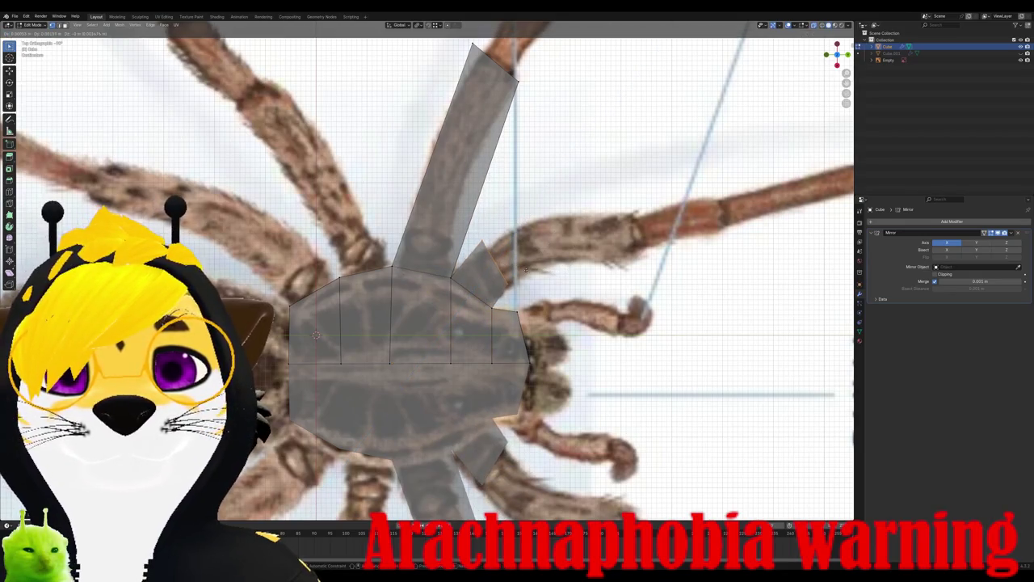
pyautogui.click(530, 275)
pyautogui.press('e')
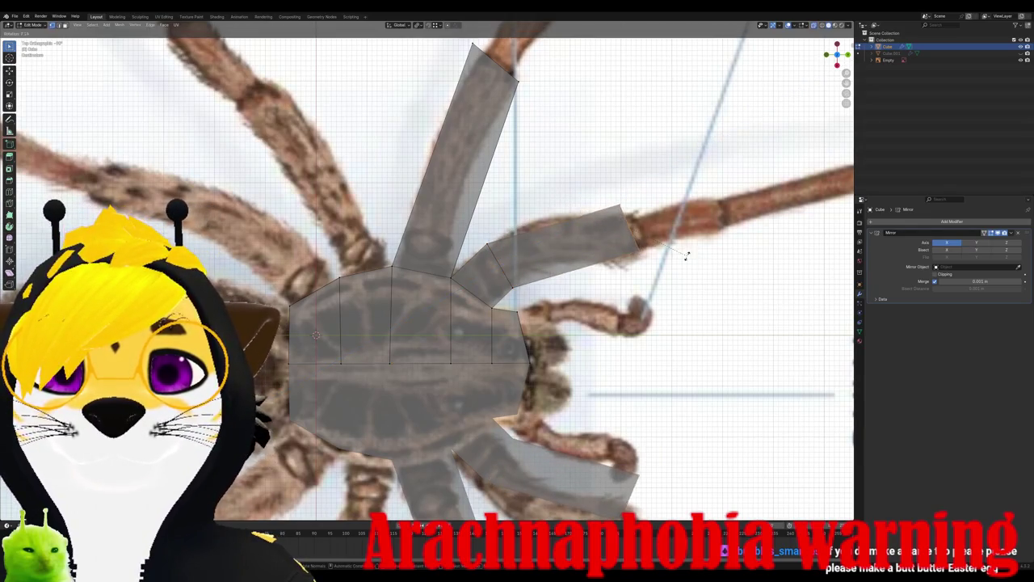
pyautogui.click(653, 300)
pyautogui.press('ctrl+KP_7')
pyautogui.press('KP_3')
# Step: In top view, reposition, narrow and rotate the second leg's end segment
pyautogui.press('KP_7')
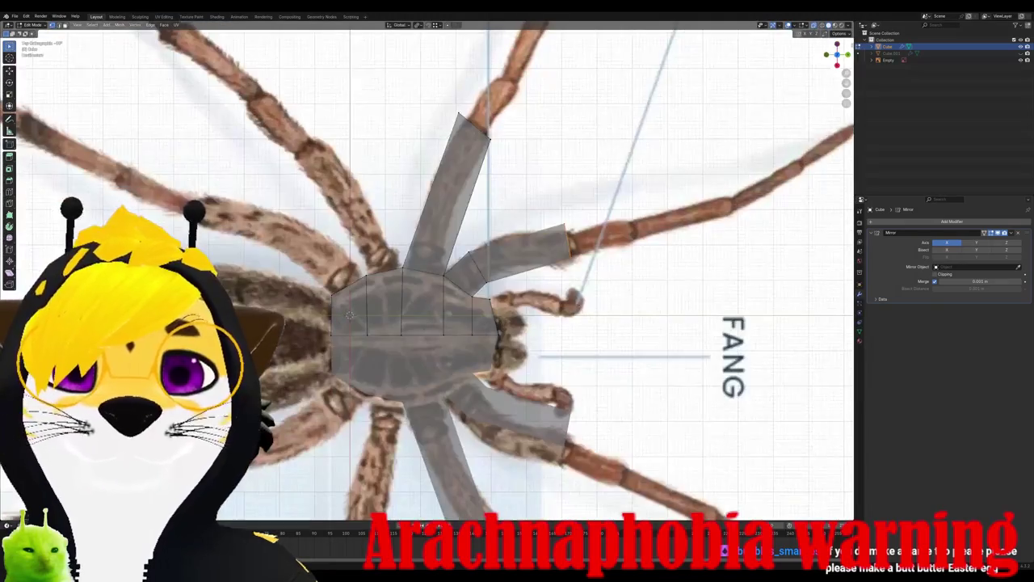
pyautogui.scroll(3, 480, 269)
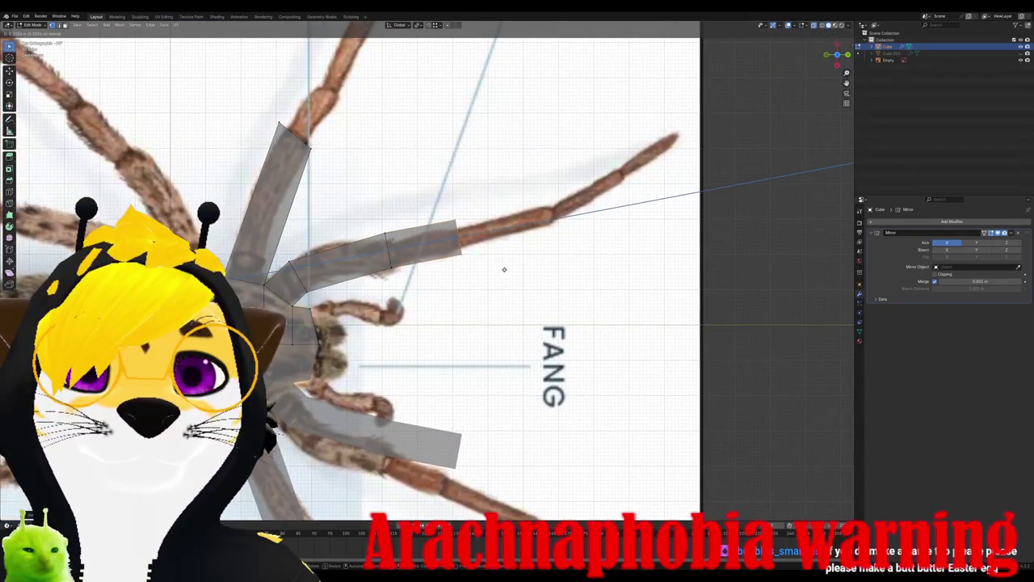
pyautogui.scroll(3, 504, 269)
pyautogui.press('g')
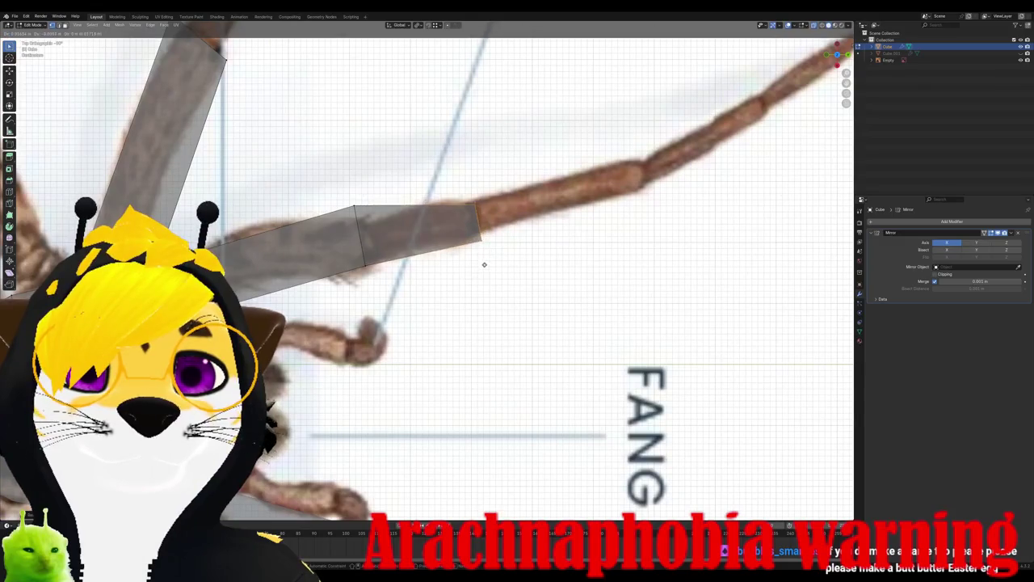
pyautogui.click(481, 261)
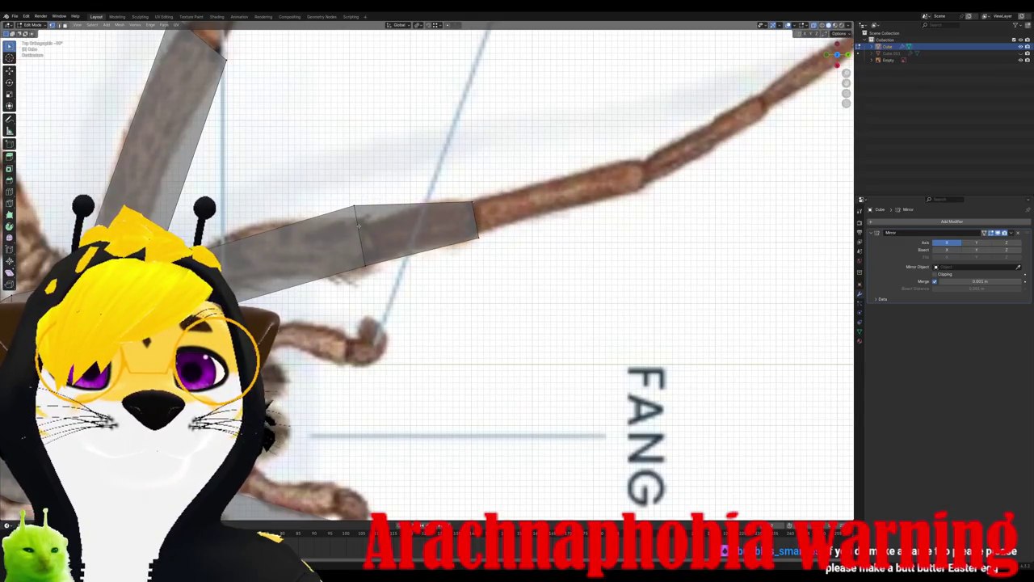
pyautogui.rightClick(384, 241)
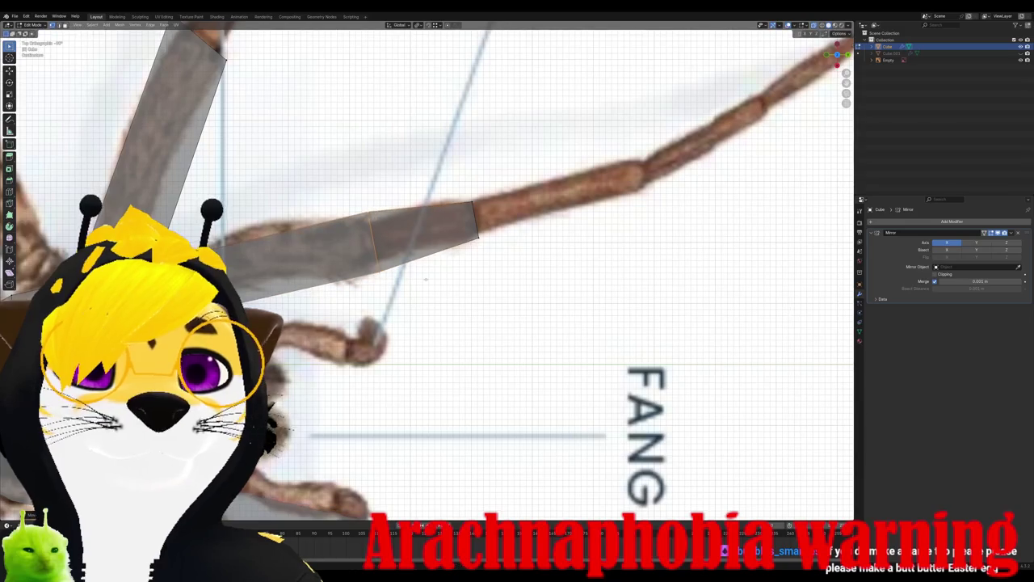
pyautogui.press('g')
pyautogui.click(413, 296)
pyautogui.press('r')
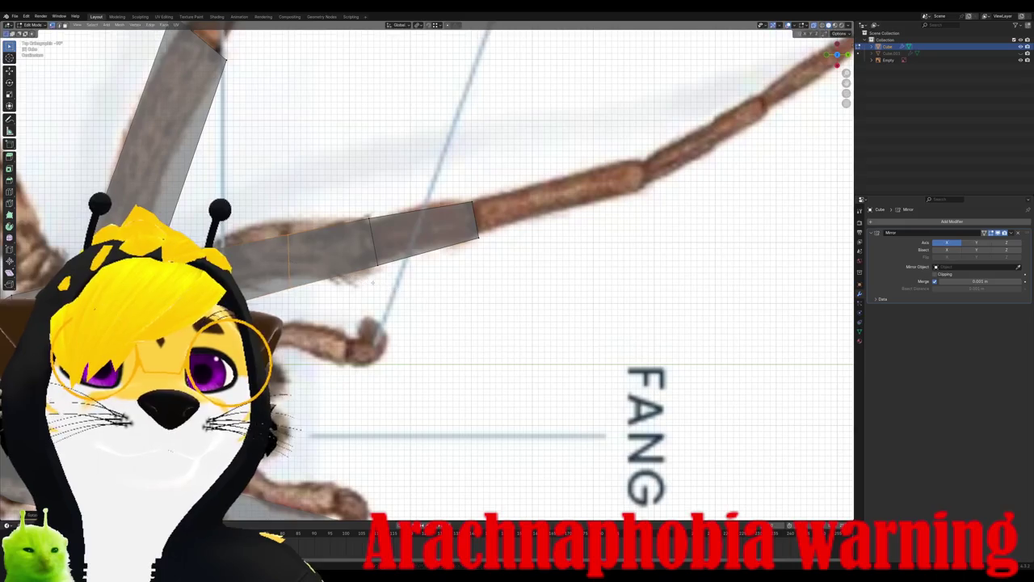
pyautogui.press('Return')
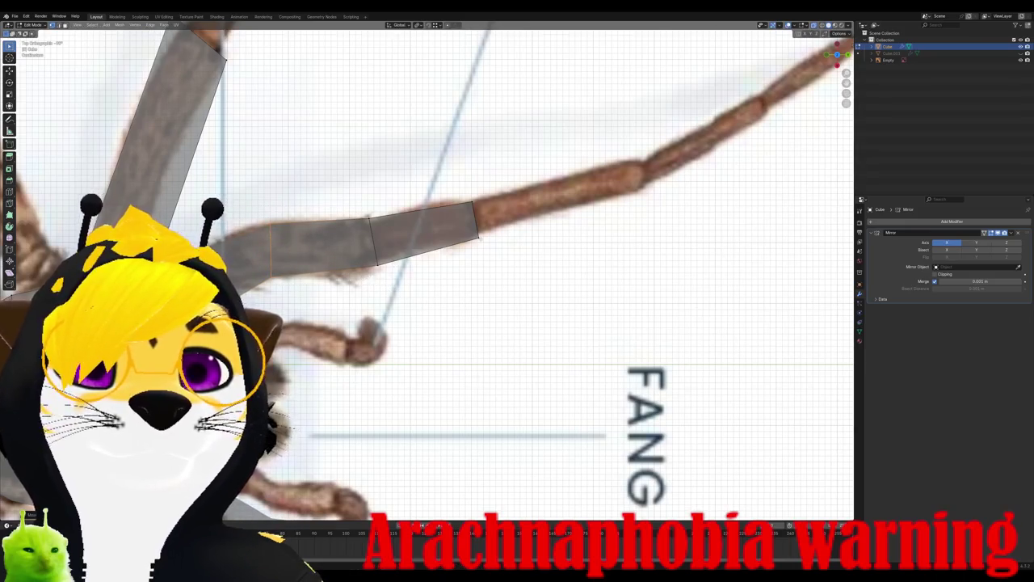
# Step: Extrude two more segments along the reference leg and fit the tip onto its end
pyautogui.press('n')
pyautogui.press('e')
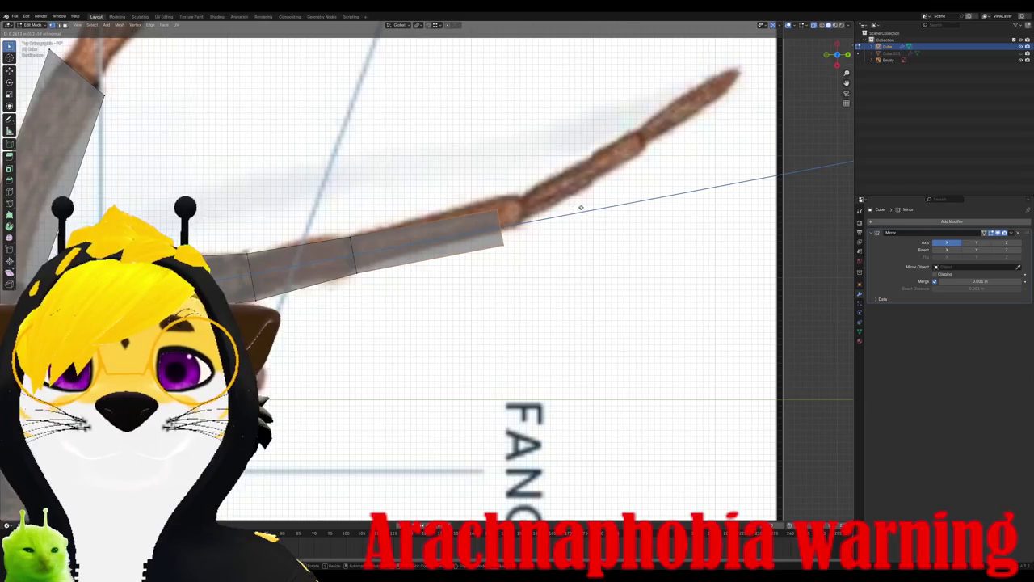
pyautogui.press('z')
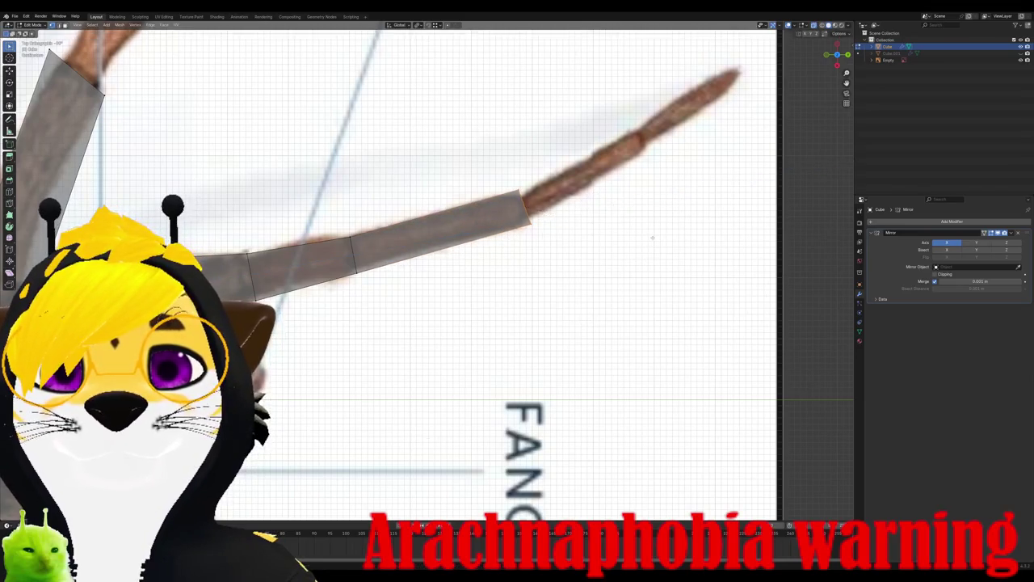
pyautogui.click(626, 230)
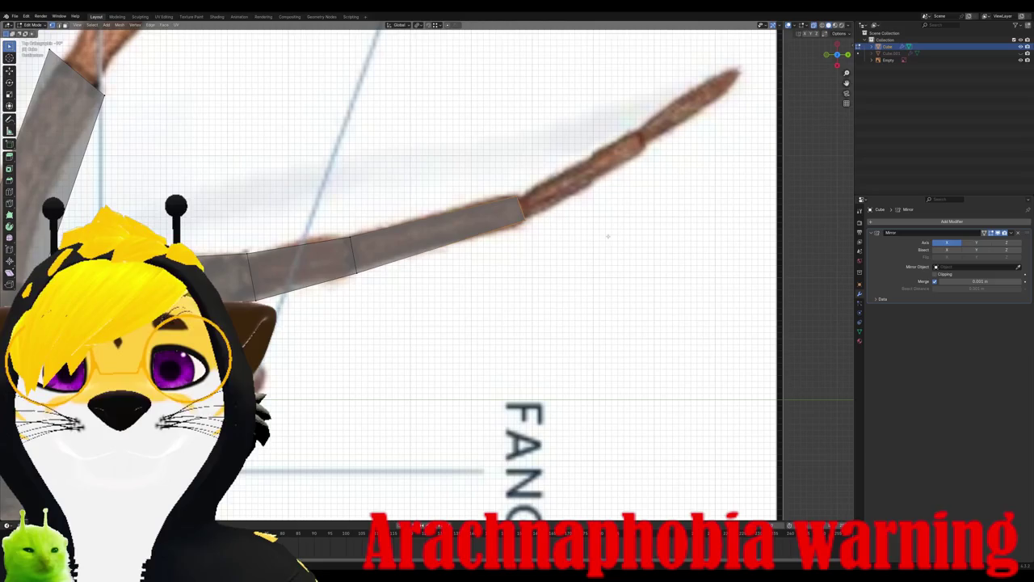
pyautogui.press('e')
pyautogui.click(678, 166)
pyautogui.press('g')
pyautogui.click(679, 152)
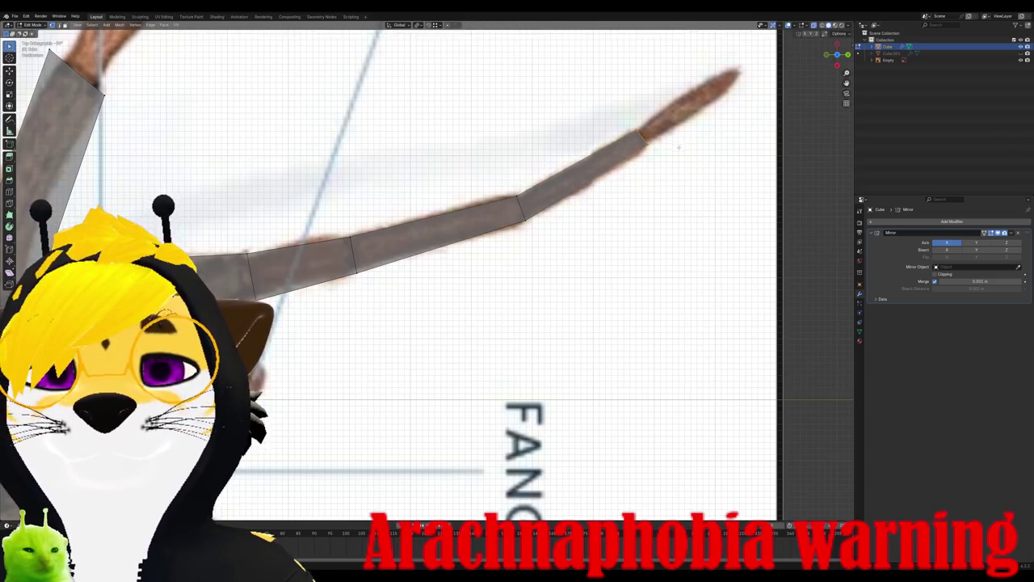
pyautogui.scroll(-2, 588, 184)
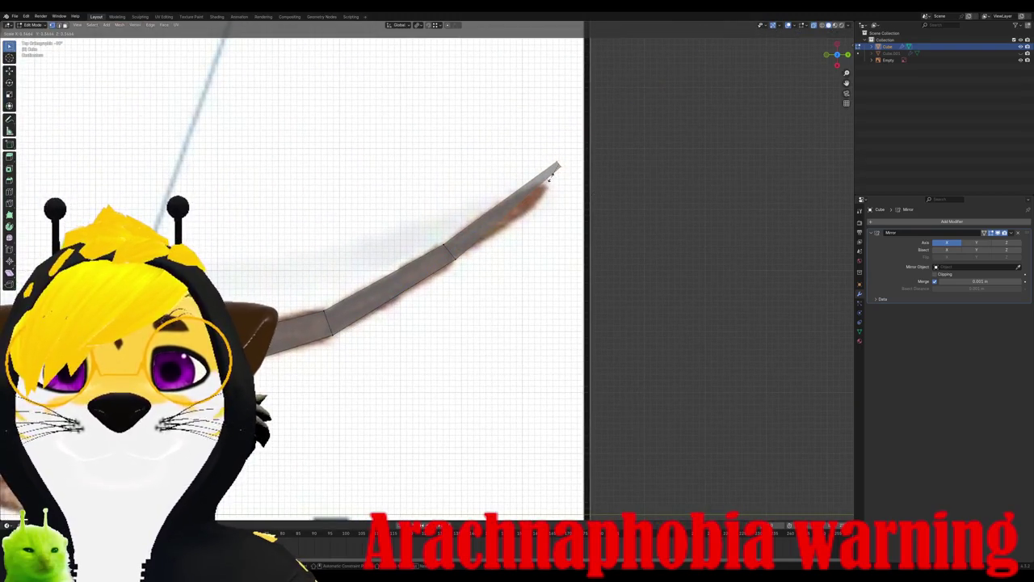
pyautogui.click(550, 177)
pyautogui.press('g')
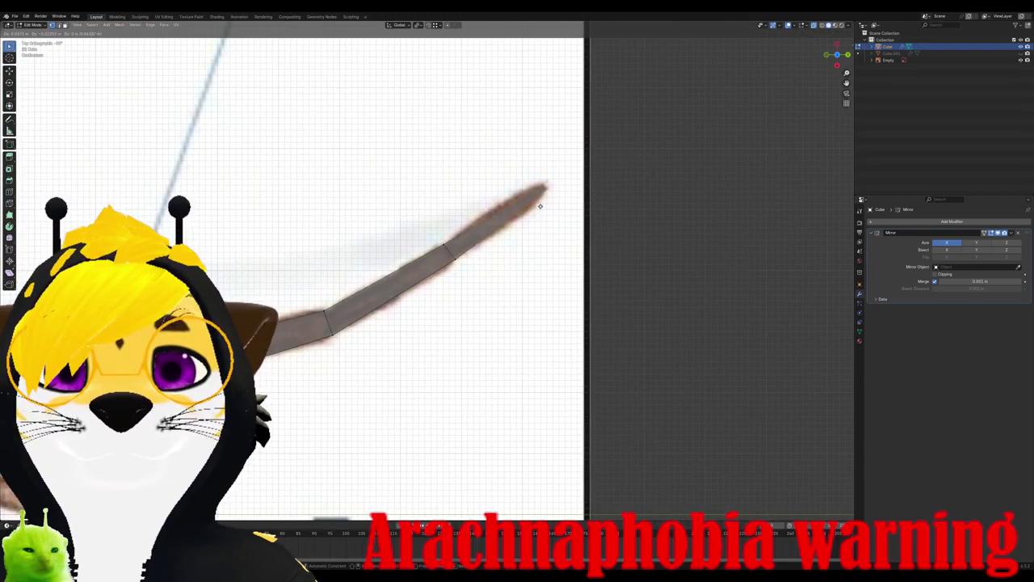
pyautogui.click(540, 206)
pyautogui.scroll(3, 539, 206)
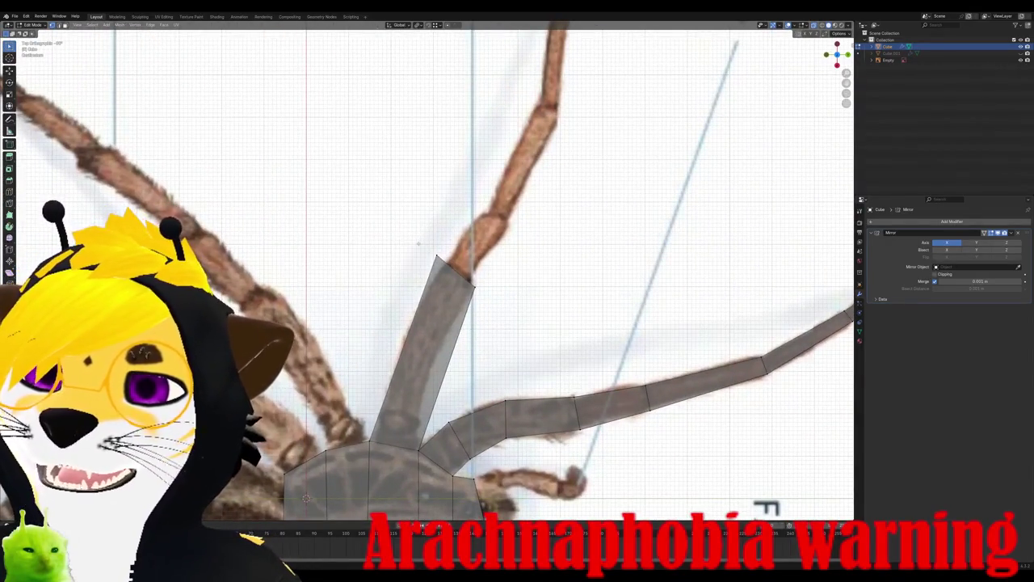
# Step: Taper the front leg's top and extrude a segment up to the next reference joint
pyautogui.scroll(1, 547, 350)
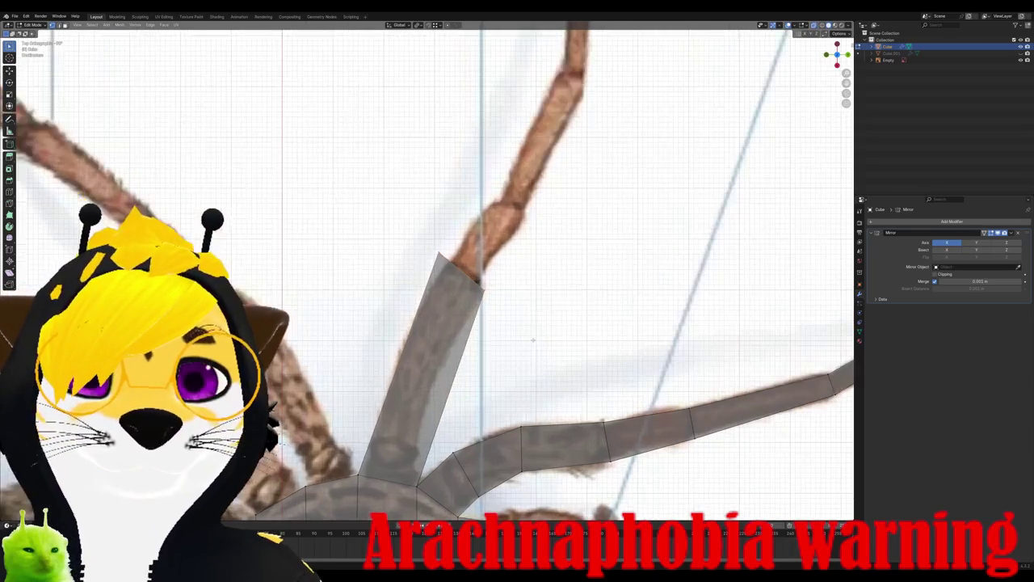
pyautogui.press('s')
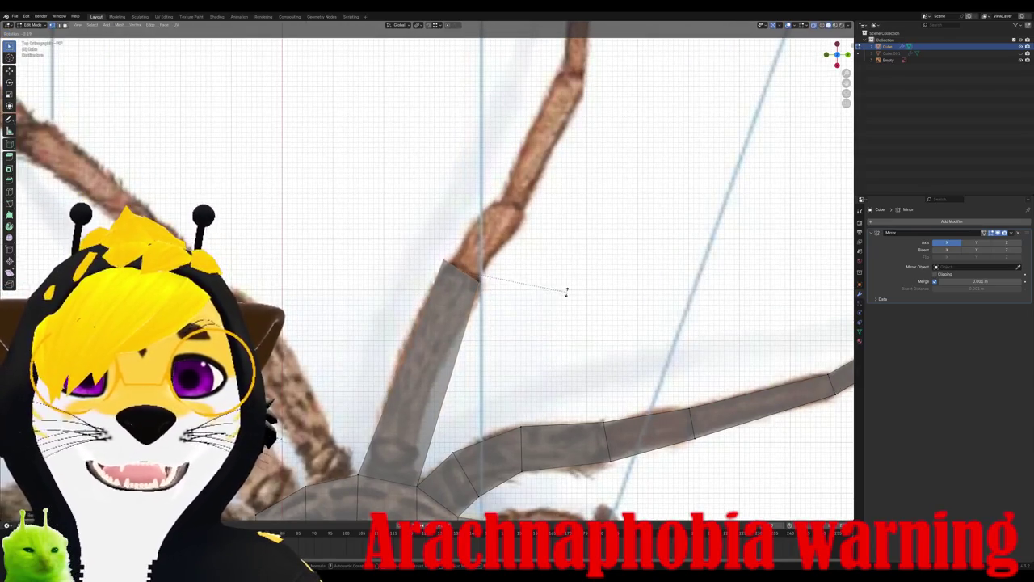
pyautogui.click(567, 283)
pyautogui.press('e')
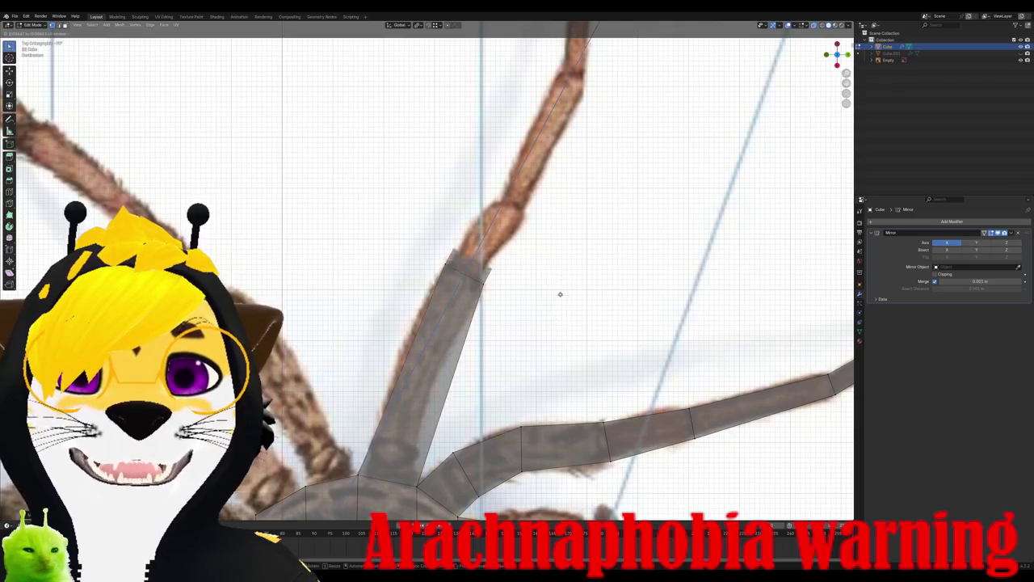
pyautogui.click(595, 255)
pyautogui.press('s')
pyautogui.click(597, 252)
pyautogui.press('g')
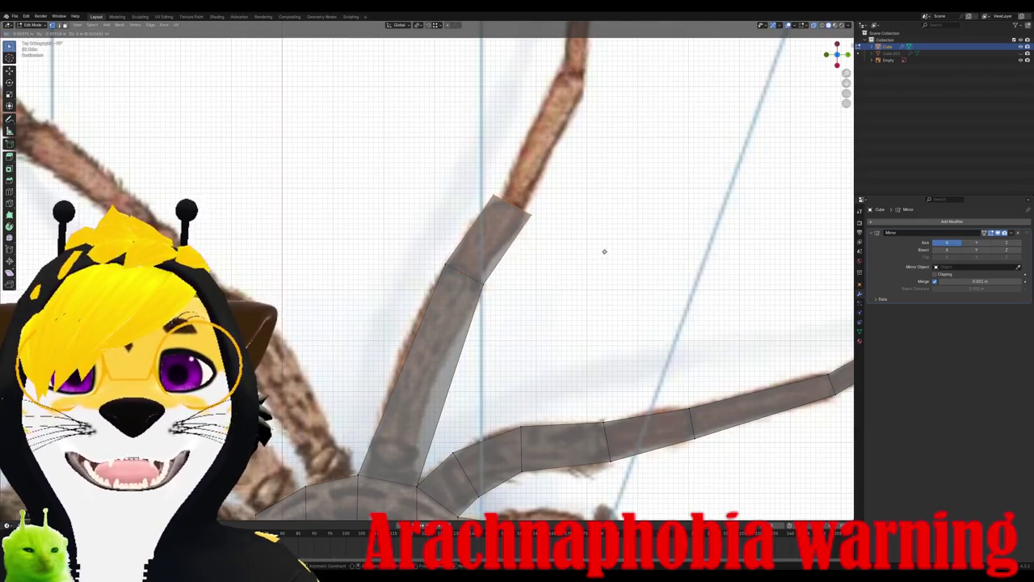
pyautogui.keyDown('shift'); pyautogui.moveTo(604, 248); pyautogui.dragTo(538, 264, button='middle'); pyautogui.keyUp('shift')
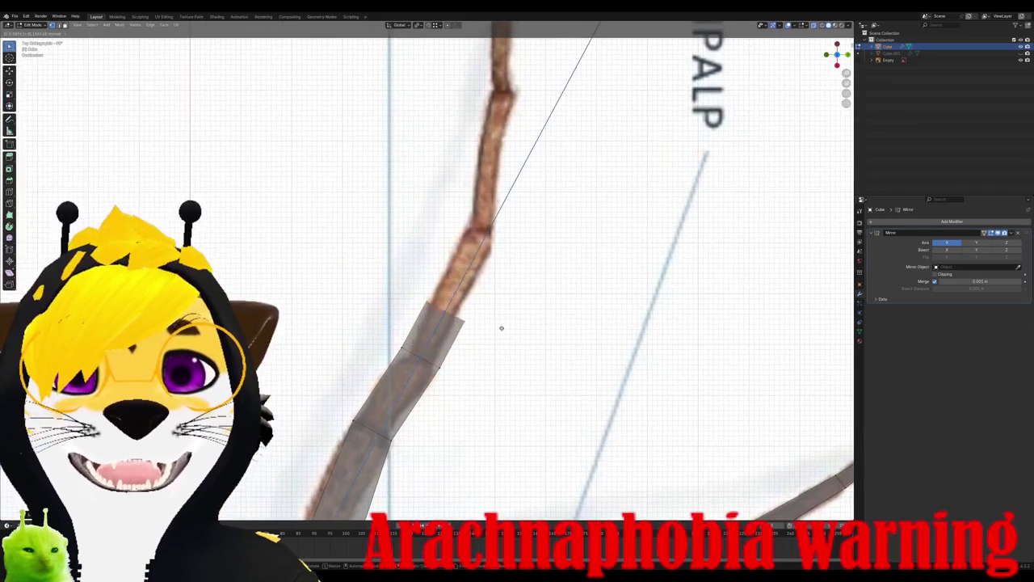
pyautogui.click(565, 249)
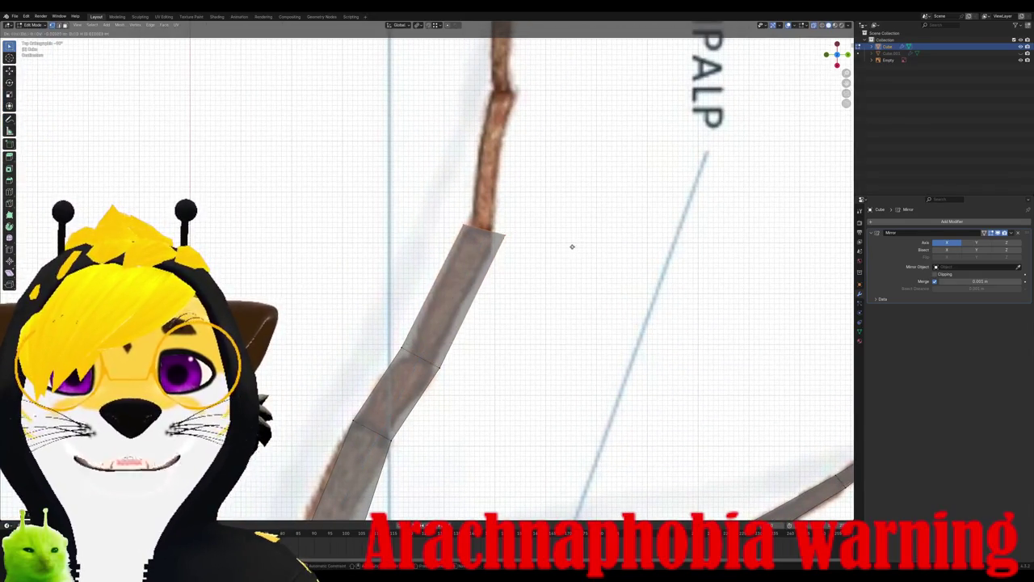
# Step: Extrude two more tapering segments up to the leg tip beside the PEDIPALP label
pyautogui.press('s')
pyautogui.click(535, 249)
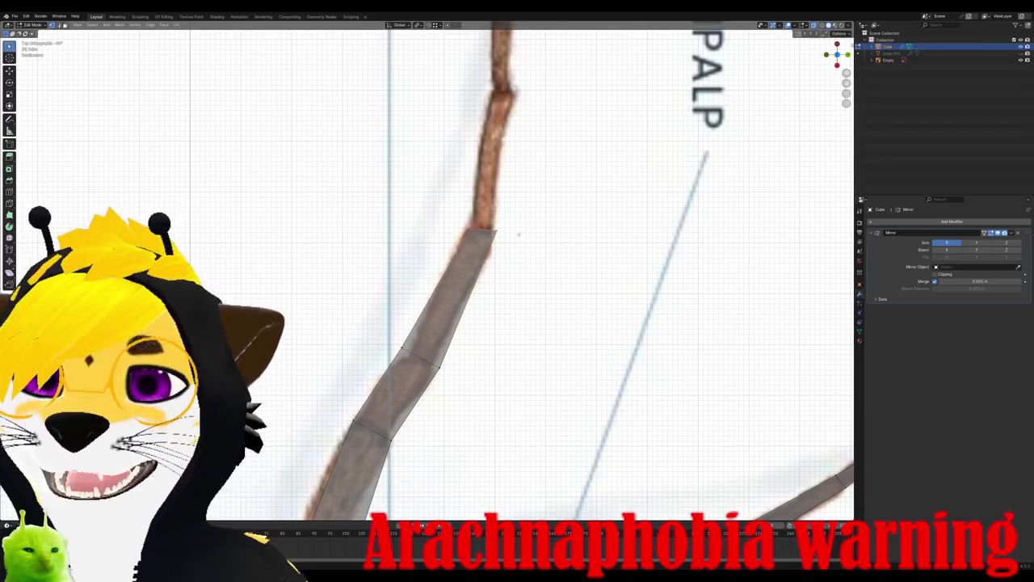
pyautogui.keyDown('shift'); pyautogui.moveTo(512, 233); pyautogui.dragTo(453, 407, button='middle'); pyautogui.keyUp('shift')
pyautogui.press('e')
pyautogui.click(474, 252)
pyautogui.press('s')
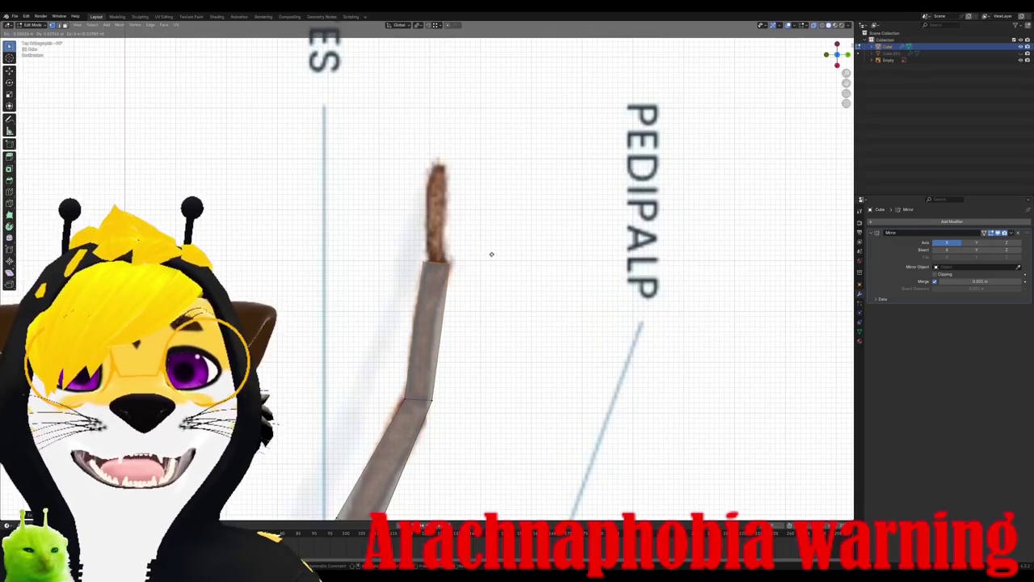
pyautogui.click(492, 263)
pyautogui.press('e')
pyautogui.click(495, 173)
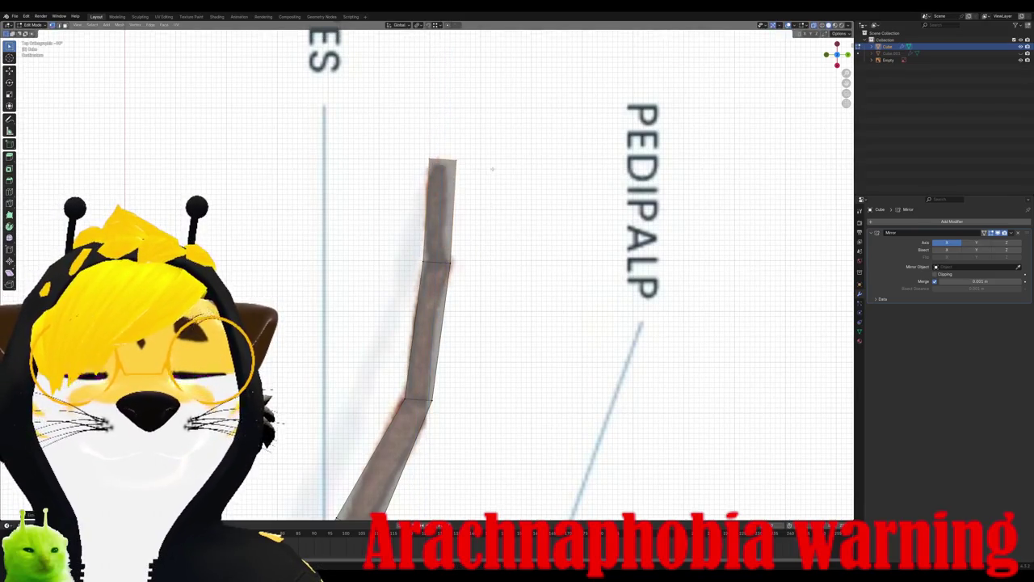
pyautogui.press('s')
pyautogui.click(498, 182)
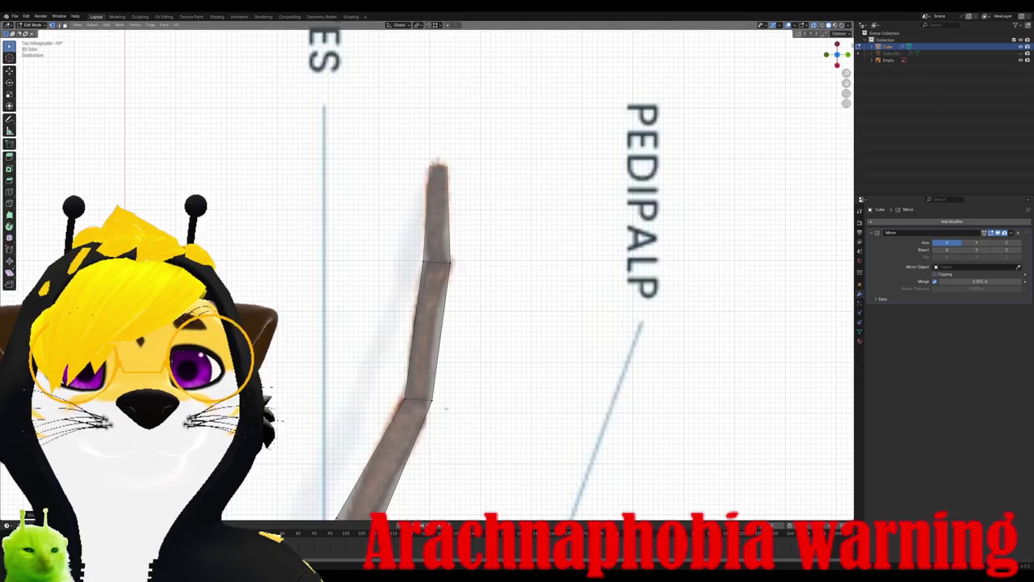
pyautogui.scroll(2, 499, 182)
# Step: Extrude a new leg segment from the body toward the upper-left reference leg and adjust its end
pyautogui.scroll(2, 446, 355)
pyautogui.scroll(-2, 446, 355)
pyautogui.scroll(-1, 436, 359)
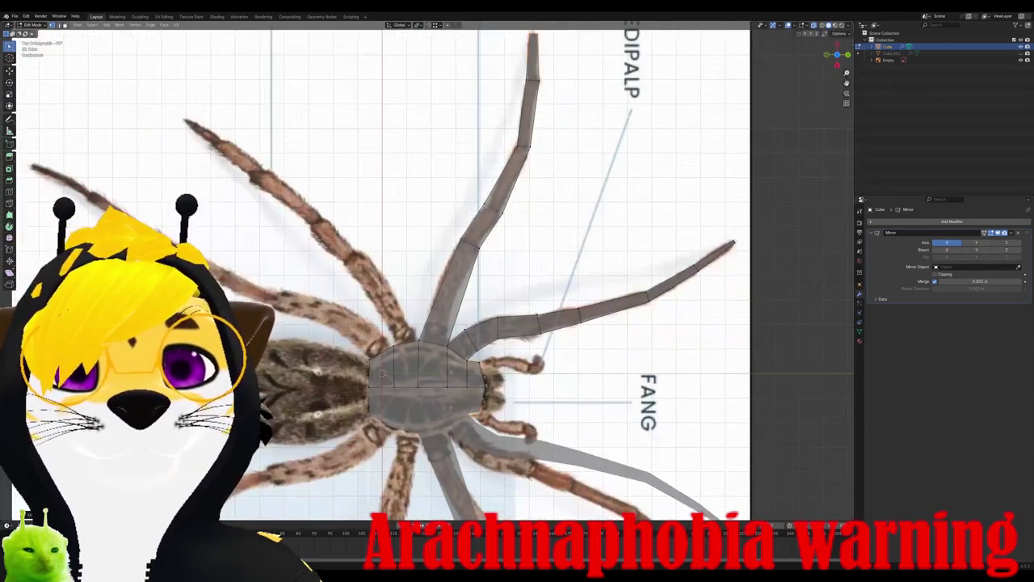
pyautogui.scroll(1, 396, 367)
pyautogui.scroll(1, 382, 373)
pyautogui.scroll(2, 428, 271)
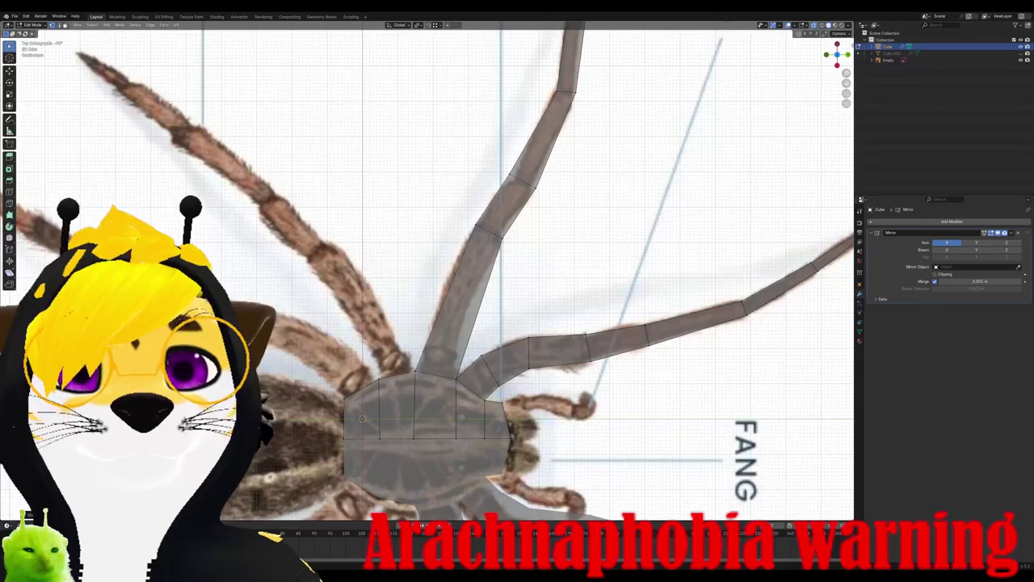
pyautogui.press('e')
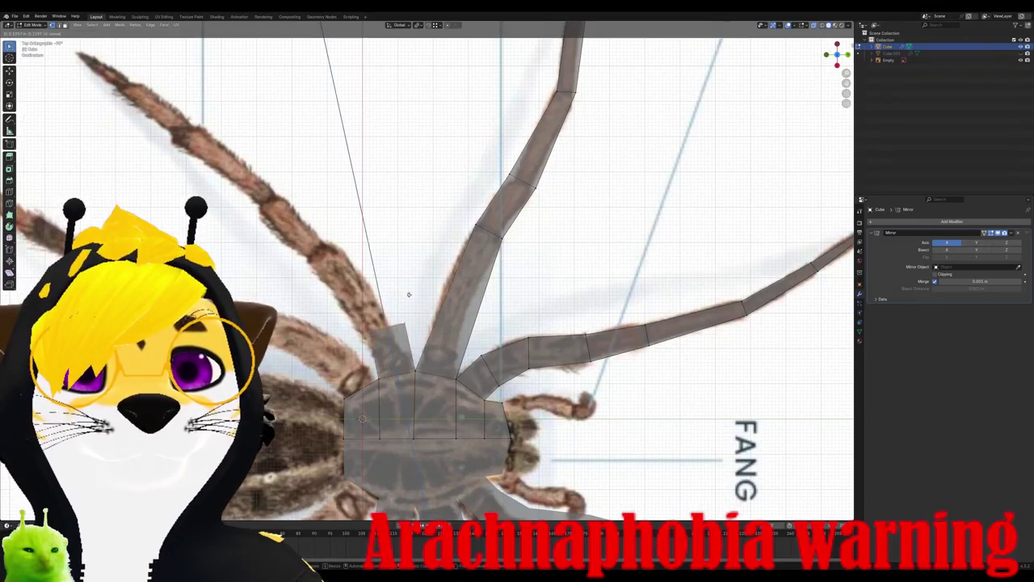
pyautogui.click(329, 257)
pyautogui.press('g')
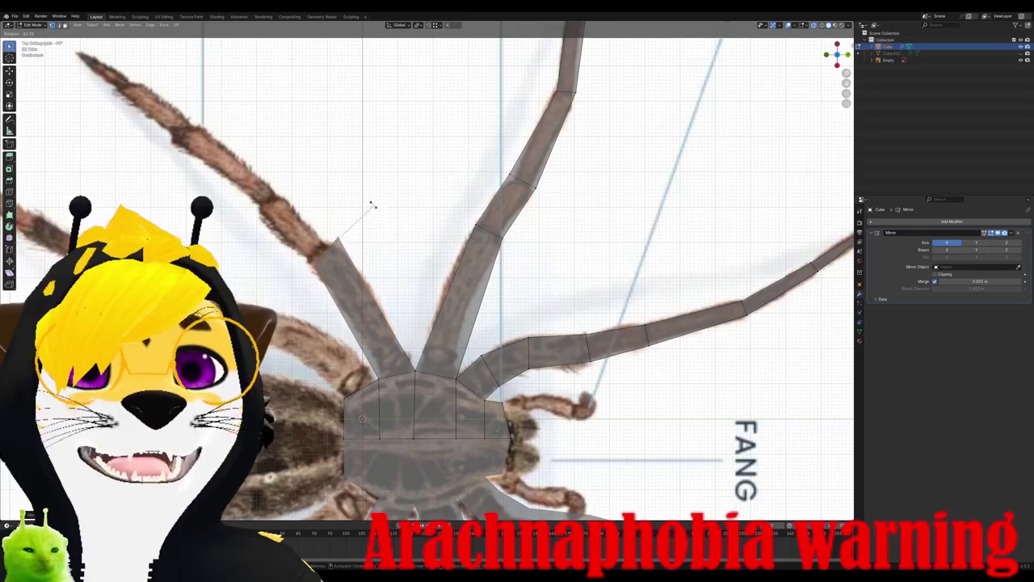
pyautogui.click(388, 283)
pyautogui.scroll(2, 389, 283)
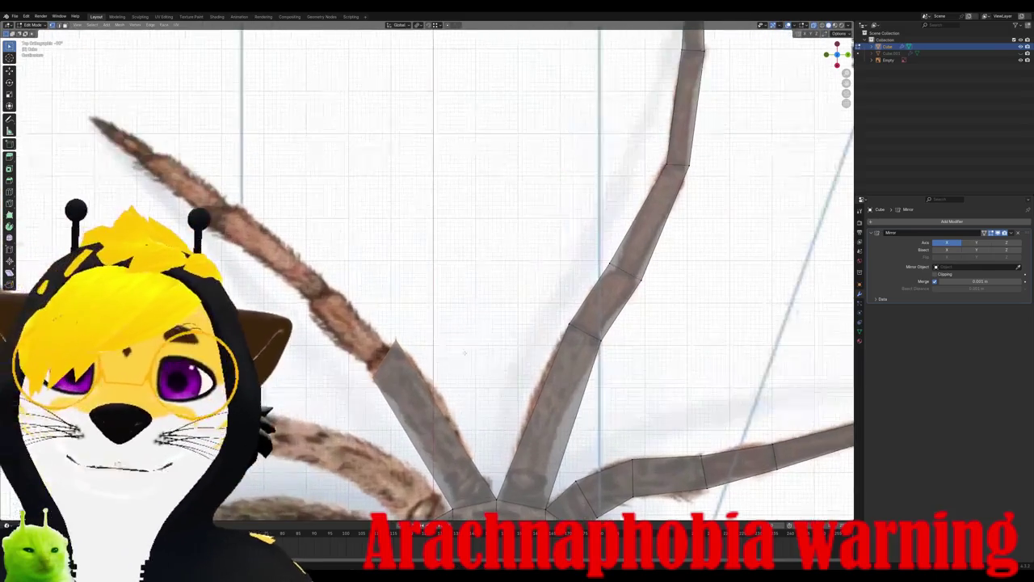
pyautogui.scroll(1, 428, 303)
pyautogui.scroll(2, 466, 320)
pyautogui.press('g')
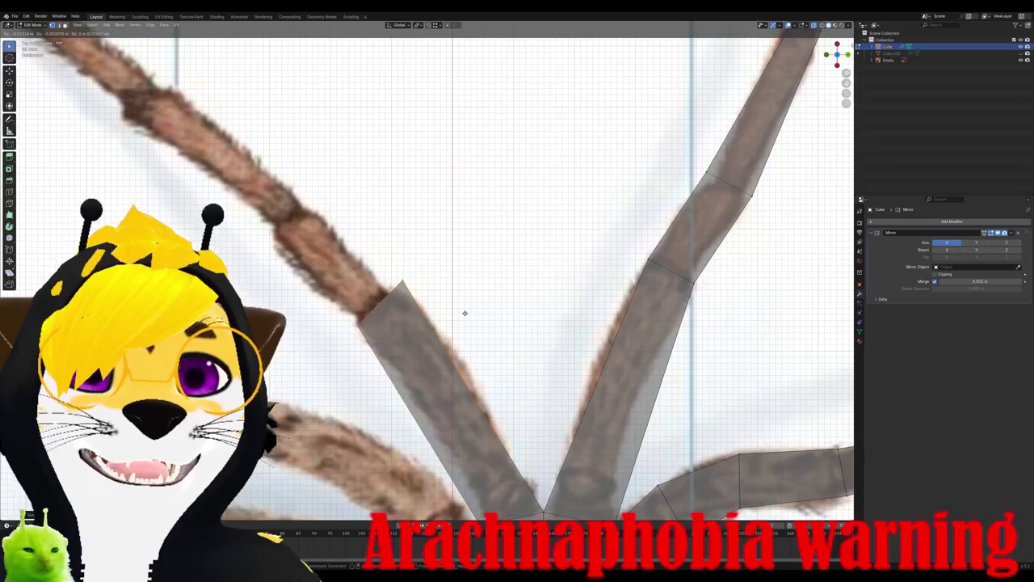
pyautogui.click(467, 307)
# Step: Extrude and rotate two more segments to follow the reference leg's bends
pyautogui.press('e')
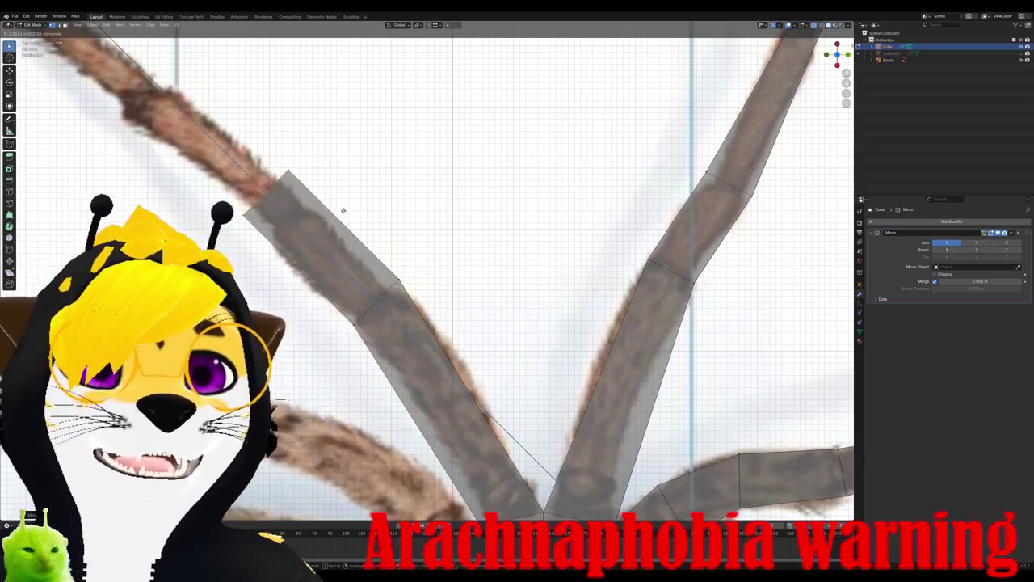
pyautogui.click(417, 237)
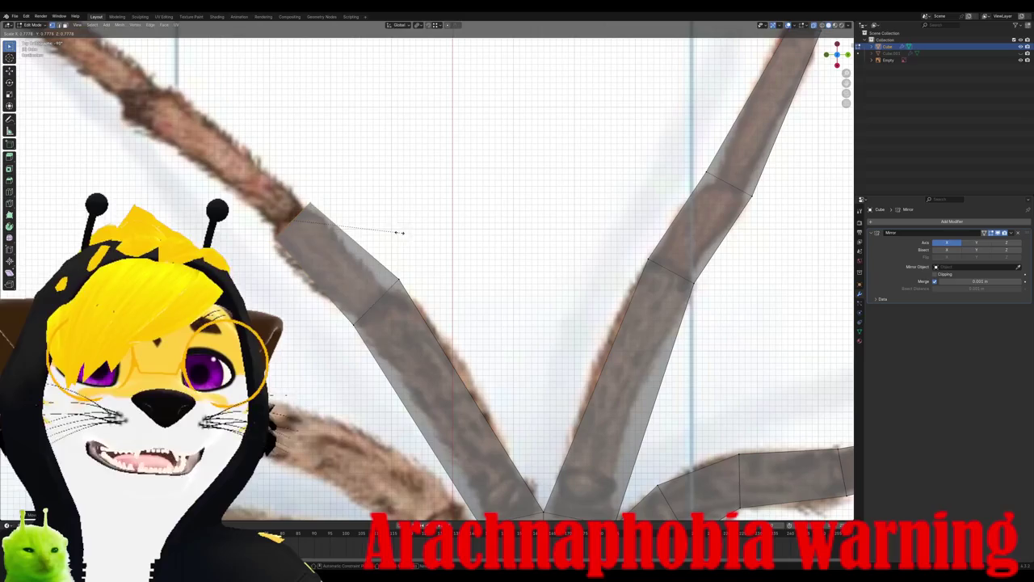
pyautogui.press('r')
pyautogui.click(393, 253)
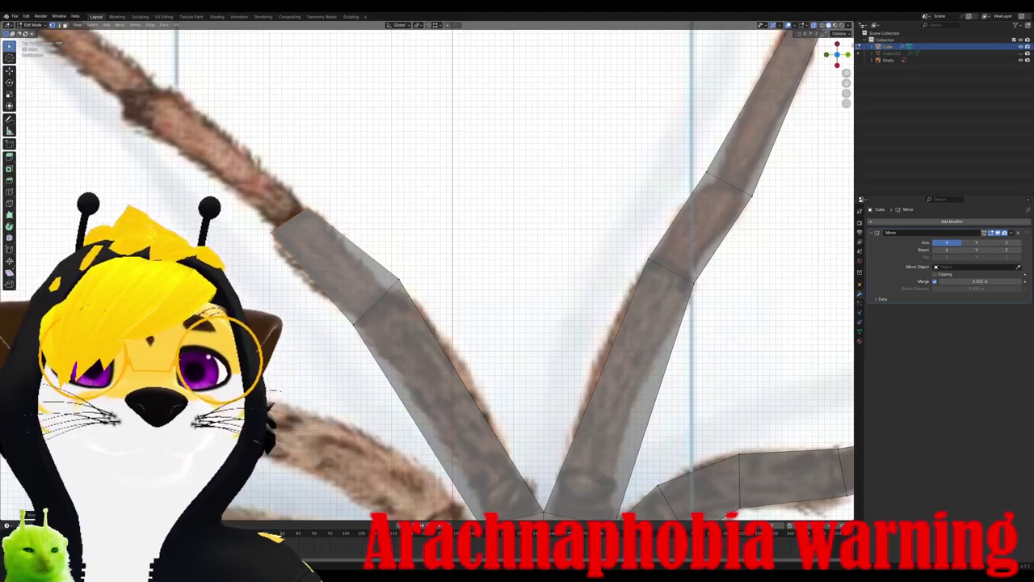
pyautogui.scroll(2, 393, 253)
pyautogui.press('e')
pyautogui.click(467, 121)
pyautogui.press('r')
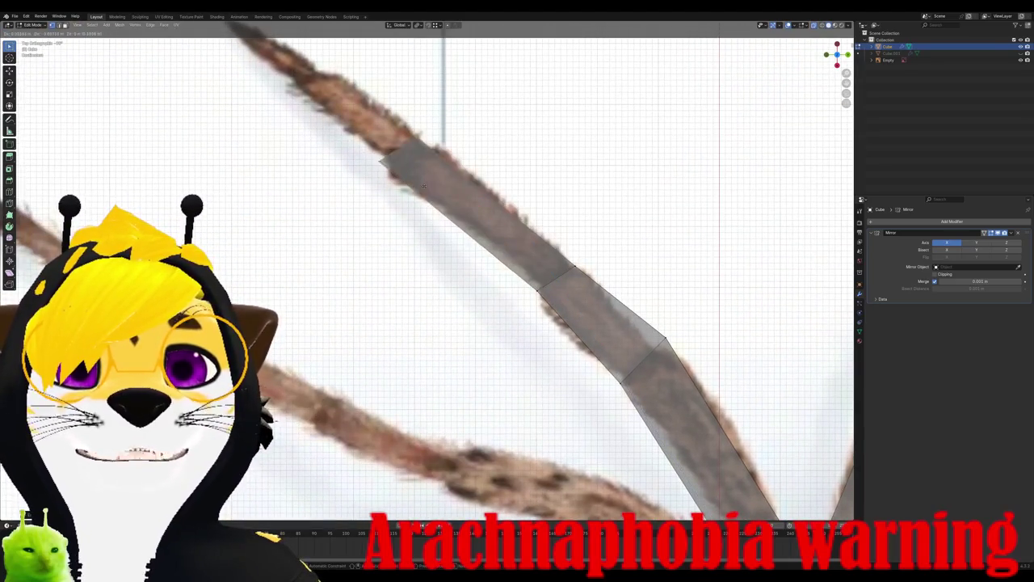
pyautogui.click(502, 160)
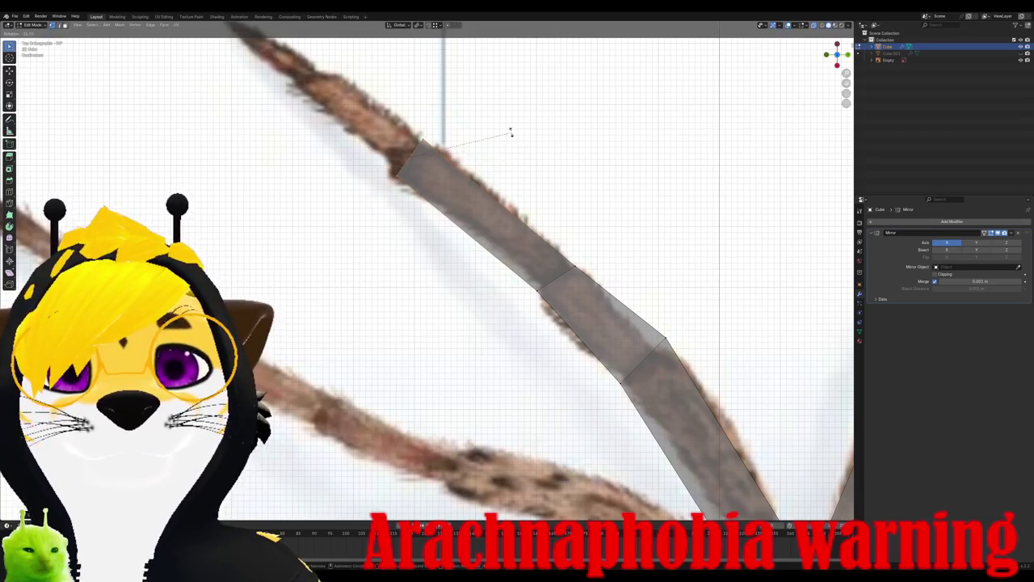
pyautogui.press('g')
pyautogui.click(514, 160)
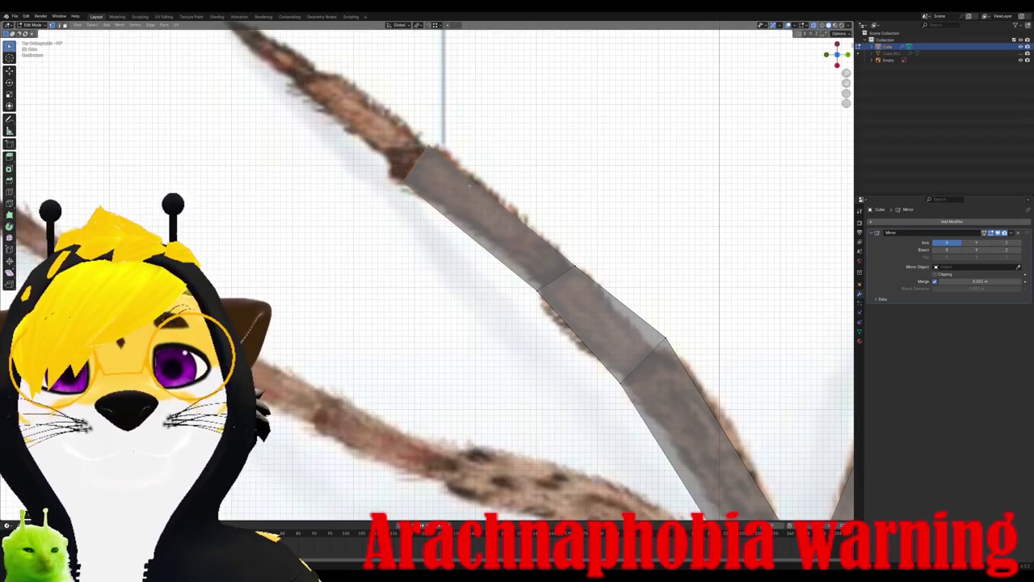
# Step: Extrude a slim tip segment and angle it along the reference leg
pyautogui.scroll(-3, 469, 186)
pyautogui.press('e')
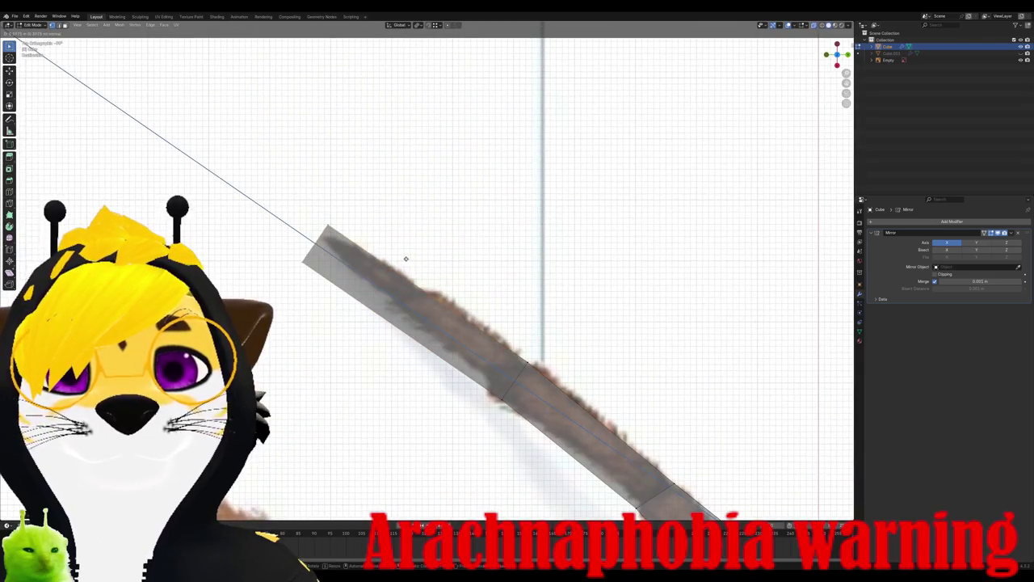
pyautogui.click(480, 313)
pyautogui.press('r')
pyautogui.click(566, 259)
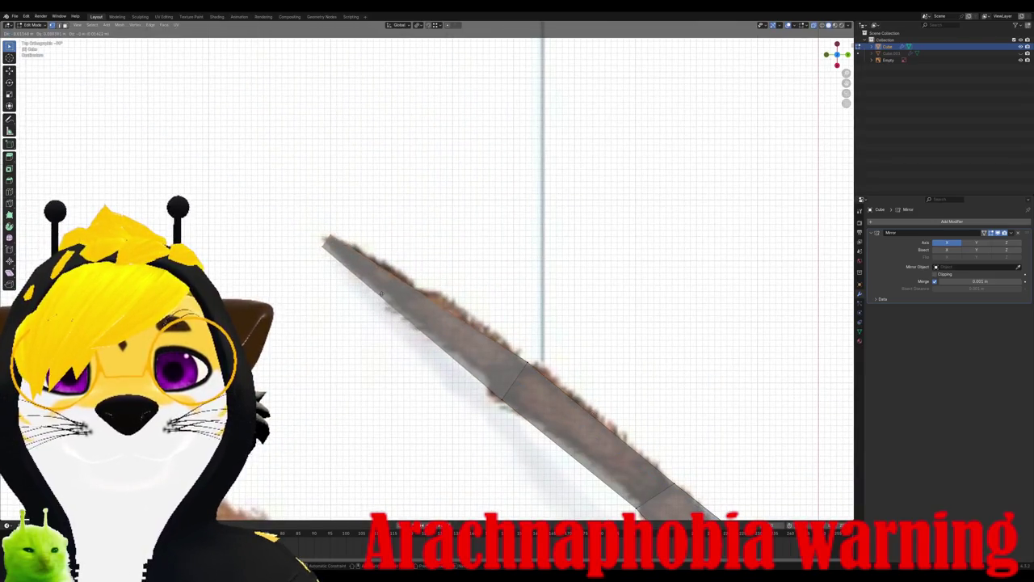
pyautogui.scroll(-5, 534, 274)
pyautogui.scroll(4, 489, 279)
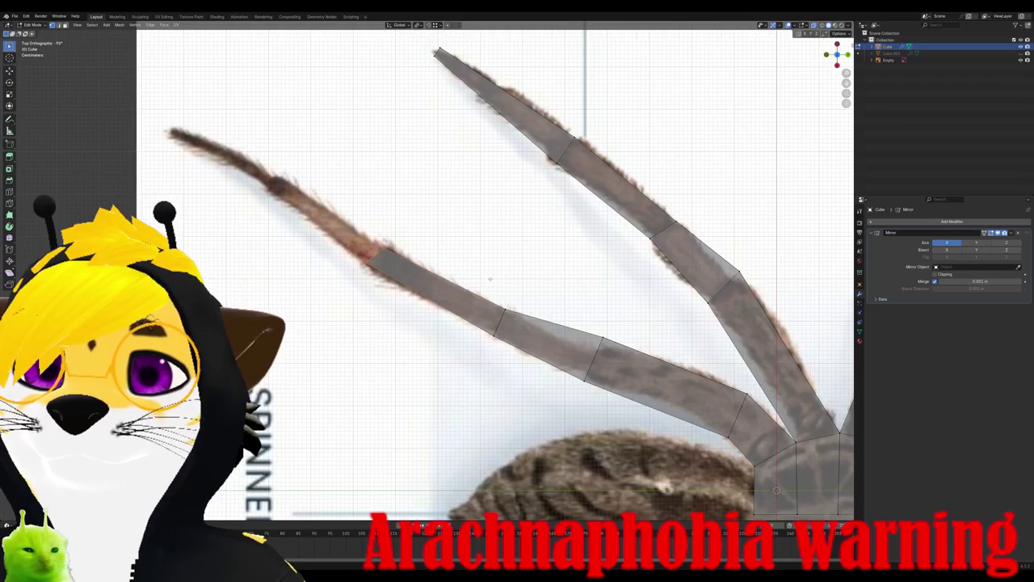
# Step: Extrude two more left-leg segments and set the tip vertices on the reference leg's end
pyautogui.keyDown('shift'); pyautogui.moveTo(490, 279); pyautogui.dragTo(551, 325, button='middle'); pyautogui.keyUp('shift')
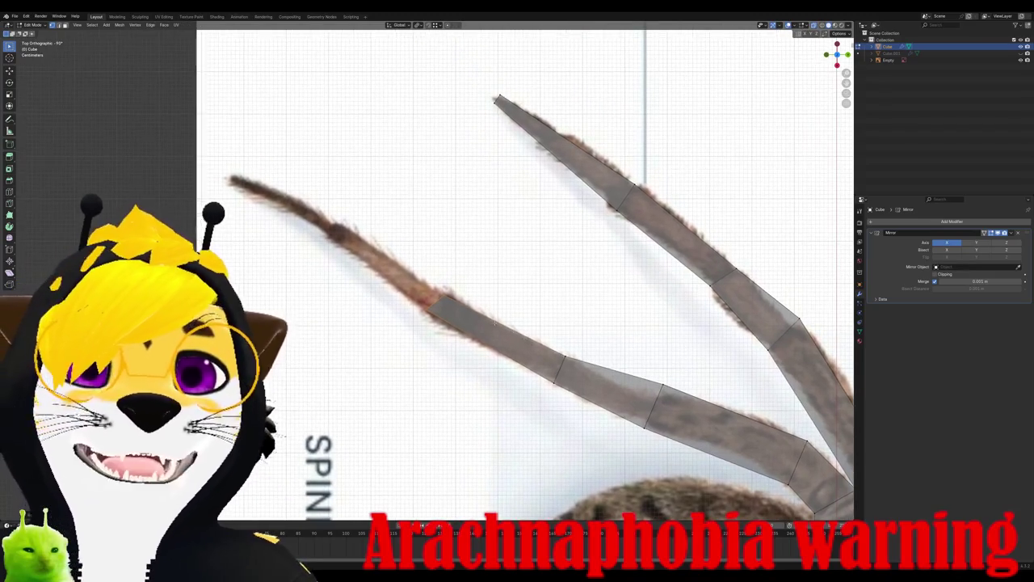
pyautogui.press('e')
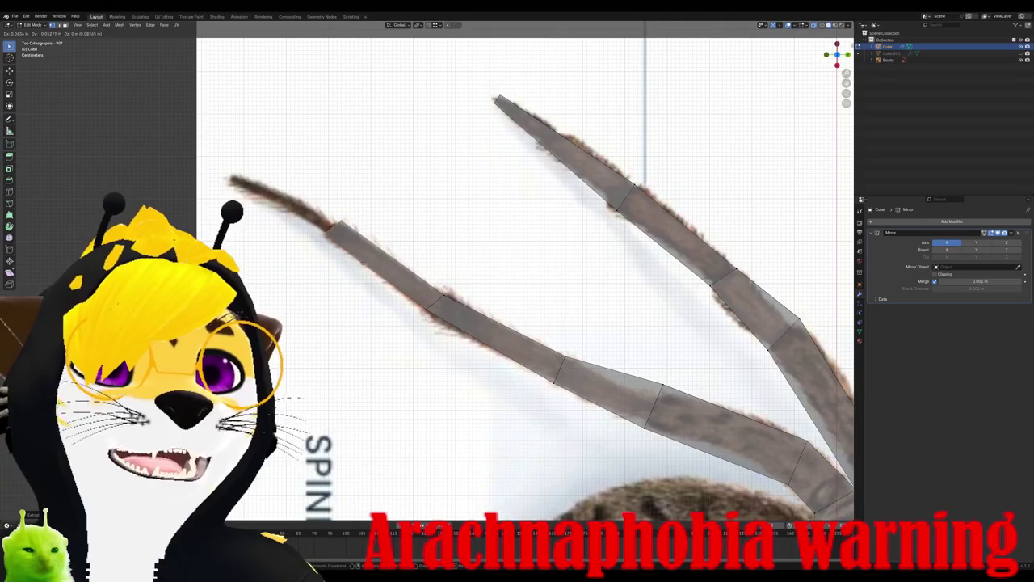
pyautogui.click(362, 263)
pyautogui.press('e')
pyautogui.click(319, 179)
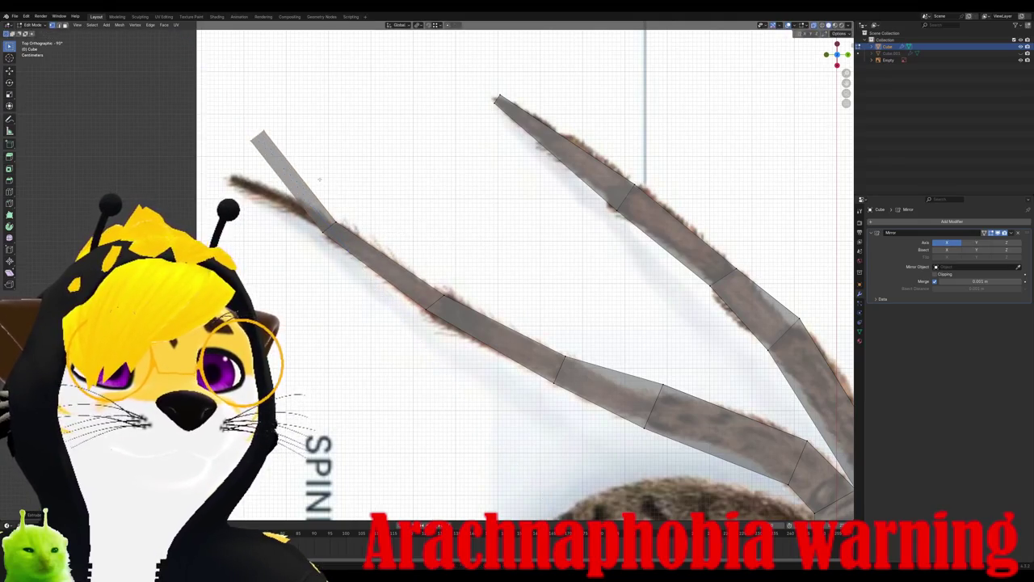
pyautogui.press('g')
pyautogui.click(293, 218)
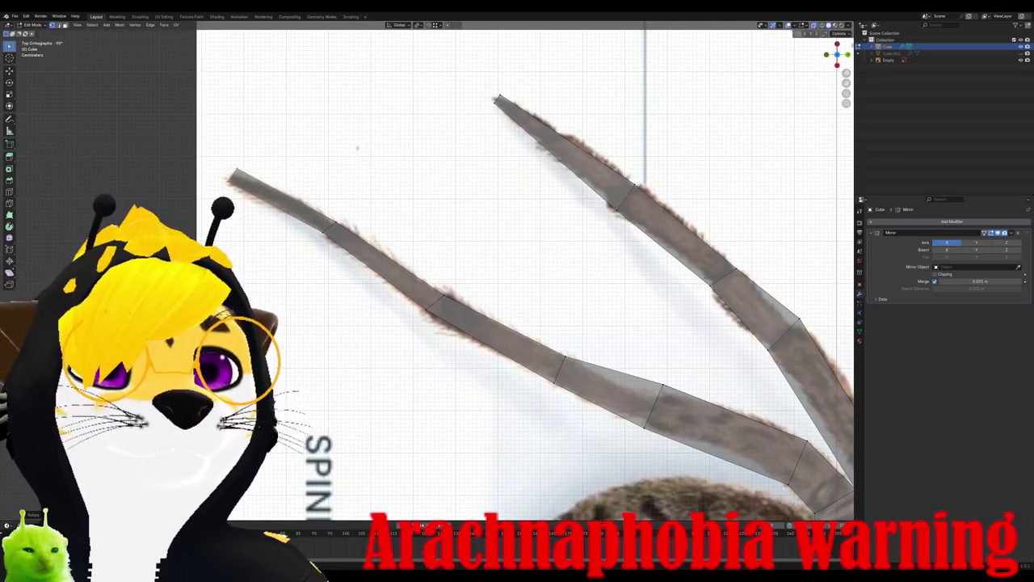
pyautogui.press('g')
pyautogui.click(305, 178)
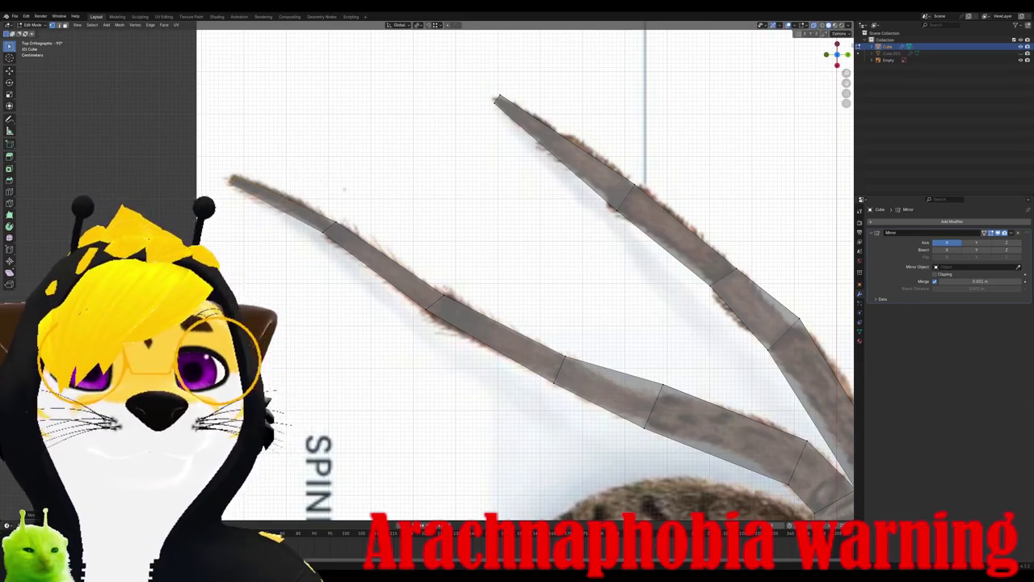
pyautogui.scroll(-5, 305, 178)
pyautogui.keyDown('shift'); pyautogui.moveTo(566, 323); pyautogui.dragTo(242, 323, button='middle'); pyautogui.keyUp('shift')
pyautogui.scroll(4, 404, 323)
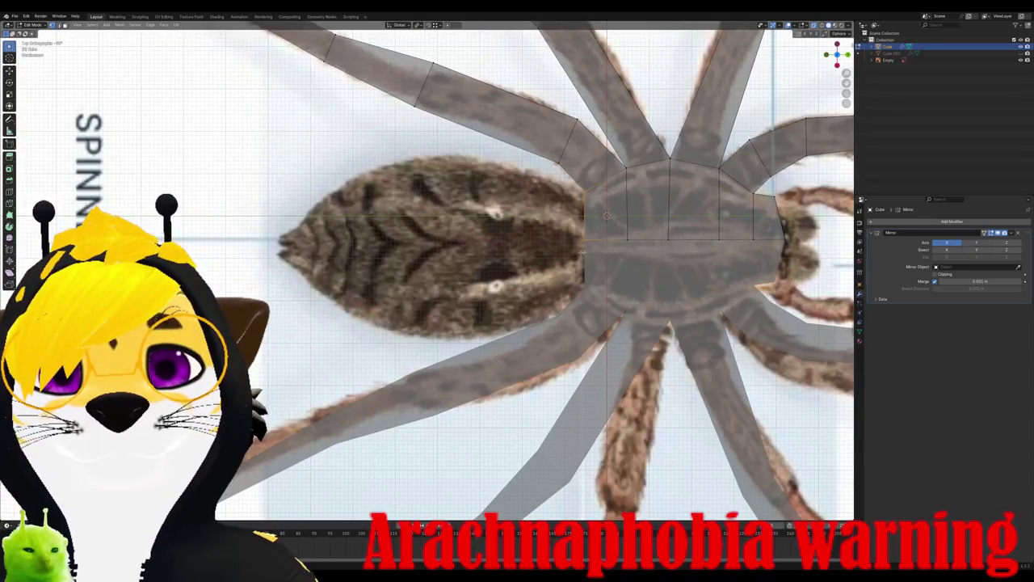
# Step: Extrude the body's rear faces backward along Y and taper the end into a point
pyautogui.press('e')
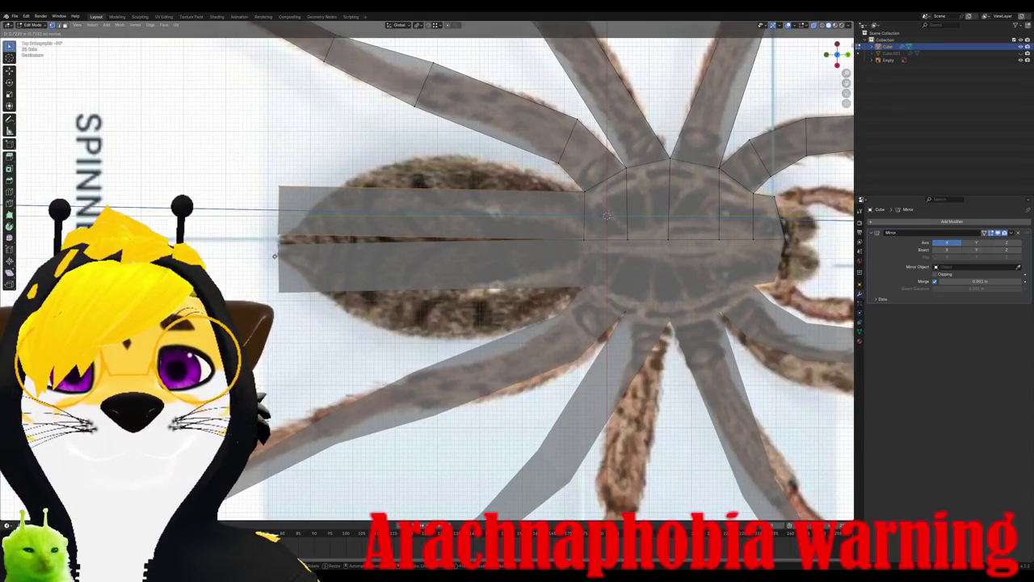
pyautogui.press('Escape')
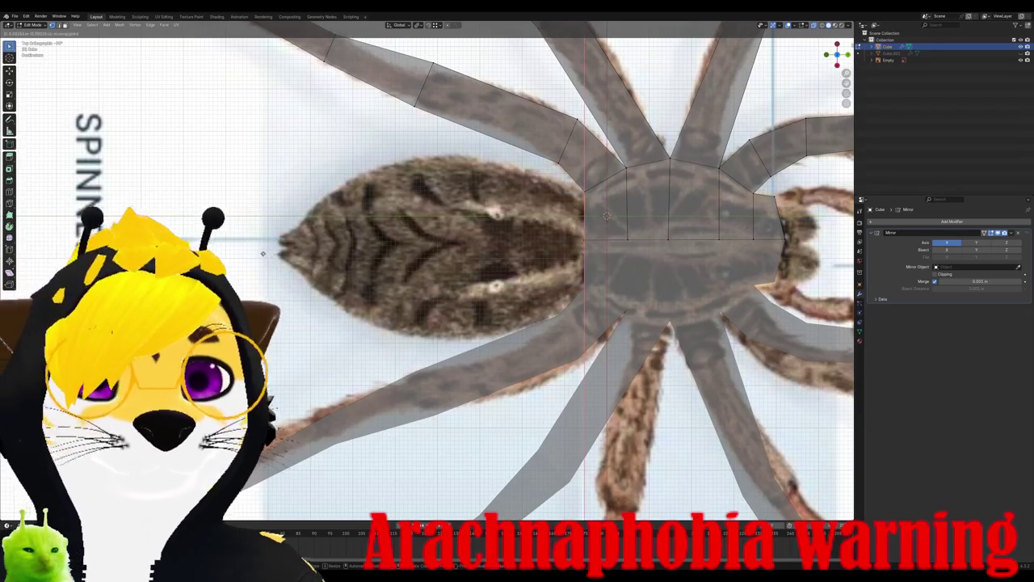
pyautogui.press('e')
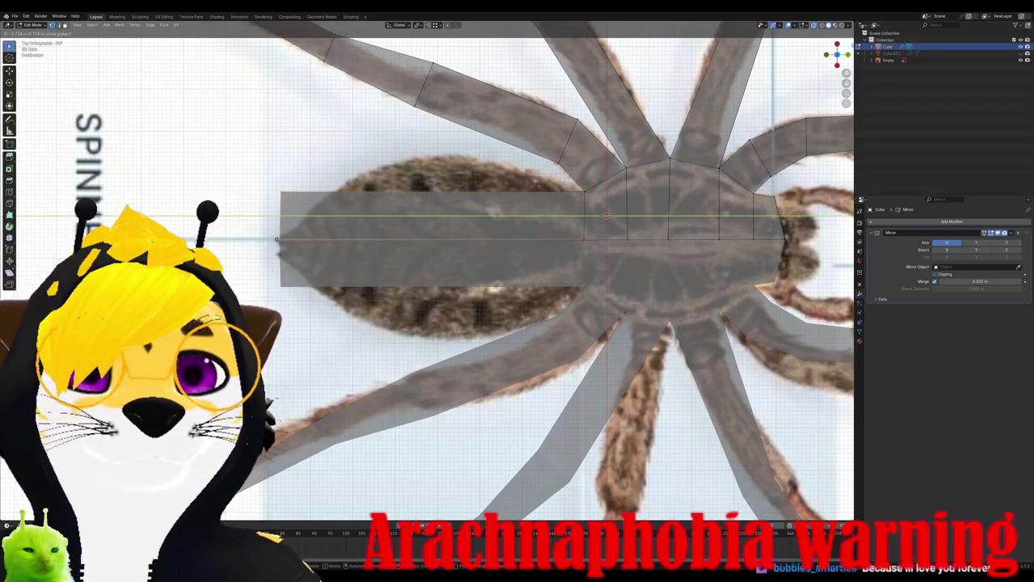
pyautogui.click(276, 239)
pyautogui.press('s')
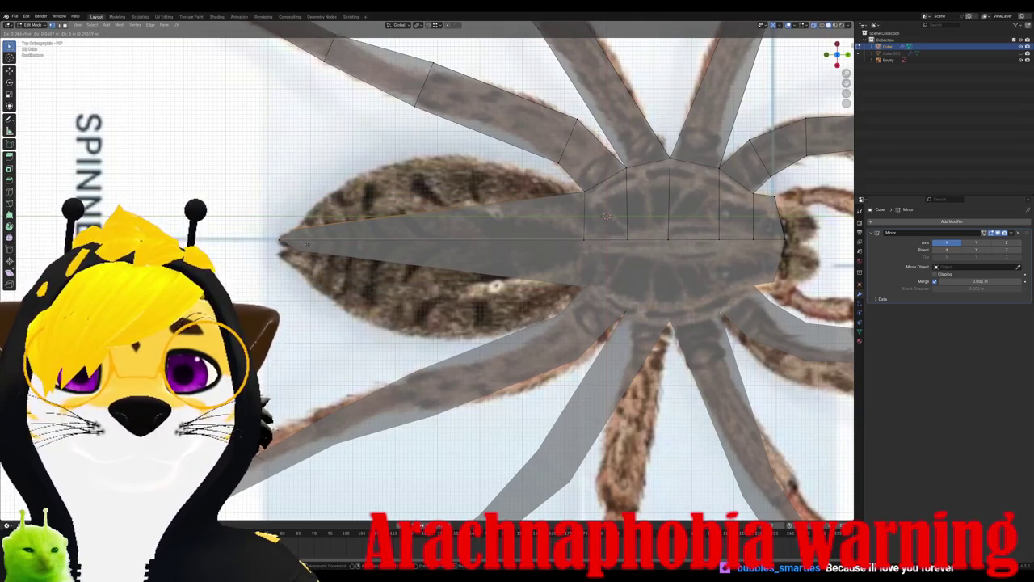
pyautogui.click(306, 243)
# Step: Add evenly spaced edge loops across the new abdomen section
pyautogui.hotkey('ctrl', 'r')
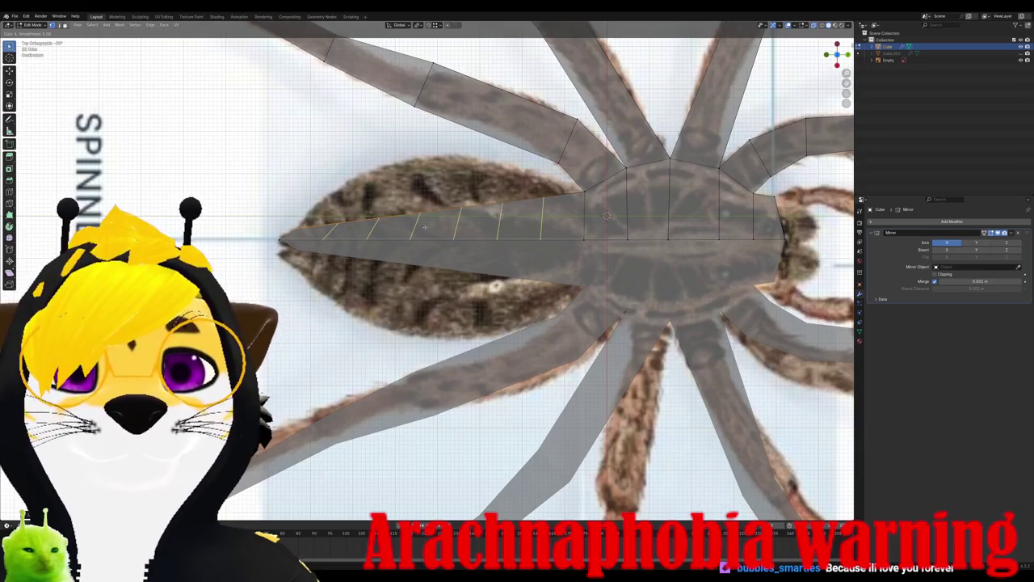
pyautogui.click(425, 227)
pyautogui.rightClick(364, 216)
pyautogui.click(328, 228)
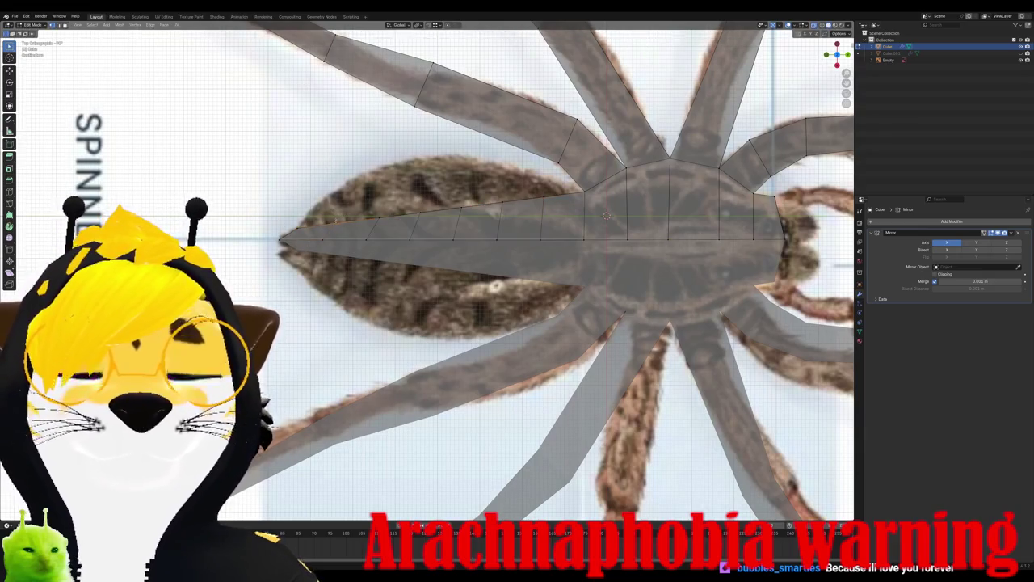
pyautogui.press('g')
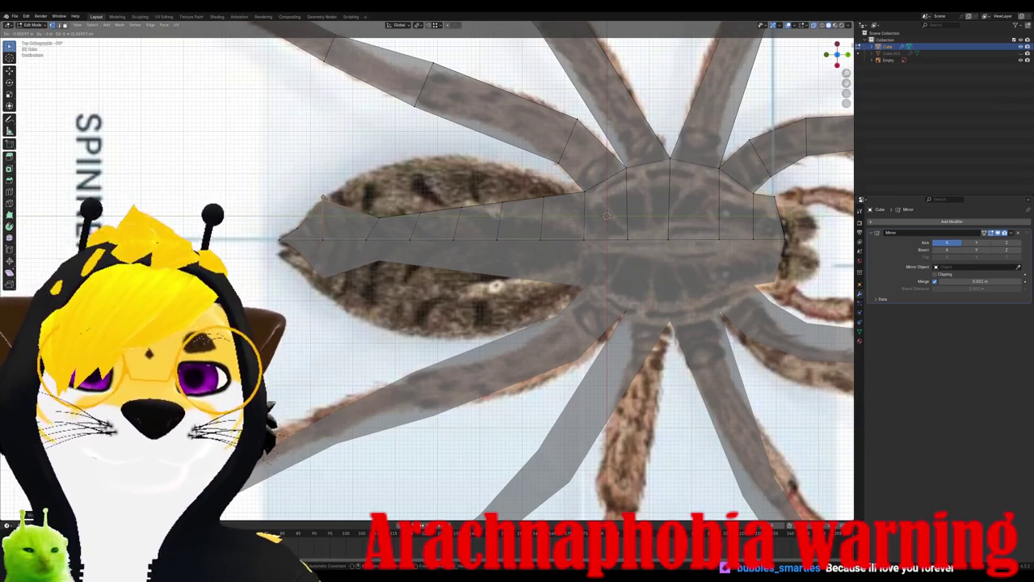
# Step: Reposition the first abdomen outline vertices, widening the abdomen edge outward
pyautogui.press('x')
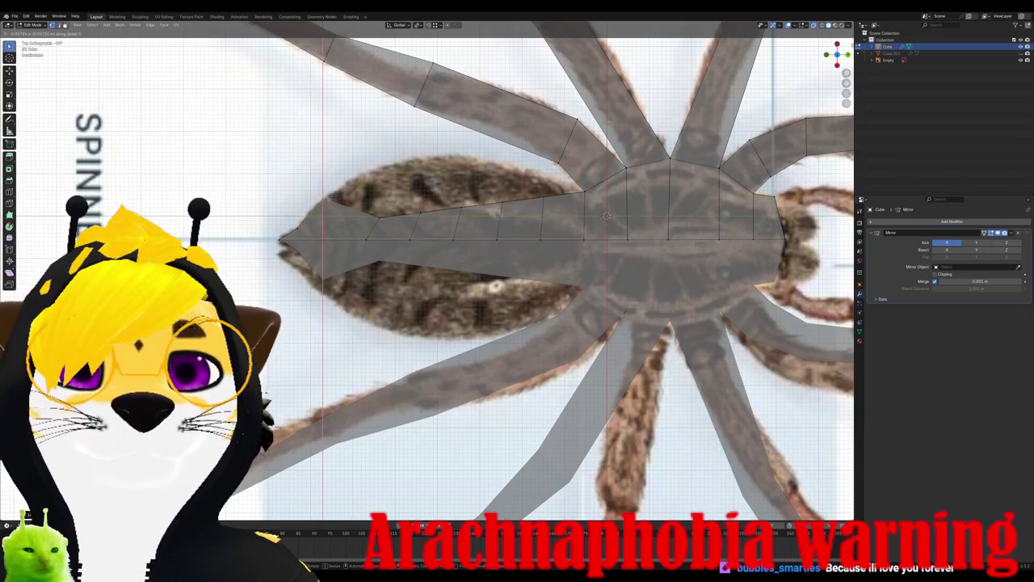
pyautogui.click(364, 229)
pyautogui.moveTo(397, 223); pyautogui.dragTo(397, 223)
pyautogui.press('g')
pyautogui.press('y')
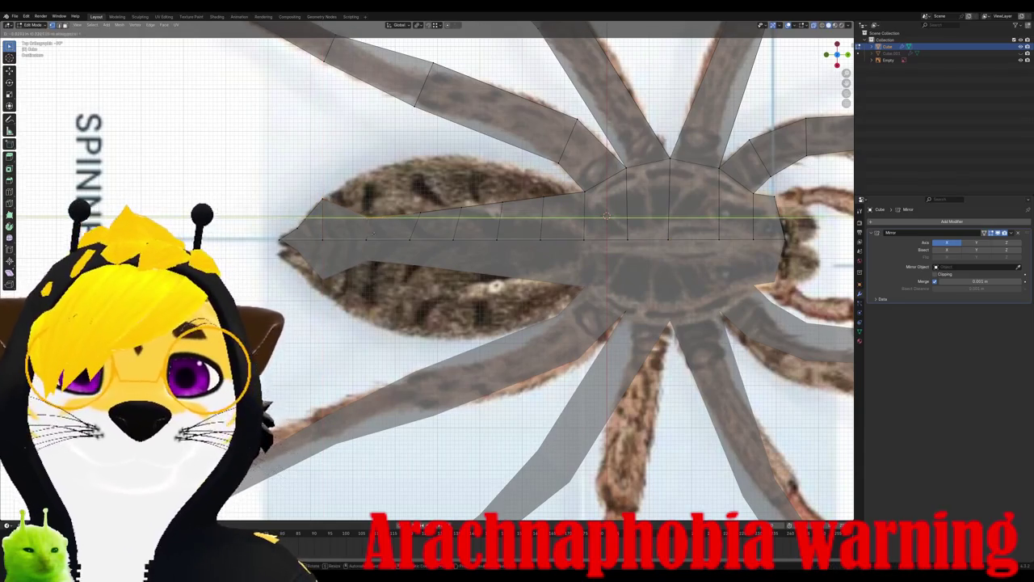
pyautogui.press('y')
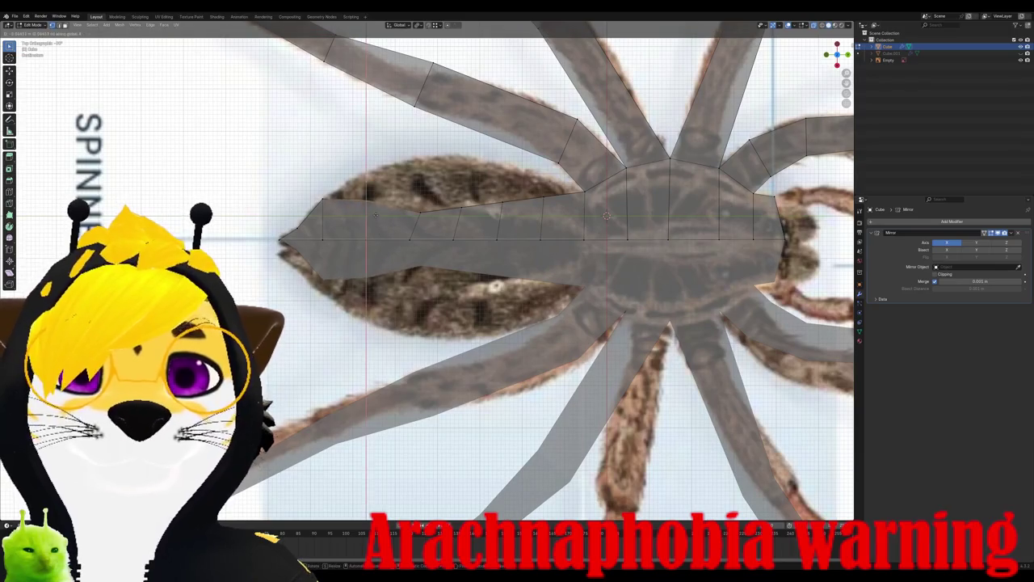
pyautogui.click(373, 188)
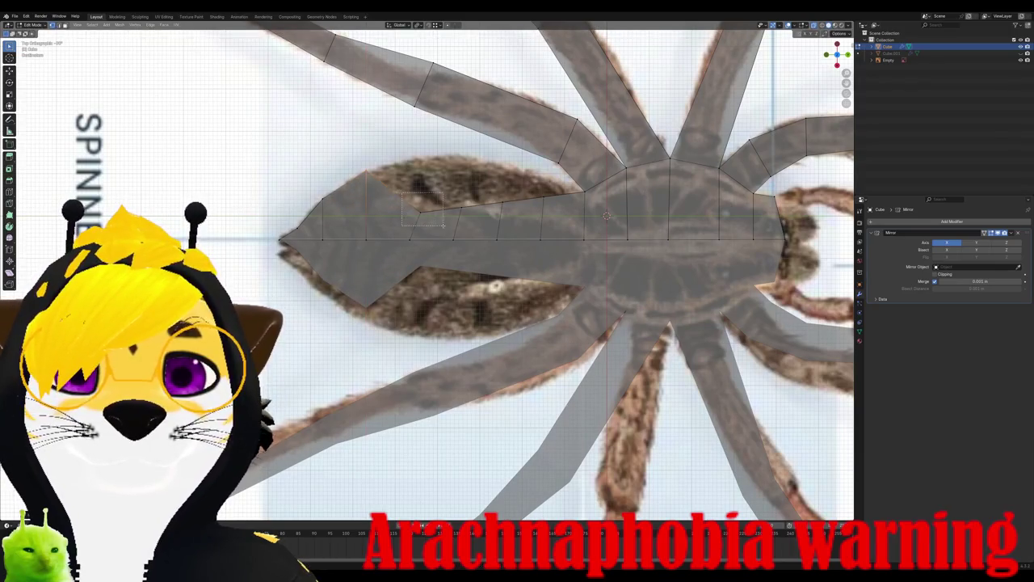
# Step: Move further abdomen vertices along X and Y onto the reference outline
pyautogui.press('g')
pyautogui.press('y')
pyautogui.press('y')
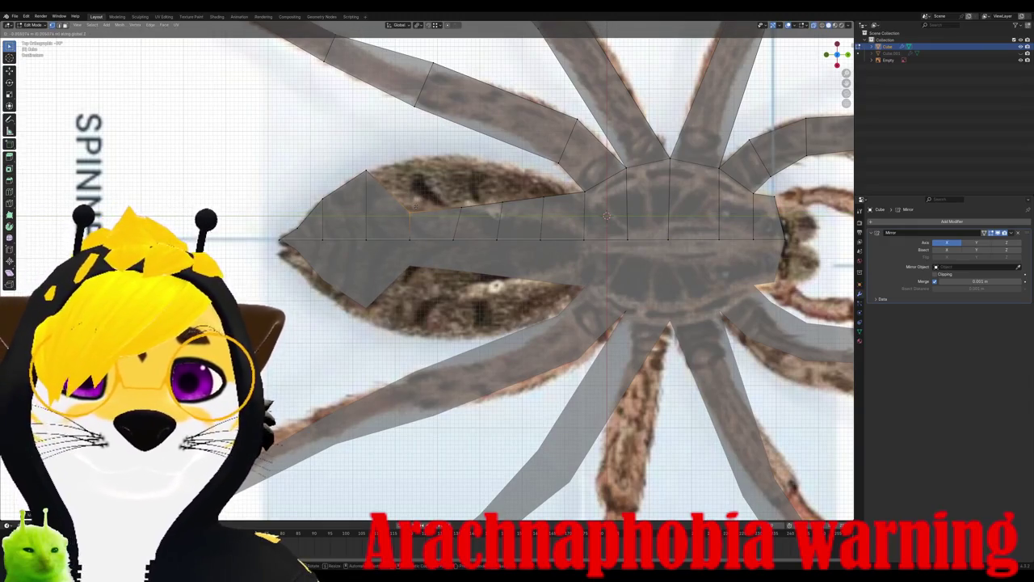
pyautogui.press('x')
pyautogui.press('Return')
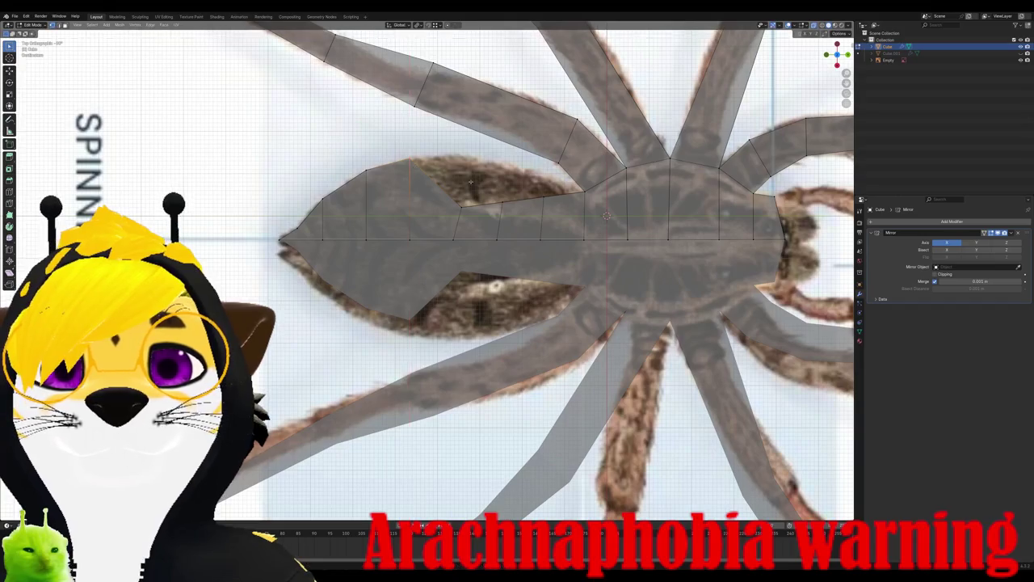
pyautogui.keyDown('shift'); pyautogui.moveTo(485, 283); pyautogui.dragTo(381, 306, button='middle'); pyautogui.keyUp('shift')
pyautogui.press('g')
pyautogui.press('x')
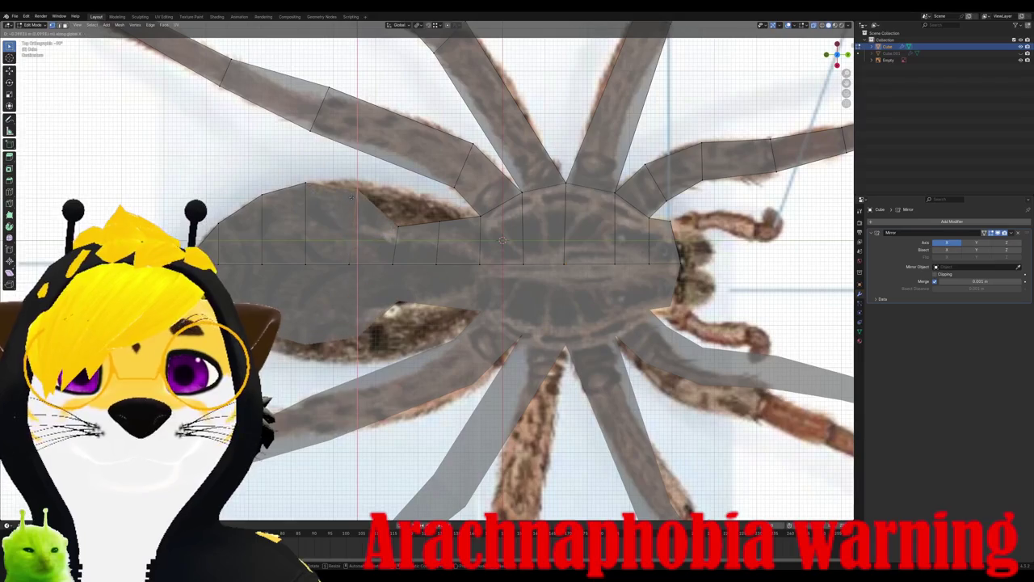
pyautogui.press('y')
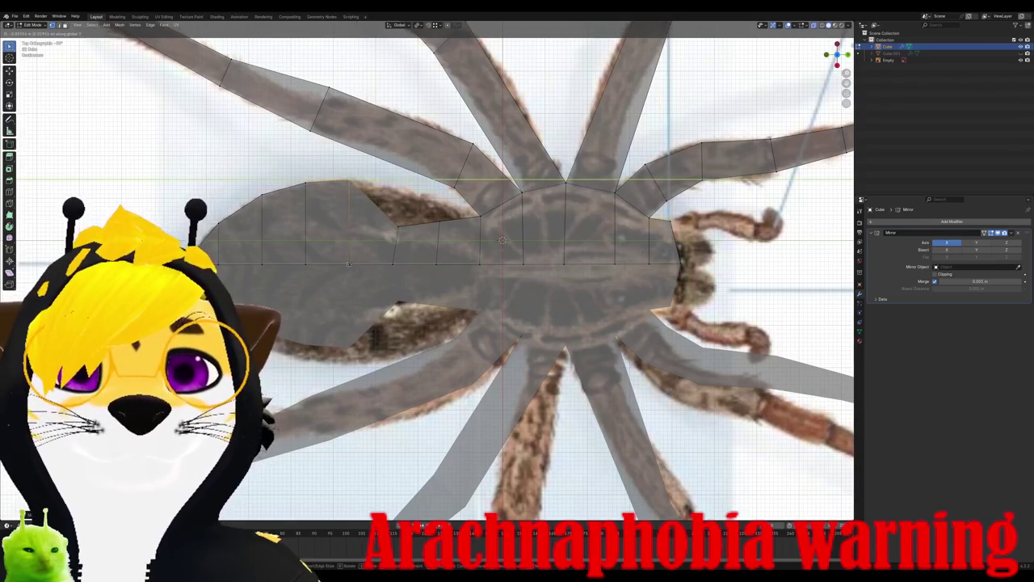
pyautogui.click(349, 264)
# Step: Push the remaining abdomen and body outline vertices outward to round the silhouette
pyautogui.press('g')
pyautogui.press('y')
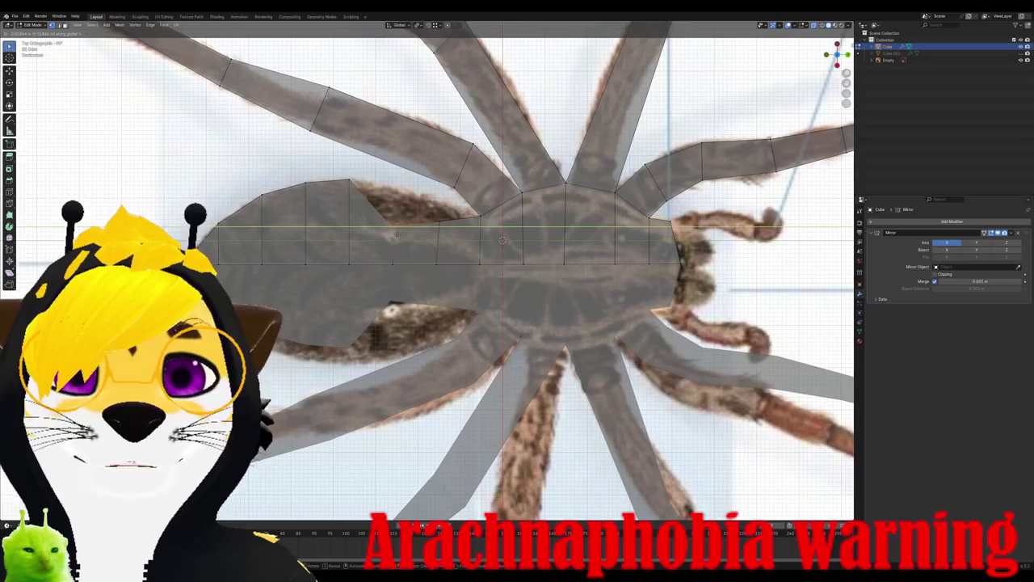
pyautogui.click(392, 239)
pyautogui.press('g')
pyautogui.press('x')
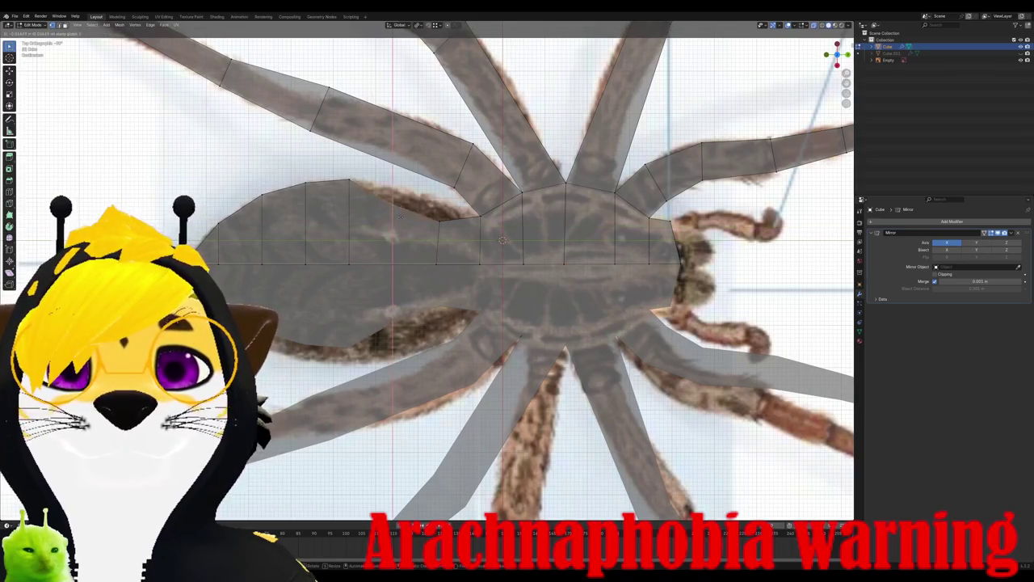
pyautogui.click(433, 248)
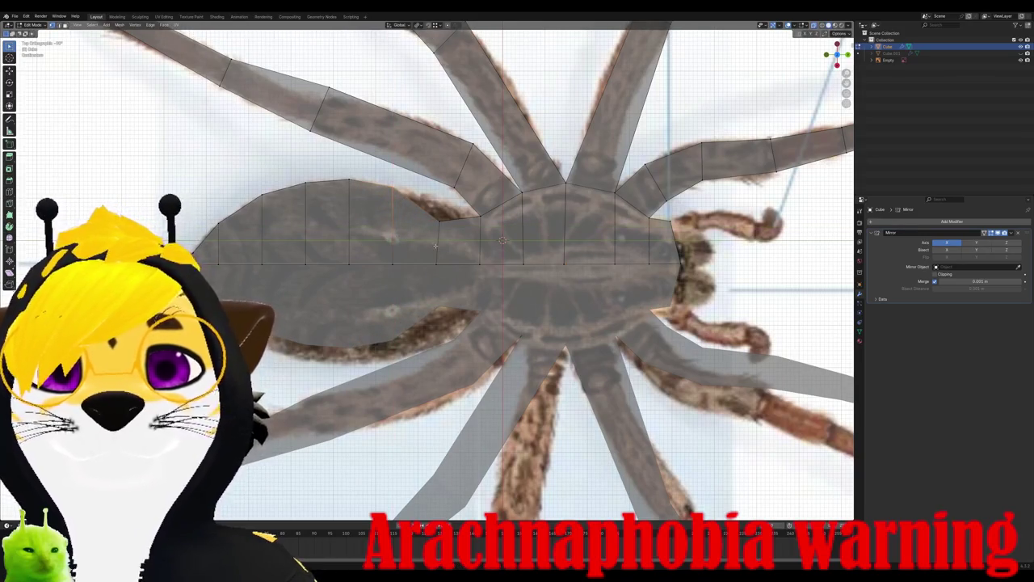
pyautogui.press('g')
pyautogui.press('x')
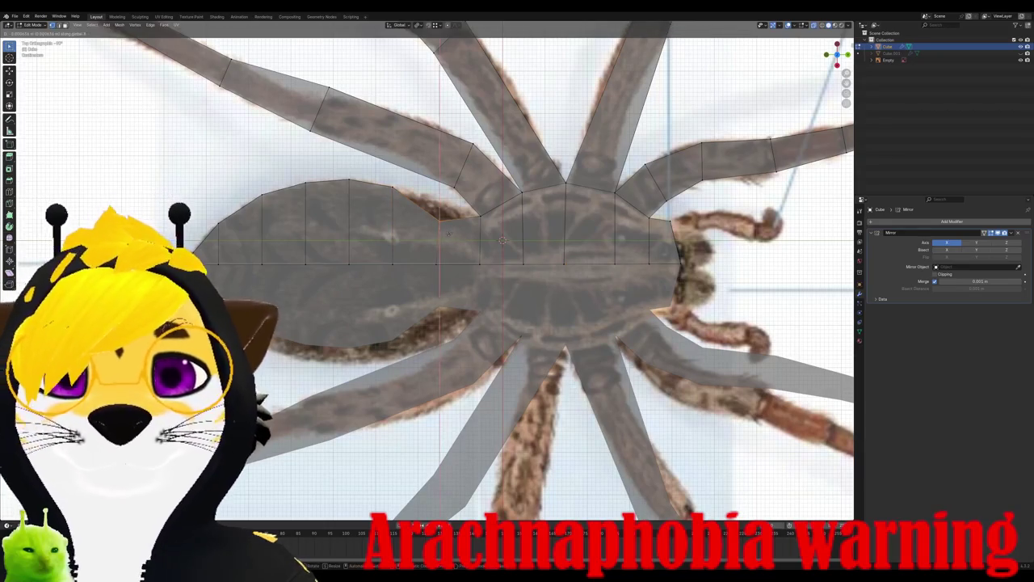
pyautogui.click(437, 247)
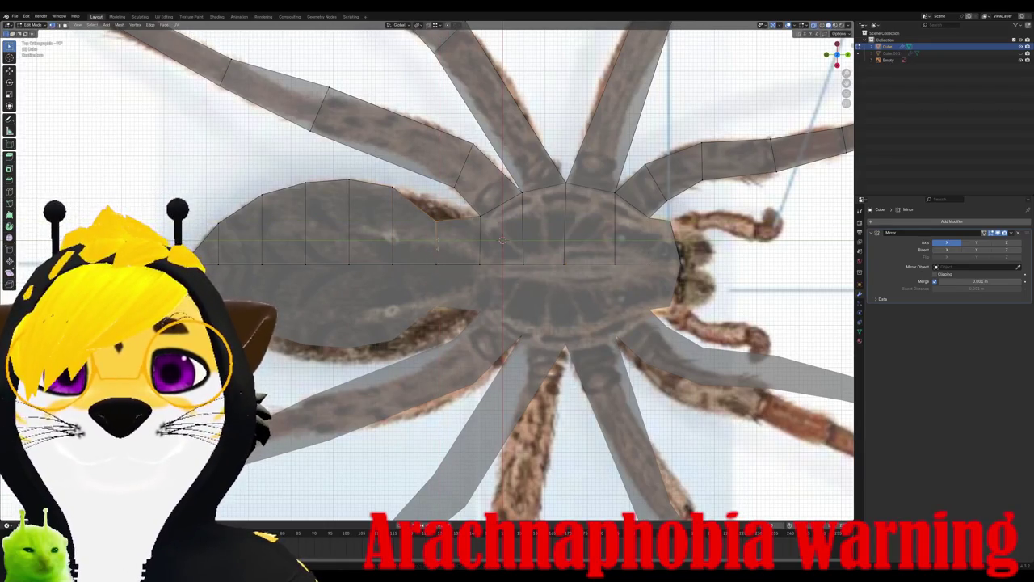
pyautogui.press('g')
pyautogui.click(503, 240)
# Step: Check the rounded body-and-abdomen silhouette in perspective, side and top views
pyautogui.scroll(-4, 502, 240)
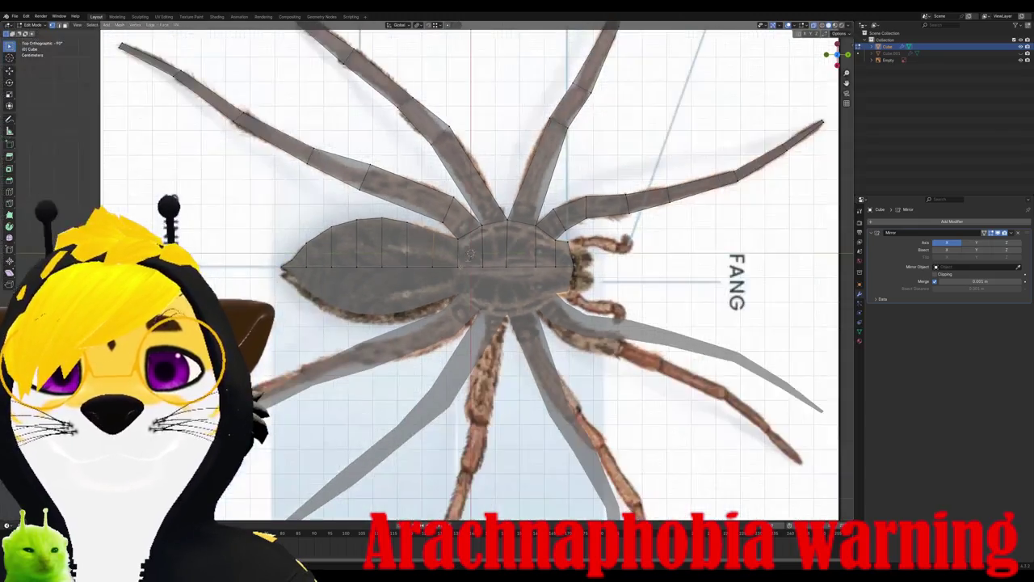
pyautogui.moveTo(503, 240)
pyautogui.mouseDown(button='middle')
pyautogui.moveTo(407, 224)
pyautogui.moveTo(320, 323)
pyautogui.moveTo(363, 291)
pyautogui.mouseUp(button='middle')
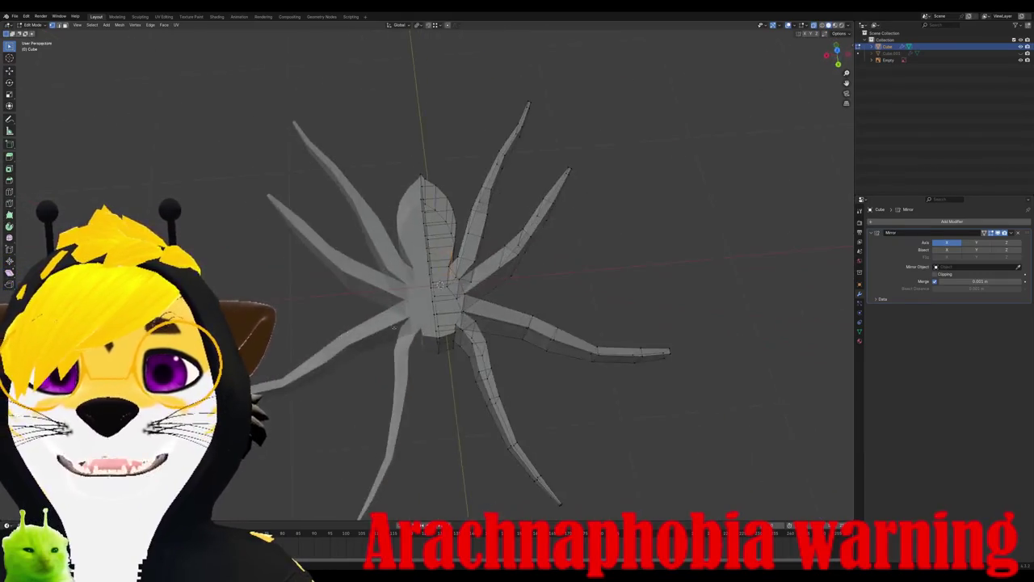
pyautogui.press('KP_1')
pyautogui.press('KP_7')
pyautogui.scroll(3, 404, 312)
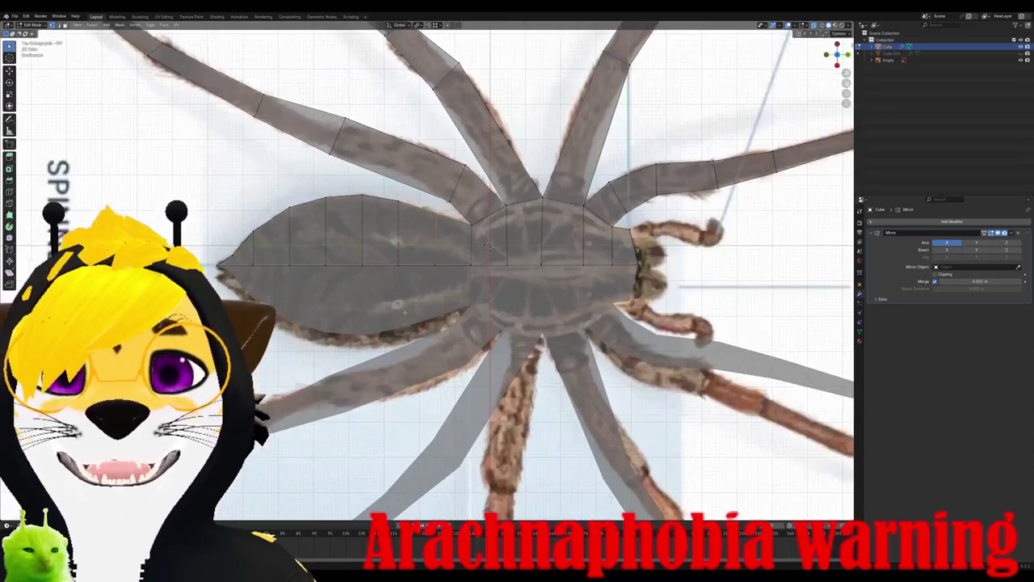
pyautogui.scroll(-2, 365, 285)
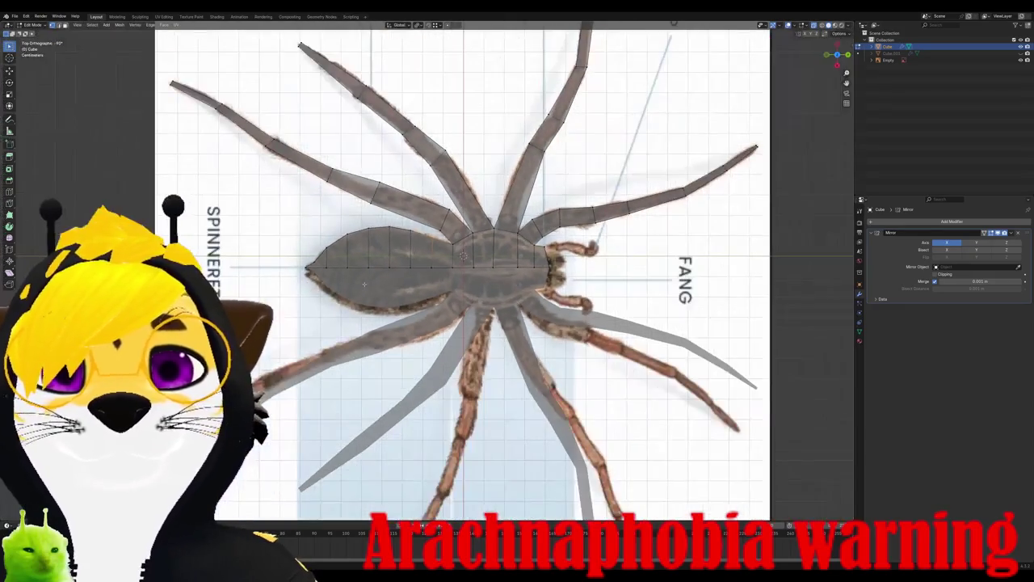
pyautogui.scroll(2, 613, 304)
pyautogui.scroll(2, 614, 304)
pyautogui.moveTo(613, 303)
pyautogui.mouseDown(button='middle')
pyautogui.moveTo(395, 256)
pyautogui.moveTo(408, 305)
pyautogui.mouseUp(button='middle')
pyautogui.scroll(1, 408, 305)
pyautogui.hotkey('ctrl', 'r')
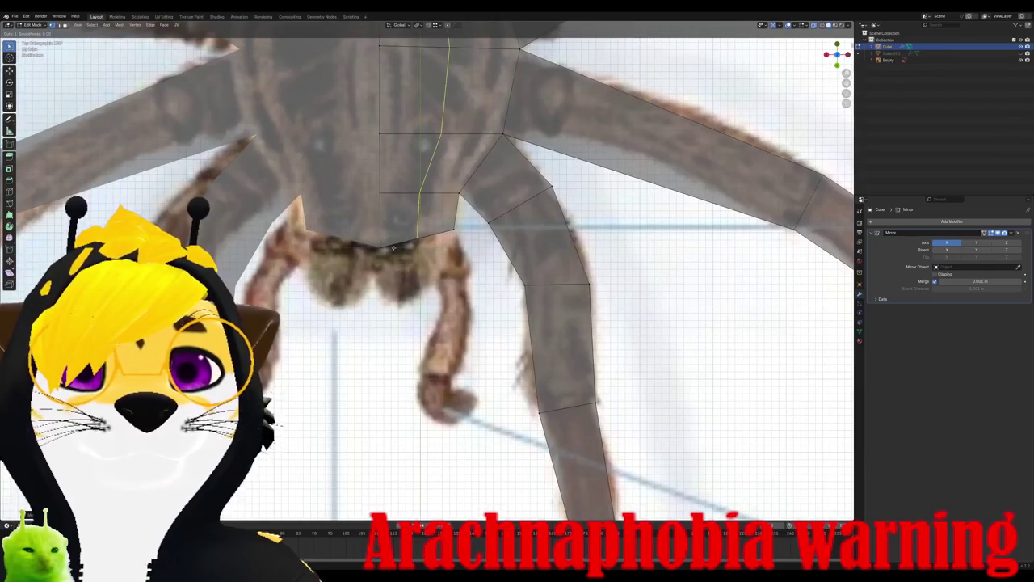
# Step: Cut a centred lengthwise edge loop along the body, then inspect it in perspective and bottom view
pyautogui.click(393, 248)
pyautogui.rightClick(393, 248)
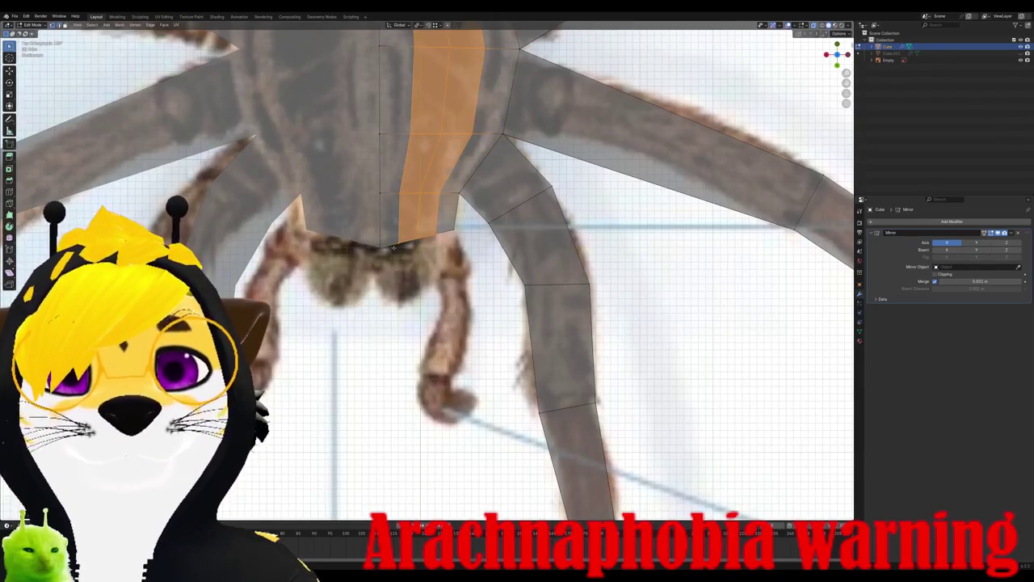
pyautogui.moveTo(384, 249)
pyautogui.mouseDown(button='middle')
pyautogui.moveTo(383, 232)
pyautogui.moveTo(371, 274)
pyautogui.moveTo(364, 243)
pyautogui.mouseUp(button='middle')
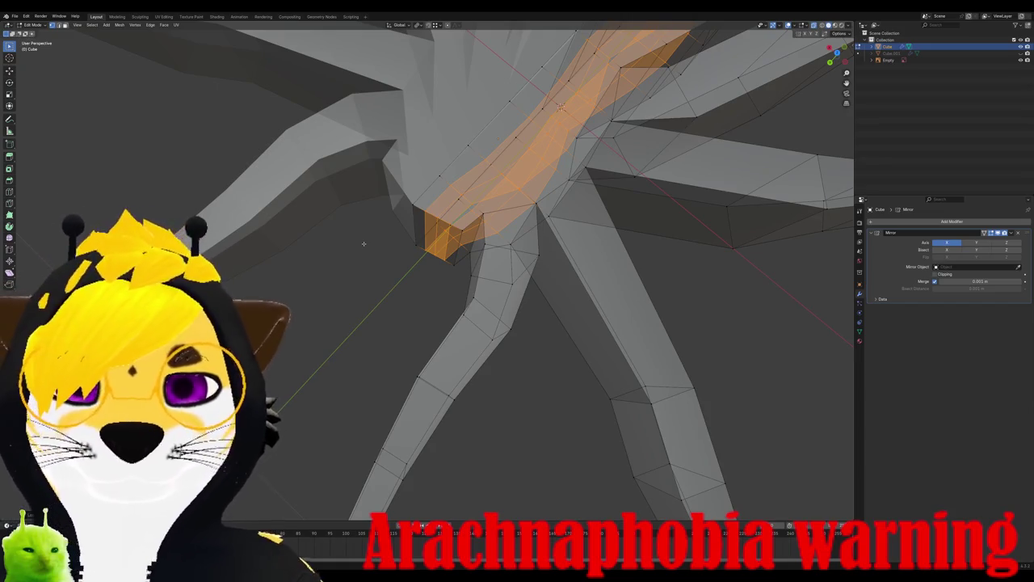
pyautogui.moveTo(363, 243); pyautogui.dragTo(458, 320, button='middle')
pyautogui.press('ctrl+KP_7')
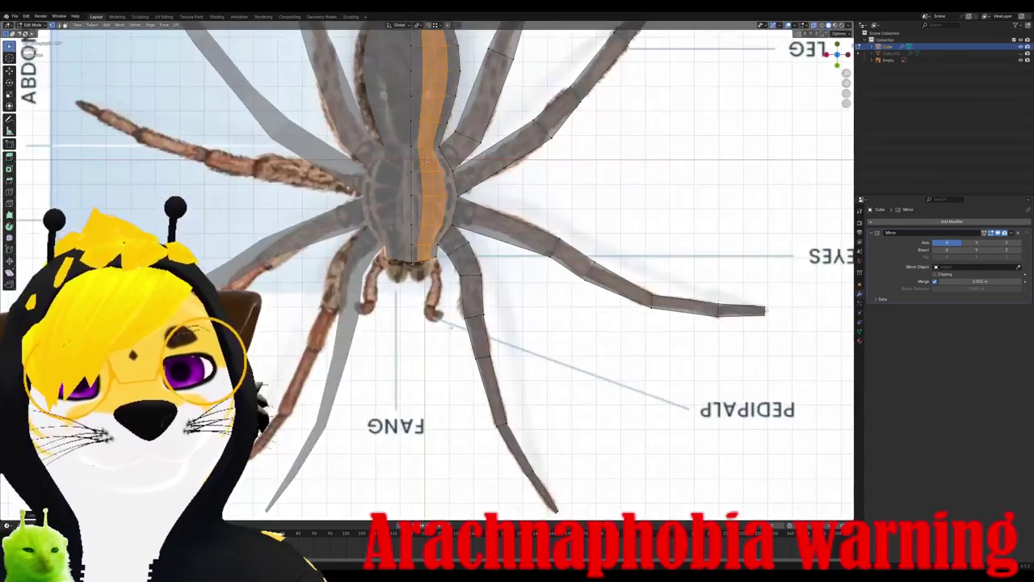
pyautogui.moveTo(423, 138); pyautogui.dragTo(447, 274, button='middle')
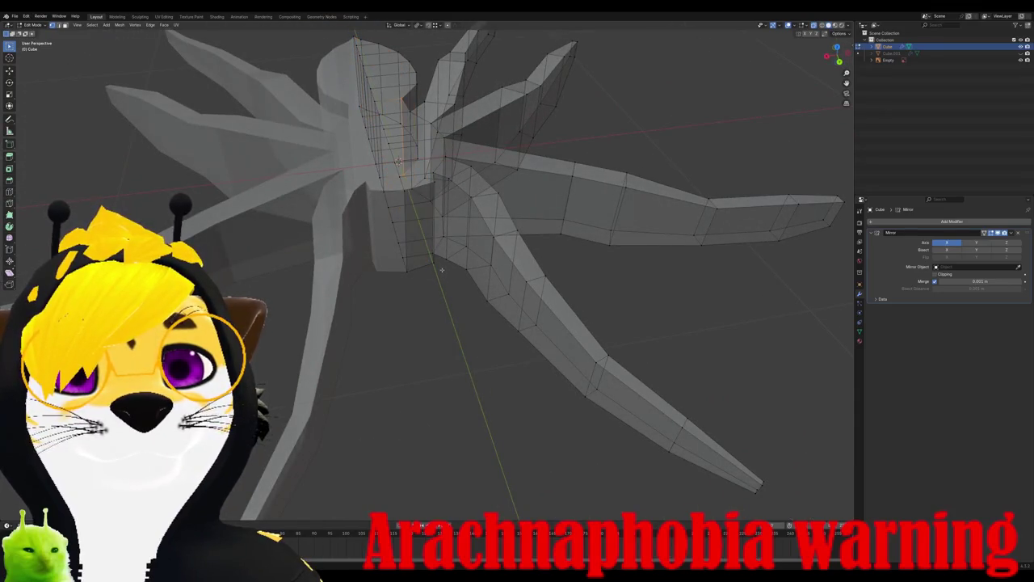
# Step: In back orthographic view, box-select the body's front vertices and move them vertically along Z
pyautogui.press('KP_3')
pyautogui.scroll(-2, 432, 276)
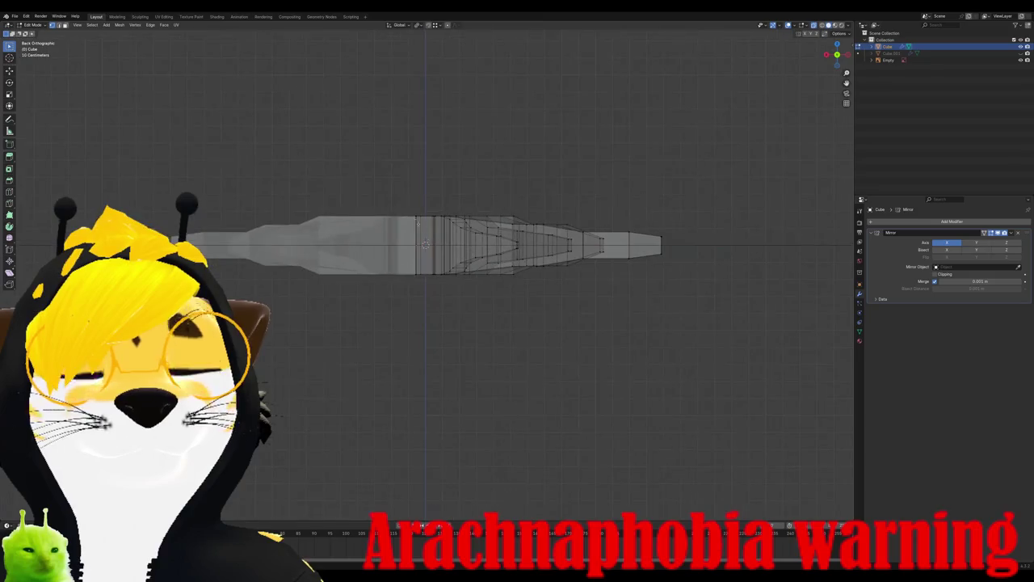
pyautogui.moveTo(420, 242)
pyautogui.mouseDown(button='middle')
pyautogui.moveTo(432, 277)
pyautogui.moveTo(677, 274)
pyautogui.mouseUp(button='middle')
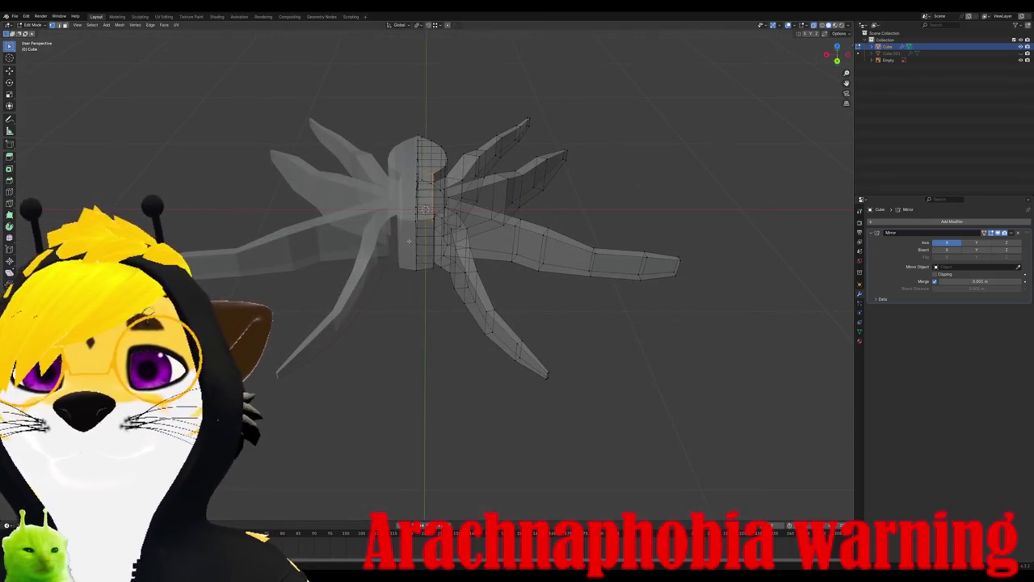
pyautogui.press('ctrl+KP_1')
pyautogui.moveTo(305, 160)
pyautogui.mouseDown()
pyautogui.moveTo(631, 260)
pyautogui.moveTo(675, 245)
pyautogui.mouseUp()
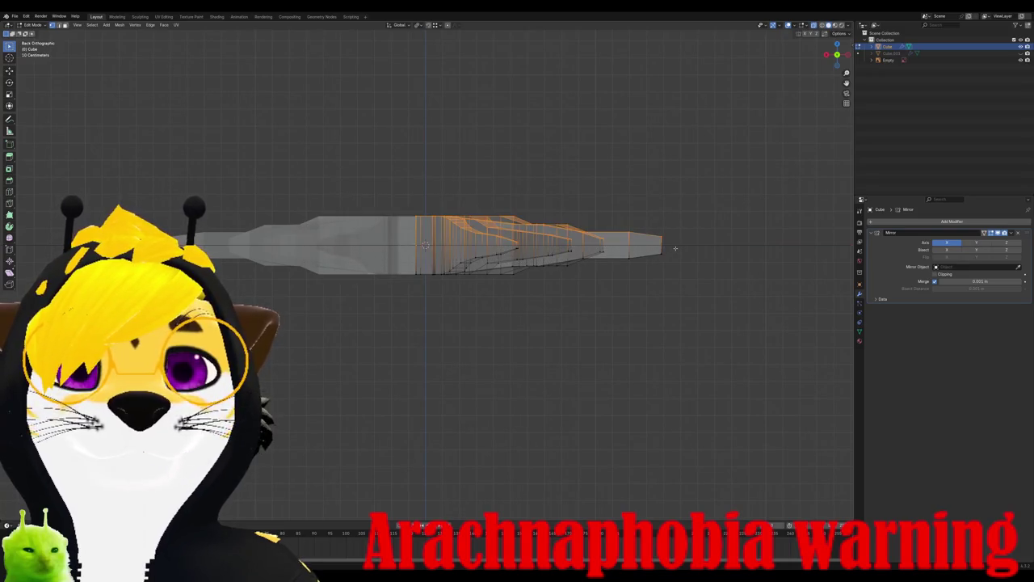
pyautogui.press('g')
pyautogui.press('z')
pyautogui.click(673, 251)
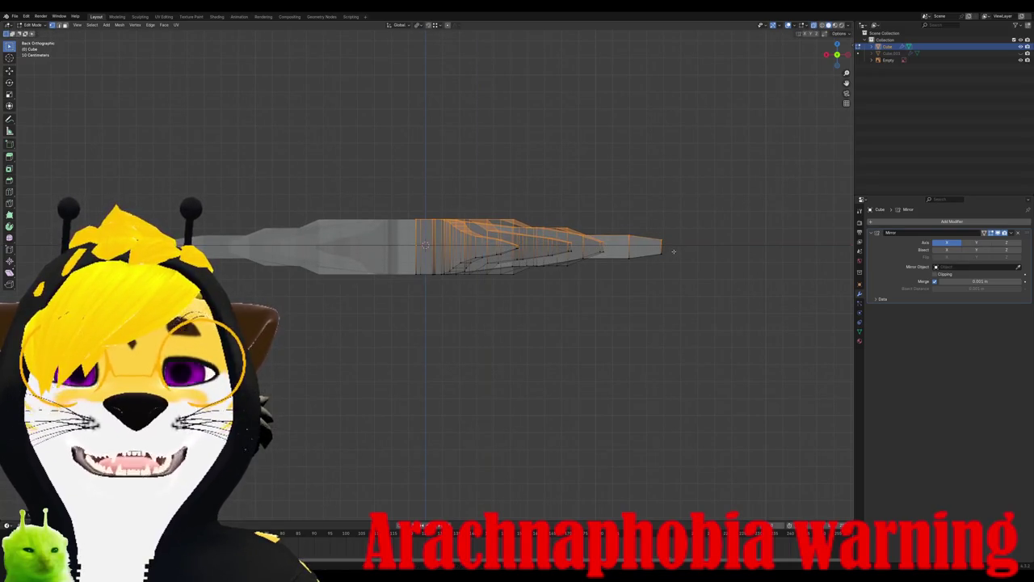
pyautogui.moveTo(673, 252); pyautogui.dragTo(614, 202, button='middle')
pyautogui.click(971, 225)
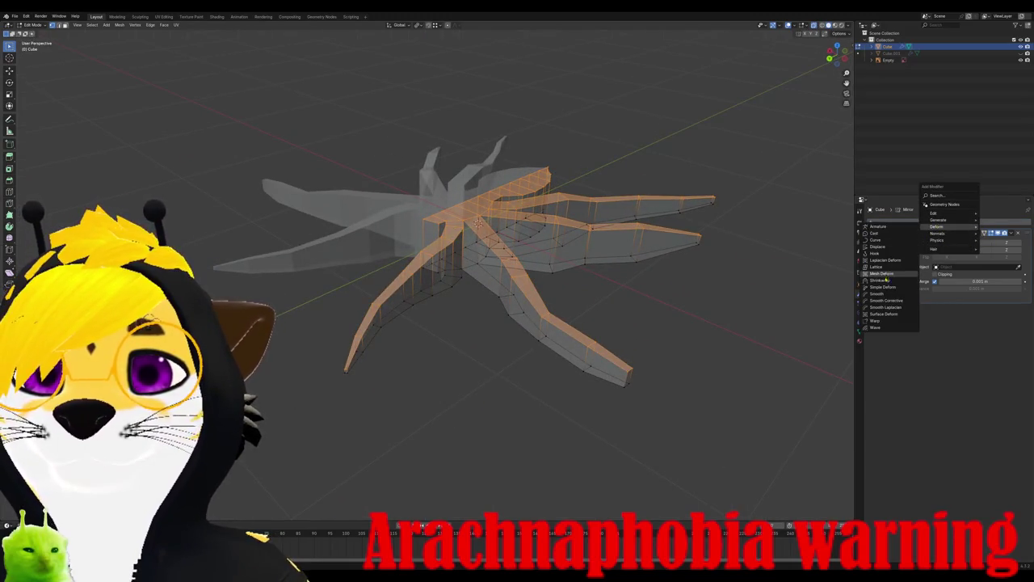
pyautogui.moveTo(939, 220)
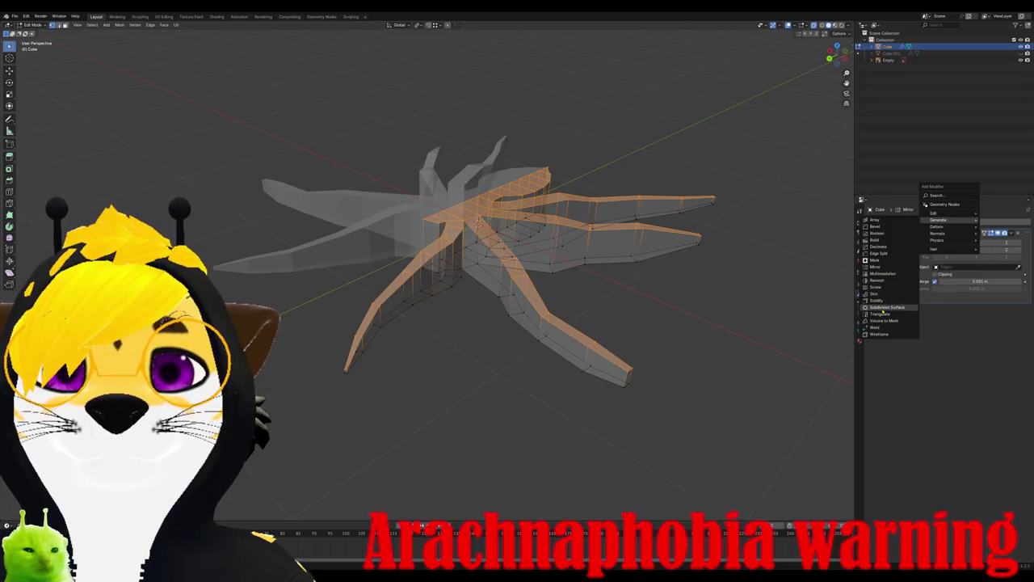
# Step: Add a Subdivision Surface modifier and orbit around the smoothed spider mesh
pyautogui.click(883, 310)
pyautogui.moveTo(485, 275); pyautogui.dragTo(582, 242, button='middle')
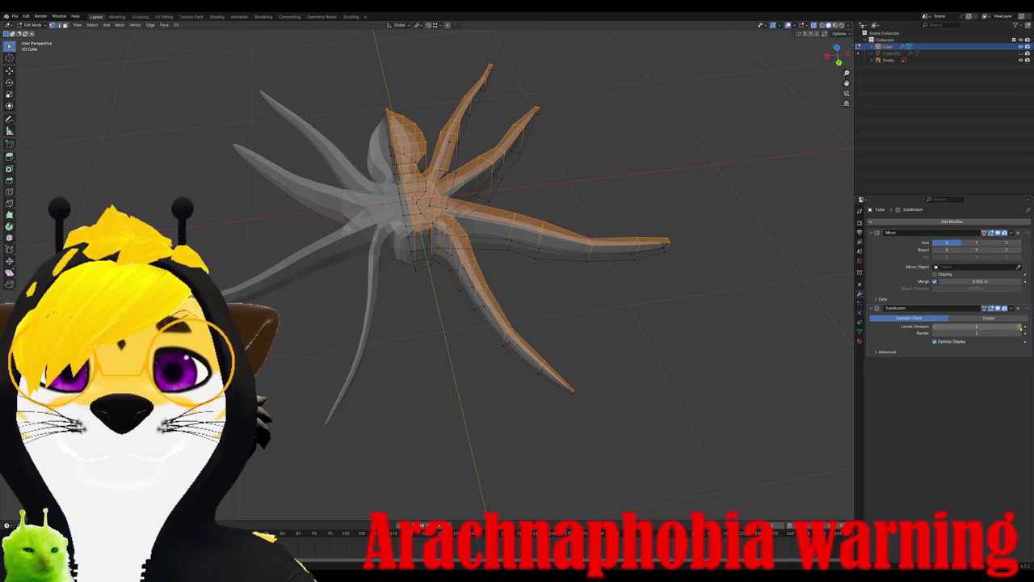
pyautogui.moveTo(414, 199)
pyautogui.mouseDown(button='middle')
pyautogui.moveTo(469, 275)
pyautogui.moveTo(498, 234)
pyautogui.moveTo(420, 245)
pyautogui.moveTo(449, 198)
pyautogui.moveTo(514, 248)
pyautogui.moveTo(540, 235)
pyautogui.moveTo(481, 247)
pyautogui.moveTo(449, 214)
pyautogui.moveTo(513, 231)
pyautogui.moveTo(524, 191)
pyautogui.moveTo(514, 203)
pyautogui.moveTo(525, 193)
pyautogui.mouseUp(button='middle')
pyautogui.hotkey('alt', 'a')
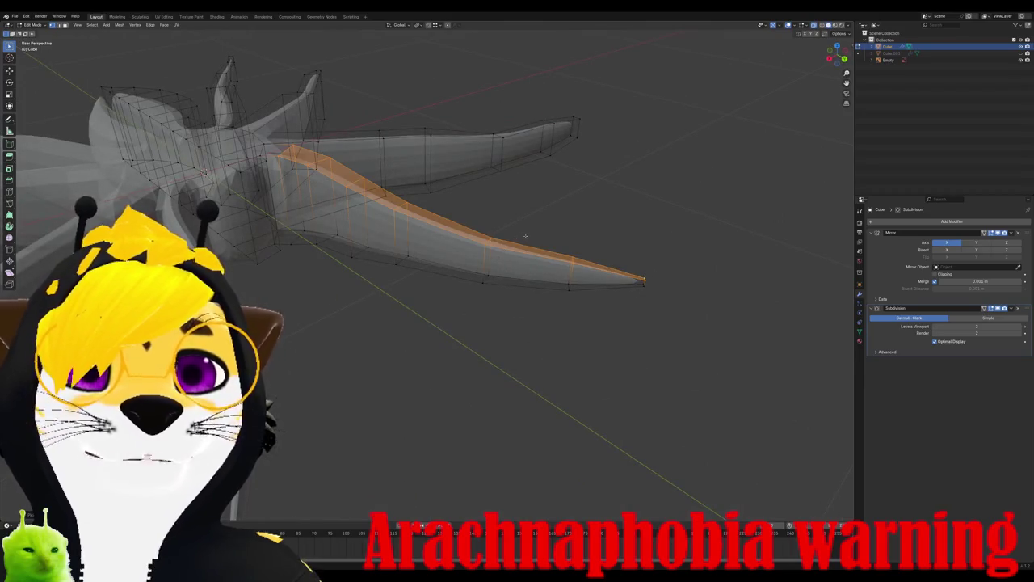
# Step: Tilt the selected leg and move it vertically along Z
pyautogui.hotkey('ctrl', 'z')
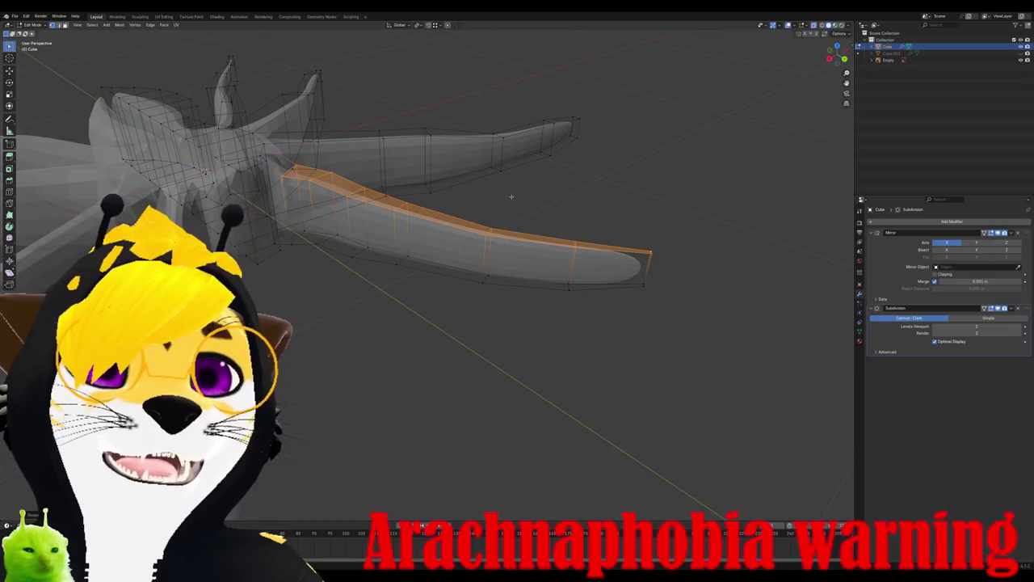
pyautogui.moveTo(529, 235)
pyautogui.mouseDown(button='middle')
pyautogui.moveTo(485, 214)
pyautogui.moveTo(308, 271)
pyautogui.mouseUp(button='middle')
pyautogui.press('g')
pyautogui.press('z')
pyautogui.click(472, 207)
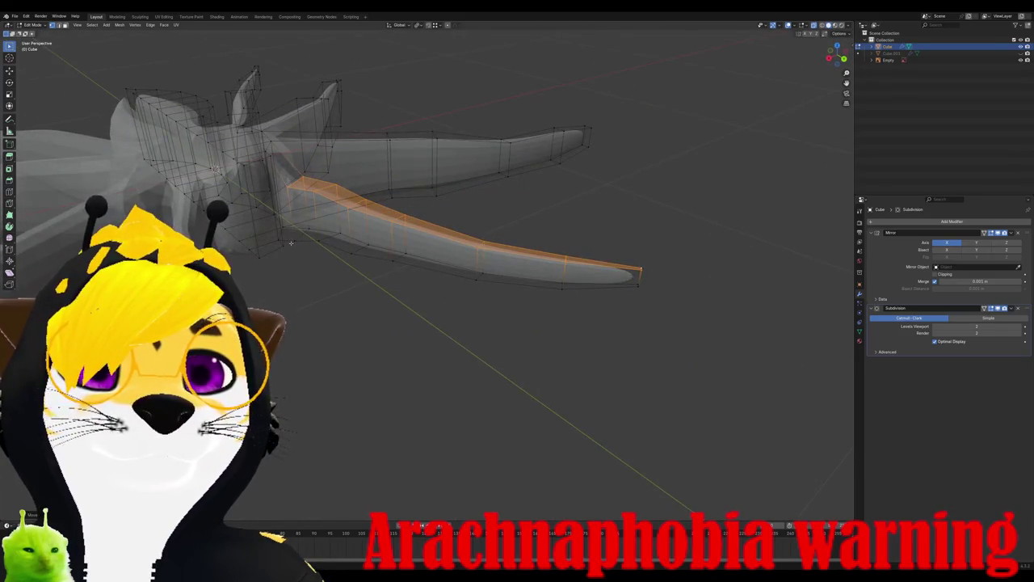
# Step: Lower the lower leg section slightly and raise a leg edge along Z
pyautogui.click(292, 241)
pyautogui.keyDown('ctrl'); pyautogui.click(641, 283); pyautogui.keyUp('ctrl')
pyautogui.press('g')
pyautogui.press('z')
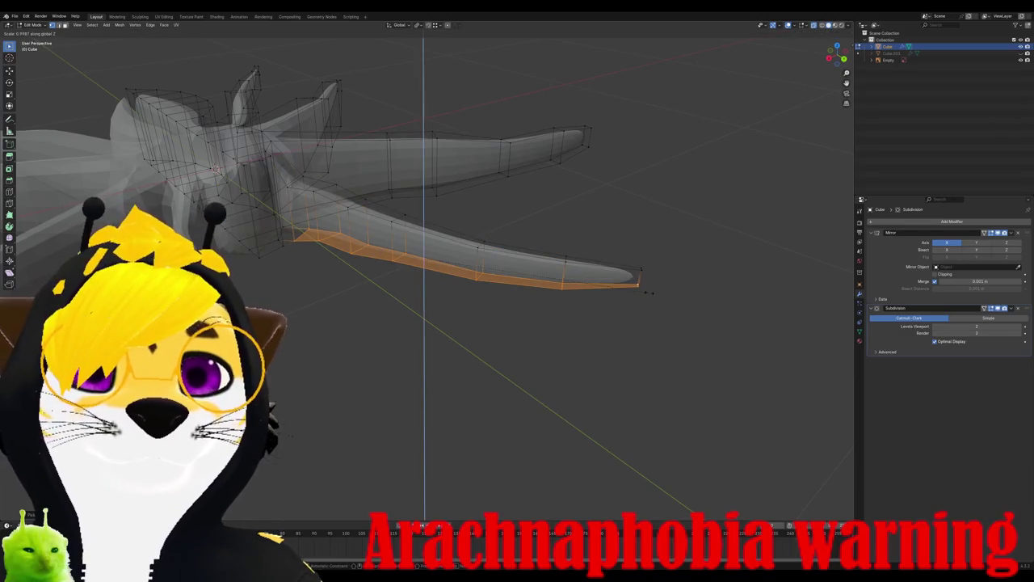
pyautogui.click(648, 292)
pyautogui.moveTo(515, 290); pyautogui.dragTo(384, 254, button='middle')
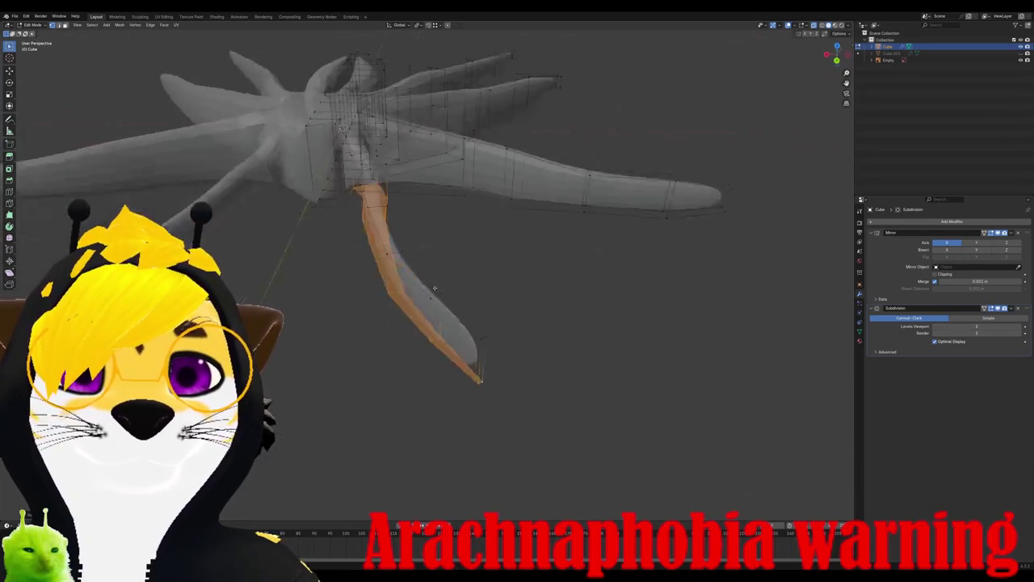
pyautogui.press('g')
pyautogui.press('z')
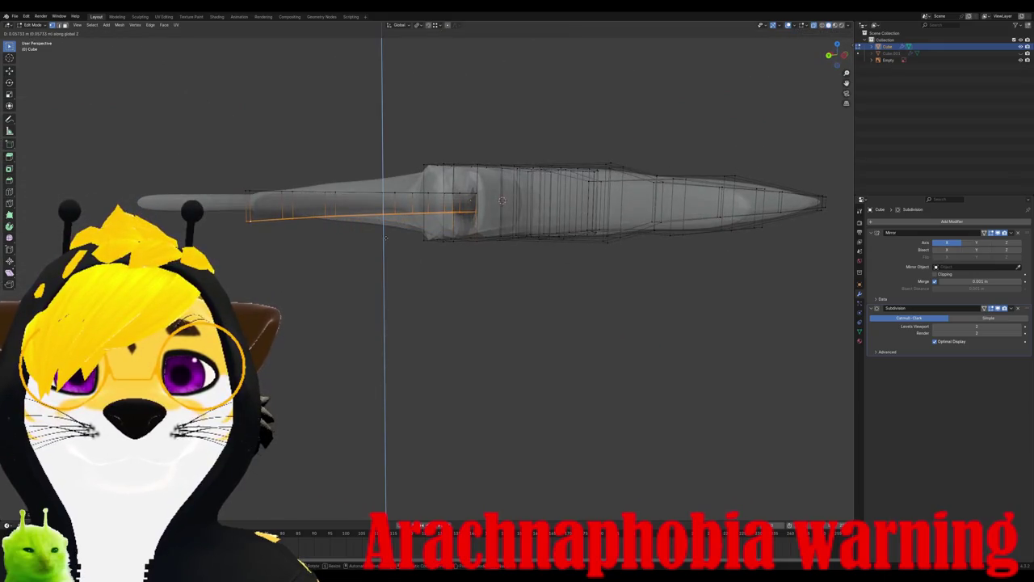
pyautogui.click(387, 236)
# Step: Add a new edge loop across the leg base
pyautogui.moveTo(386, 236)
pyautogui.mouseDown(button='middle')
pyautogui.moveTo(384, 191)
pyautogui.moveTo(432, 157)
pyautogui.mouseUp(button='middle')
pyautogui.hotkey('alt', 'a')
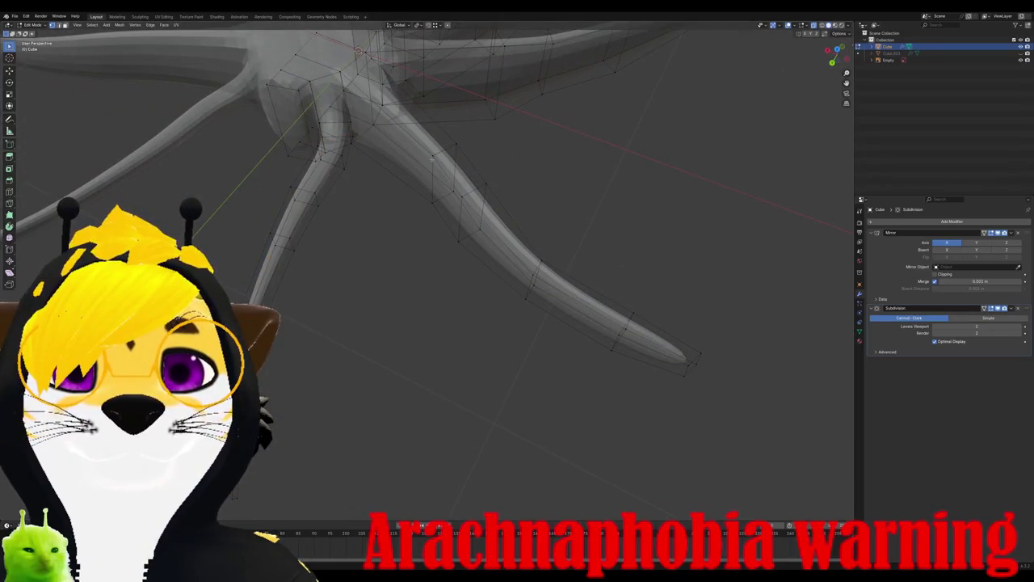
pyautogui.moveTo(348, 81); pyautogui.dragTo(419, 181, button='middle')
pyautogui.hotkey('ctrl', 'r')
pyautogui.click(428, 161)
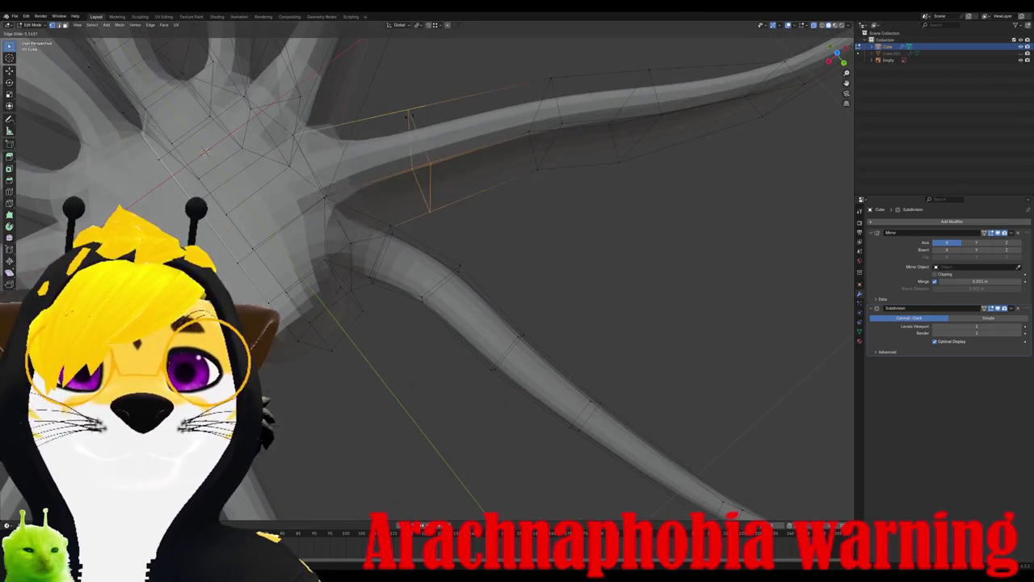
pyautogui.moveTo(204, 151)
pyautogui.mouseDown(button='middle')
pyautogui.moveTo(202, 164)
pyautogui.moveTo(326, 181)
pyautogui.mouseUp(button='middle')
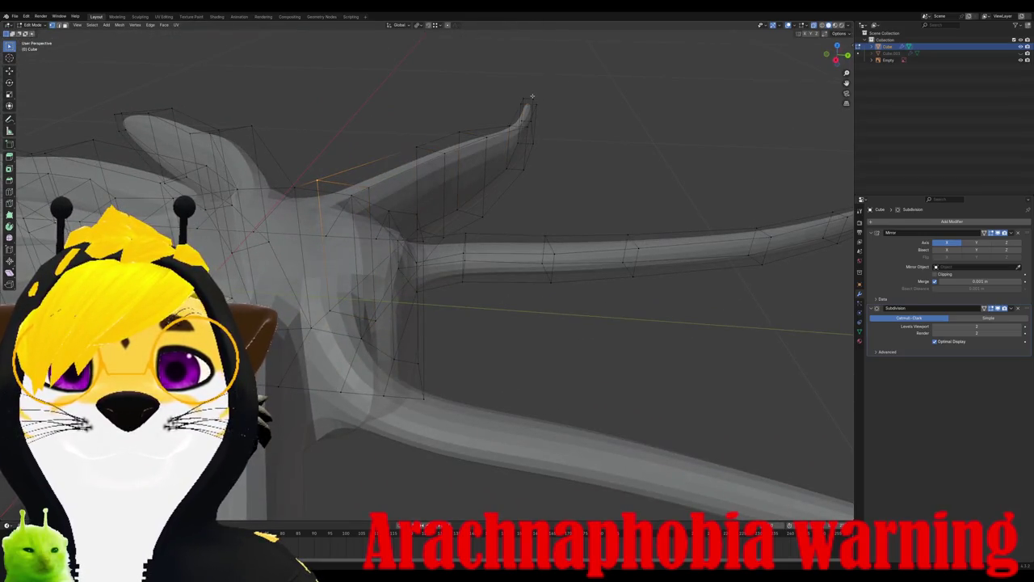
# Step: Scale the upper leg section so its tip rises, then select the lower leg section
pyautogui.press('l')
pyautogui.press('s')
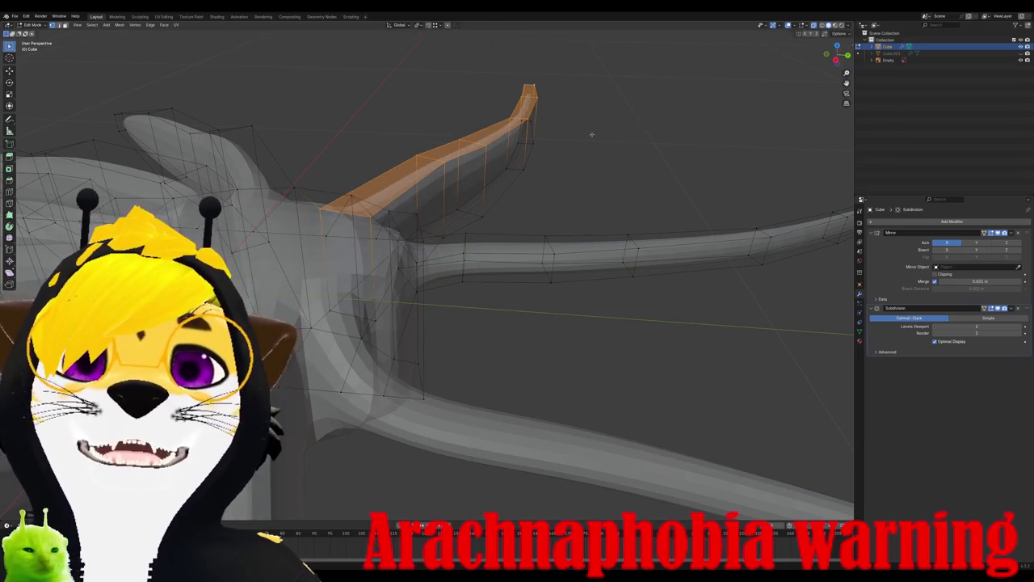
pyautogui.moveTo(591, 134)
pyautogui.mouseDown(button='middle')
pyautogui.moveTo(407, 262)
pyautogui.moveTo(417, 265)
pyautogui.mouseUp(button='middle')
pyautogui.hotkey('alt', 'a')
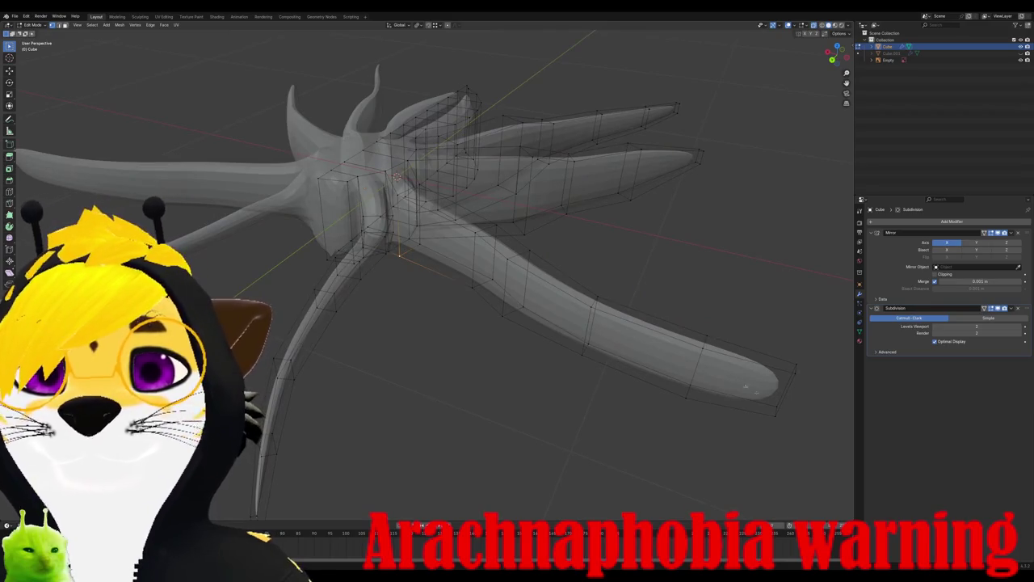
pyautogui.press('l')
pyautogui.moveTo(770, 401)
pyautogui.mouseDown(button='middle')
pyautogui.moveTo(752, 379)
pyautogui.moveTo(455, 220)
pyautogui.moveTo(318, 195)
pyautogui.moveTo(388, 152)
pyautogui.moveTo(489, 238)
pyautogui.mouseUp(button='middle')
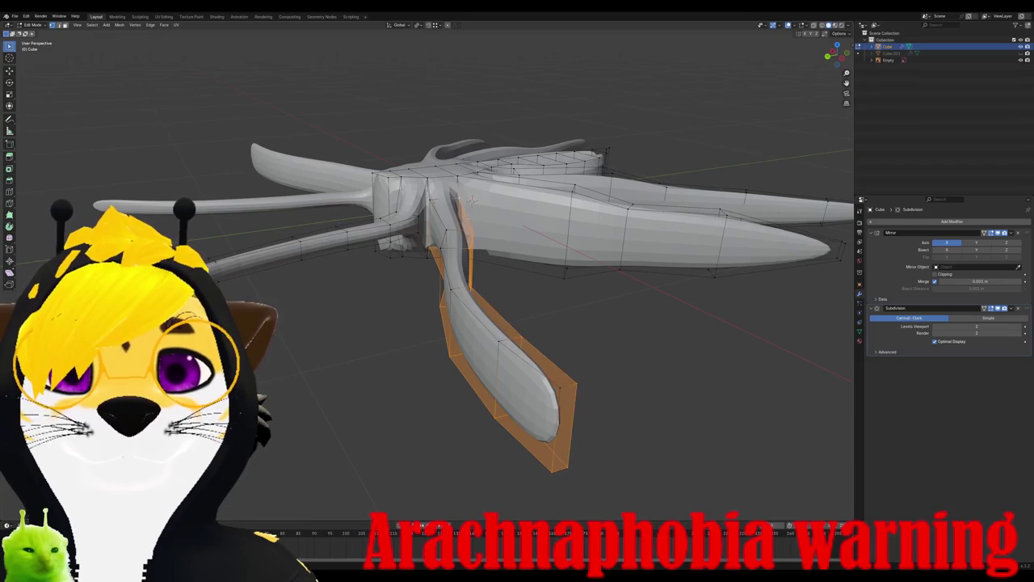
pyautogui.moveTo(472, 199); pyautogui.dragTo(455, 194, button='middle')
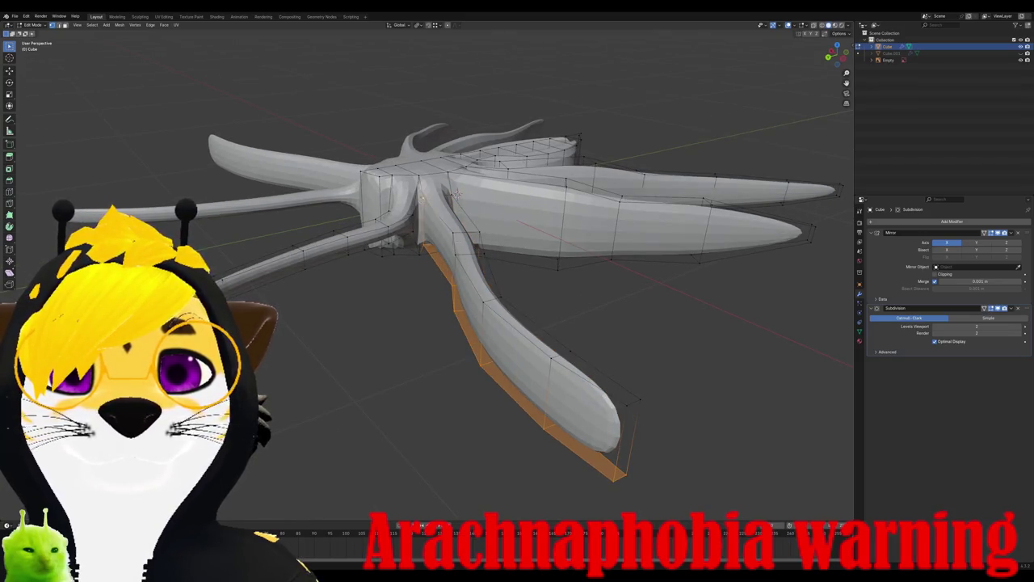
pyautogui.press('l')
pyautogui.press('s')
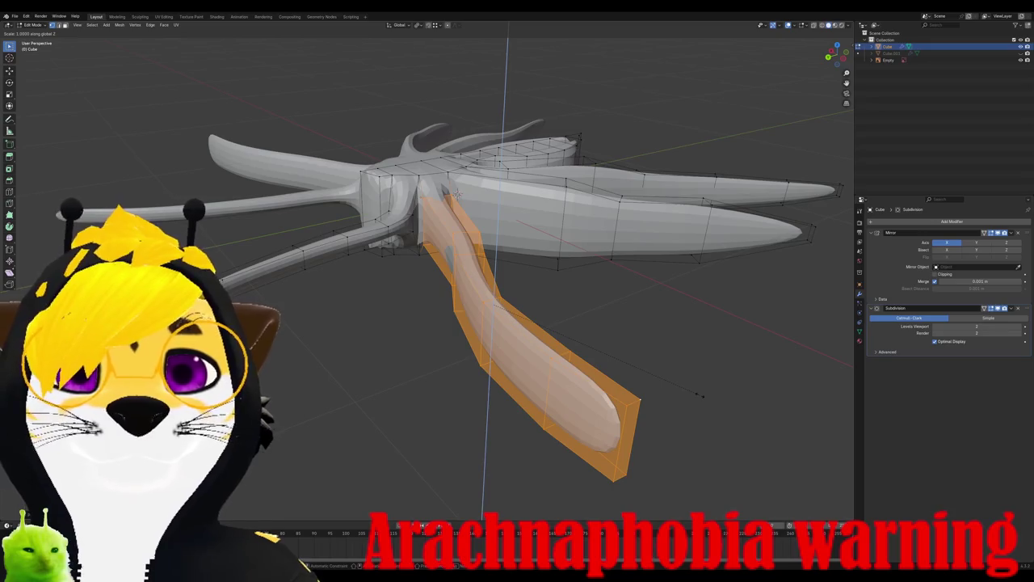
pyautogui.press('Escape')
pyautogui.press('s')
pyautogui.press('z')
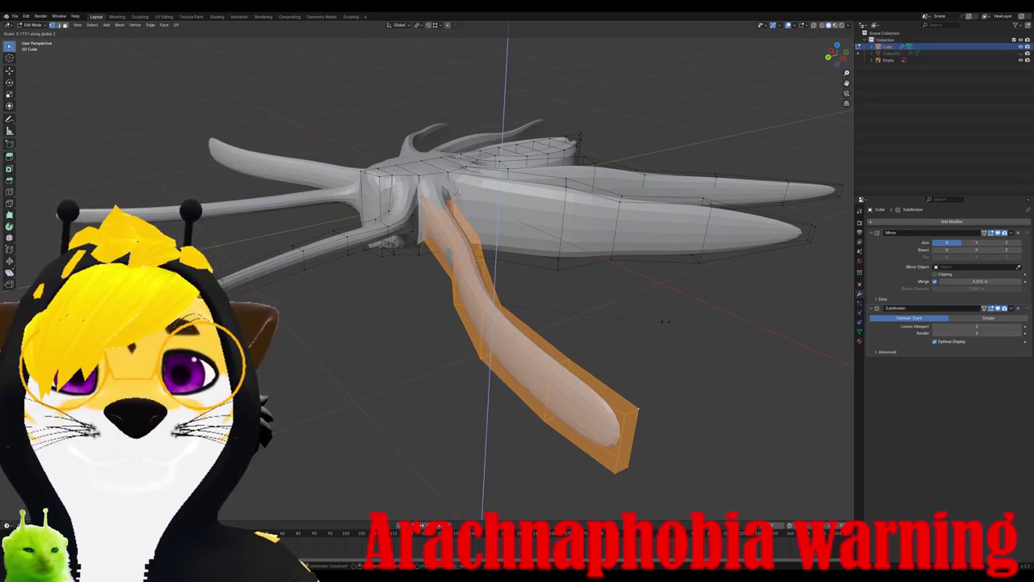
pyautogui.click(558, 324)
pyautogui.moveTo(558, 325)
pyautogui.mouseDown(button='middle')
pyautogui.moveTo(498, 320)
pyautogui.moveTo(444, 343)
pyautogui.mouseUp(button='middle')
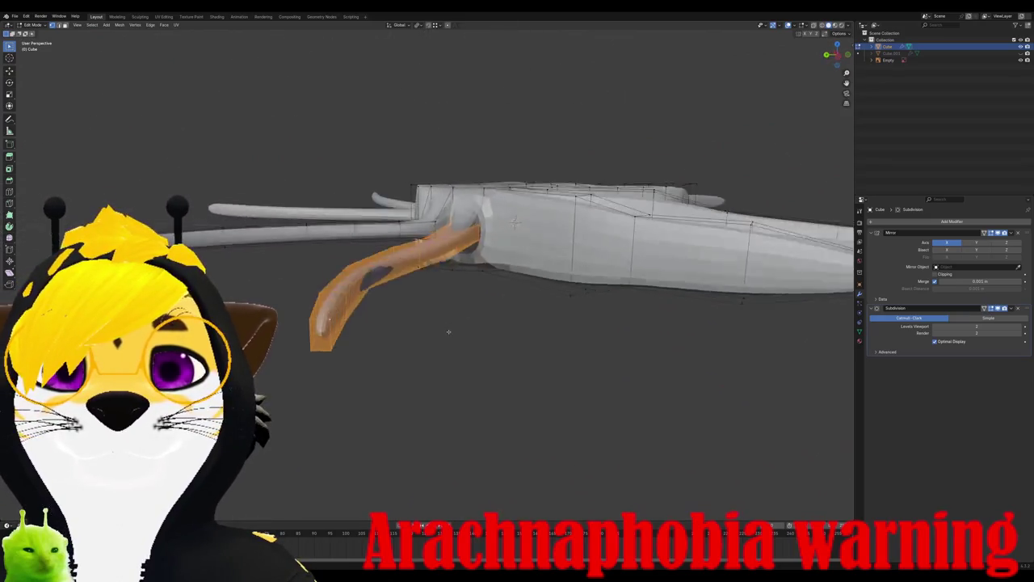
pyautogui.press('KP_1')
pyautogui.press('ctrl+KP_3')
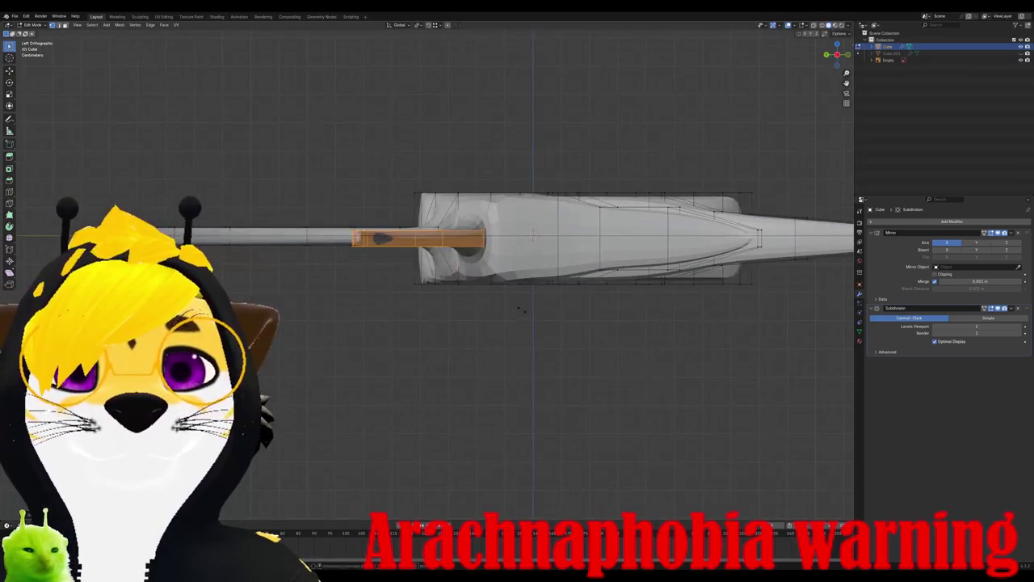
pyautogui.press('s')
pyautogui.press('z')
pyautogui.press('Escape')
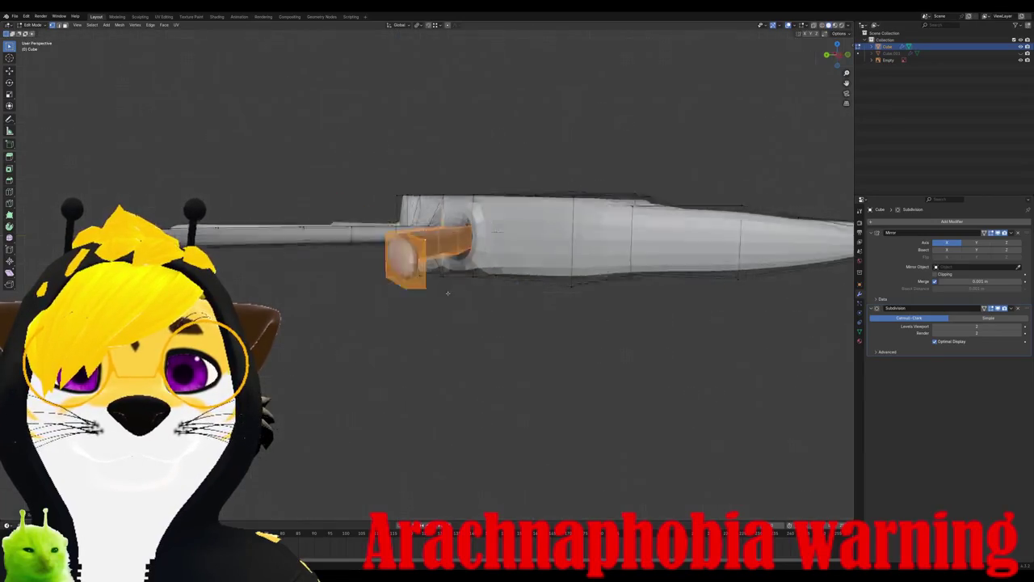
pyautogui.moveTo(495, 424); pyautogui.dragTo(348, 289, button='middle')
pyautogui.press('ctrl+KP_3')
pyautogui.moveTo(616, 192); pyautogui.dragTo(558, 267, button='middle')
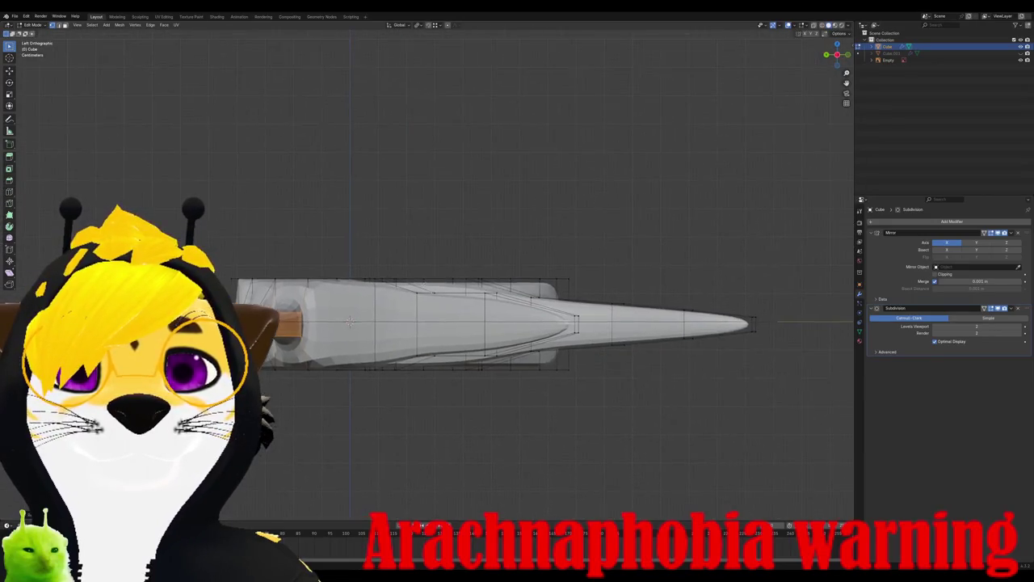
# Step: Slide an edge loop along the lower-left leg and extend the leg's tip further out
pyautogui.press('g')
pyautogui.press('g')
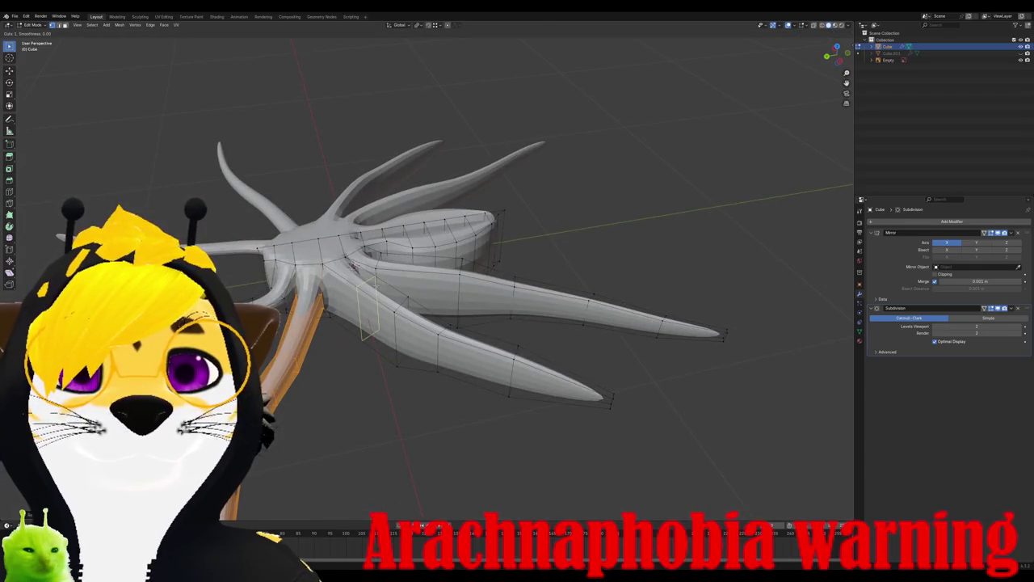
pyautogui.press('Return')
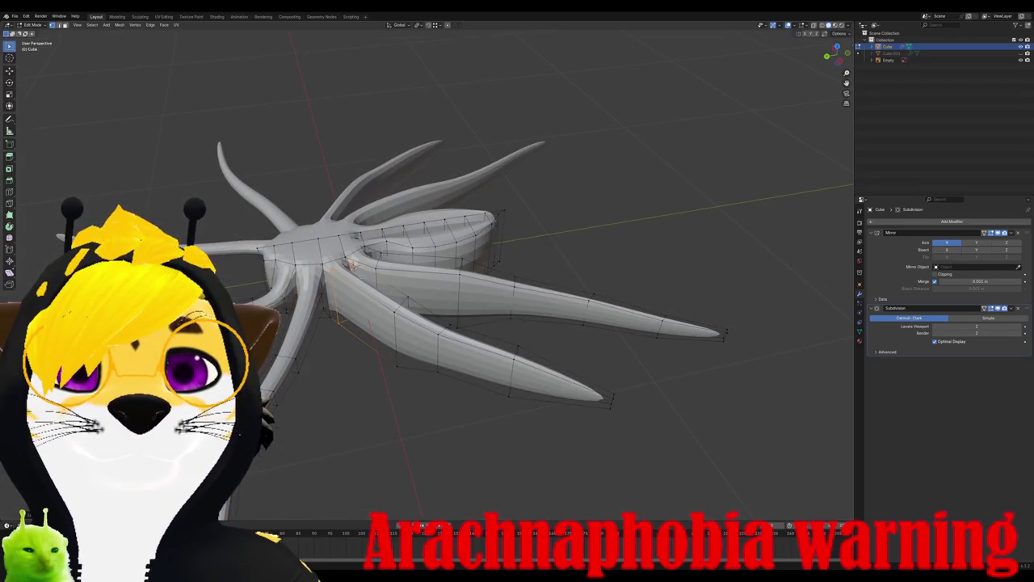
pyautogui.keyDown('alt'); pyautogui.click(617, 388); pyautogui.keyUp('alt')
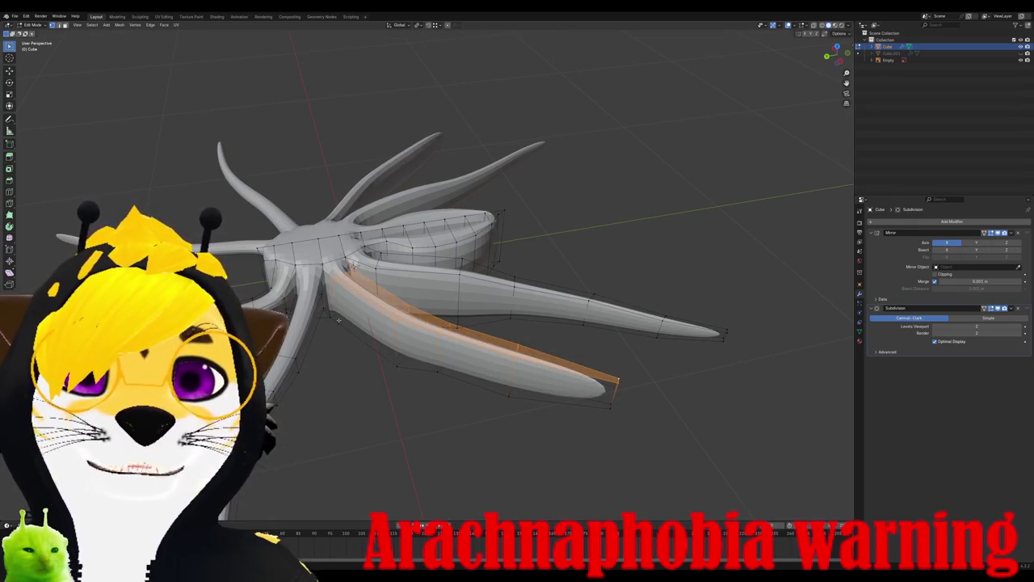
pyautogui.click(625, 402)
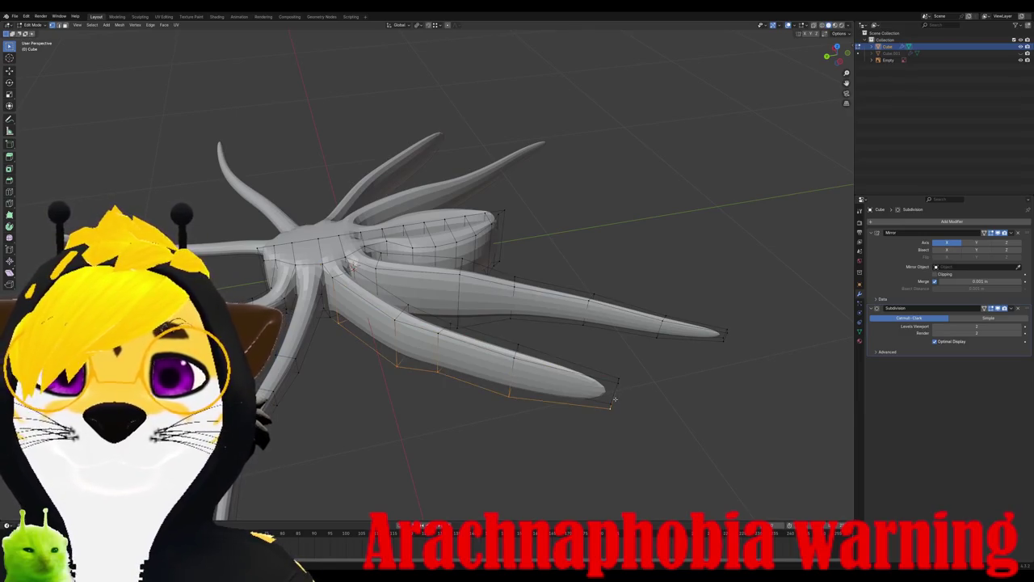
pyautogui.moveTo(612, 397); pyautogui.dragTo(519, 464, button='middle')
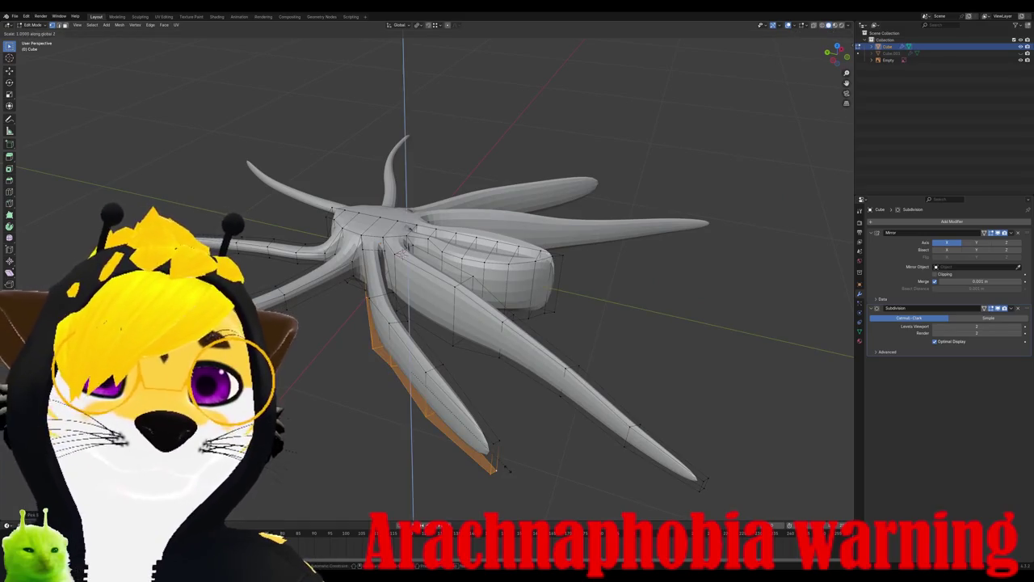
pyautogui.press('g')
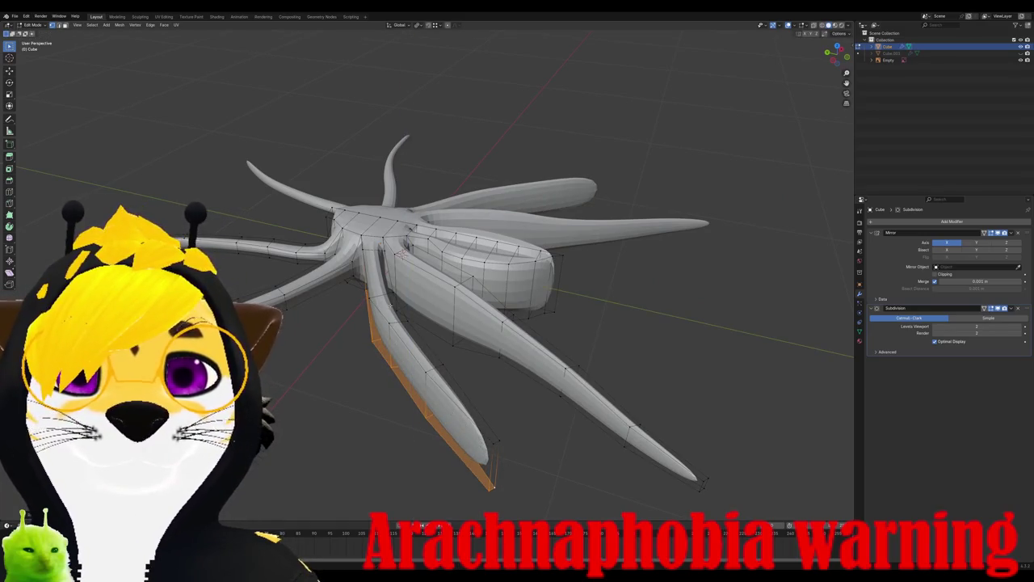
pyautogui.moveTo(517, 452); pyautogui.dragTo(477, 436, button='middle')
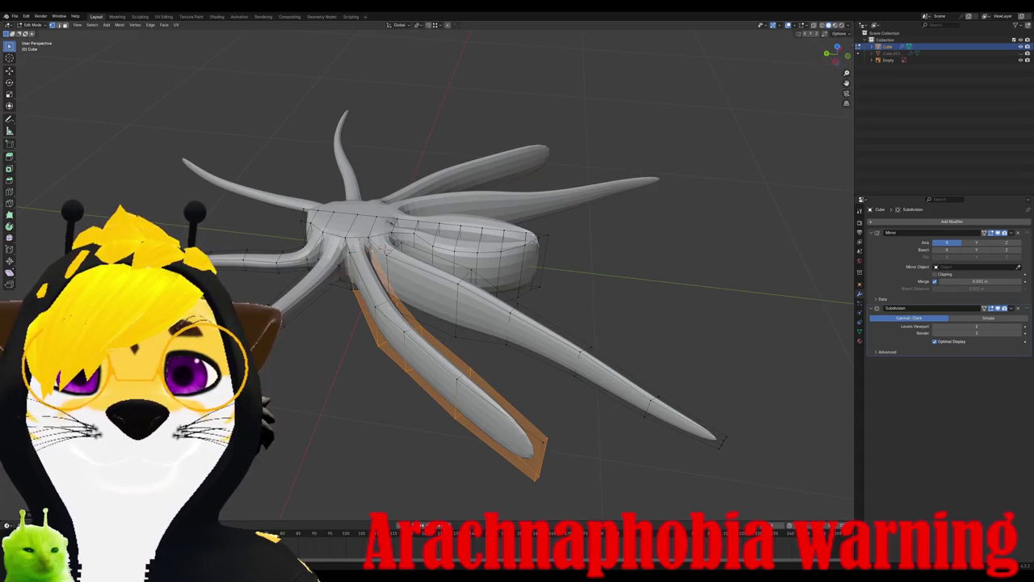
# Step: Flatten the whole lower-left leg along Z, then check it in front and top views
pyautogui.press('l')
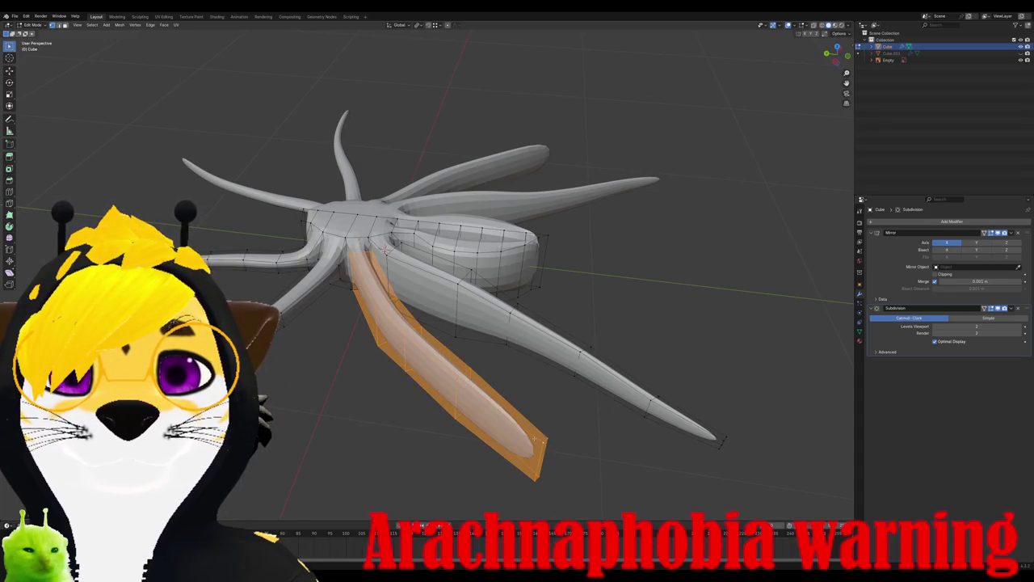
pyautogui.keyDown('alt'); pyautogui.moveTo(385, 248); pyautogui.dragTo(483, 404, button='middle'); pyautogui.keyUp('alt')
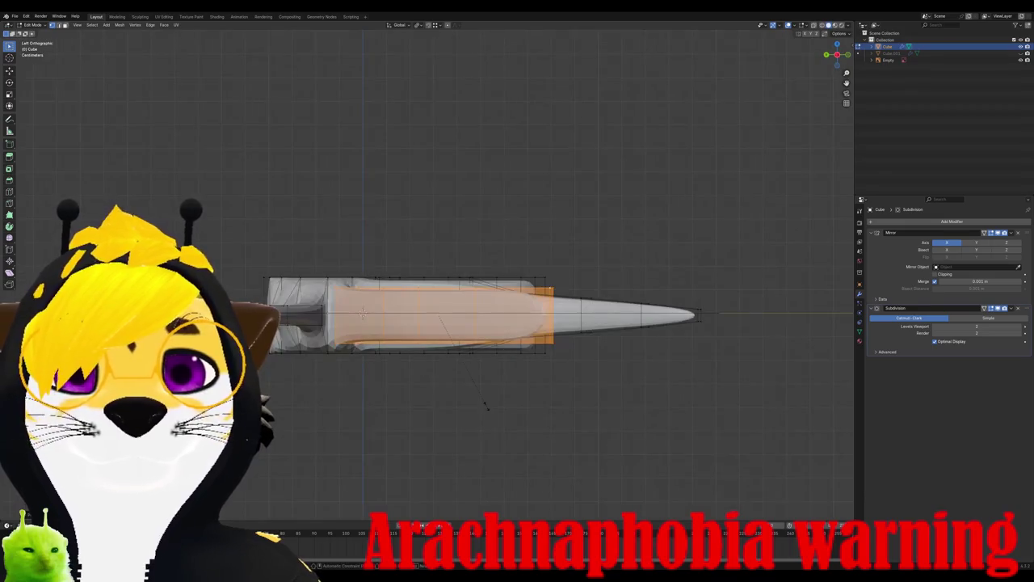
pyautogui.press('s')
pyautogui.press('z')
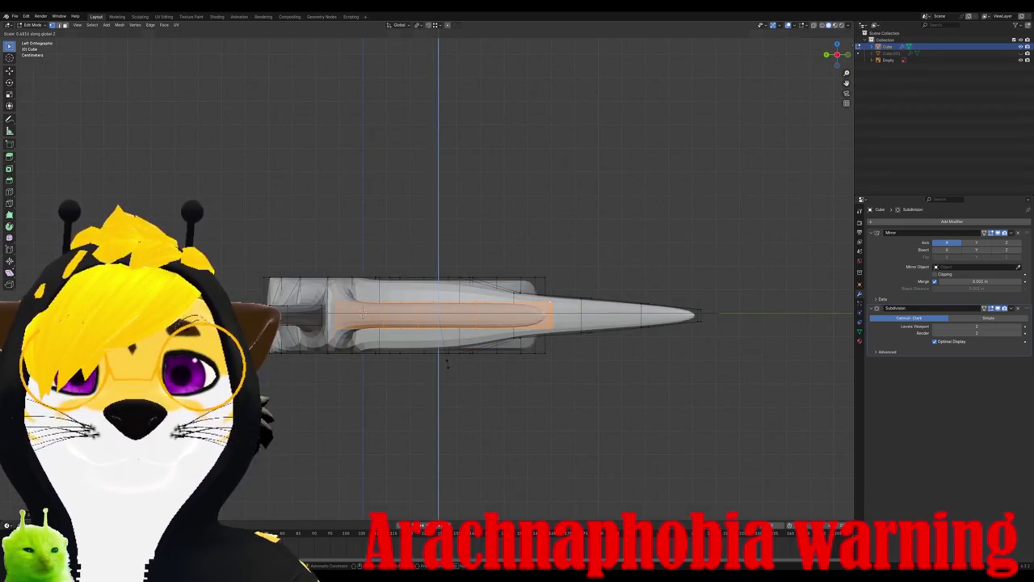
pyautogui.click(447, 363)
pyautogui.moveTo(447, 363)
pyautogui.mouseDown(button='middle')
pyautogui.moveTo(502, 455)
pyautogui.moveTo(484, 420)
pyautogui.moveTo(323, 311)
pyautogui.mouseUp(button='middle')
pyautogui.press('KP_1')
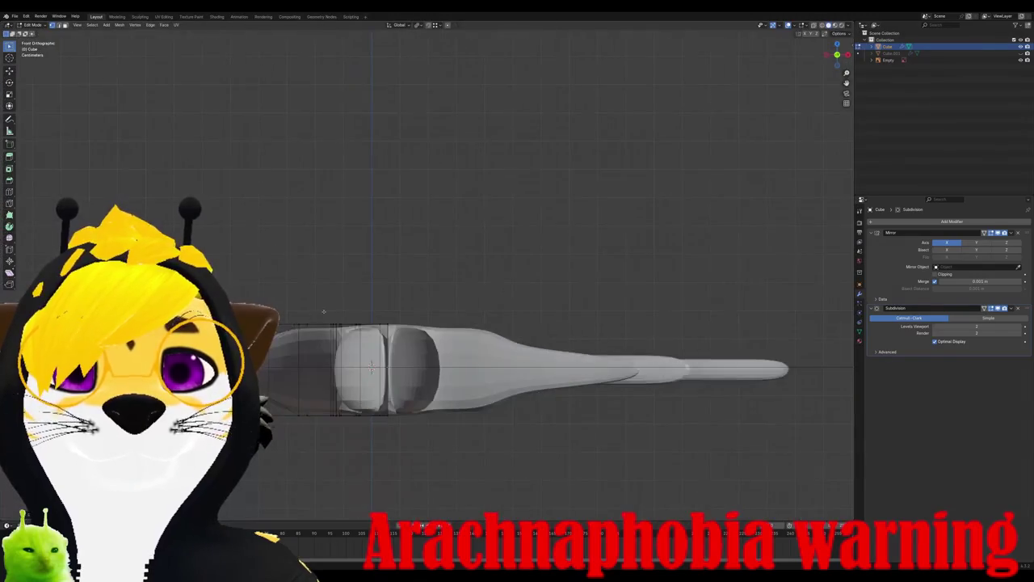
pyautogui.press('KP_7')
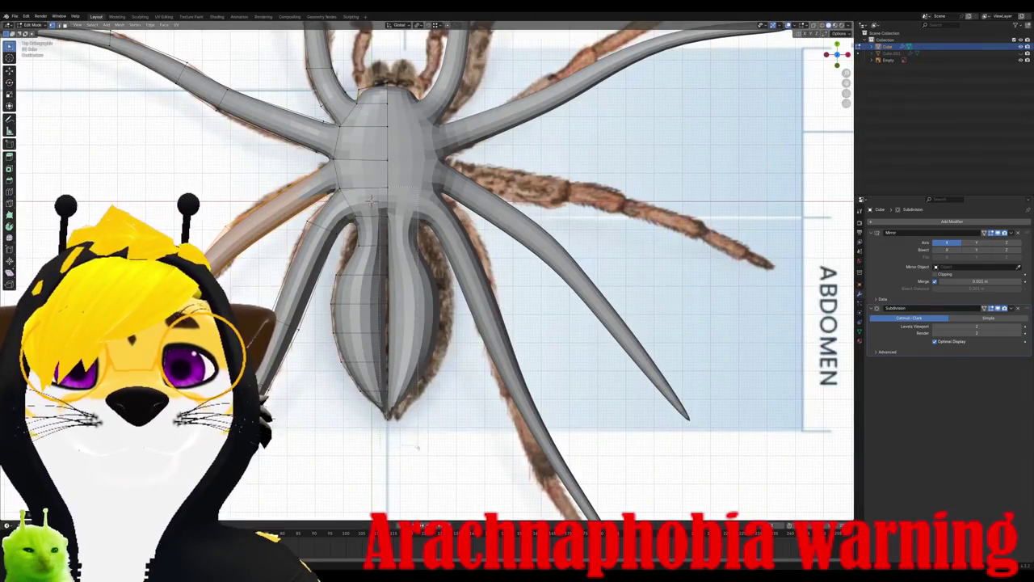
# Step: Deselect the lower-left leg and inspect the abdomen in perspective and top view
pyautogui.click(418, 449)
pyautogui.press('x')
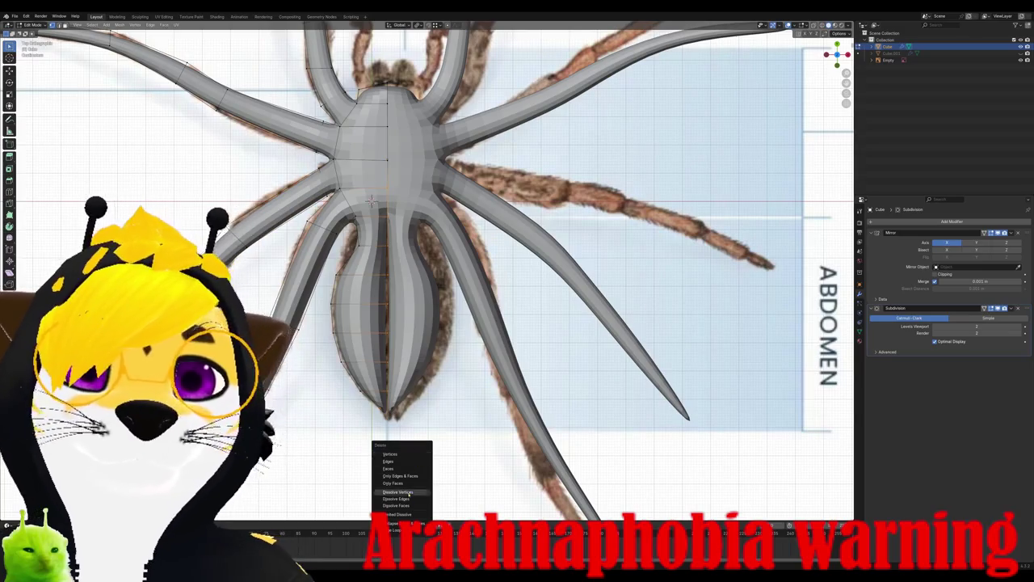
pyautogui.click(396, 476)
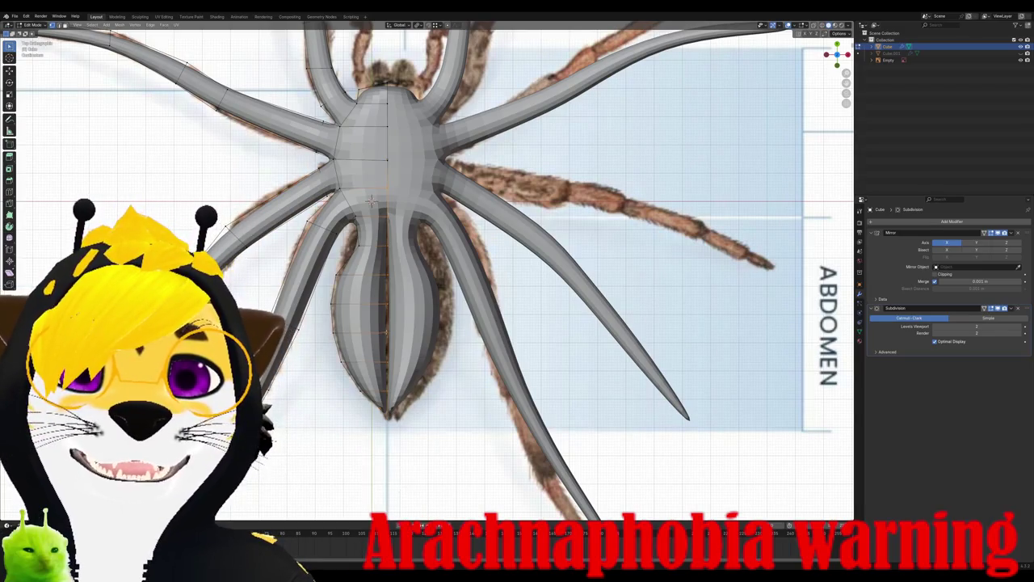
pyautogui.moveTo(428, 323); pyautogui.dragTo(453, 242, button='middle')
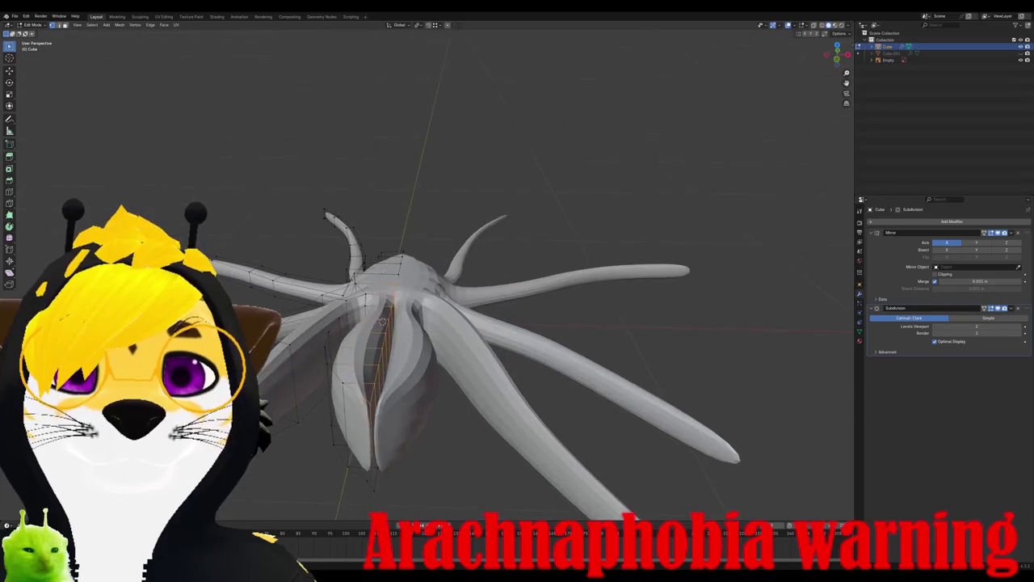
pyautogui.press('KP_7')
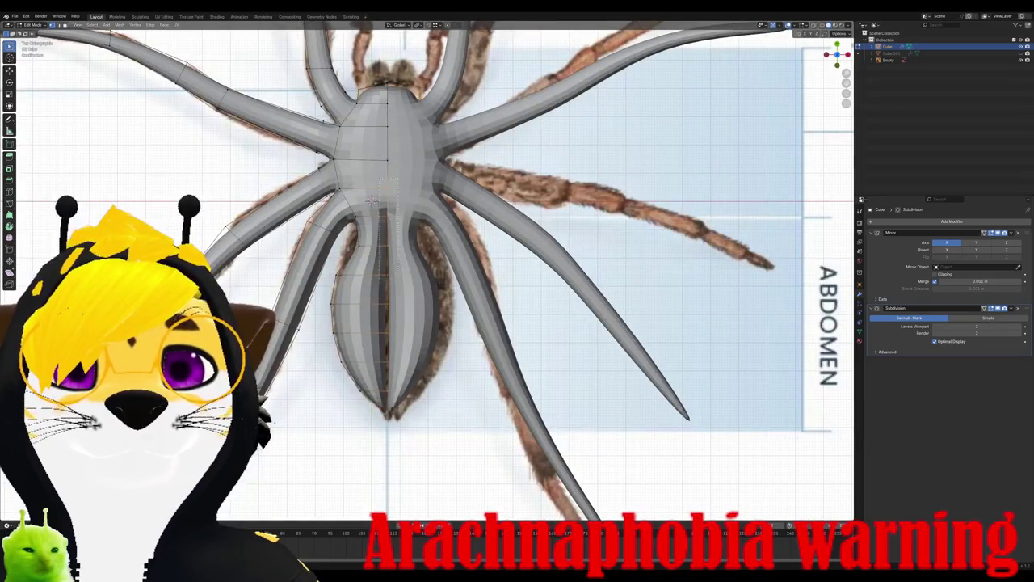
# Step: Delete the strip of faces running along the abdomen's side
pyautogui.moveTo(372, 201)
pyautogui.mouseDown(button='middle')
pyautogui.moveTo(398, 346)
pyautogui.moveTo(396, 394)
pyautogui.mouseUp(button='middle')
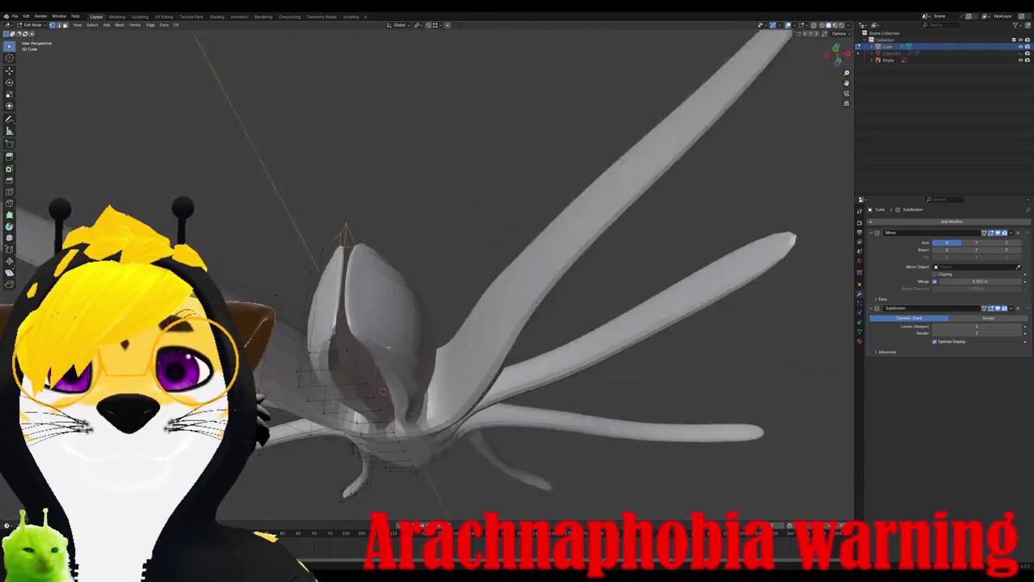
pyautogui.keyDown('alt'); pyautogui.click(396, 394); pyautogui.keyUp('alt')
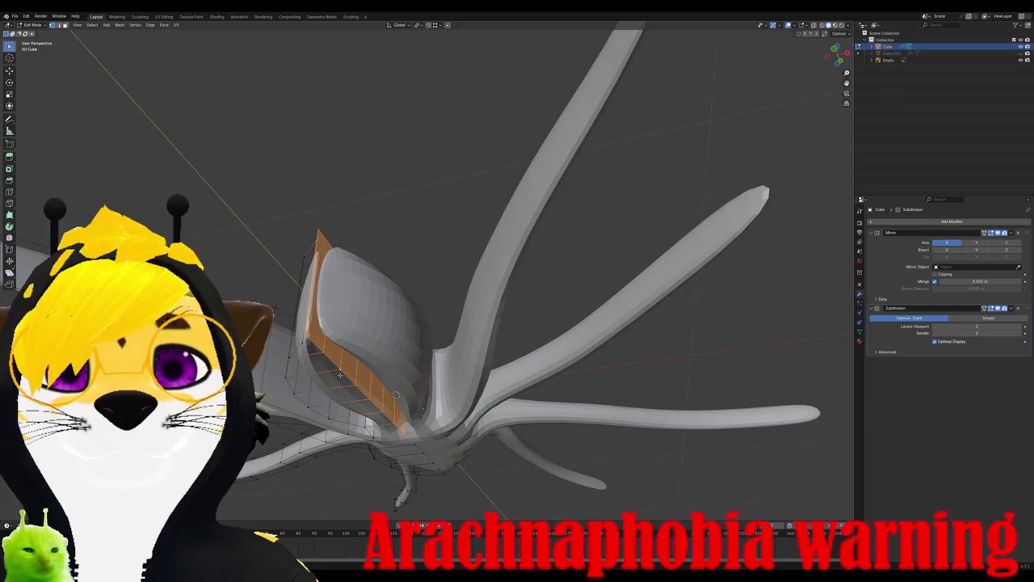
pyautogui.press('x')
pyautogui.click(340, 377)
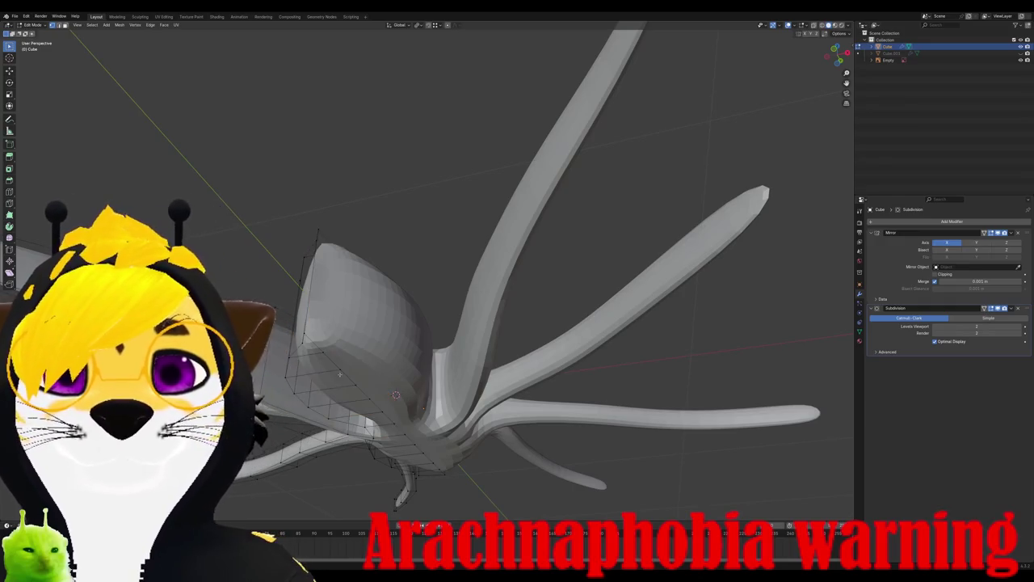
pyautogui.moveTo(340, 377)
pyautogui.mouseDown(button='middle')
pyautogui.moveTo(385, 462)
pyautogui.moveTo(429, 356)
pyautogui.moveTo(527, 419)
pyautogui.mouseUp(button='middle')
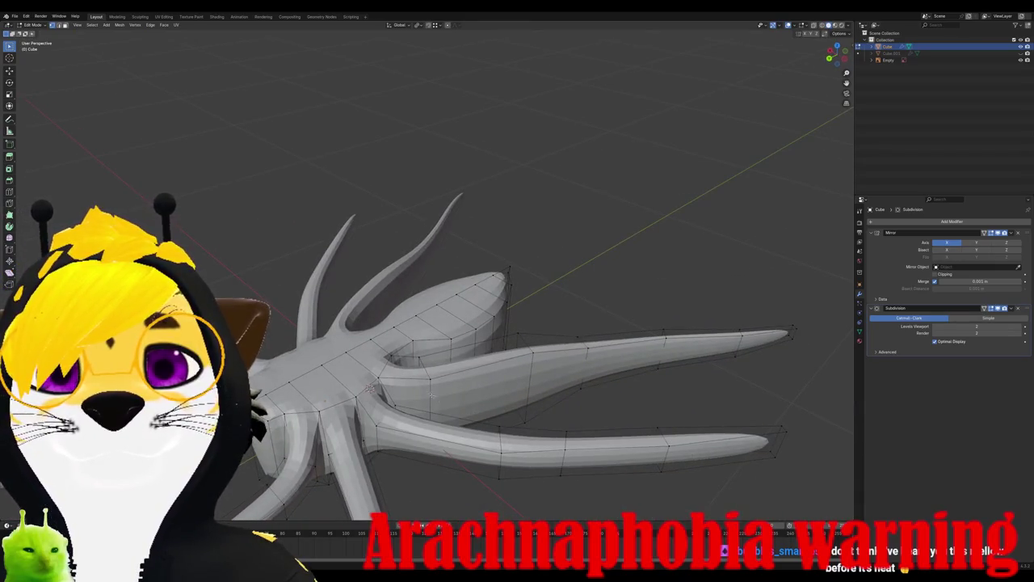
# Step: Add a loop cut across the right leg, trial-flatten it on Z, then undo
pyautogui.moveTo(370, 388); pyautogui.dragTo(368, 370, button='middle')
pyautogui.hotkey('ctrl', 'r')
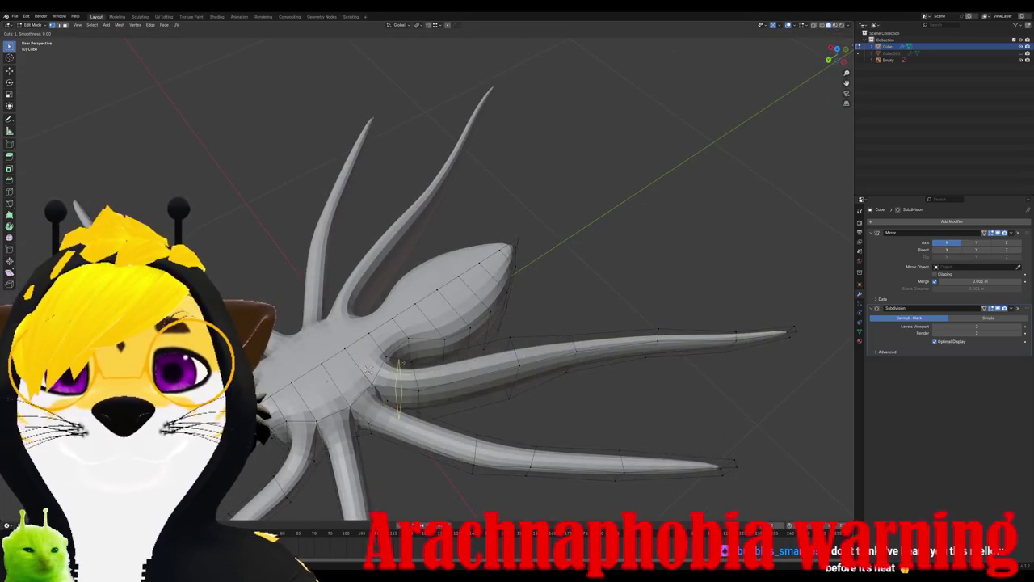
pyautogui.click(369, 370)
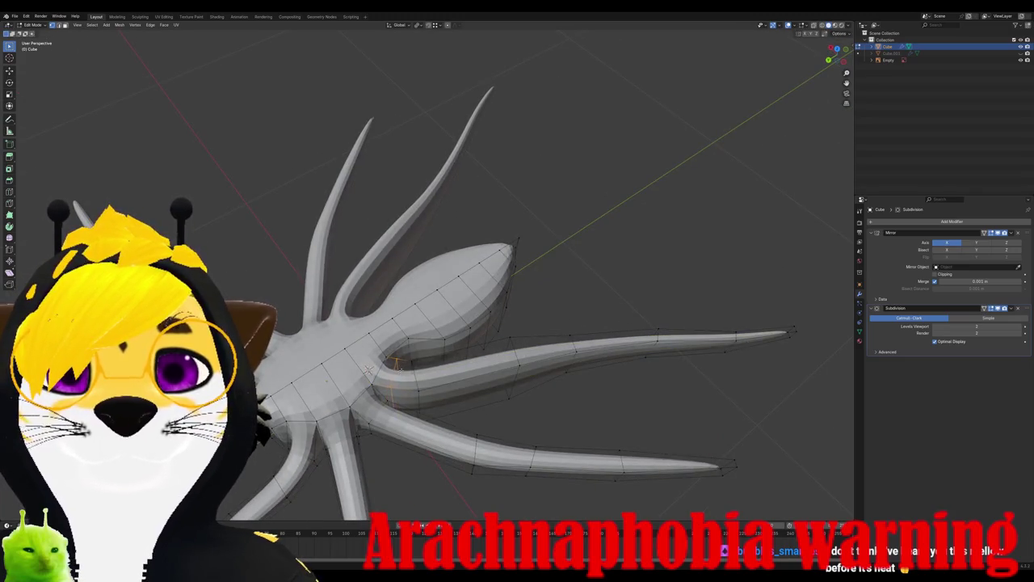
pyautogui.press('l')
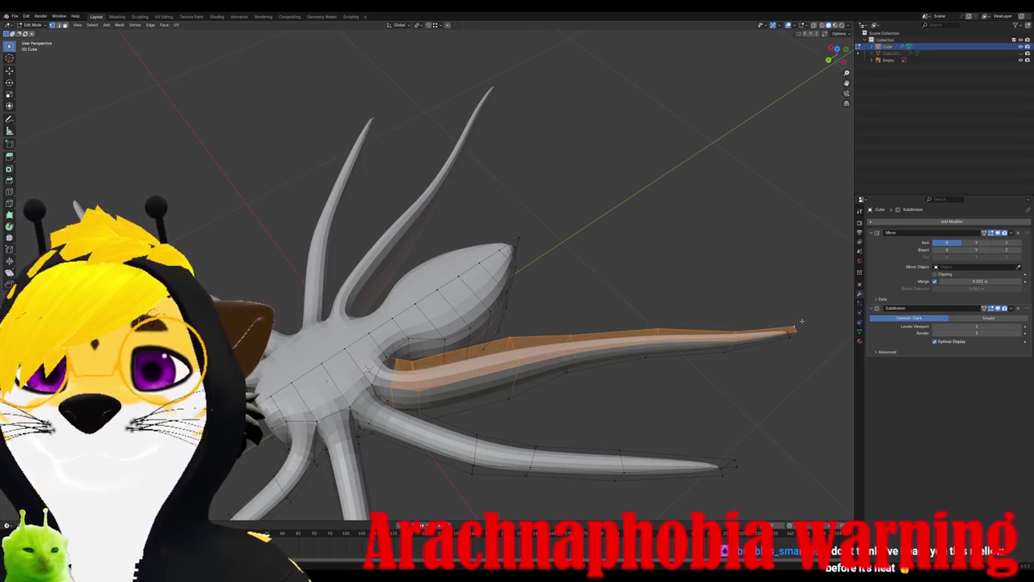
pyautogui.press('s')
pyautogui.press('z')
pyautogui.press('0')
pyautogui.press('Return')
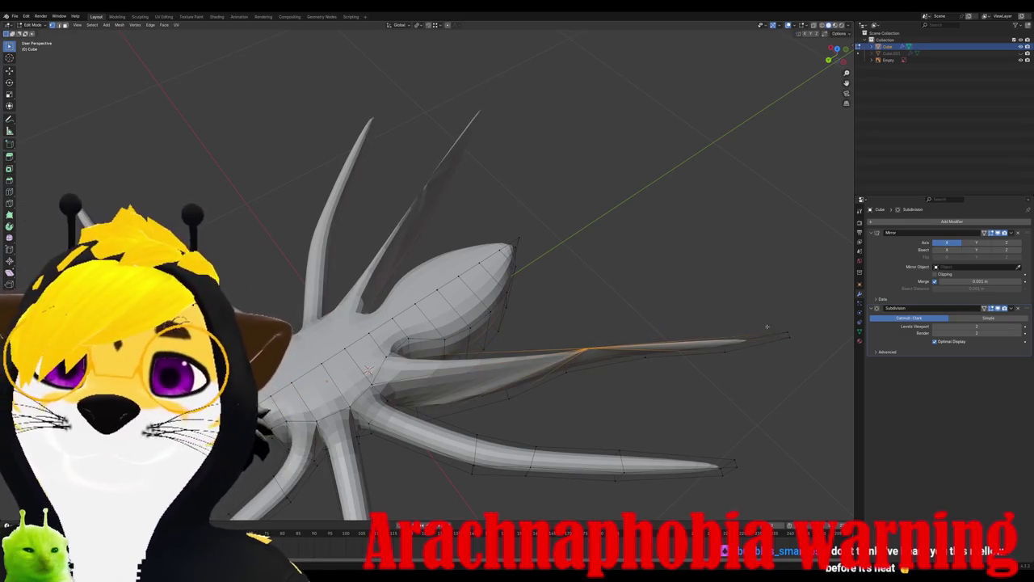
pyautogui.hotkey('ctrl', 'z')
# Step: Flatten the leg's lower edge loop to zero scale along Z
pyautogui.press('g')
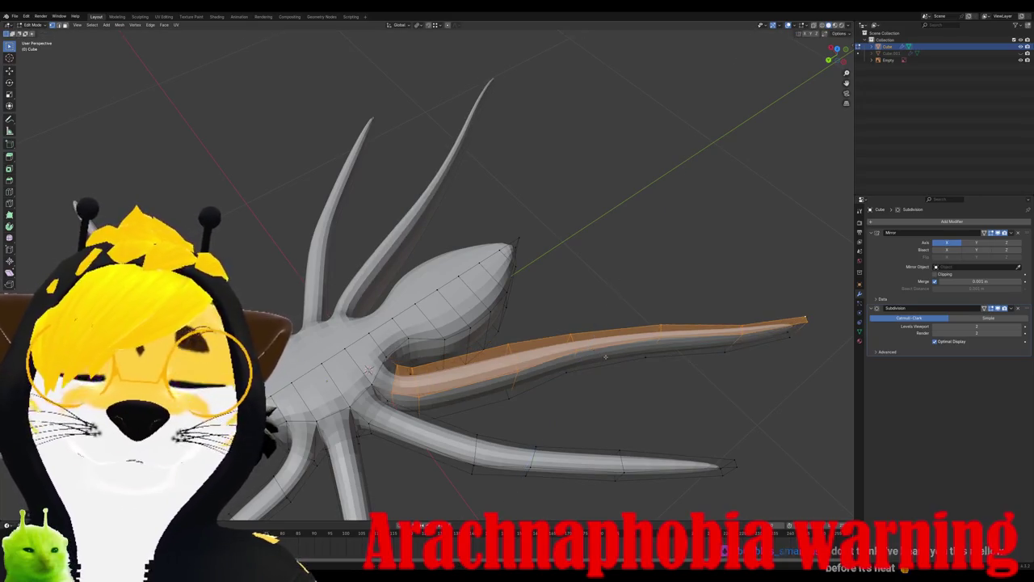
pyautogui.moveTo(576, 358); pyautogui.dragTo(453, 358, button='middle')
pyautogui.scroll(3, 452, 357)
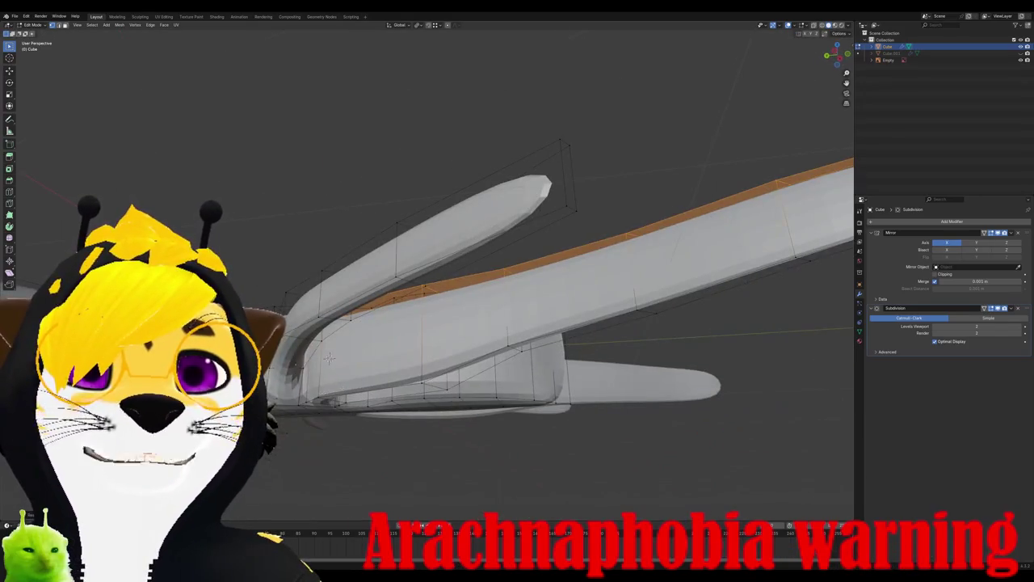
pyautogui.moveTo(328, 358); pyautogui.dragTo(267, 348, button='middle')
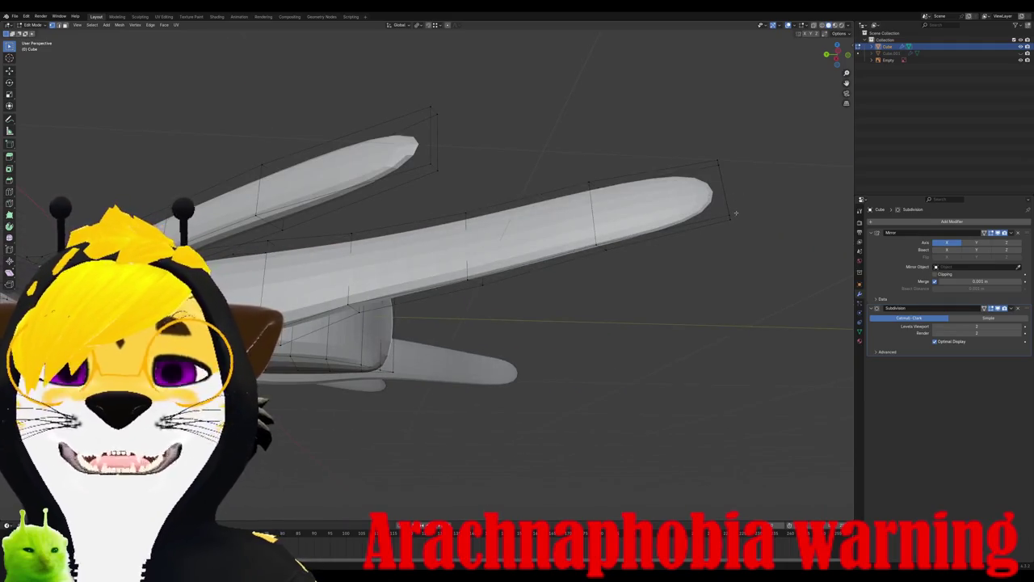
pyautogui.keyDown('alt'); pyautogui.click(732, 215); pyautogui.keyUp('alt')
pyautogui.press('s')
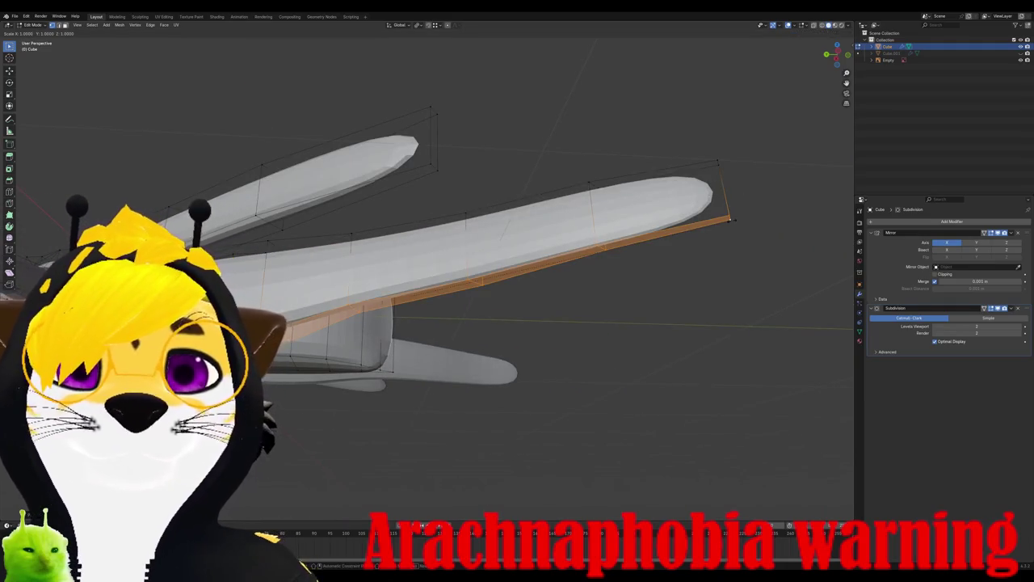
pyautogui.press('0')
pyautogui.press('z')
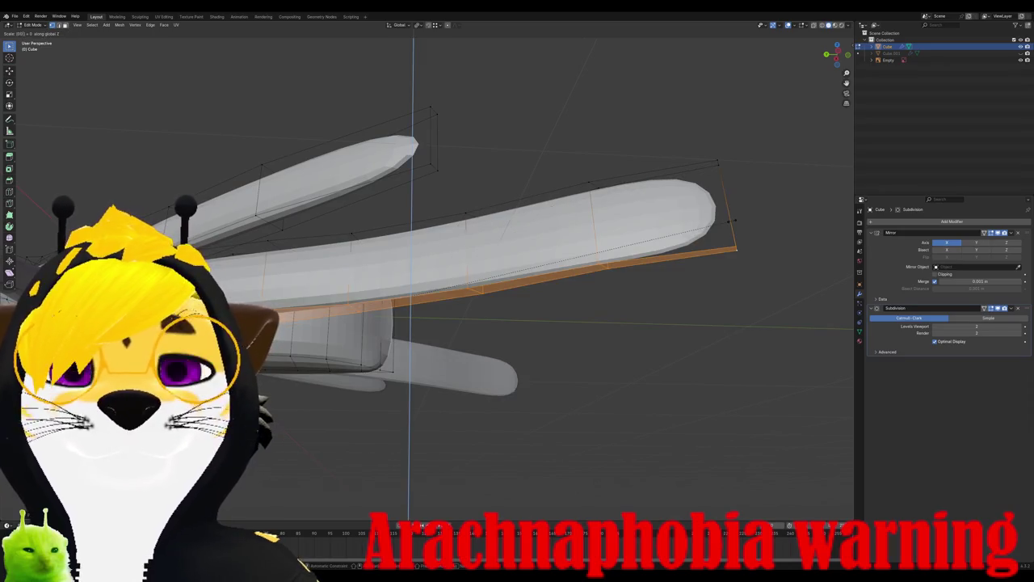
pyautogui.press('Return')
# Step: In Front view, scale the leg down along Z into a thin strip
pyautogui.moveTo(176, 200); pyautogui.dragTo(210, 200, button='middle')
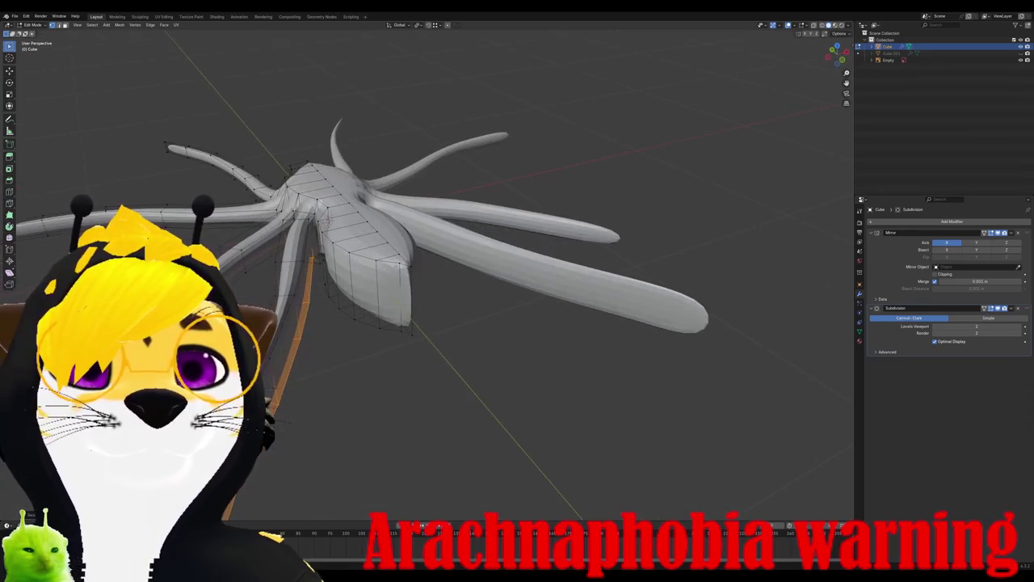
pyautogui.moveTo(328, 219)
pyautogui.mouseDown(button='middle')
pyautogui.moveTo(358, 215)
pyautogui.moveTo(259, 222)
pyautogui.mouseUp(button='middle')
pyautogui.press('KP_1')
pyautogui.press('s')
pyautogui.press('z')
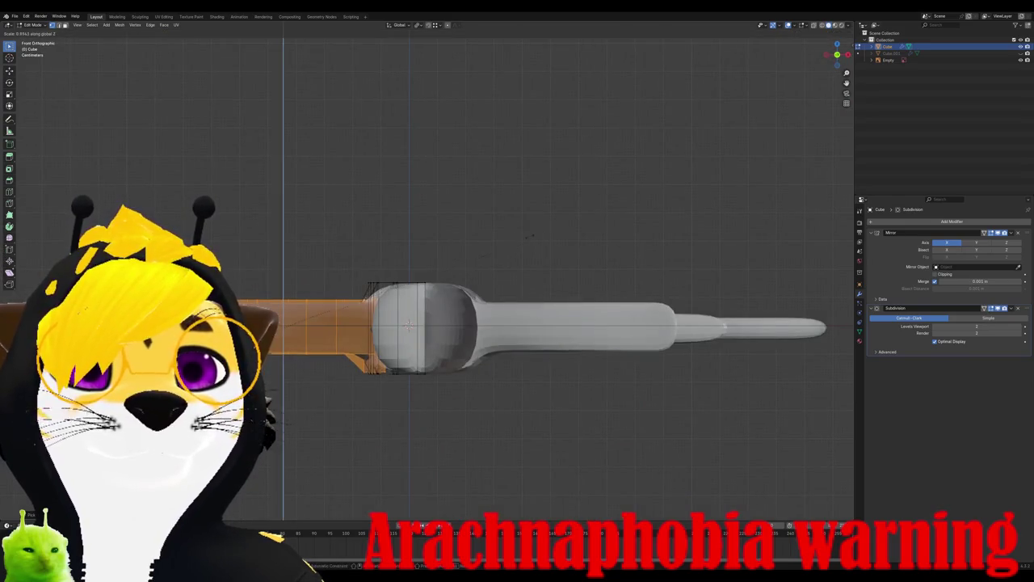
pyautogui.press('Return')
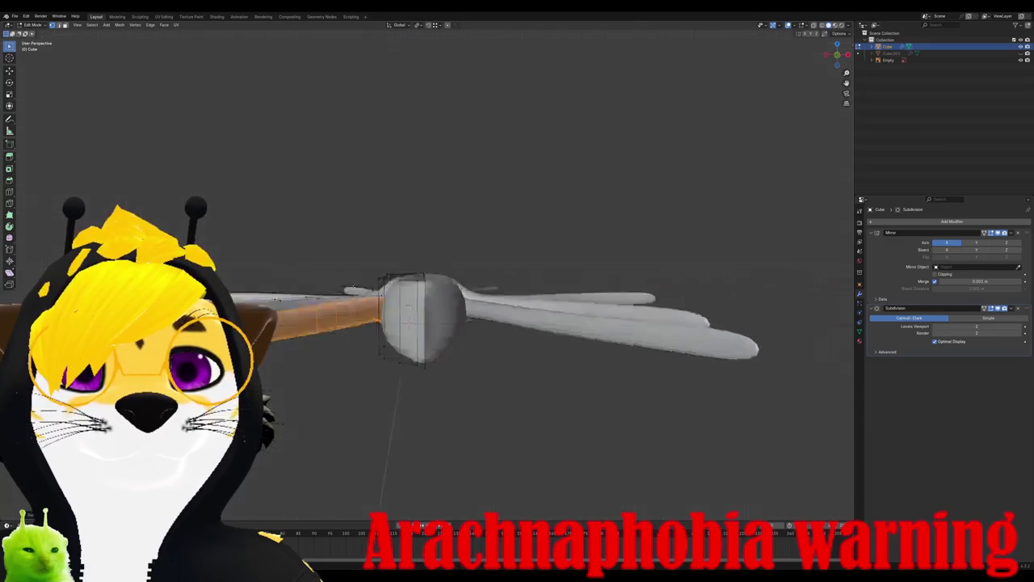
pyautogui.moveTo(394, 256)
pyautogui.mouseDown(button='middle')
pyautogui.moveTo(430, 326)
pyautogui.moveTo(315, 274)
pyautogui.moveTo(326, 271)
pyautogui.mouseUp(button='middle')
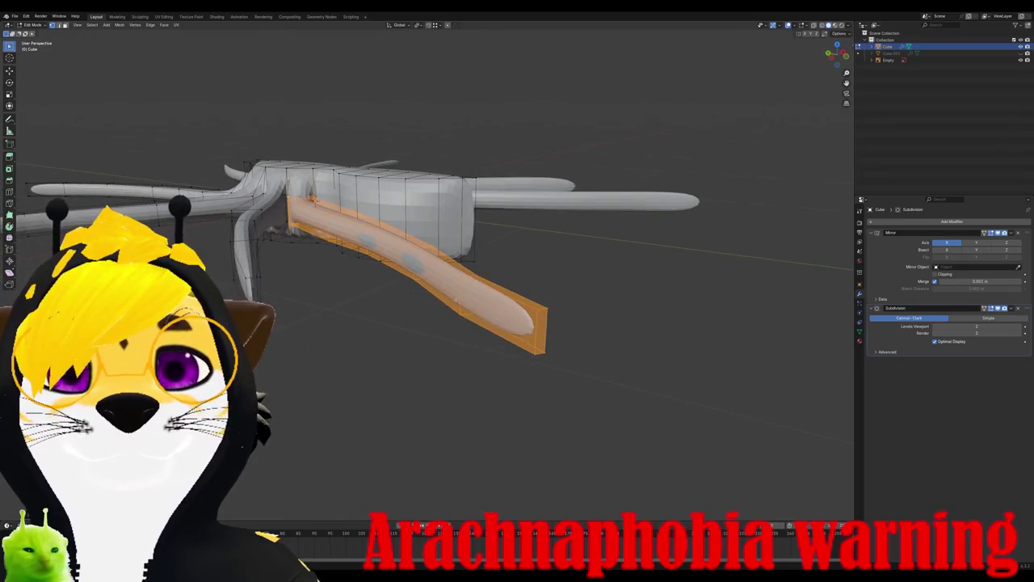
# Step: Add two centred edge loops across the front leg for joints
pyautogui.moveTo(457, 299); pyautogui.dragTo(417, 145, button='middle')
pyautogui.hotkey('ctrl', 'r')
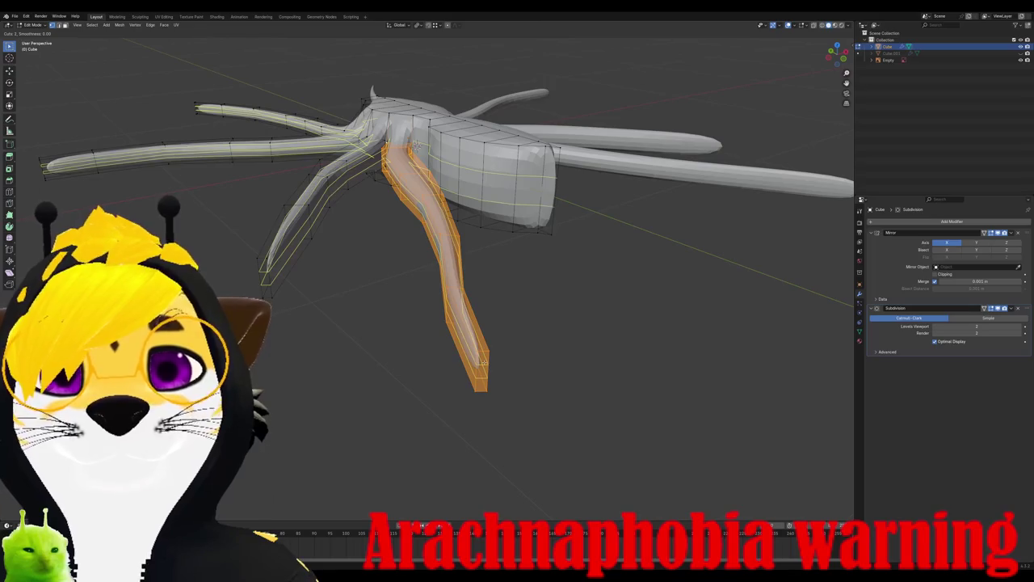
pyautogui.click(415, 145)
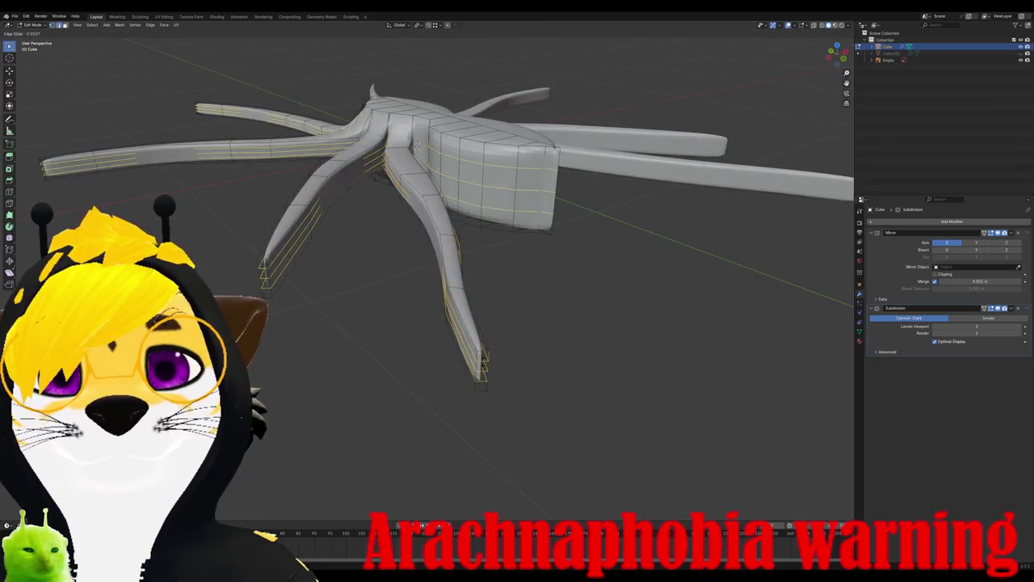
pyautogui.rightClick(442, 308)
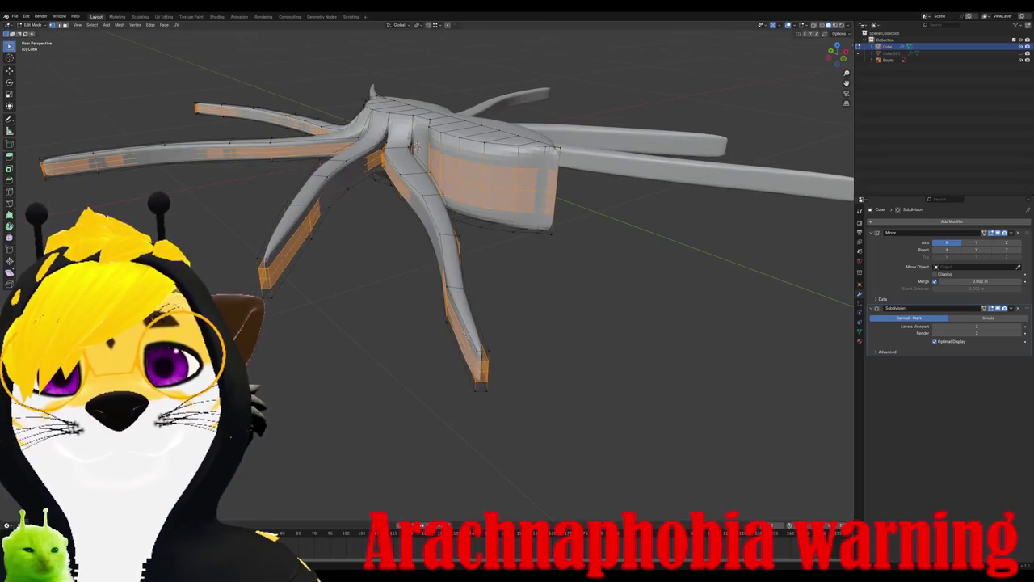
pyautogui.click(441, 308)
pyautogui.hotkey('ctrl', 'l')
pyautogui.hotkey('ctrl', 'r')
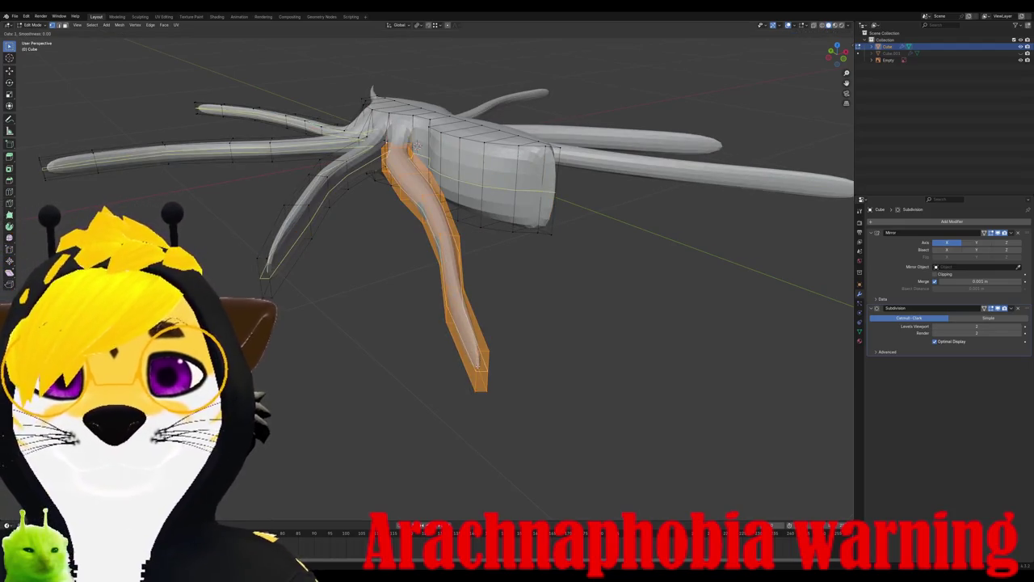
pyautogui.click(415, 147)
# Step: Shrink the selected leg ends slightly with uniform scaling
pyautogui.moveTo(454, 339); pyautogui.dragTo(431, 356, button='middle')
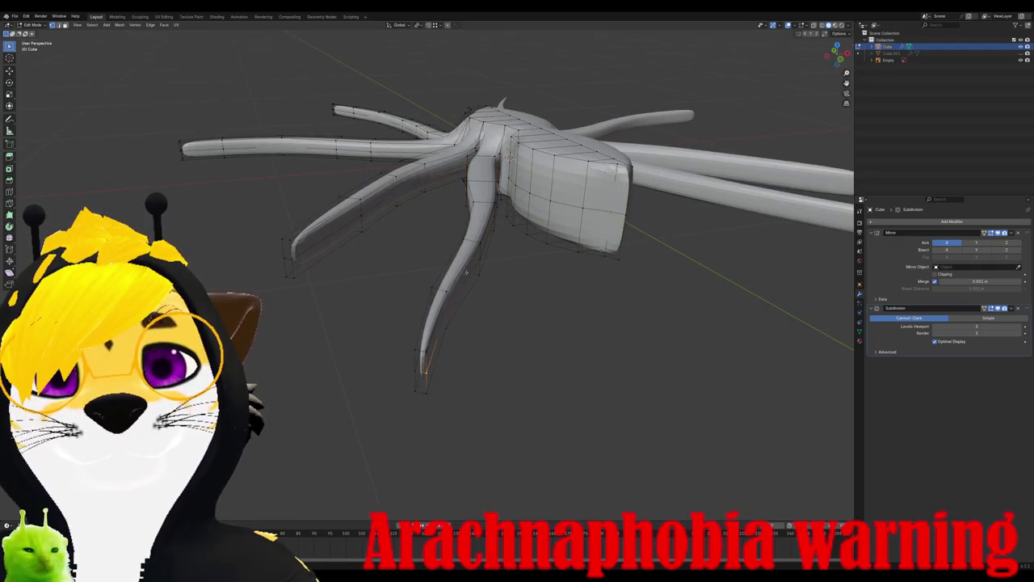
pyautogui.moveTo(504, 207); pyautogui.dragTo(666, 213, button='middle')
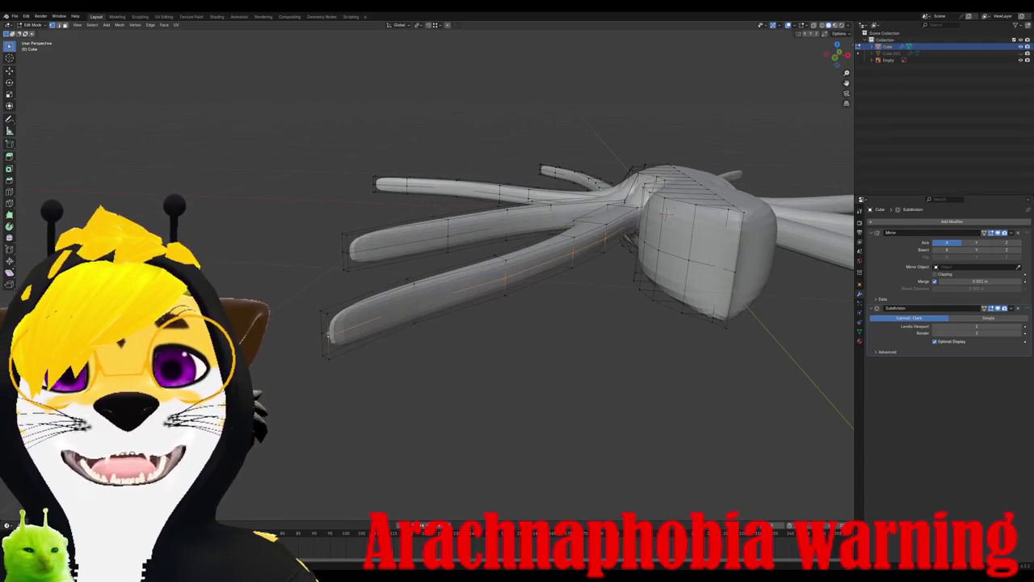
pyautogui.moveTo(320, 342); pyautogui.dragTo(397, 347, button='middle')
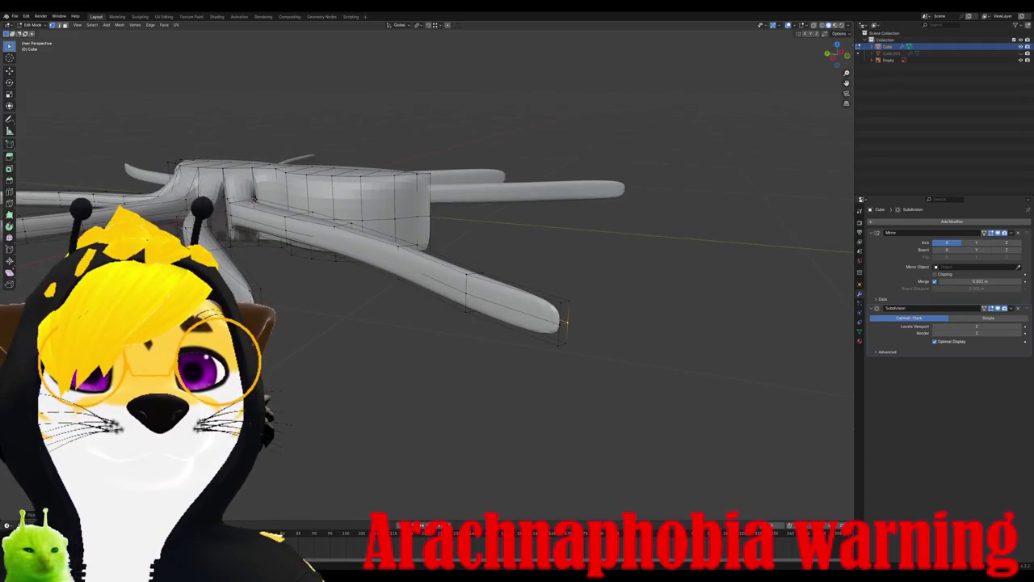
pyautogui.moveTo(429, 243); pyautogui.dragTo(517, 243, button='middle')
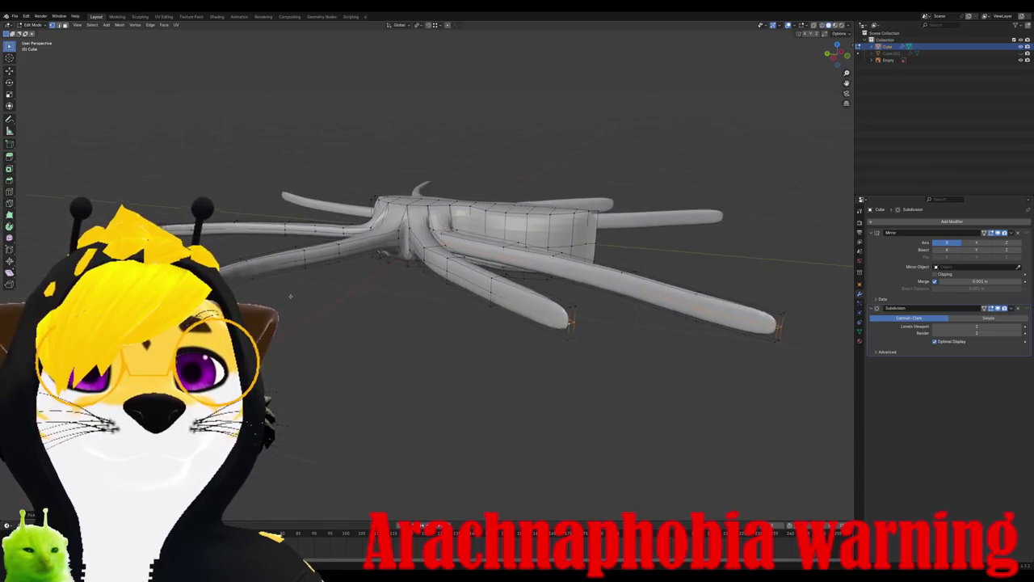
pyautogui.moveTo(484, 364); pyautogui.dragTo(452, 360, button='middle')
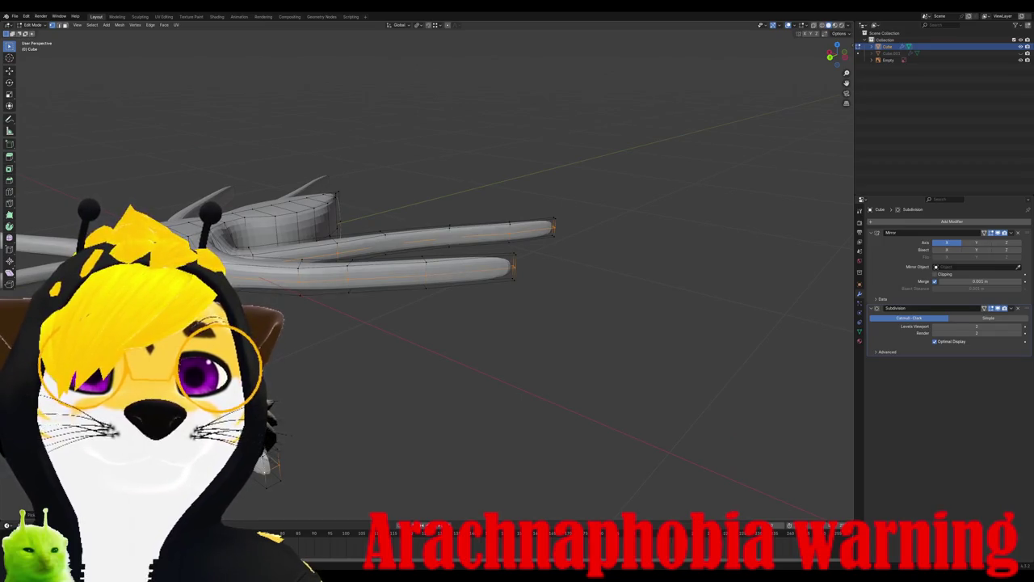
pyautogui.moveTo(452, 282); pyautogui.dragTo(452, 243, button='middle')
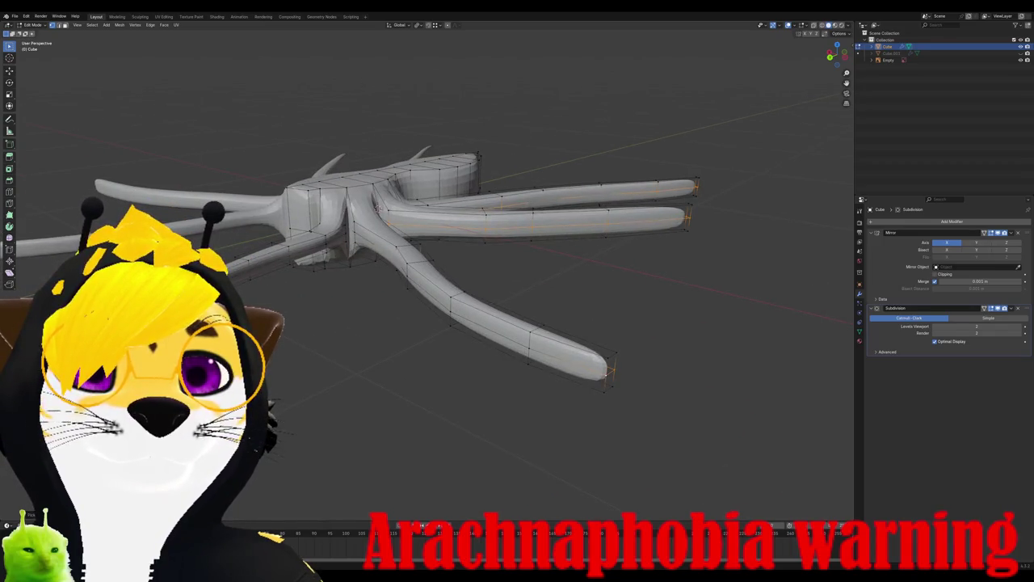
pyautogui.moveTo(348, 307); pyautogui.dragTo(313, 305, button='middle')
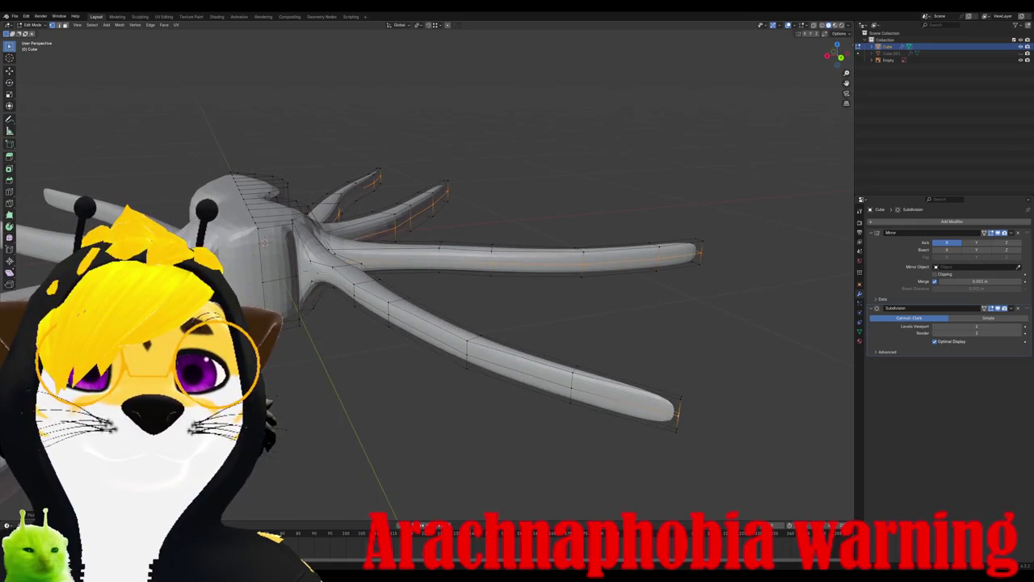
pyautogui.moveTo(452, 324); pyautogui.dragTo(361, 317, button='middle')
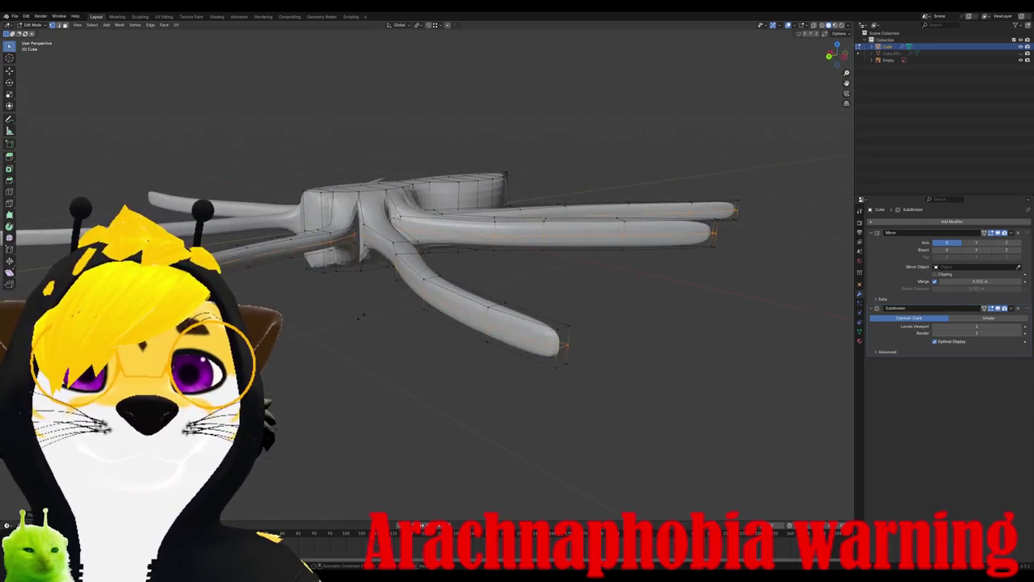
pyautogui.press('s')
pyautogui.press('x')
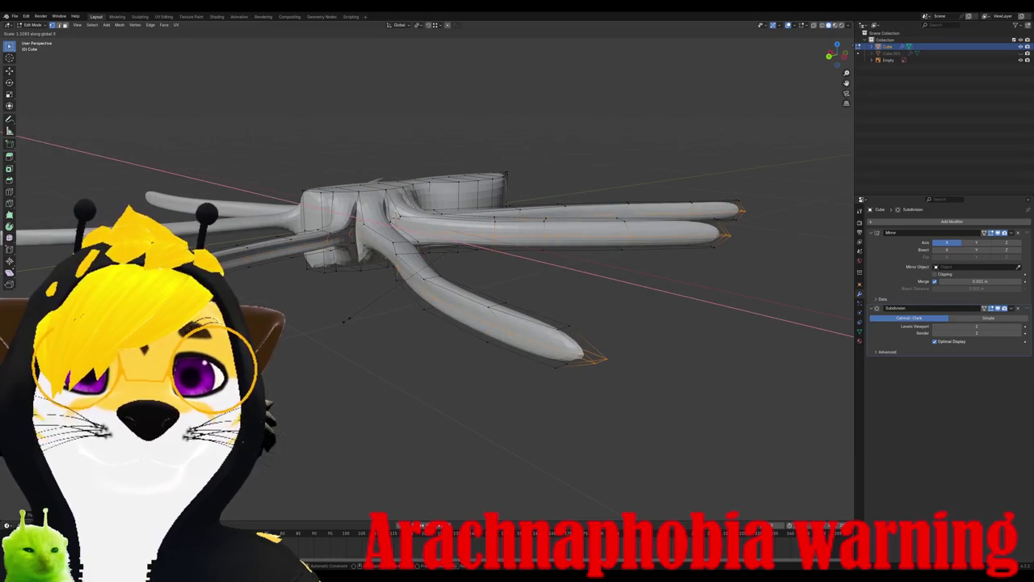
pyautogui.press('x')
pyautogui.press('x')
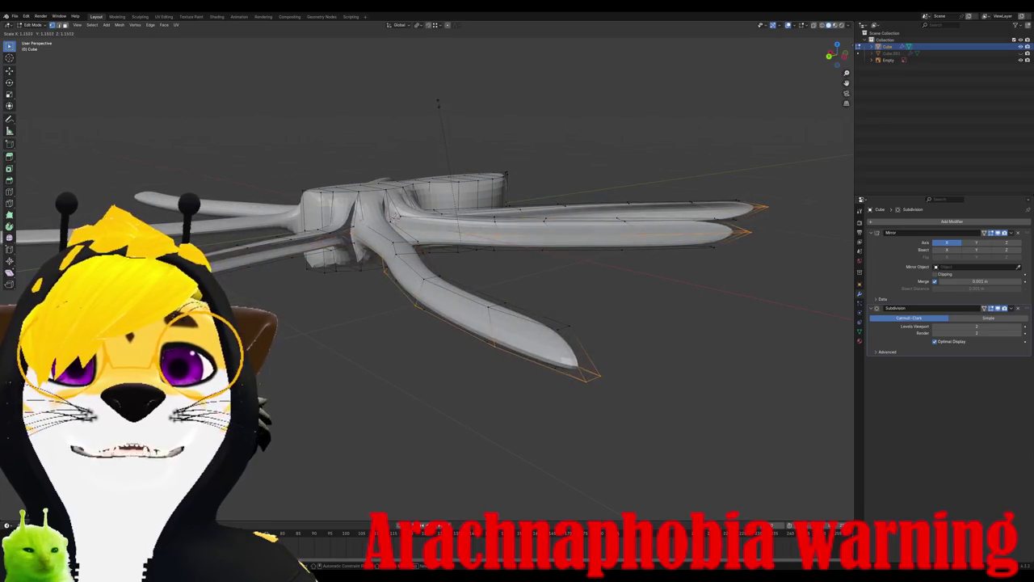
pyautogui.press('Return')
# Step: Scale the leg section near the body along Y to widen it
pyautogui.moveTo(420, 235)
pyautogui.mouseDown(button='middle')
pyautogui.moveTo(356, 198)
pyautogui.moveTo(477, 216)
pyautogui.mouseUp(button='middle')
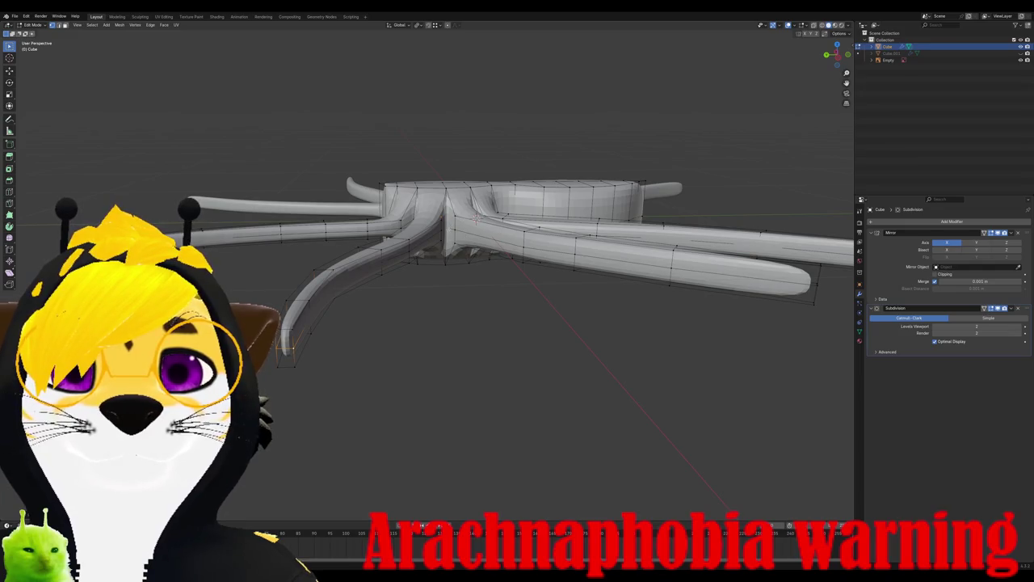
pyautogui.press('s')
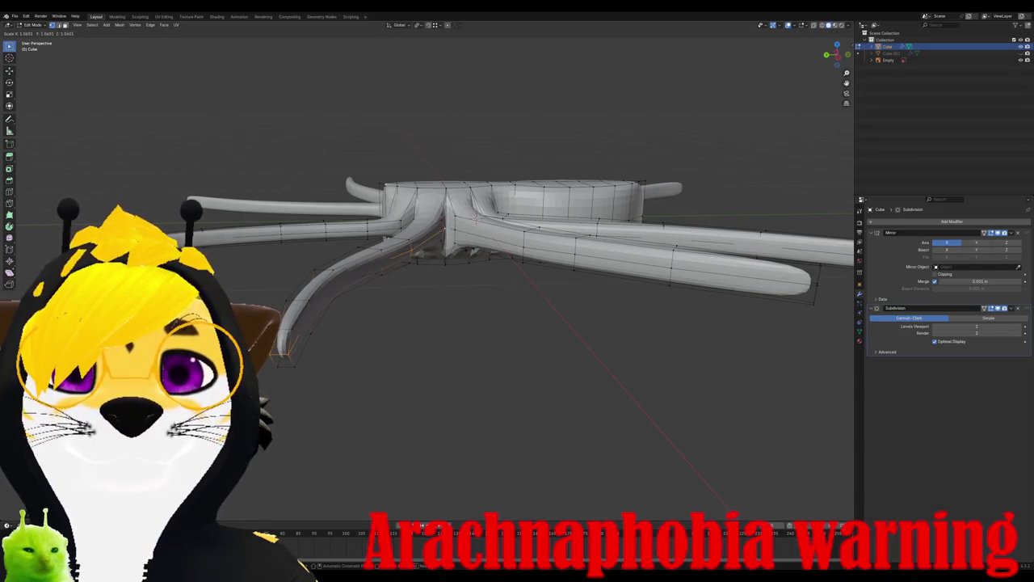
pyautogui.press('x')
pyautogui.press('y')
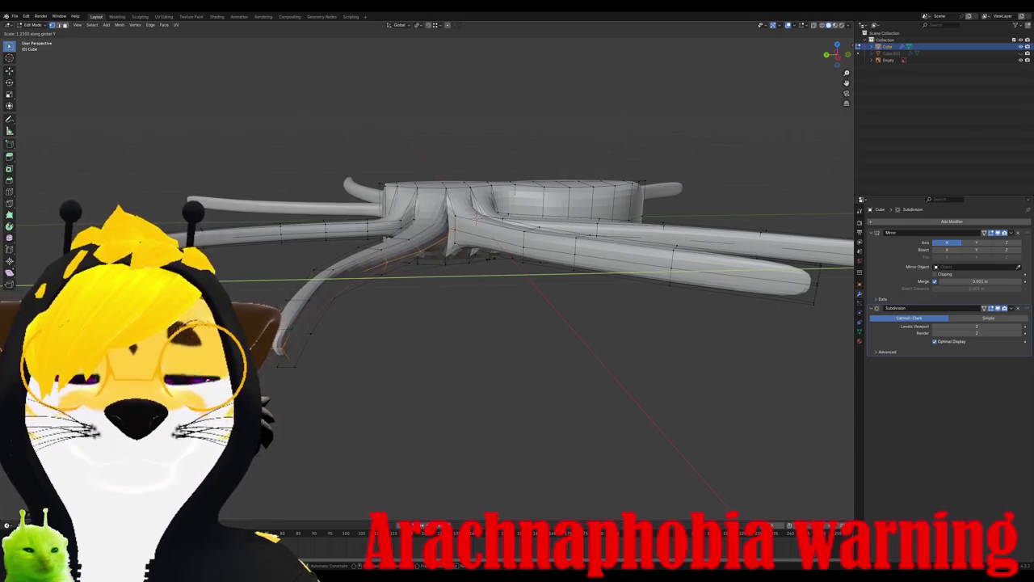
pyautogui.press('Return')
pyautogui.moveTo(444, 231); pyautogui.dragTo(430, 250, button='middle')
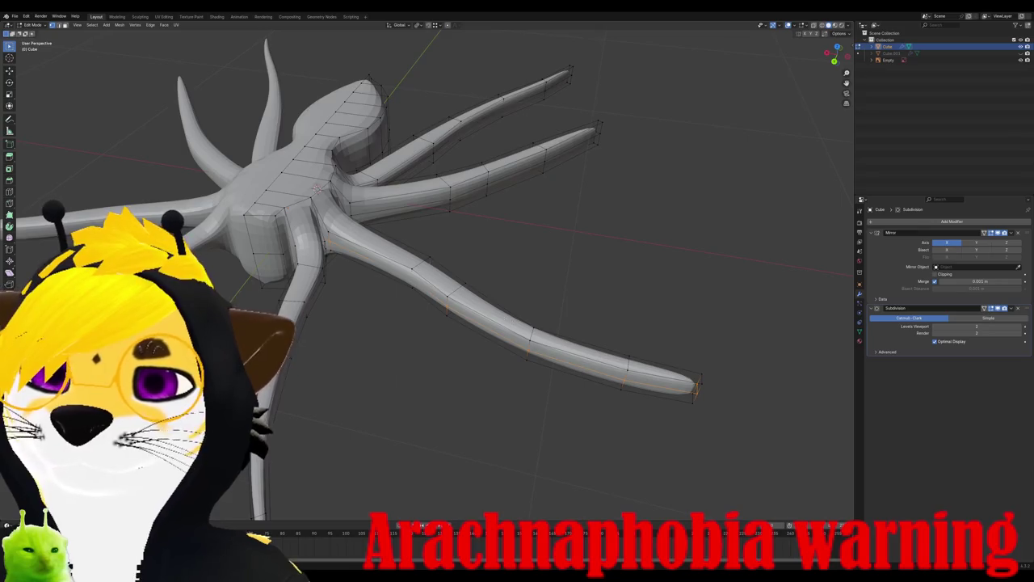
pyautogui.moveTo(388, 323); pyautogui.dragTo(484, 307, button='middle')
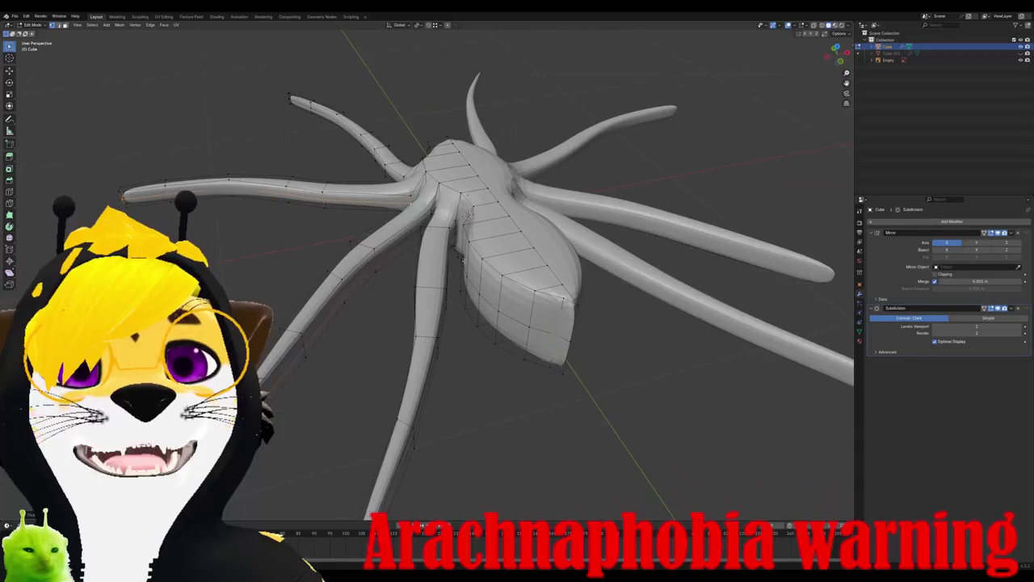
pyautogui.moveTo(468, 213); pyautogui.dragTo(459, 279, button='middle')
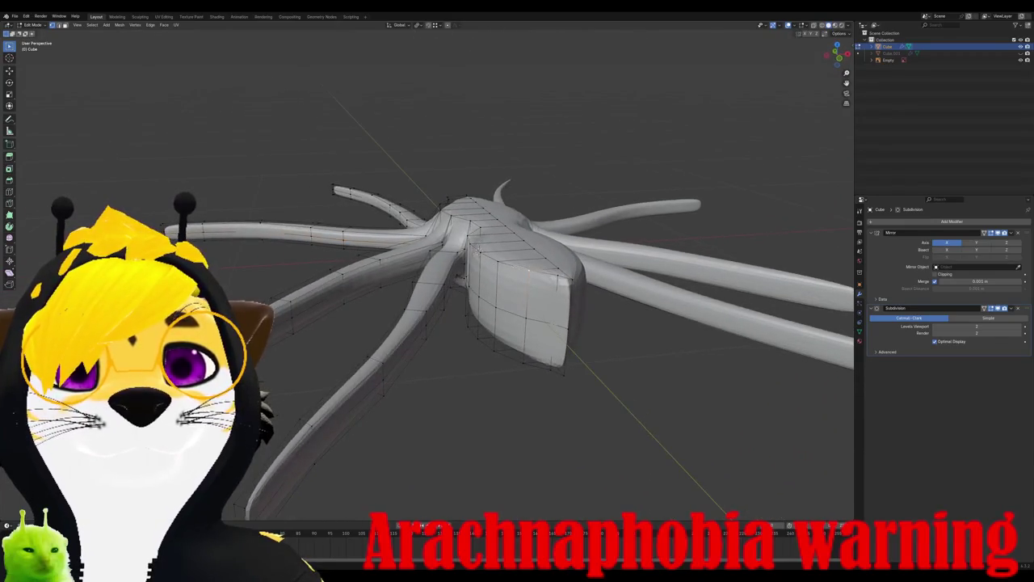
pyautogui.moveTo(530, 269)
pyautogui.mouseDown(button='middle')
pyautogui.moveTo(544, 284)
pyautogui.moveTo(364, 278)
pyautogui.moveTo(404, 259)
pyautogui.mouseUp(button='middle')
pyautogui.scroll(2, 388, 267)
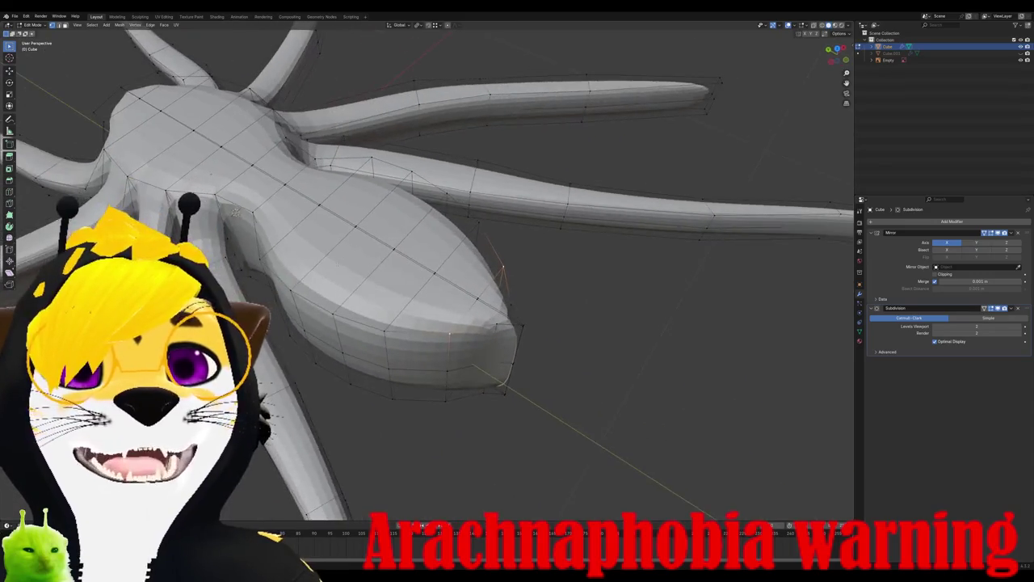
pyautogui.keyDown('alt'); pyautogui.click(393, 248); pyautogui.keyUp('alt')
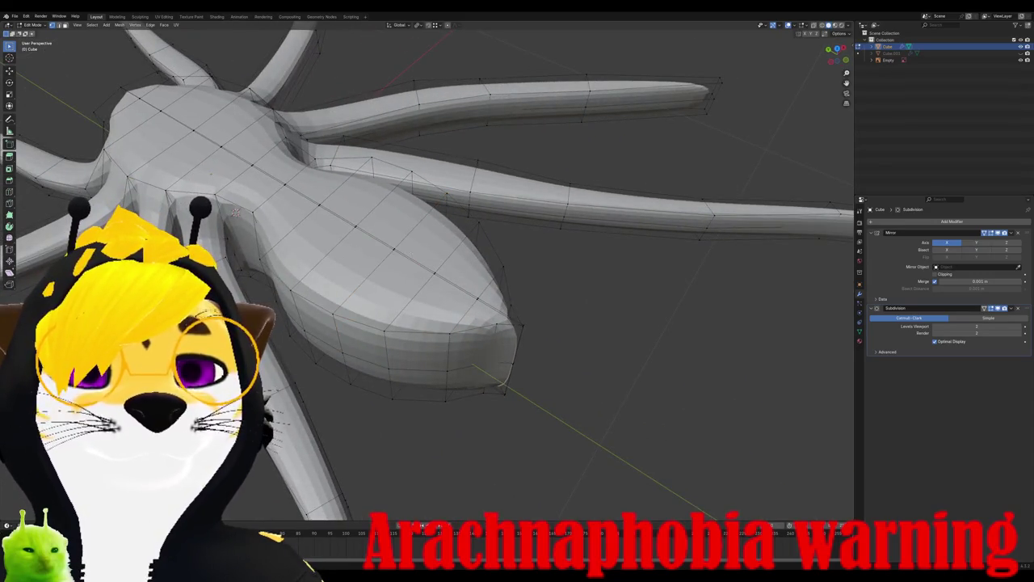
pyautogui.moveTo(235, 212); pyautogui.dragTo(415, 238, button='middle')
pyautogui.press('s')
pyautogui.press('x')
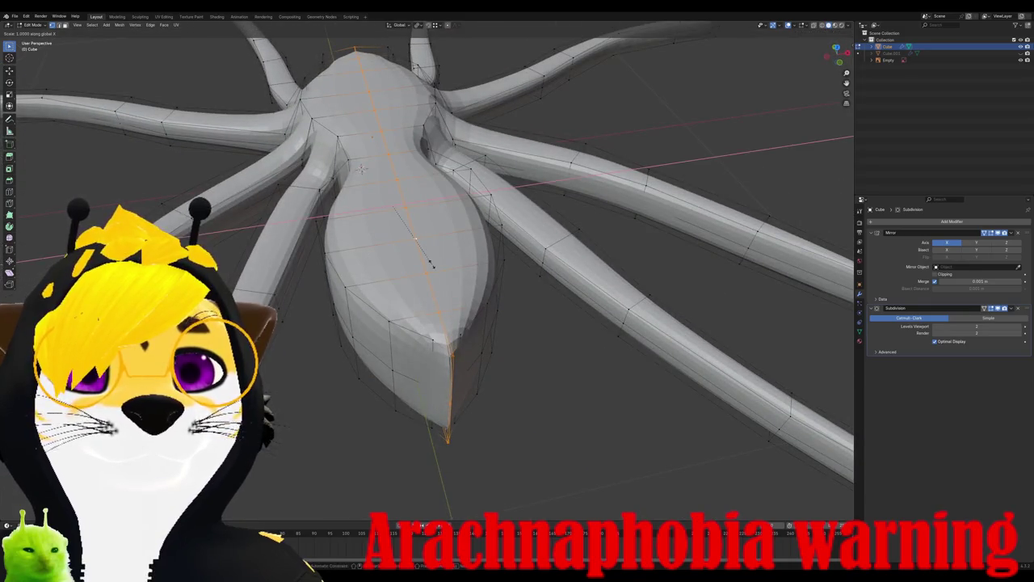
pyautogui.press('Escape')
pyautogui.moveTo(361, 168)
pyautogui.mouseDown(button='middle')
pyautogui.moveTo(446, 40)
pyautogui.moveTo(456, 182)
pyautogui.moveTo(455, 156)
pyautogui.moveTo(375, 395)
pyautogui.mouseUp(button='middle')
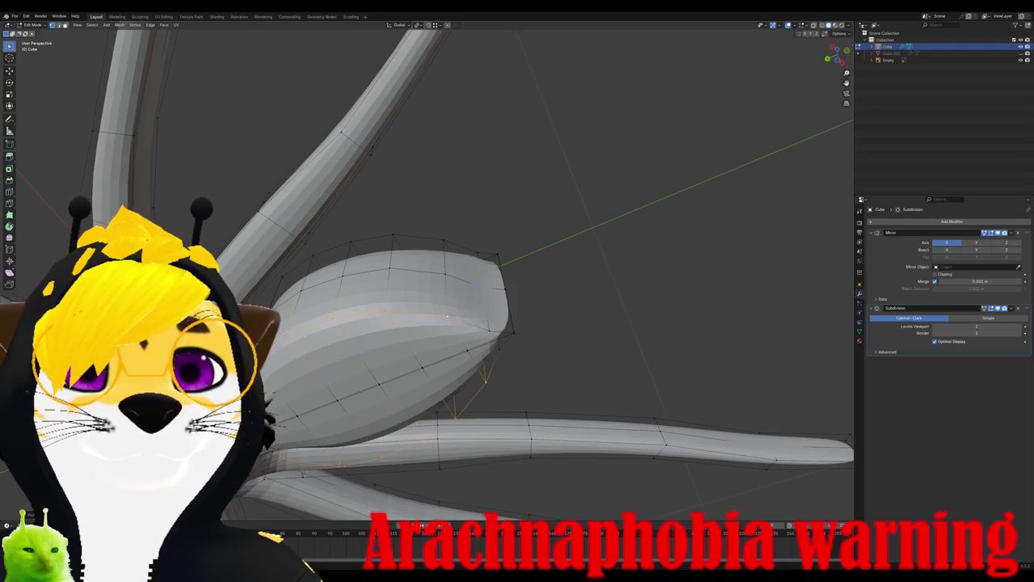
pyautogui.moveTo(446, 316); pyautogui.dragTo(439, 310, button='middle')
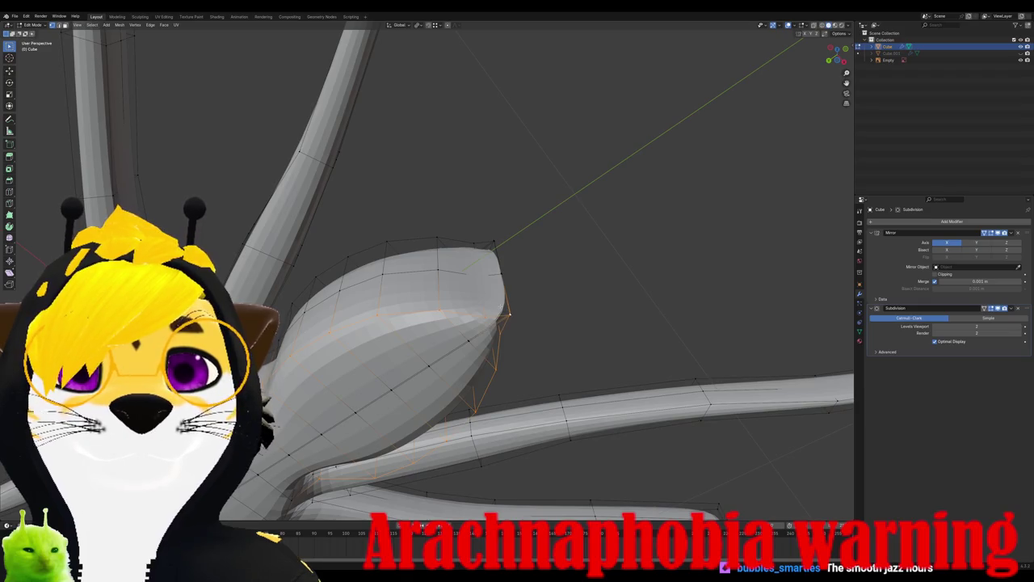
pyautogui.hotkey('ctrl', 'b')
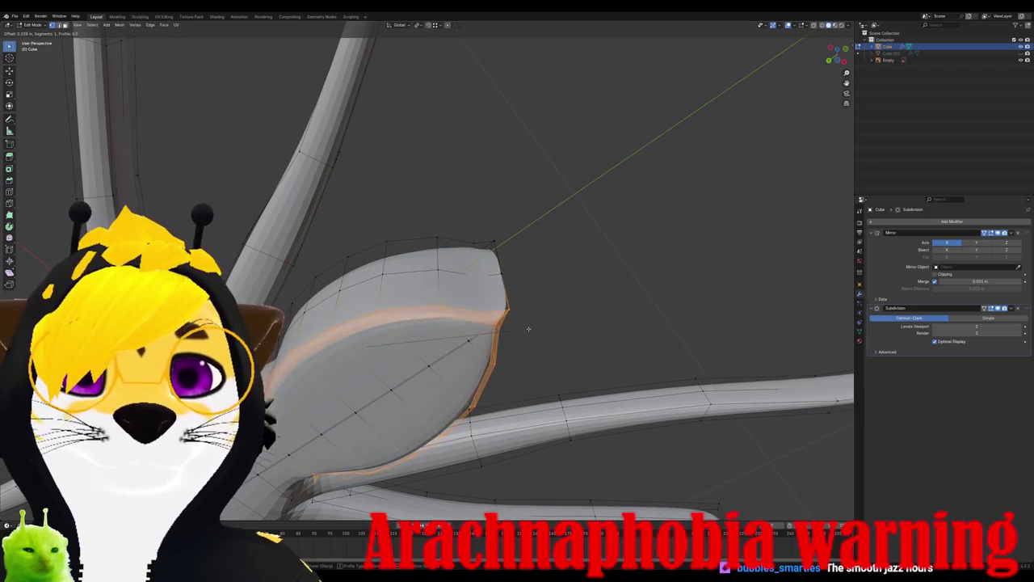
pyautogui.rightClick(531, 325)
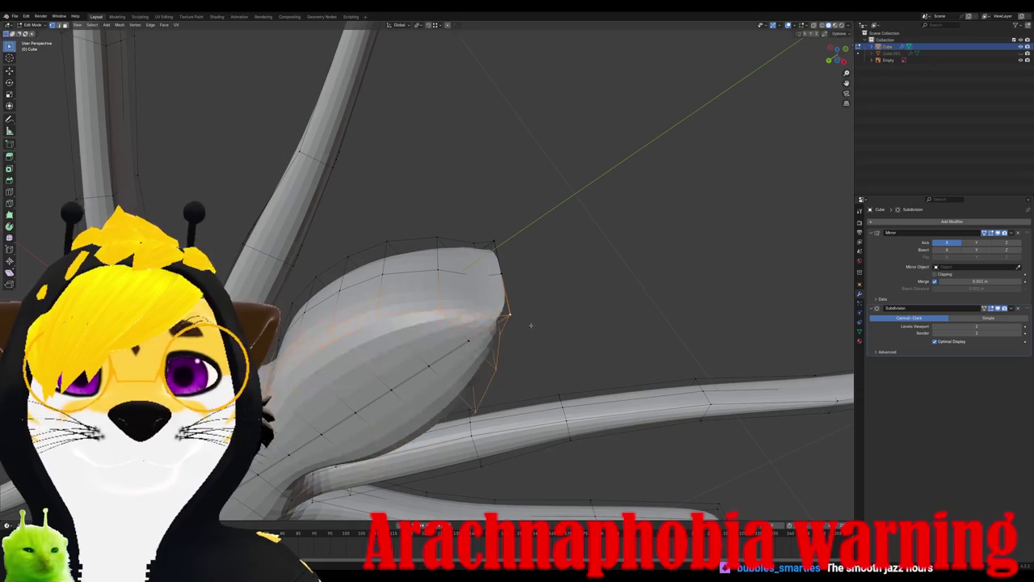
pyautogui.moveTo(404, 329)
pyautogui.mouseDown(button='middle')
pyautogui.moveTo(301, 320)
pyautogui.moveTo(242, 242)
pyautogui.moveTo(428, 307)
pyautogui.mouseUp(button='middle')
pyautogui.scroll(-3, 242, 242)
# Step: Go to top view and zoom in on the front leg by the FANG label
pyautogui.scroll(3, 428, 307)
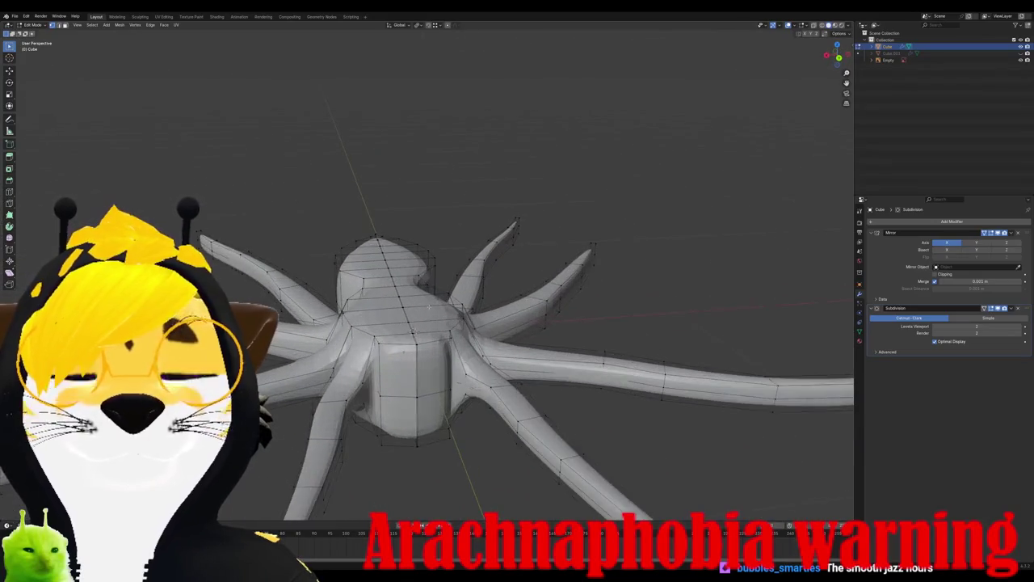
pyautogui.moveTo(442, 355); pyautogui.dragTo(398, 303, button='middle')
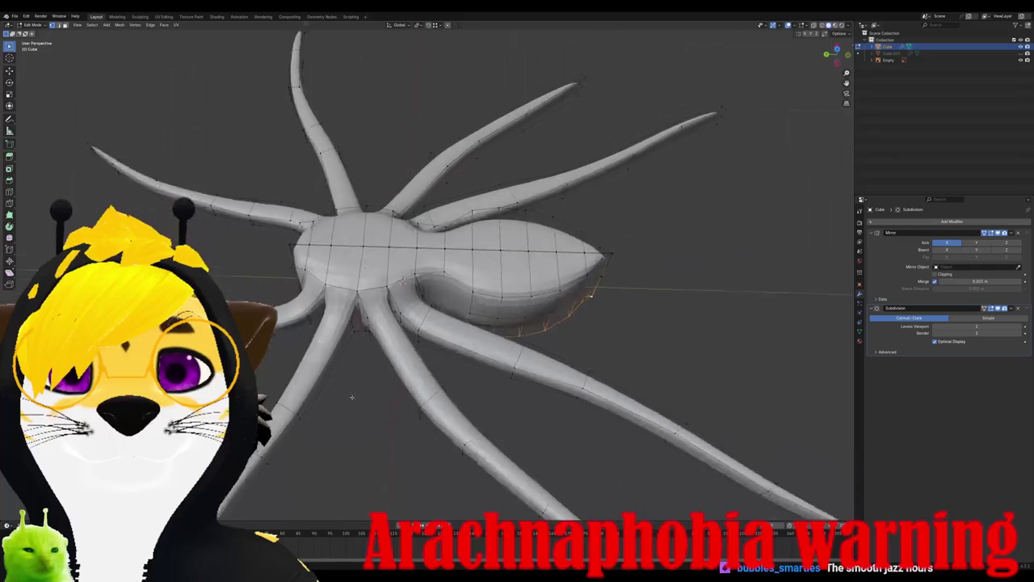
pyautogui.press('KP_7')
pyautogui.press('KP_1')
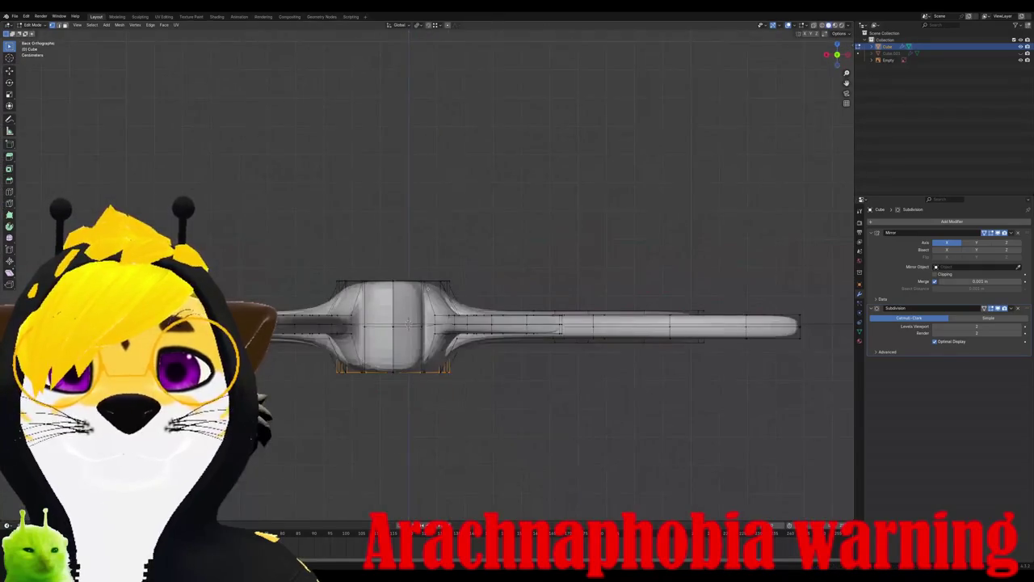
pyautogui.press('KP_7')
pyautogui.keyDown('shift'); pyautogui.moveTo(408, 297); pyautogui.dragTo(303, 151, button='middle'); pyautogui.keyUp('shift')
pyautogui.scroll(2, 303, 151)
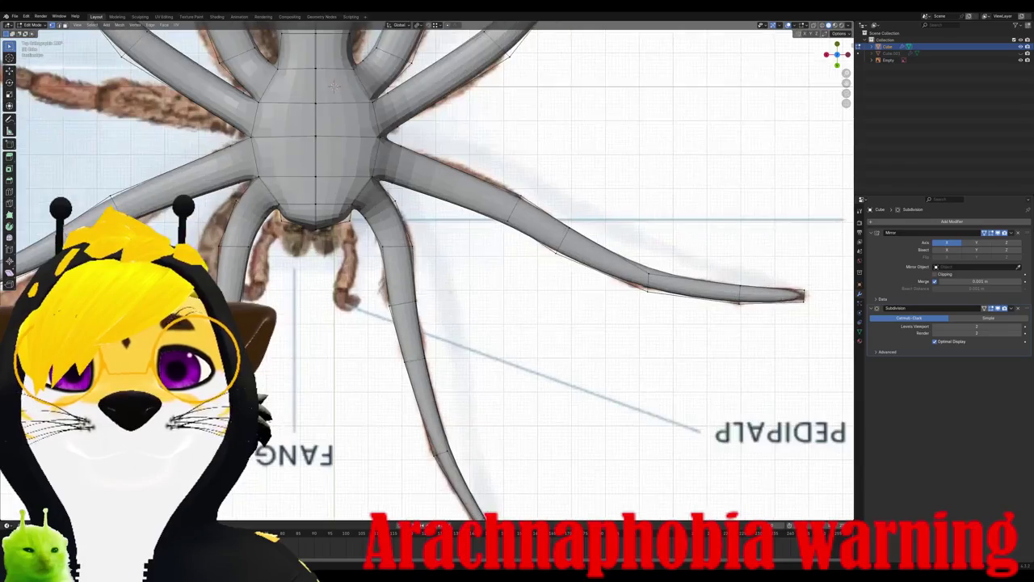
pyautogui.scroll(2, 303, 151)
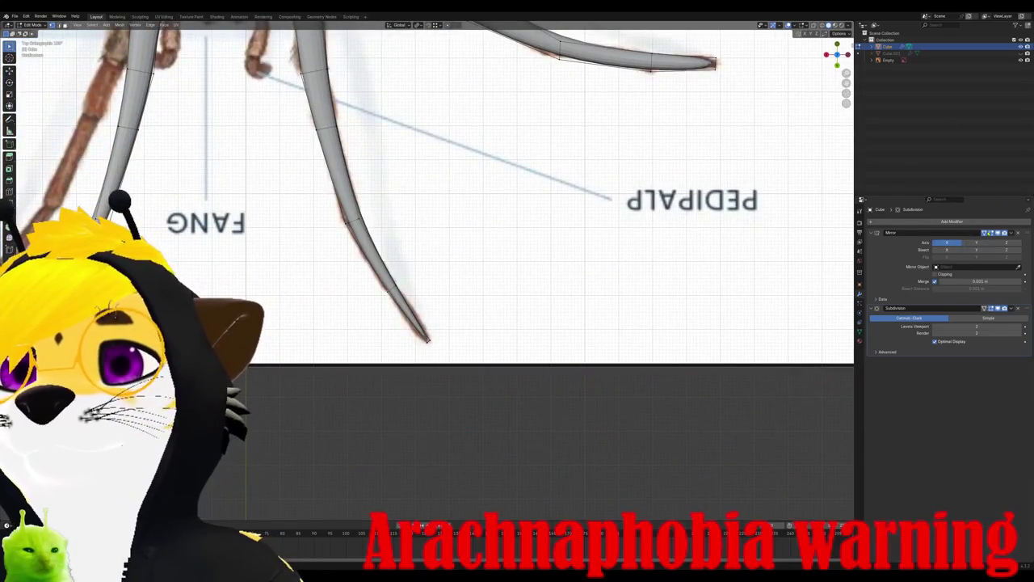
pyautogui.scroll(-2, 328, 181)
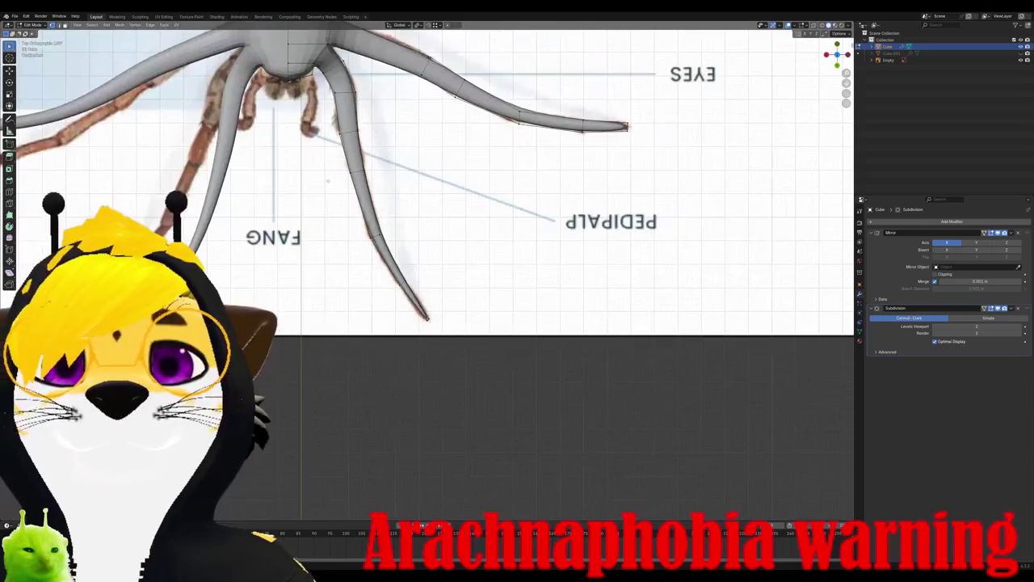
# Step: Rotate the leg tip in three passes with X-ray on to follow the reference leg
pyautogui.press('r')
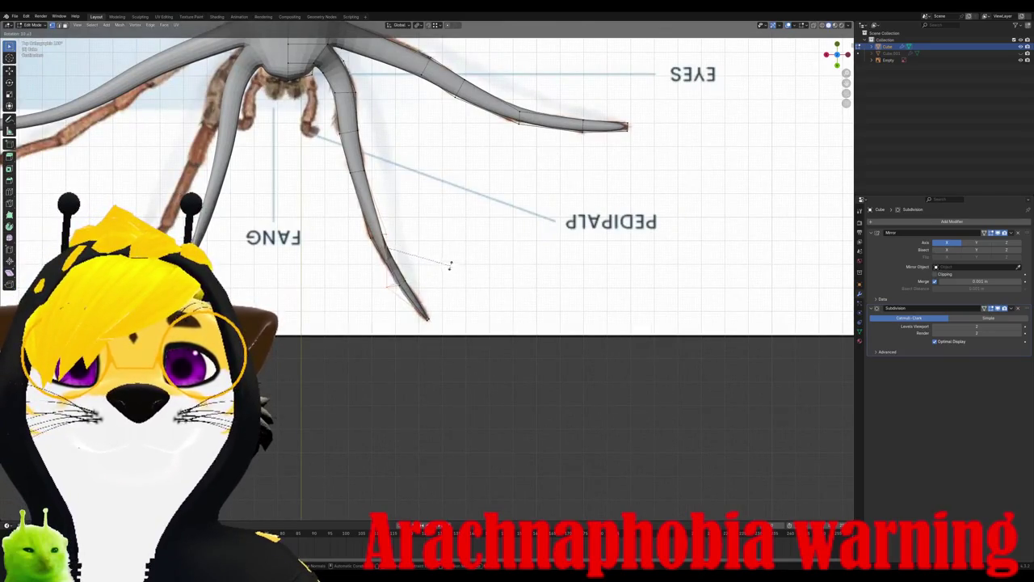
pyautogui.click(435, 246)
pyautogui.press('r')
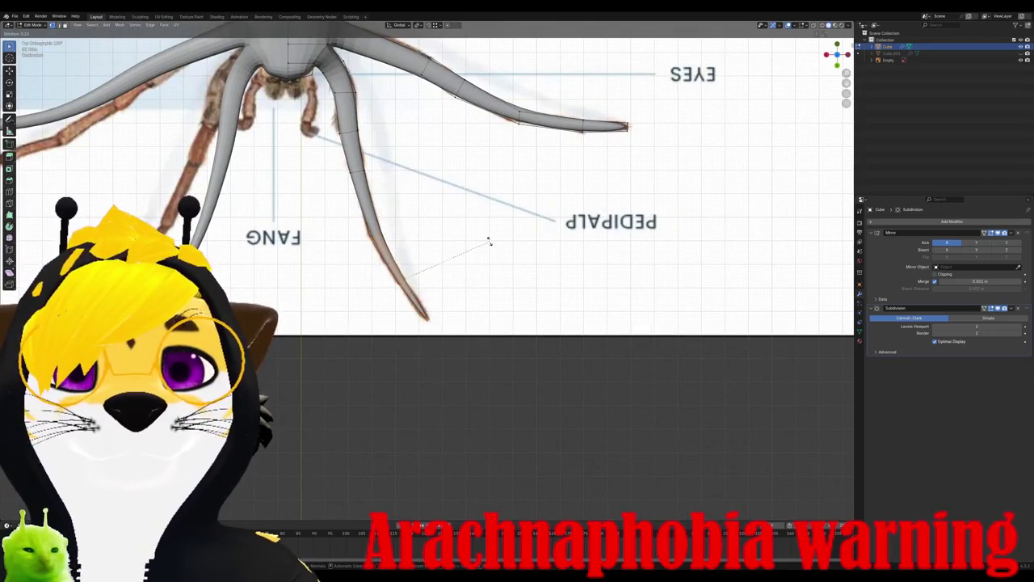
pyautogui.click(478, 279)
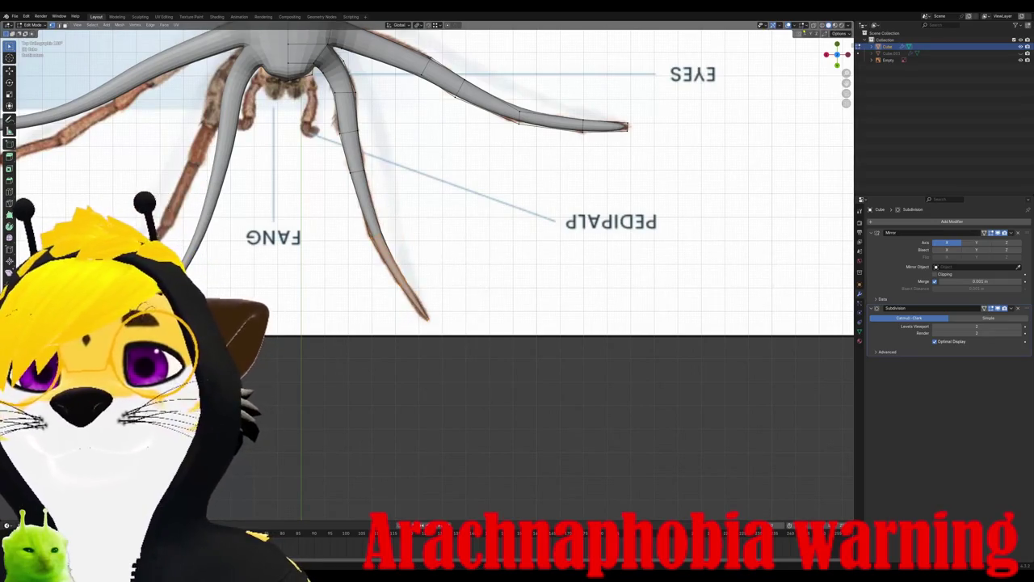
pyautogui.hotkey('alt', 'z')
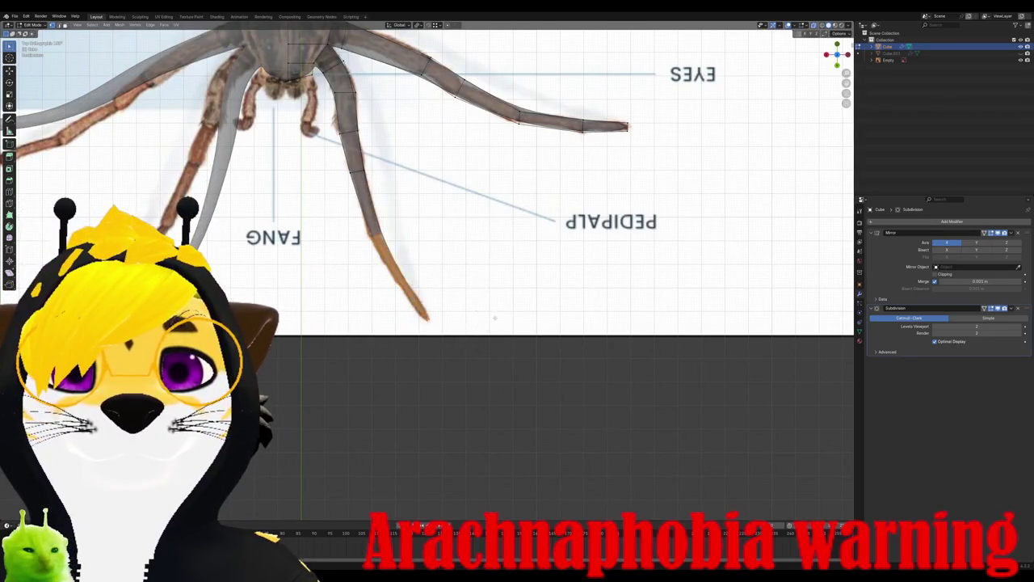
pyautogui.press('r')
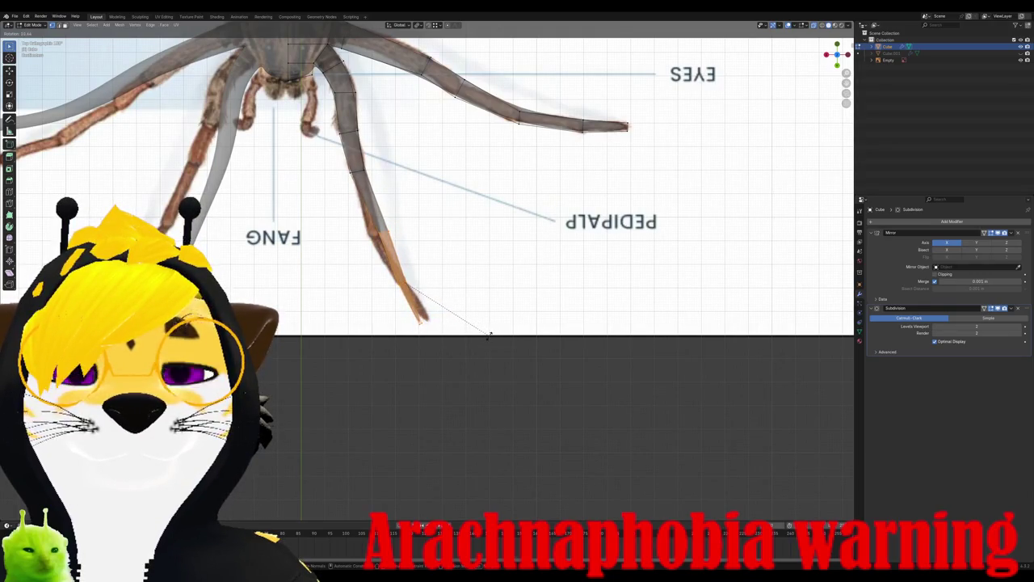
pyautogui.click(489, 334)
pyautogui.press('ctrl+KP_1')
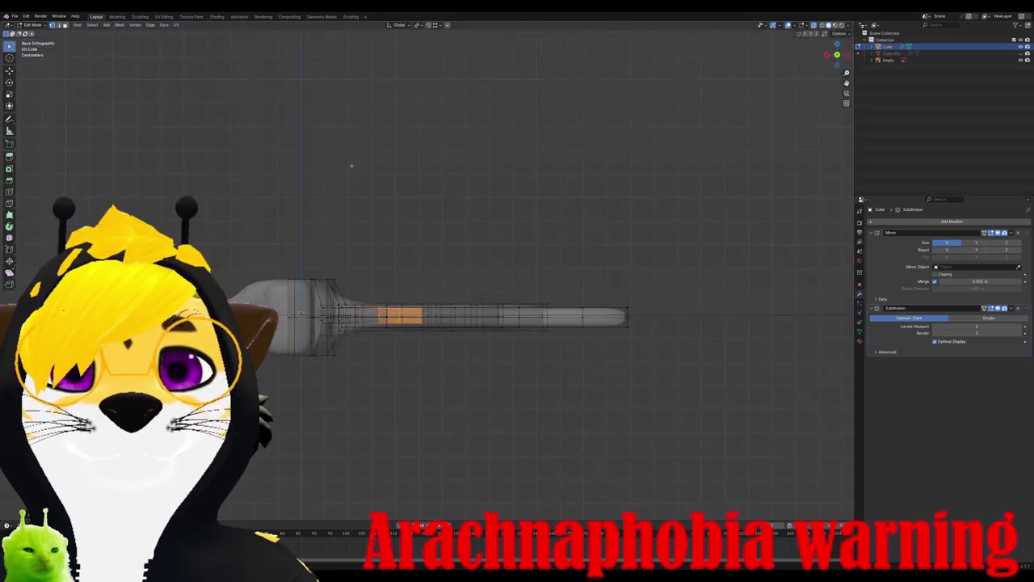
pyautogui.press('KP_7')
pyautogui.scroll(2, 307, 255)
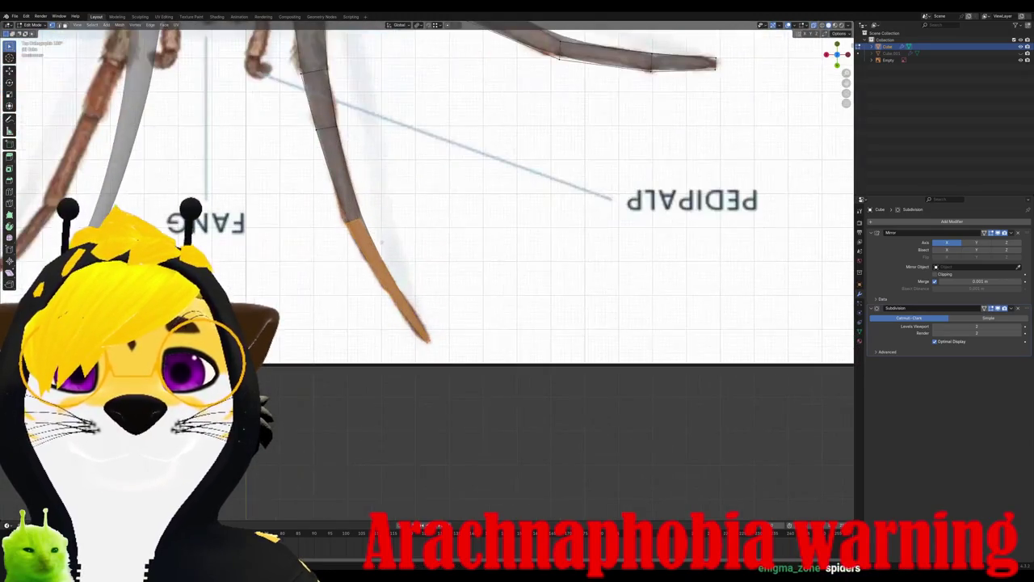
pyautogui.scroll(2, 307, 254)
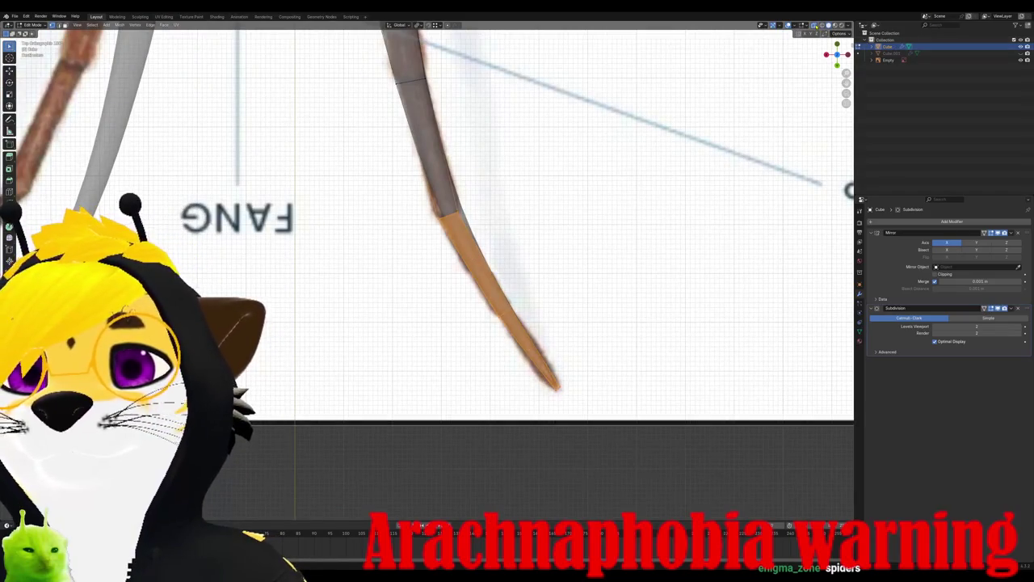
pyautogui.moveTo(465, 210); pyautogui.dragTo(485, 221, button='middle')
# Step: Add an edge loop to the front leg, then move and rotate it in top view
pyautogui.click(463, 279)
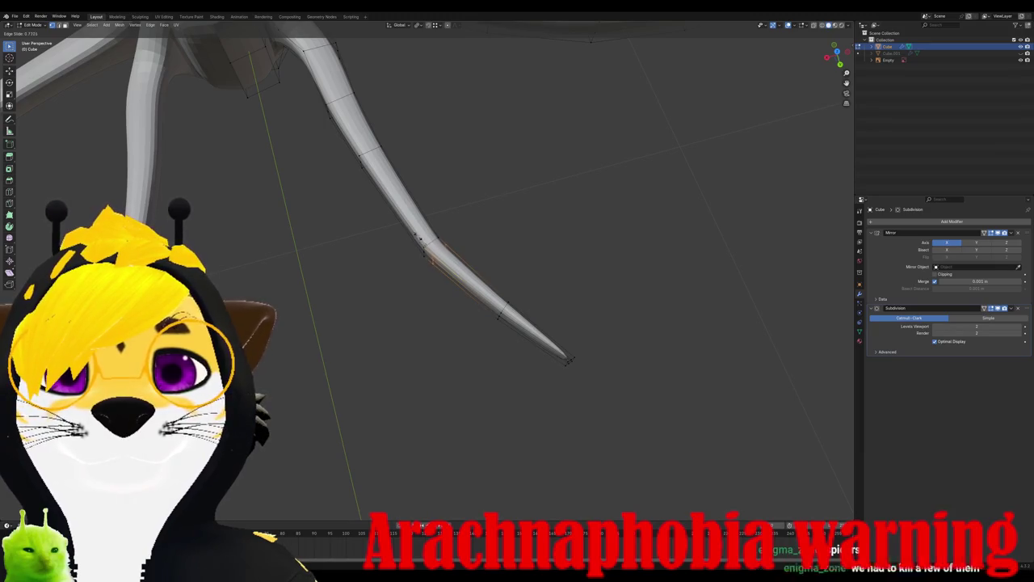
pyautogui.click(428, 252)
pyautogui.hotkey('ctrl', 'r')
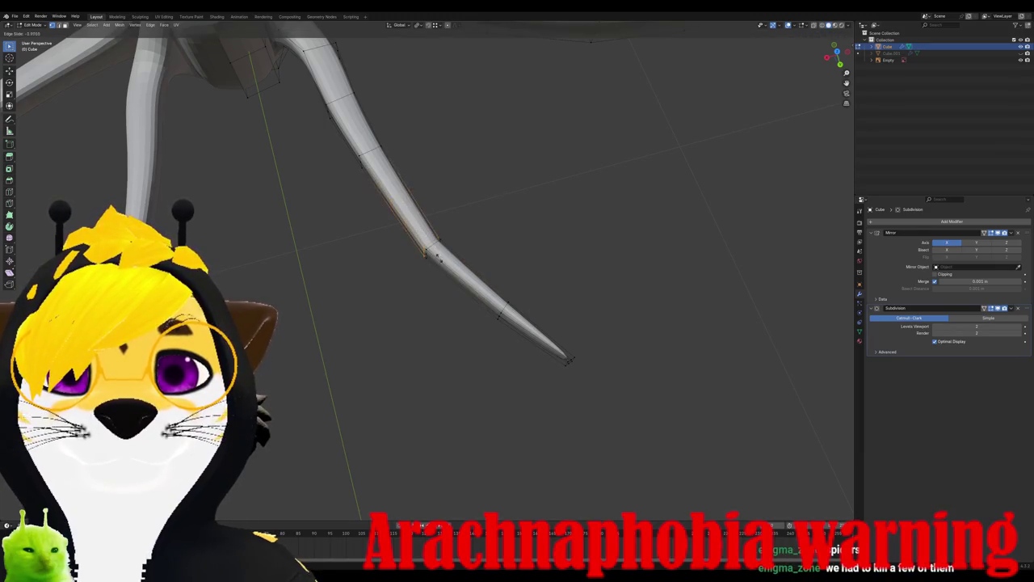
pyautogui.moveTo(397, 195); pyautogui.dragTo(405, 265, button='middle')
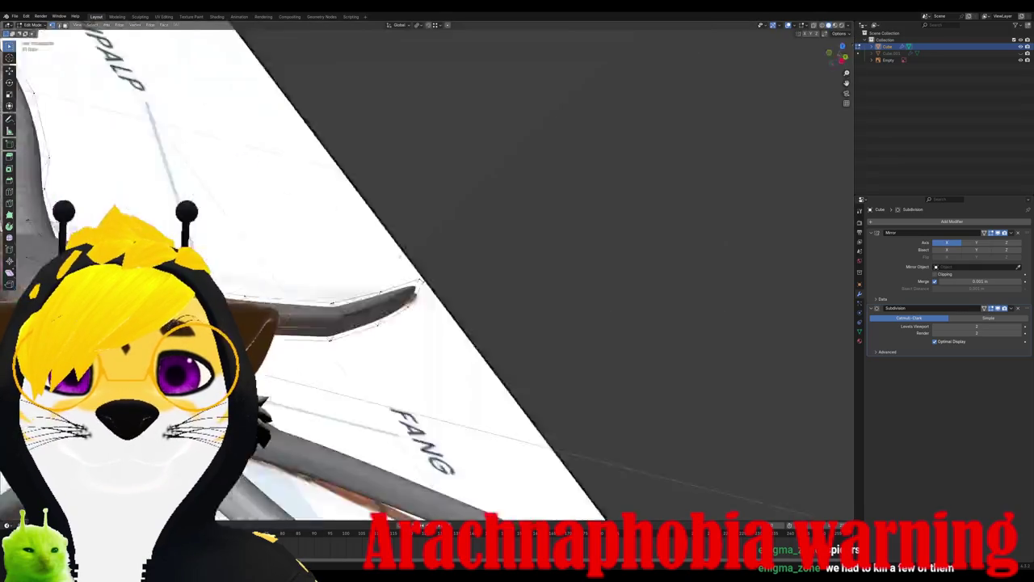
pyautogui.press('KP_7')
pyautogui.scroll(2, 406, 265)
pyautogui.press('g')
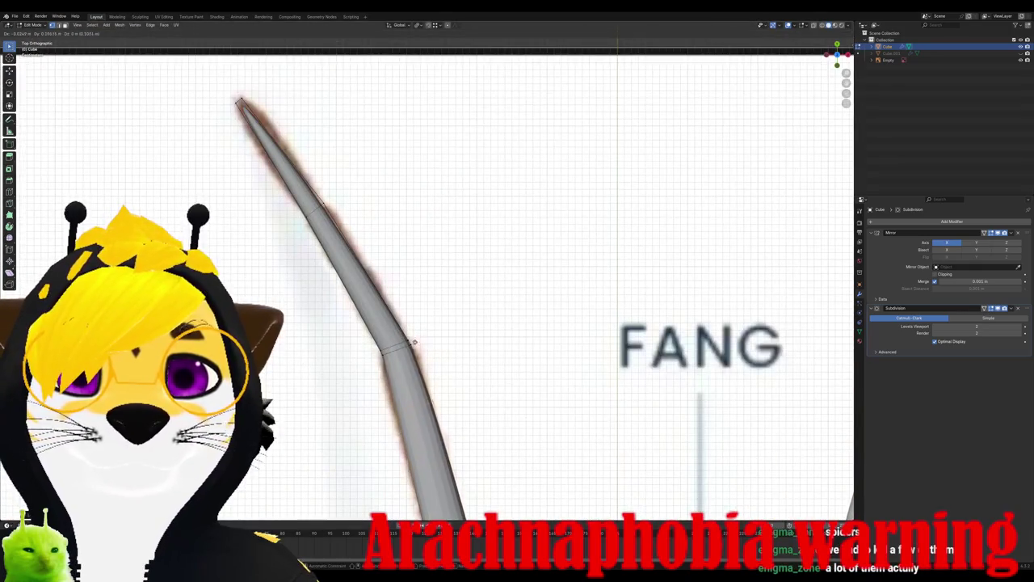
pyautogui.click(400, 291)
pyautogui.press('r')
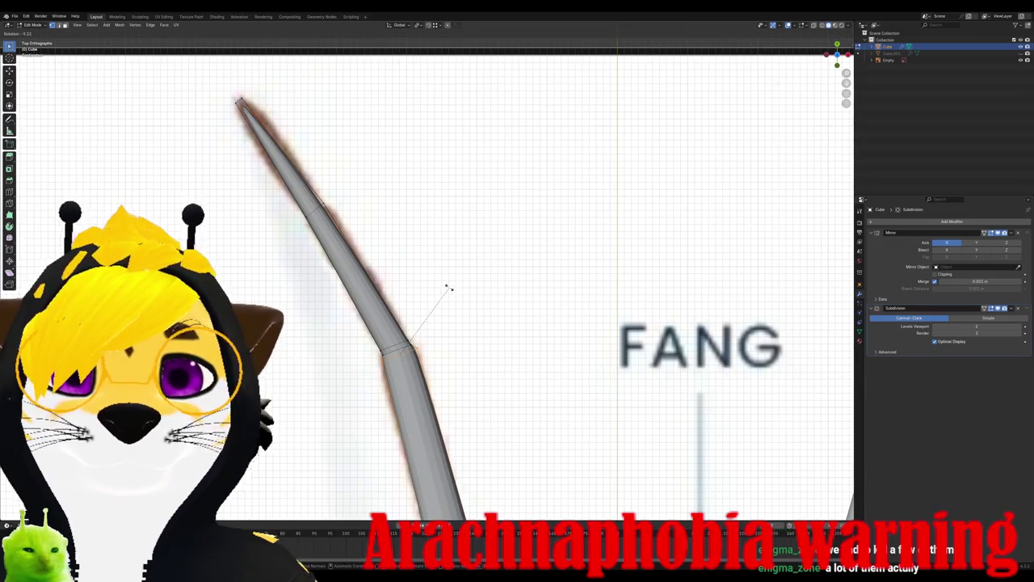
pyautogui.click(449, 287)
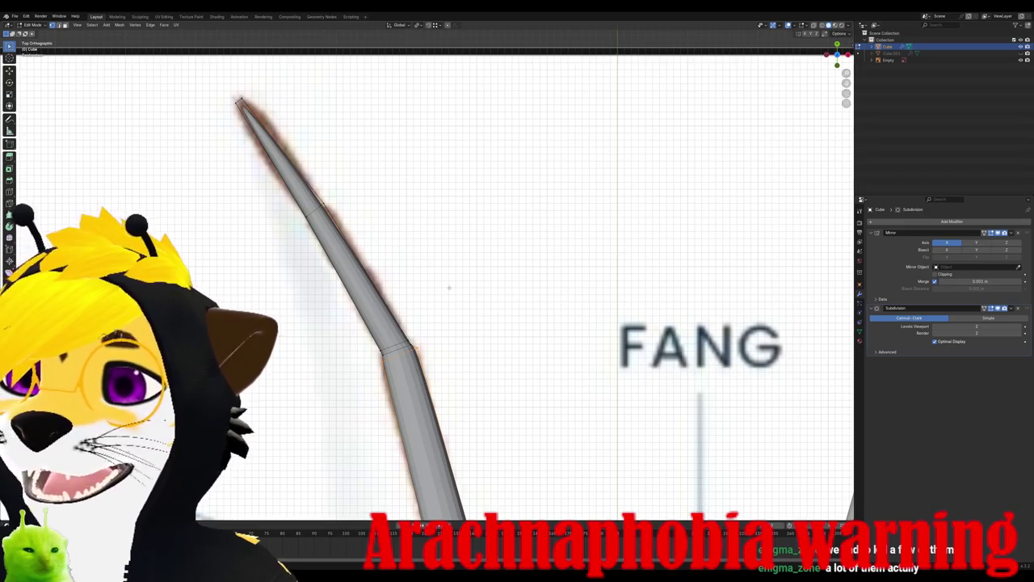
# Step: Refine the joint loop's angle to form a bent knee matching the reference
pyautogui.scroll(1, 443, 316)
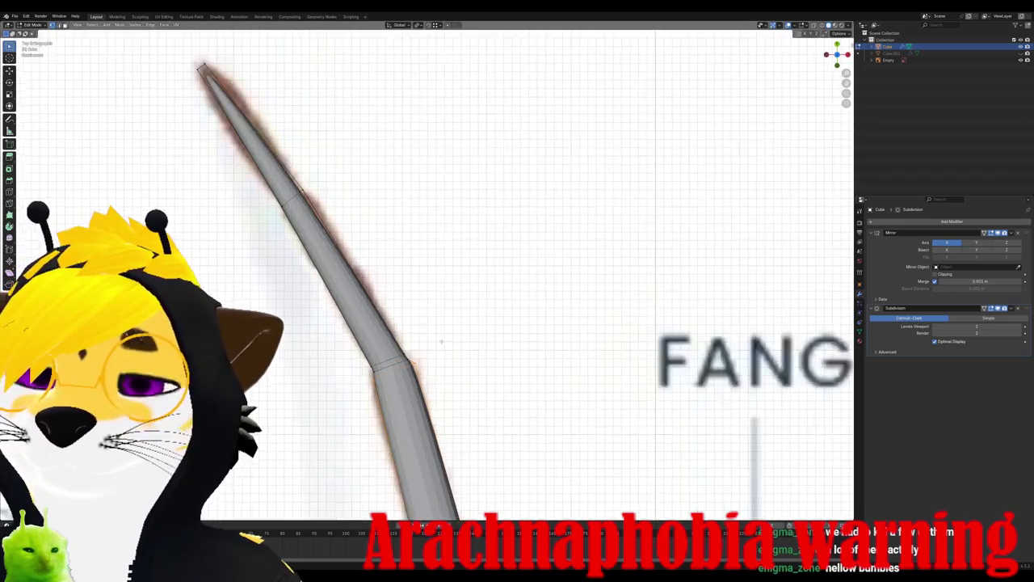
pyautogui.scroll(1, 443, 316)
pyautogui.keyDown('shift'); pyautogui.moveTo(442, 316); pyautogui.dragTo(453, 170, button='middle'); pyautogui.keyUp('shift')
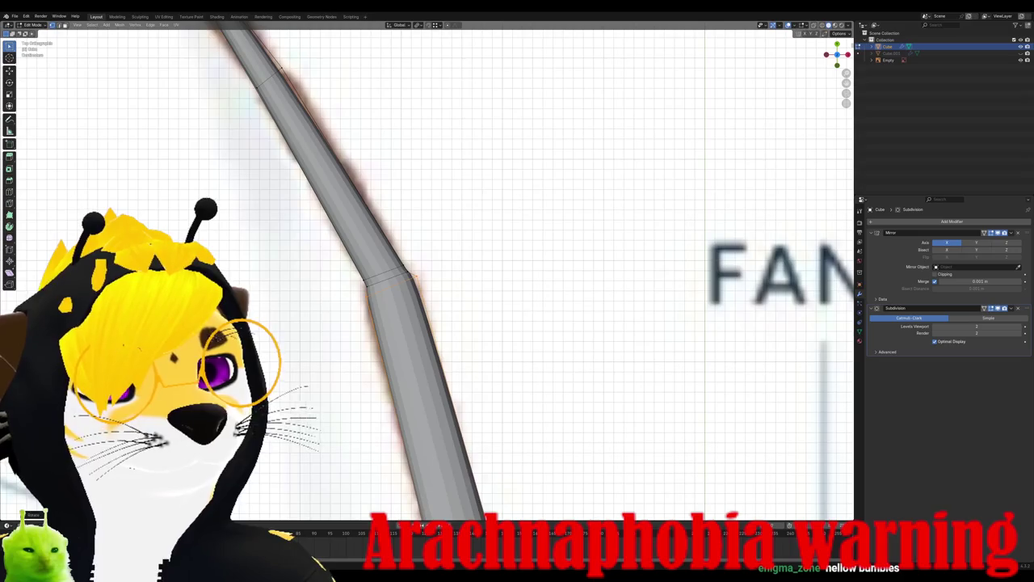
pyautogui.scroll(1, 434, 273)
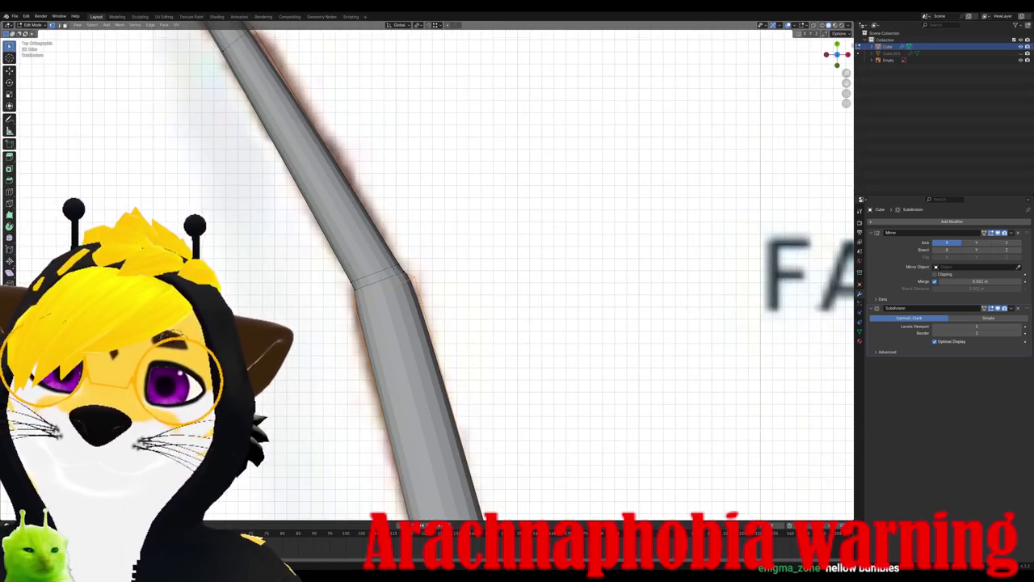
pyautogui.press('r')
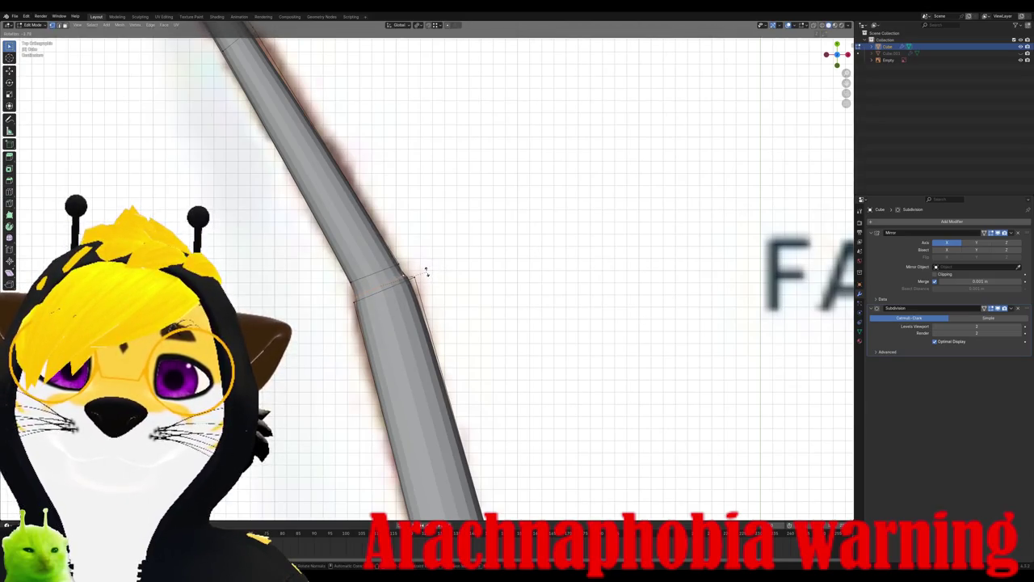
pyautogui.click(422, 272)
pyautogui.press('r')
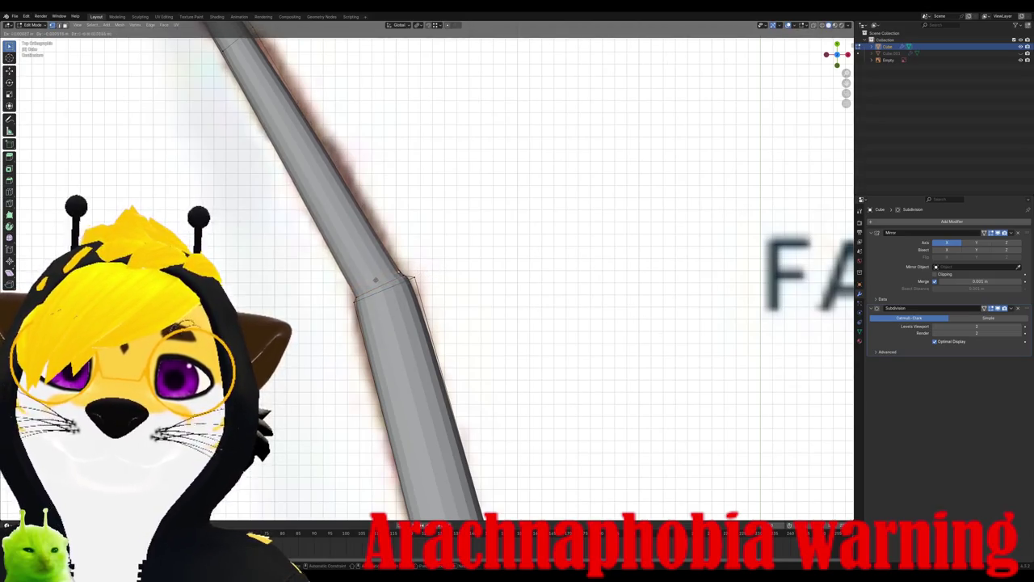
pyautogui.press('Escape')
pyautogui.press('r')
pyautogui.click(433, 267)
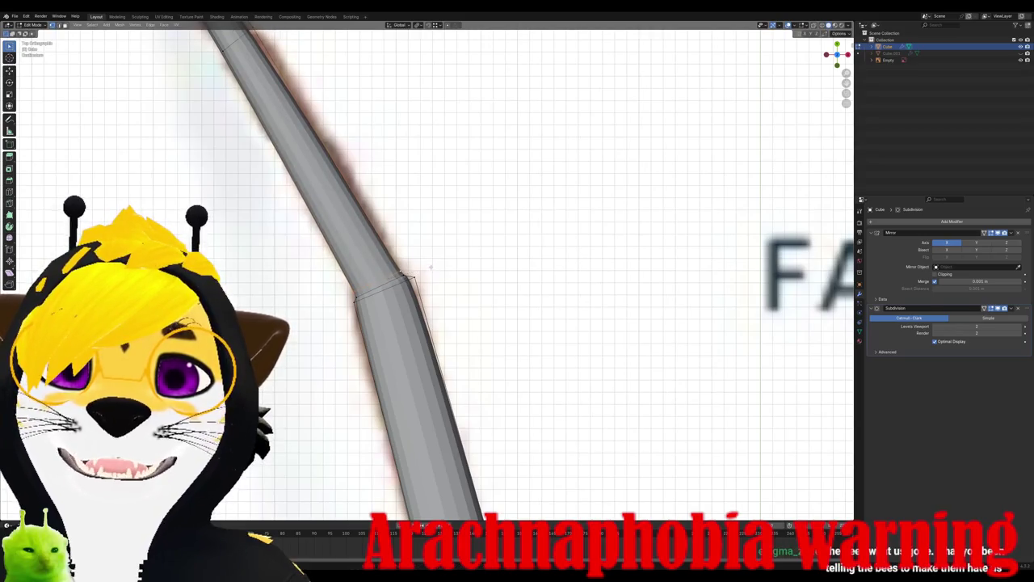
pyautogui.moveTo(412, 279)
pyautogui.mouseDown(button='middle')
pyautogui.moveTo(452, 234)
pyautogui.moveTo(420, 299)
pyautogui.moveTo(405, 376)
pyautogui.moveTo(526, 360)
pyautogui.moveTo(518, 352)
pyautogui.moveTo(485, 378)
pyautogui.moveTo(209, 164)
pyautogui.mouseUp(button='middle')
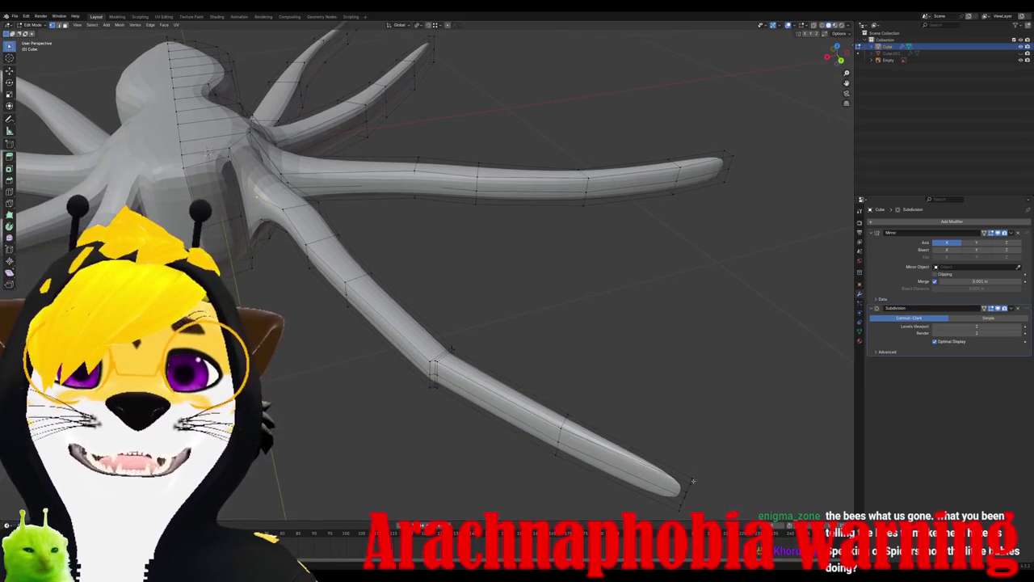
# Step: In X-ray top view, box-select the lower sections of the legs
pyautogui.hotkey('ctrl', 'l')
pyautogui.moveTo(688, 503); pyautogui.dragTo(598, 420, button='middle')
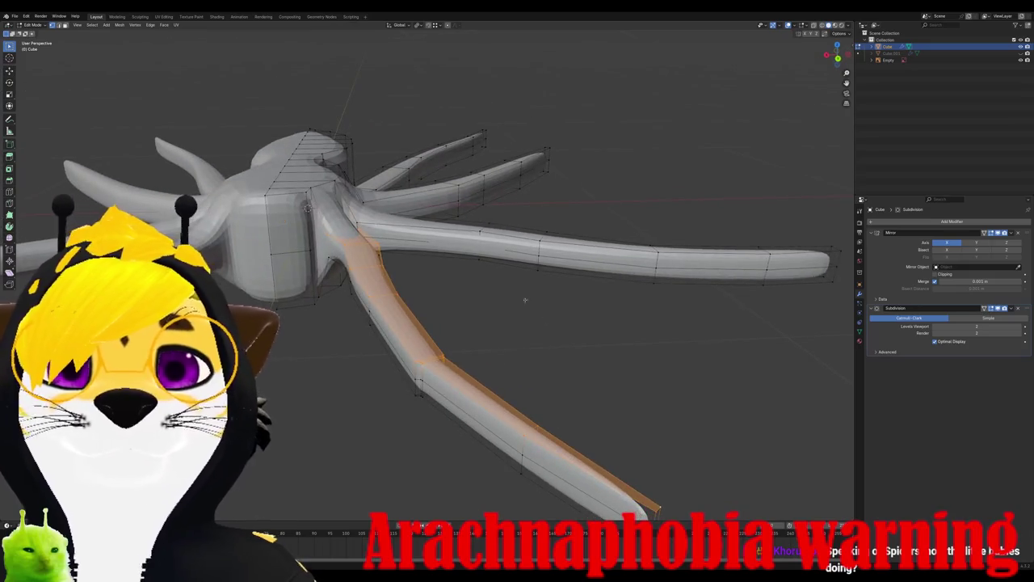
pyautogui.press('KP_7')
pyautogui.scroll(-5, 427, 275)
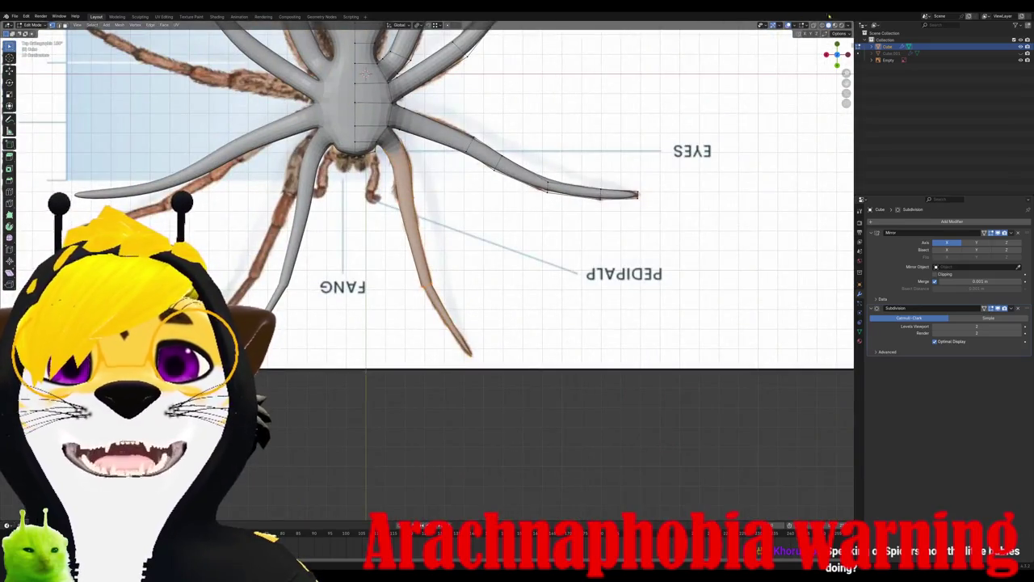
pyautogui.hotkey('alt', 'z')
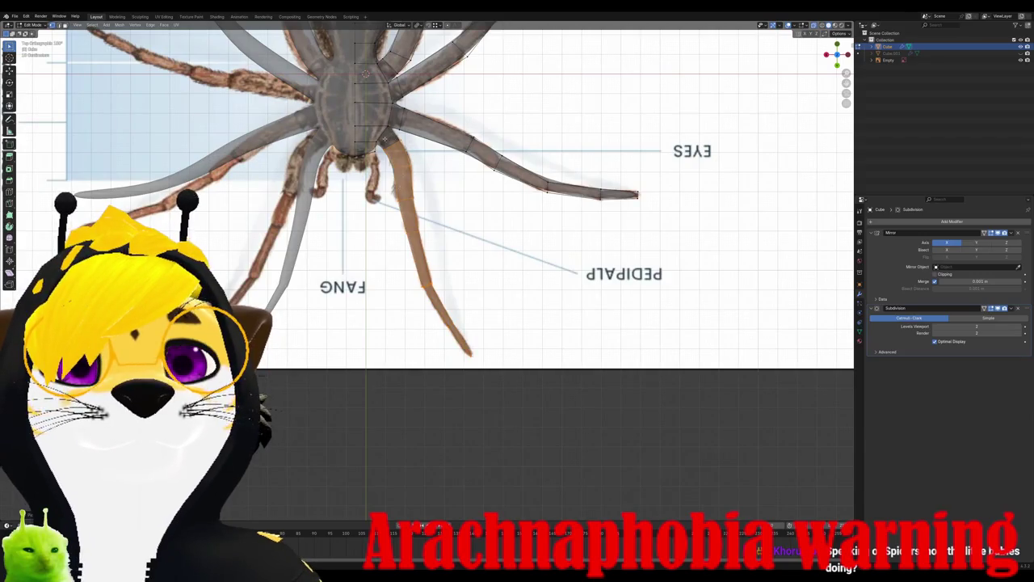
pyautogui.moveTo(385, 139); pyautogui.dragTo(543, 375)
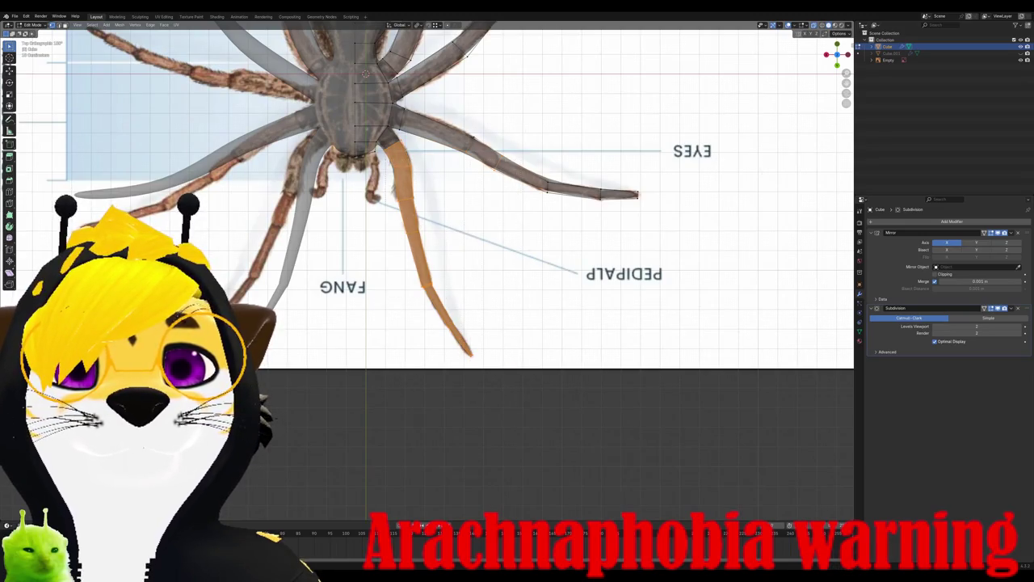
pyautogui.keyDown('shift'); pyautogui.moveTo(457, 121); pyautogui.dragTo(650, 210); pyautogui.keyUp('shift')
pyautogui.moveTo(485, 369); pyautogui.dragTo(484, 473)
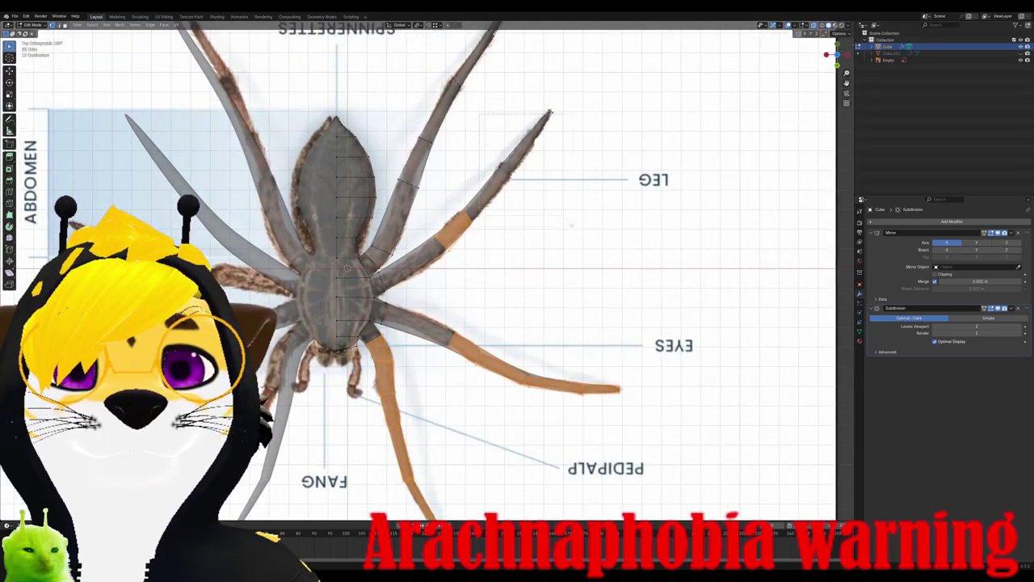
# Step: From a perspective view, add the remaining lower leg parts to the selection
pyautogui.moveTo(547, 165); pyautogui.dragTo(614, 274, button='middle')
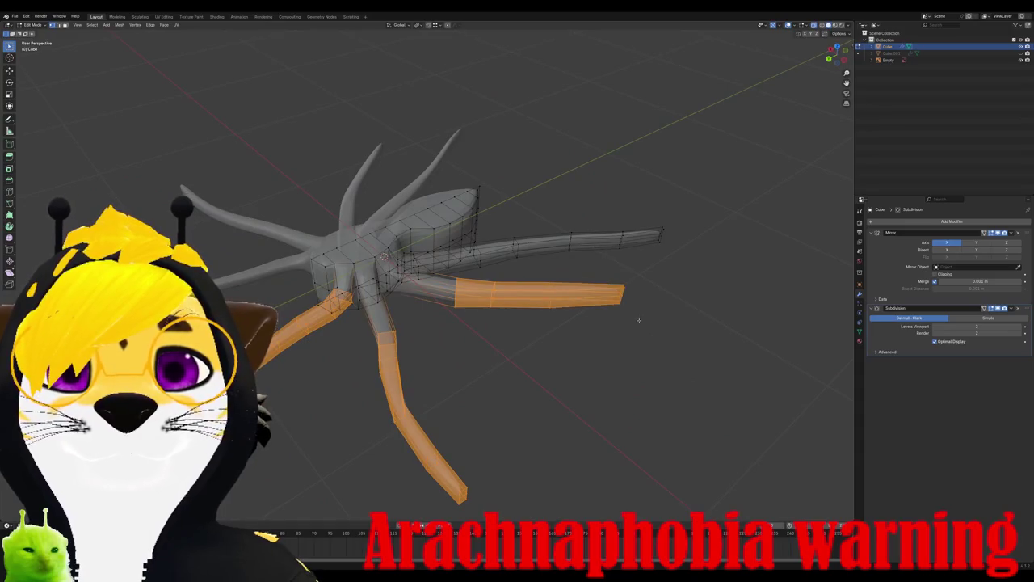
pyautogui.moveTo(638, 320); pyautogui.dragTo(461, 241, button='middle')
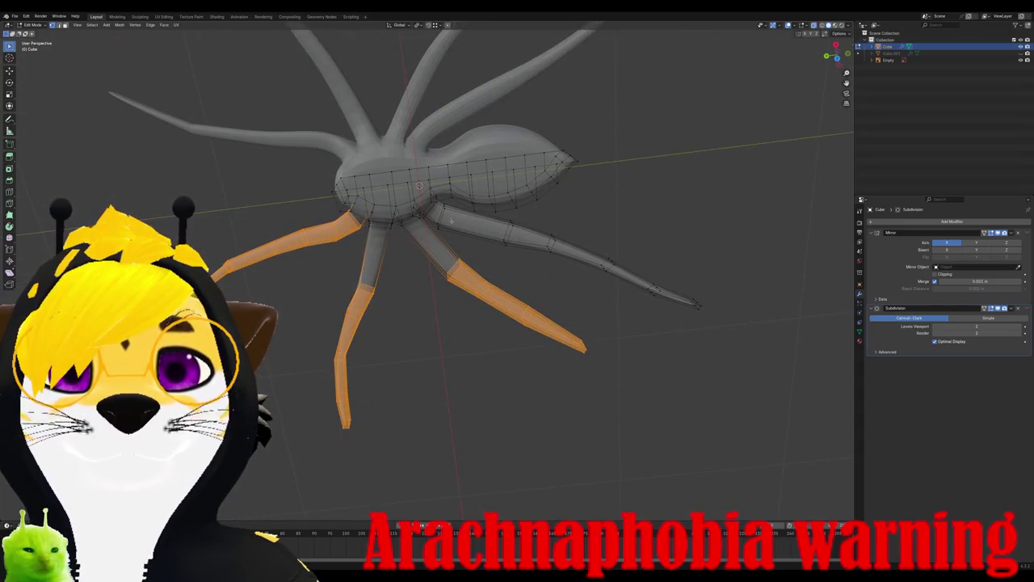
pyautogui.keyDown('alt'); pyautogui.keyDown('shift'); pyautogui.click(517, 234); pyautogui.keyUp('shift'); pyautogui.keyUp('alt')
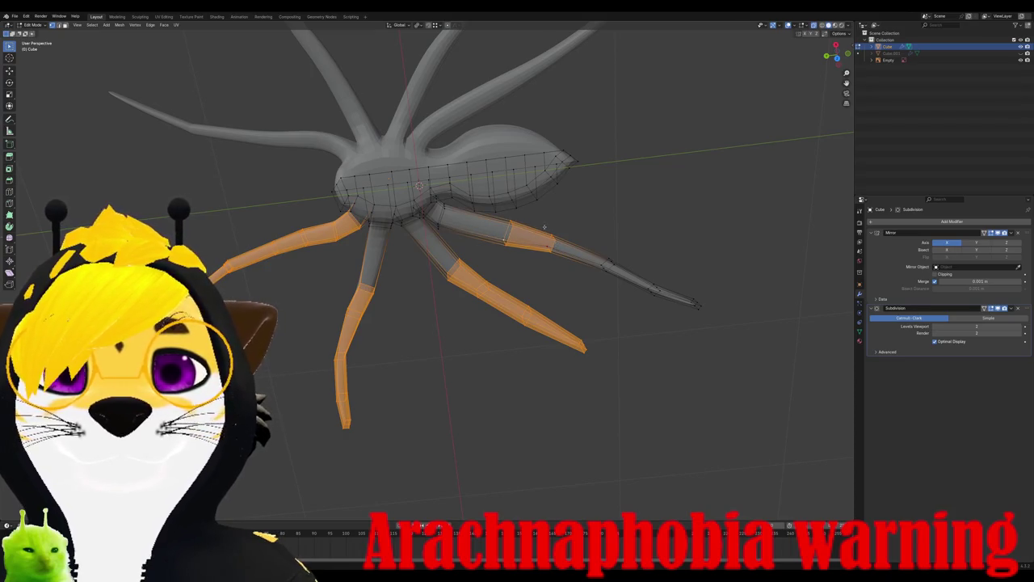
pyautogui.keyDown('shift'); pyautogui.moveTo(517, 243); pyautogui.dragTo(727, 356); pyautogui.keyUp('shift')
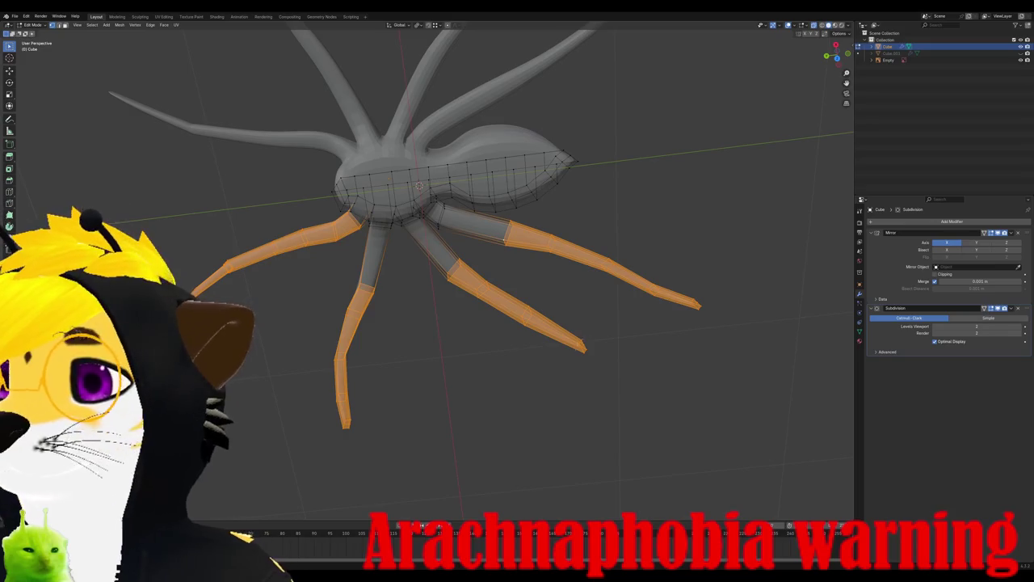
pyautogui.press('KP_1')
pyautogui.press('KP_7')
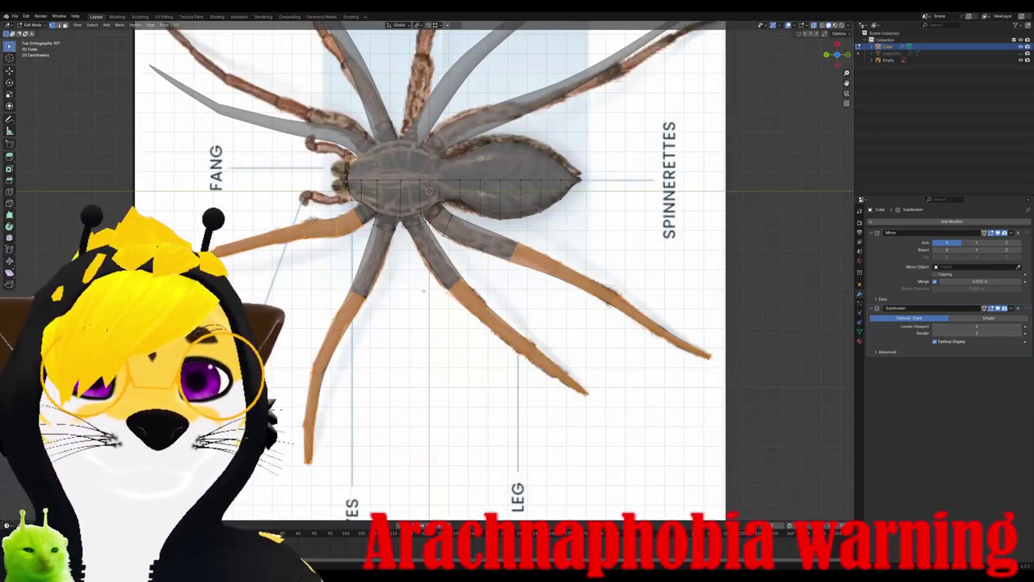
# Step: Shrink the selected lower legs and move them onto the reference legs, then deselect all
pyautogui.scroll(1, 423, 289)
pyautogui.rightClick(395, 341)
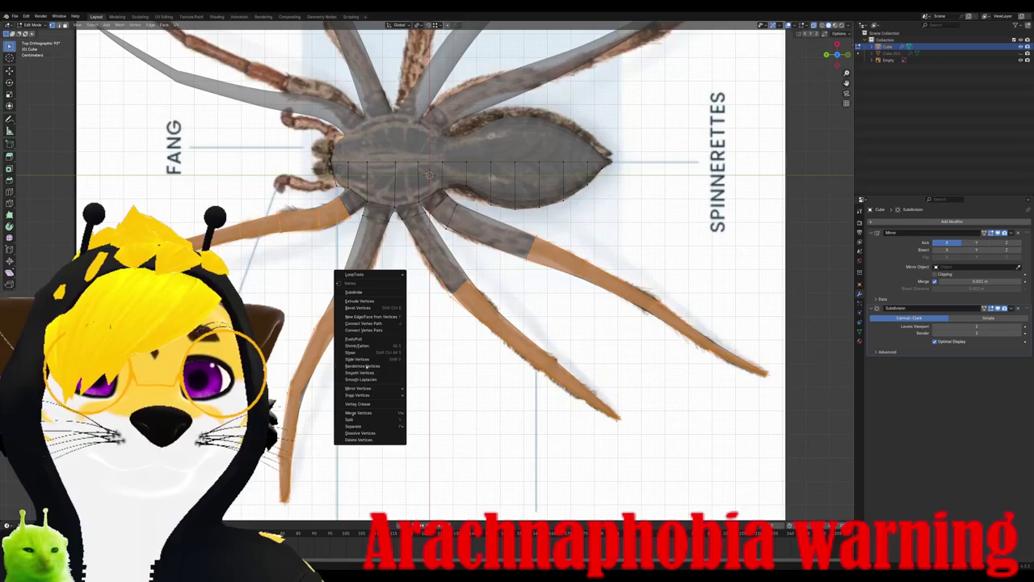
pyautogui.moveTo(372, 420)
pyautogui.mouseDown(button='middle')
pyautogui.moveTo(424, 317)
pyautogui.moveTo(366, 305)
pyautogui.mouseUp(button='middle')
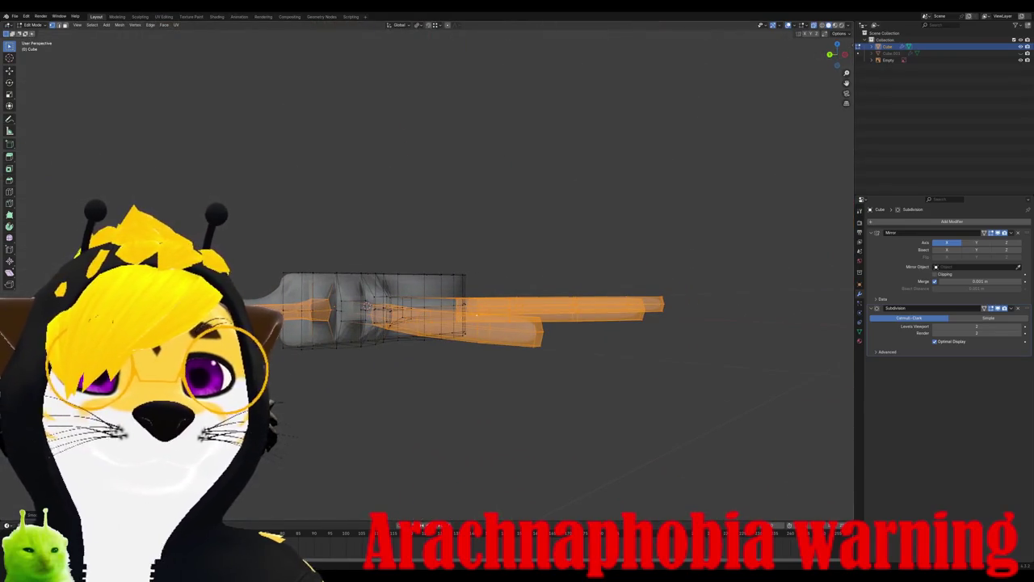
pyautogui.press('r')
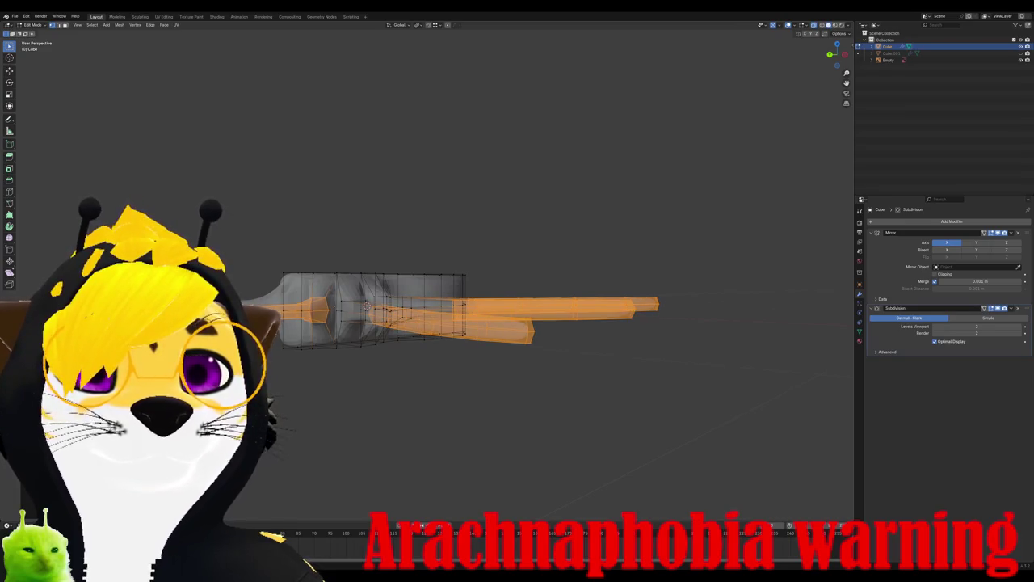
pyautogui.moveTo(298, 361); pyautogui.dragTo(363, 323, button='middle')
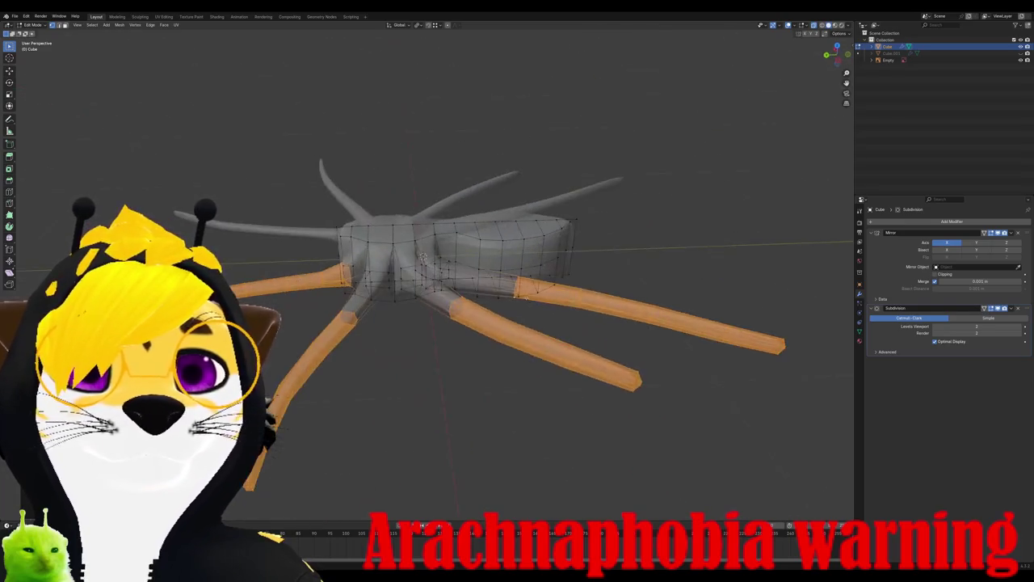
pyautogui.press('KP_1')
pyautogui.press('KP_7')
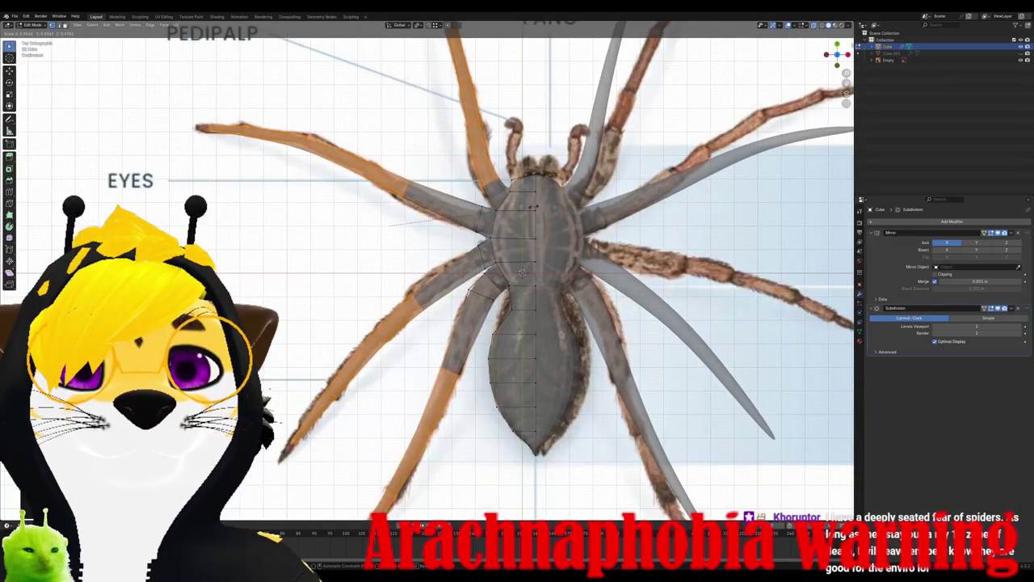
pyautogui.press('g')
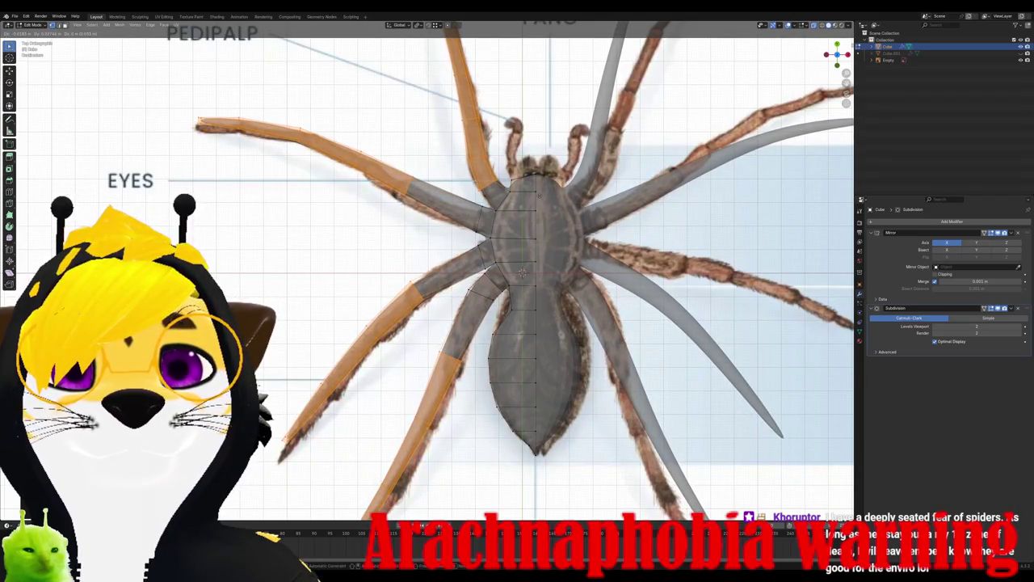
pyautogui.press('Return')
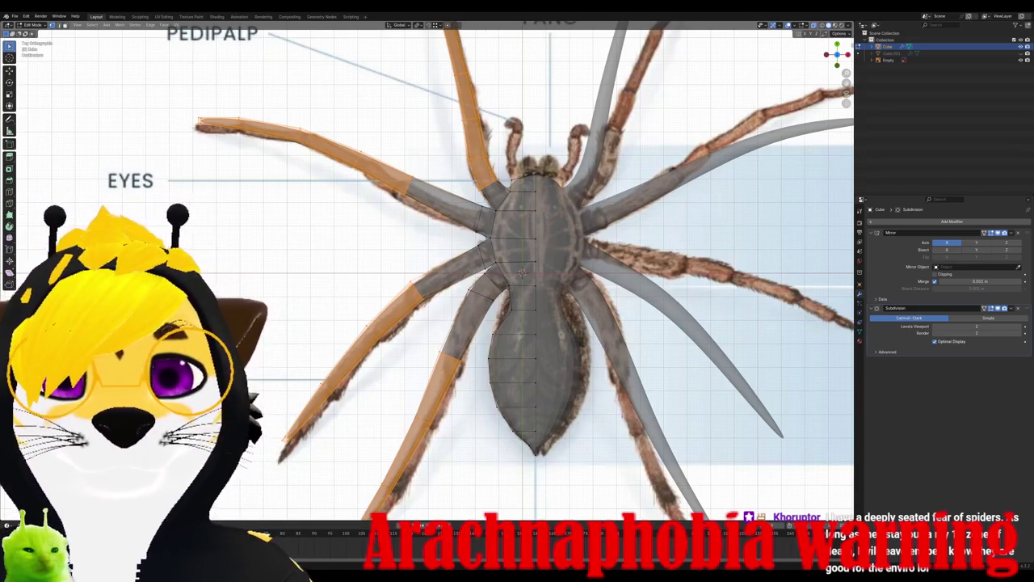
pyautogui.moveTo(522, 273)
pyautogui.mouseDown(button='middle')
pyautogui.moveTo(500, 252)
pyautogui.moveTo(521, 274)
pyautogui.moveTo(585, 268)
pyautogui.moveTo(607, 281)
pyautogui.moveTo(660, 239)
pyautogui.mouseUp(button='middle')
pyautogui.hotkey('alt', 'a')
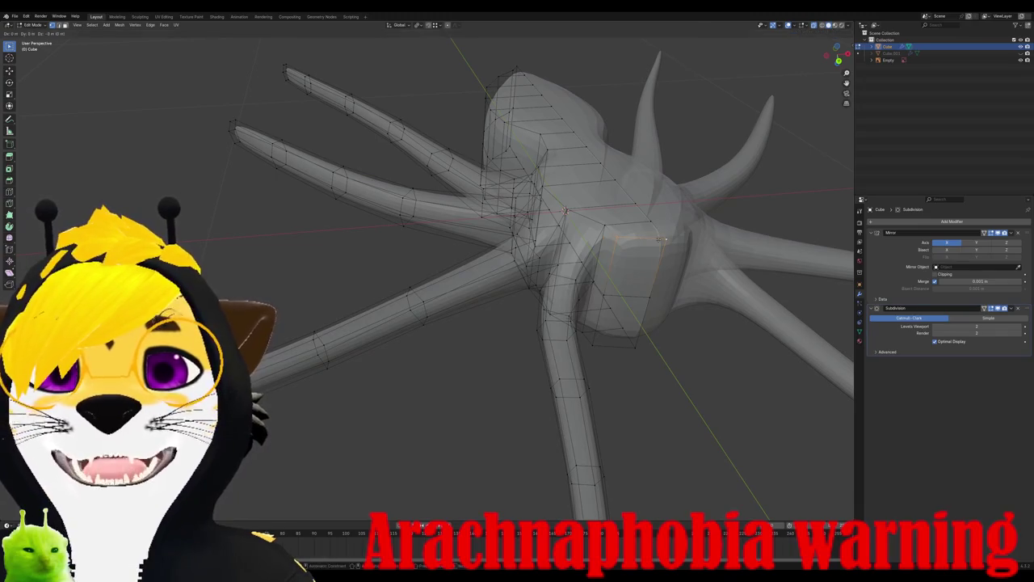
# Step: Select an edge loop near the body and inspect the spider from side, top and perspective views
pyautogui.click(656, 258)
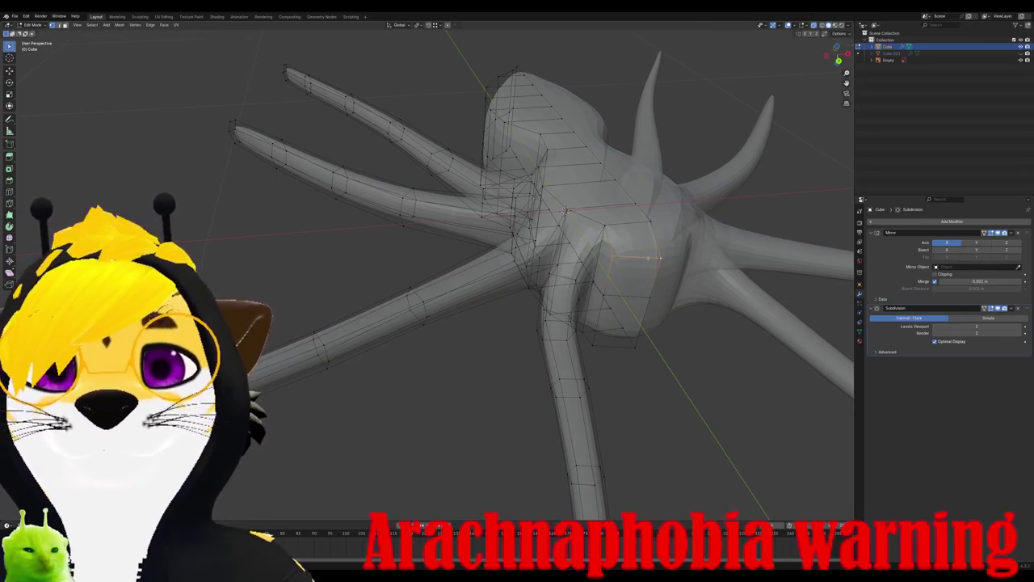
pyautogui.press('KP_1')
pyautogui.press('KP_7')
pyautogui.scroll(3, 564, 274)
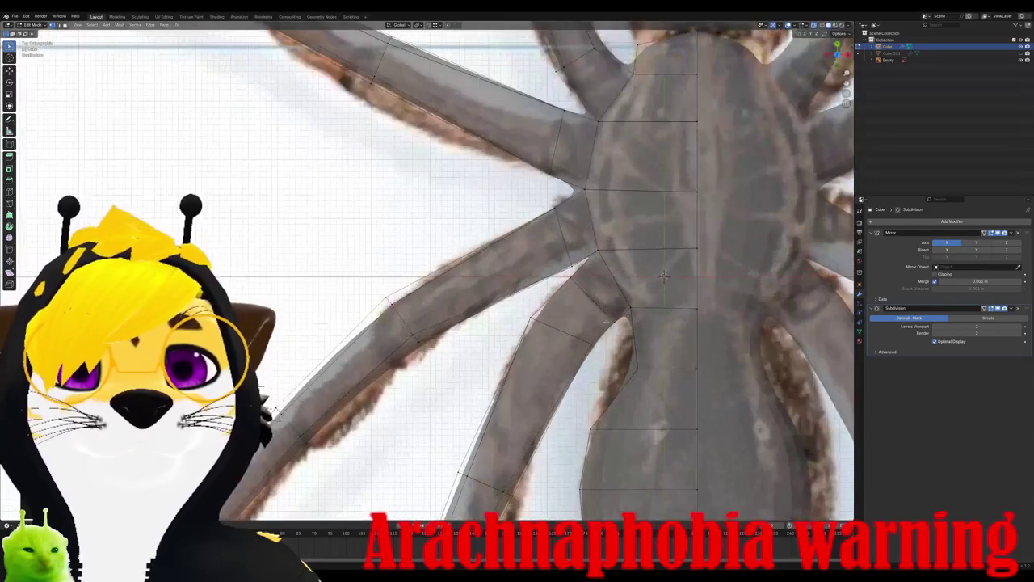
pyautogui.scroll(2, 563, 274)
pyautogui.moveTo(564, 274)
pyautogui.mouseDown(button='middle')
pyautogui.moveTo(568, 254)
pyautogui.moveTo(527, 340)
pyautogui.mouseUp(button='middle')
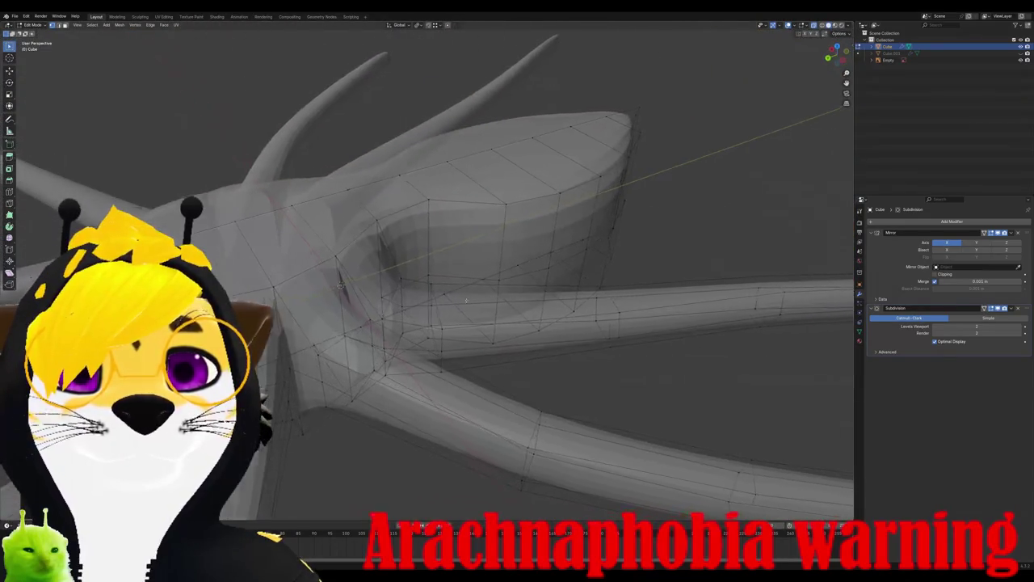
pyautogui.scroll(-3, 528, 340)
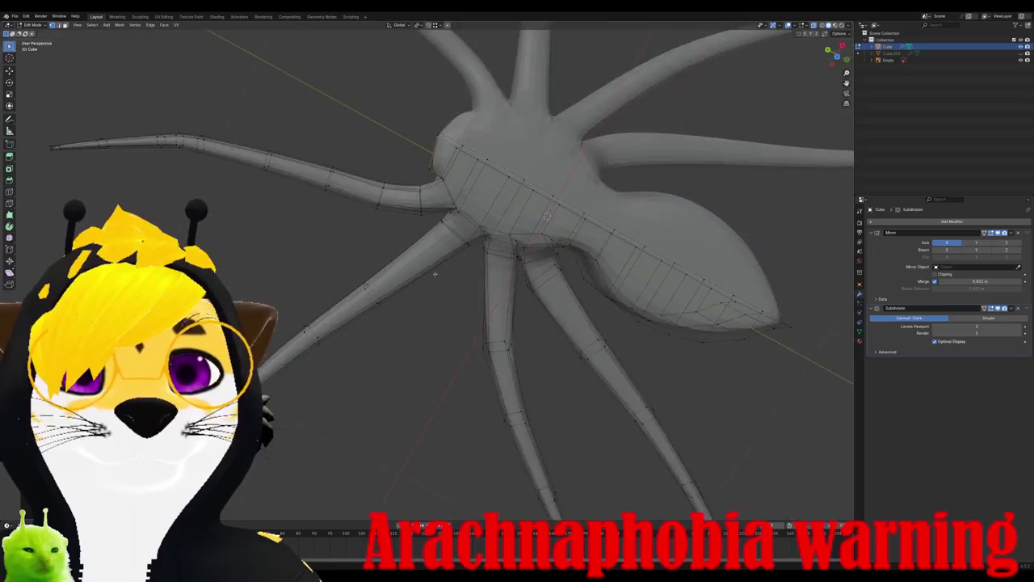
pyautogui.moveTo(528, 340)
pyautogui.mouseDown(button='middle')
pyautogui.moveTo(467, 419)
pyautogui.moveTo(455, 288)
pyautogui.mouseUp(button='middle')
pyautogui.scroll(3, 454, 288)
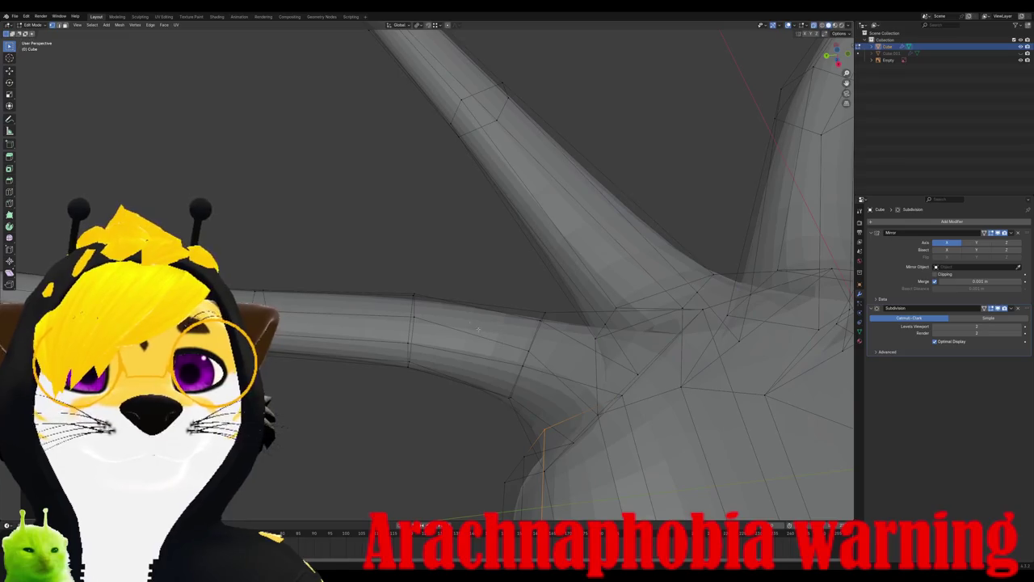
pyautogui.scroll(-3, 477, 329)
pyautogui.press('KP_3')
pyautogui.press('KP_7')
pyautogui.scroll(3, 438, 320)
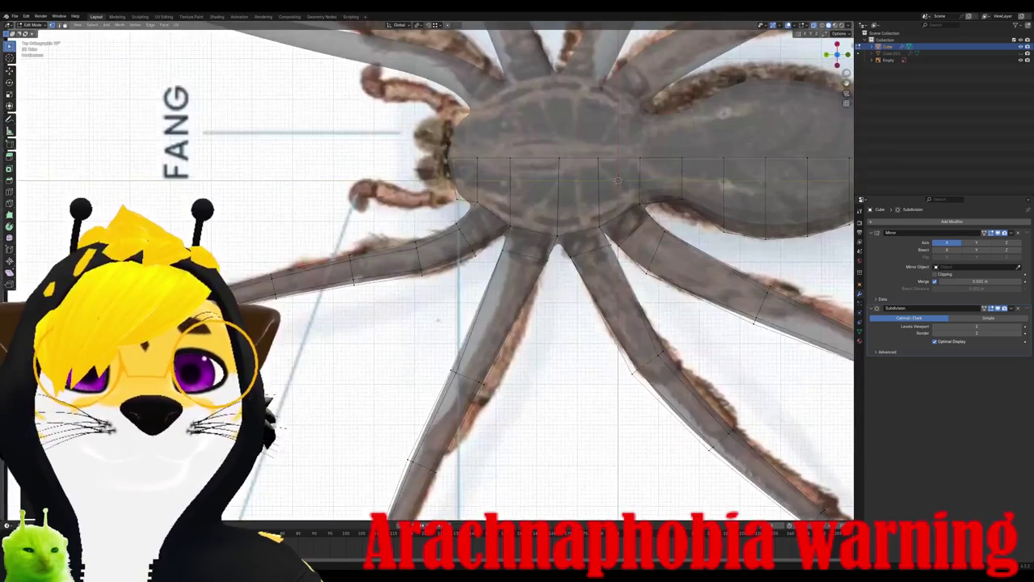
pyautogui.scroll(2, 437, 321)
pyautogui.keyDown('shift'); pyautogui.moveTo(320, 273); pyautogui.dragTo(439, 265, button='middle'); pyautogui.keyUp('shift')
# Step: Add two loop cuts along the front leg and slide them into place
pyautogui.hotkey('ctrl', 'r')
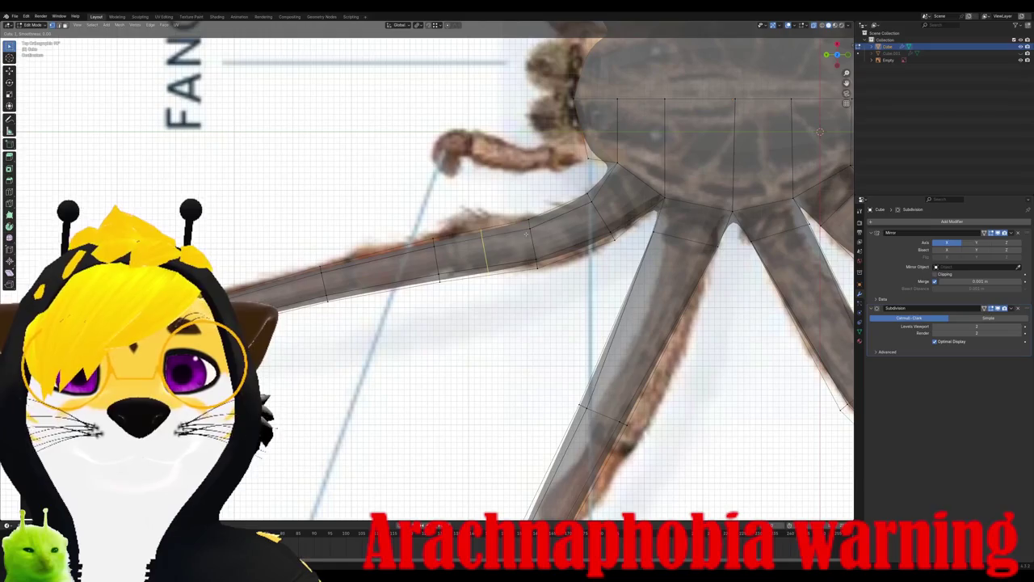
pyautogui.click(566, 235)
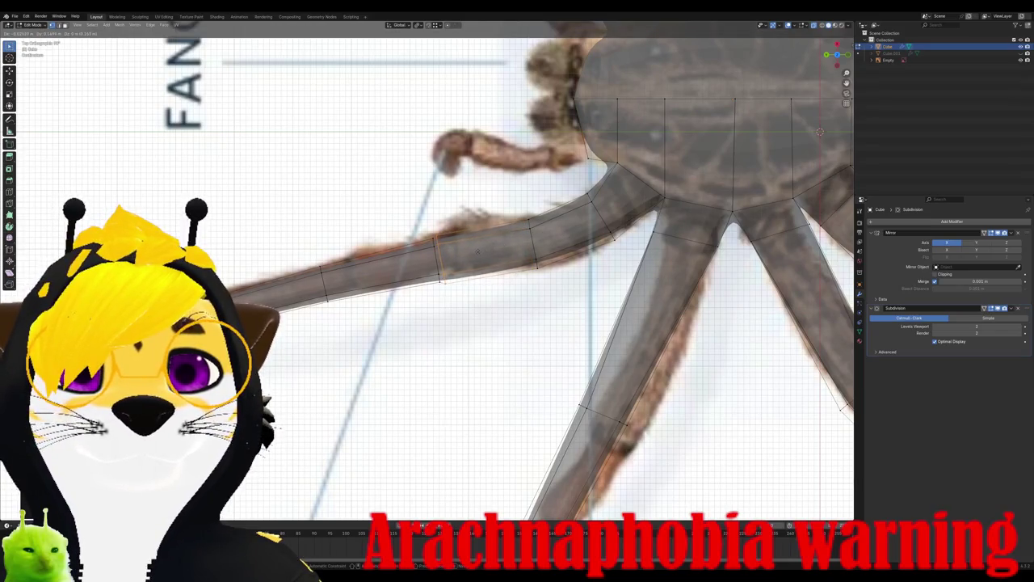
pyautogui.click(477, 252)
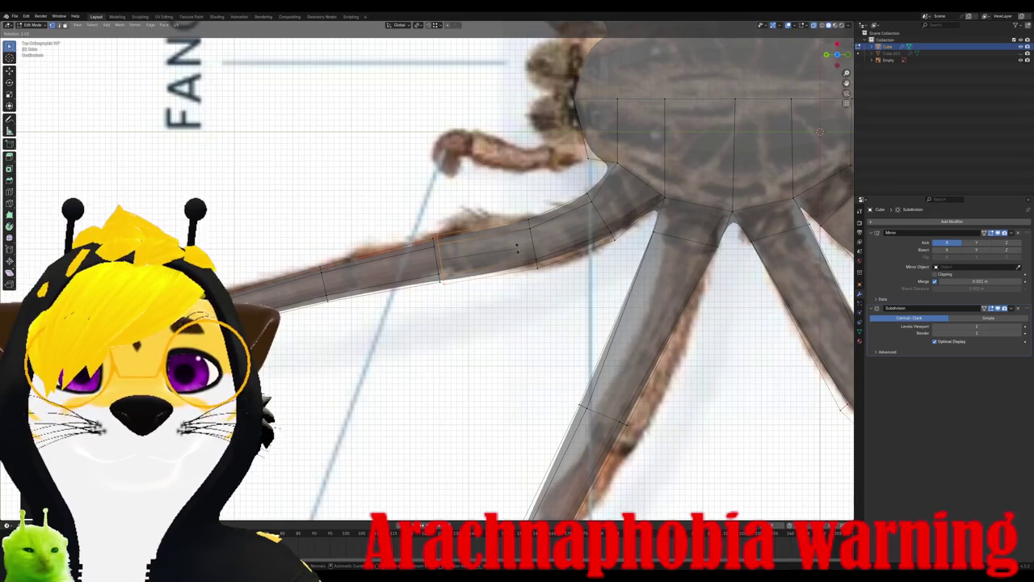
pyautogui.click(517, 248)
pyautogui.scroll(4, 404, 252)
pyautogui.hotkey('ctrl', 'r')
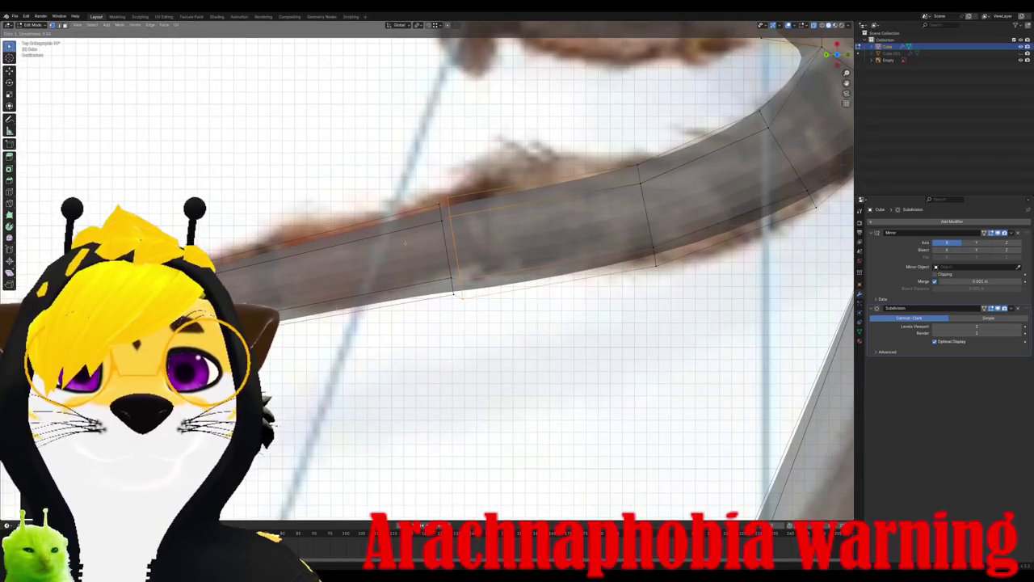
pyautogui.click(390, 227)
pyautogui.click(273, 246)
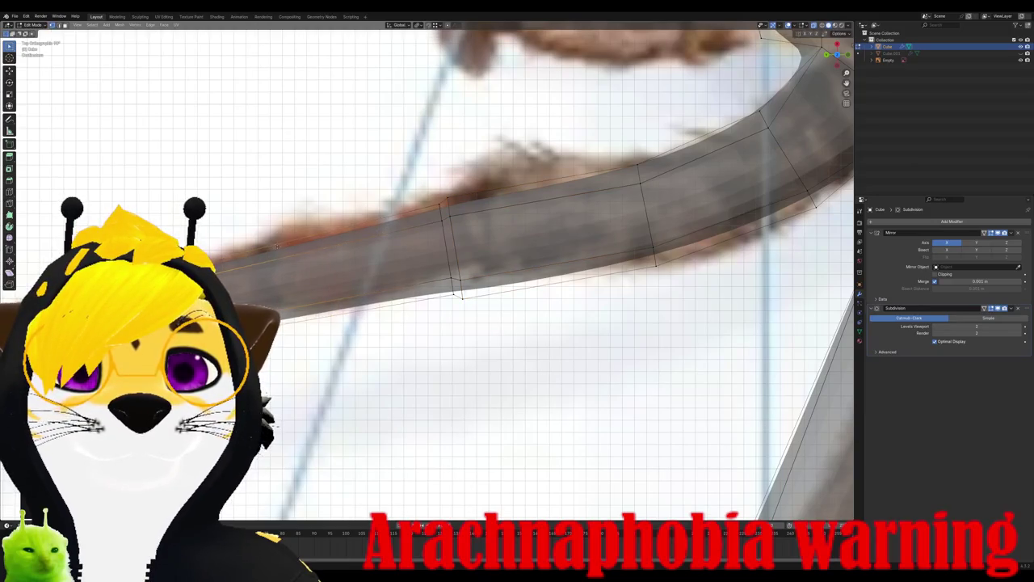
# Step: Move the selected leg edge loop to match the reference and scale it up slightly for a bulge
pyautogui.press('g')
pyautogui.press('s')
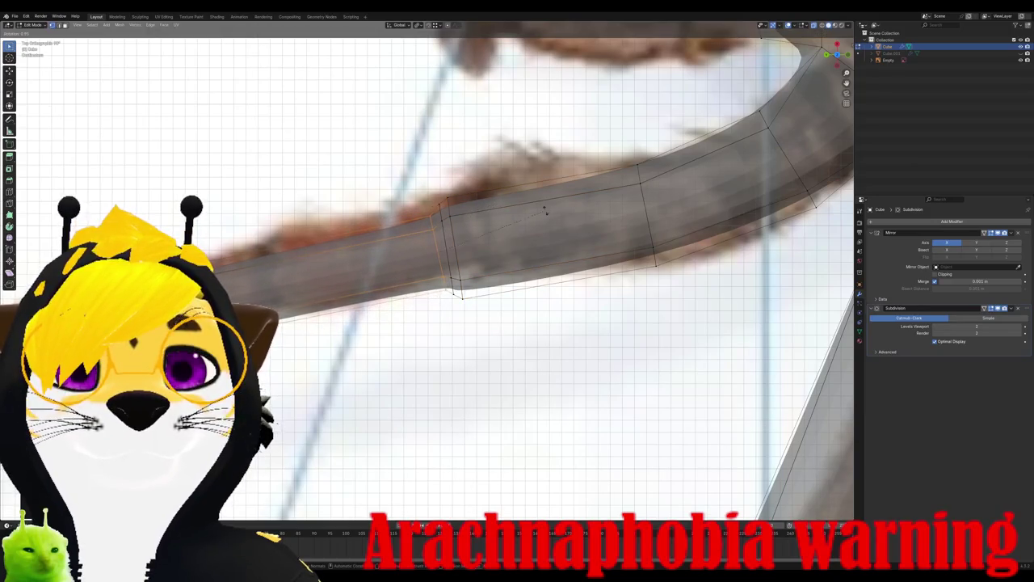
pyautogui.press('g')
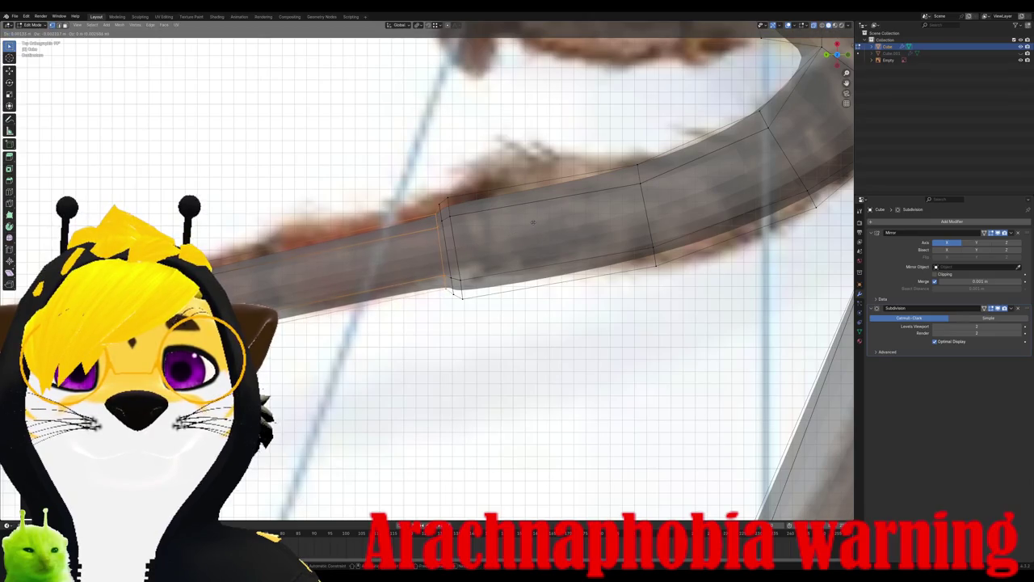
pyautogui.click(532, 222)
pyautogui.scroll(-3, 533, 221)
pyautogui.moveTo(532, 222); pyautogui.dragTo(820, 132, button='middle')
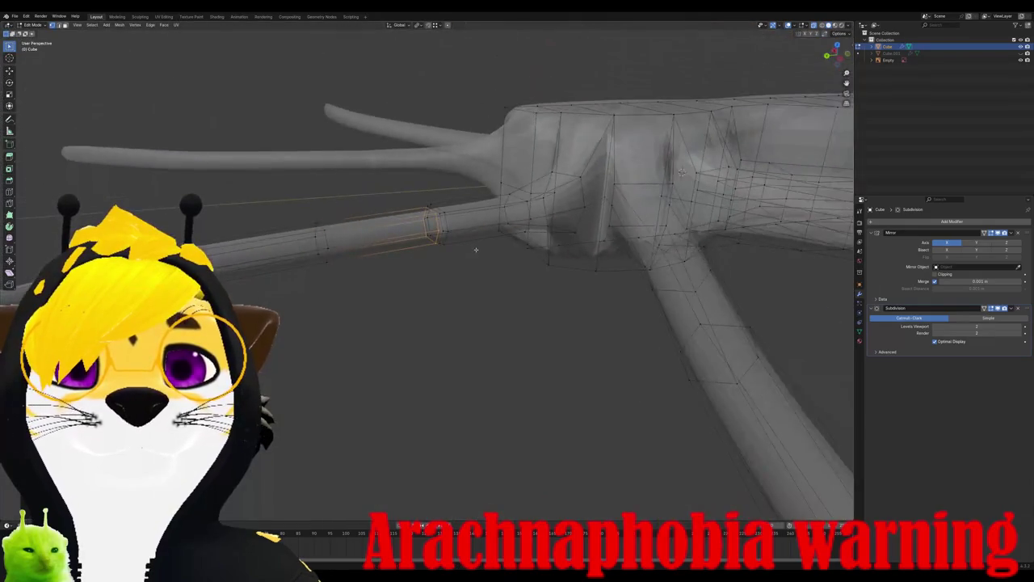
pyautogui.press('KP_7')
pyautogui.scroll(5, 398, 263)
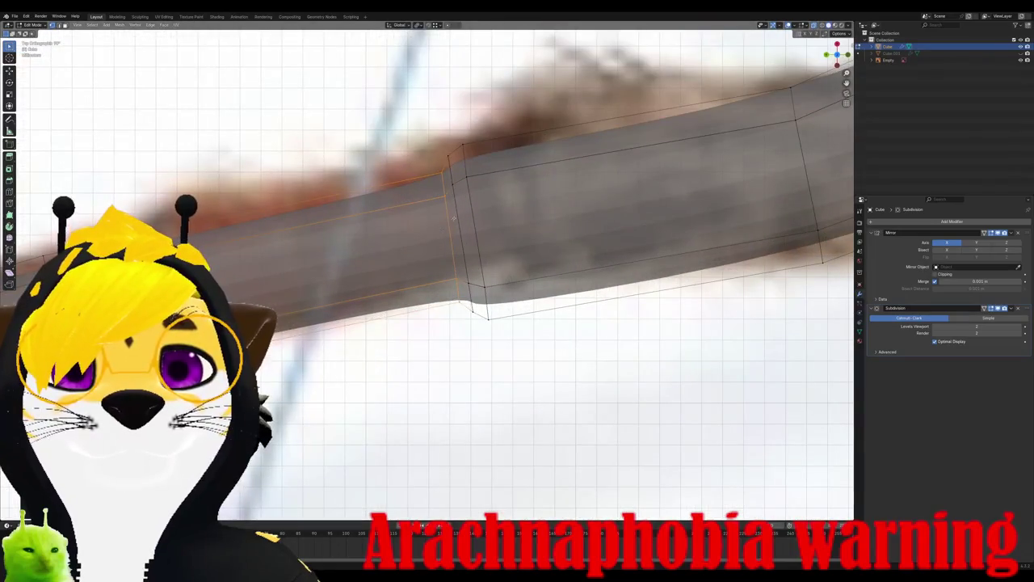
pyautogui.moveTo(488, 326); pyautogui.dragTo(576, 208, button='middle')
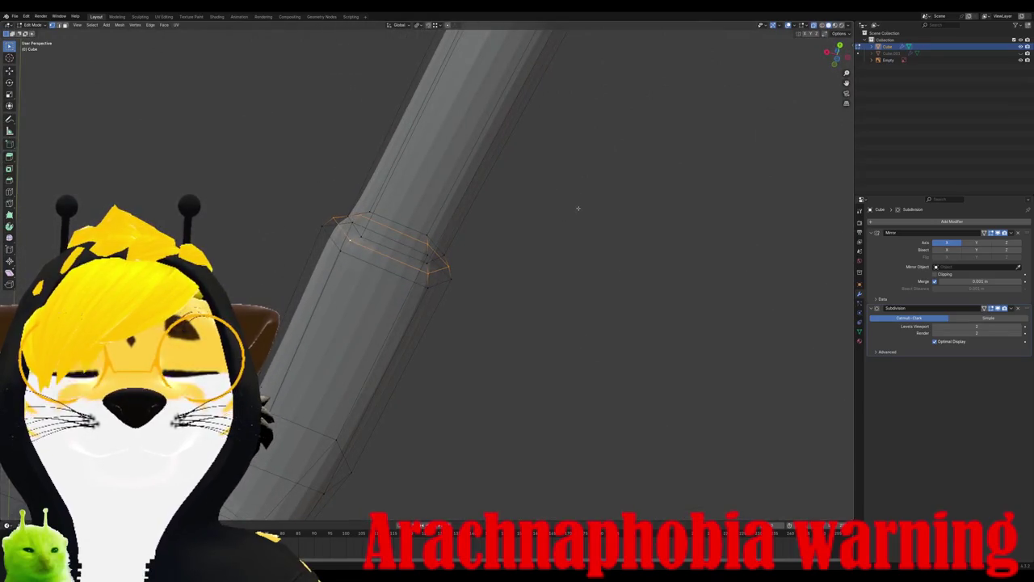
pyautogui.press('s')
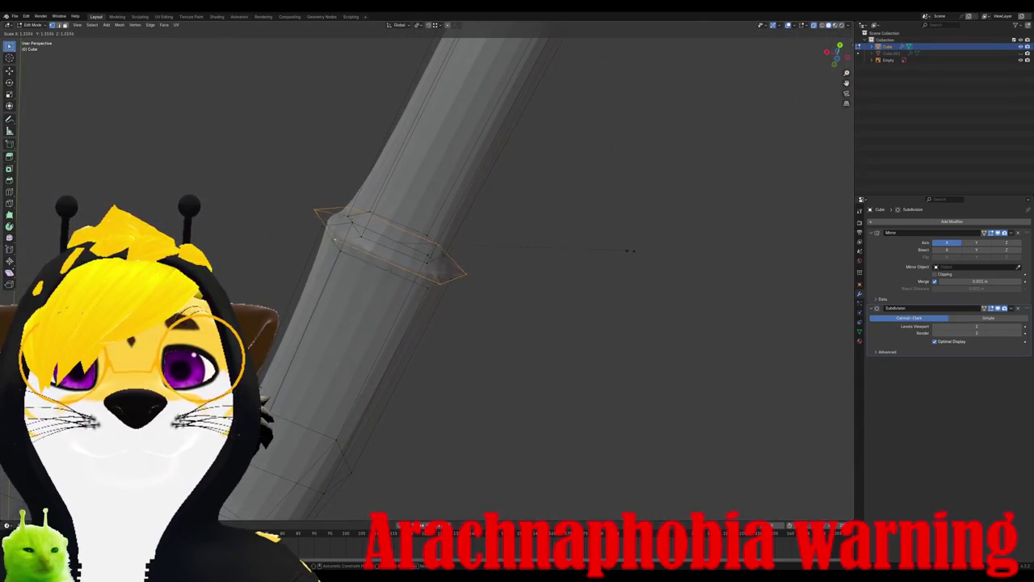
pyautogui.click(473, 276)
# Step: Apply Shade Auto Smooth (Smooth by Angle) to the spider mesh, then return to Edit Mode
pyautogui.moveTo(473, 276)
pyautogui.mouseDown(button='middle')
pyautogui.moveTo(358, 194)
pyautogui.moveTo(420, 291)
pyautogui.mouseUp(button='middle')
pyautogui.press('Tab')
pyautogui.rightClick(358, 195)
pyautogui.click(335, 202)
pyautogui.scroll(4, 420, 291)
pyautogui.scroll(3, 434, 258)
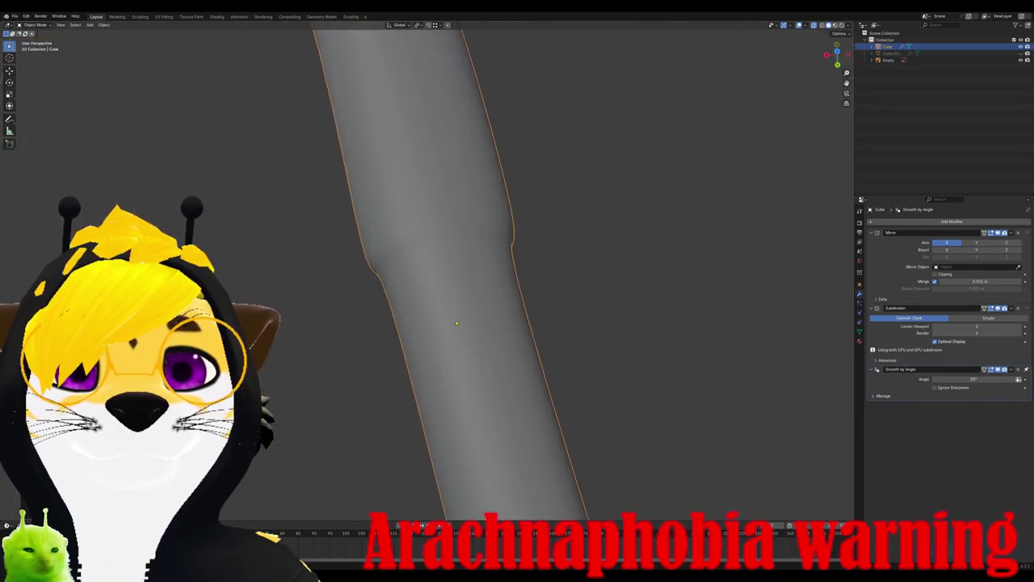
pyautogui.press('Tab')
pyautogui.scroll(2, 434, 258)
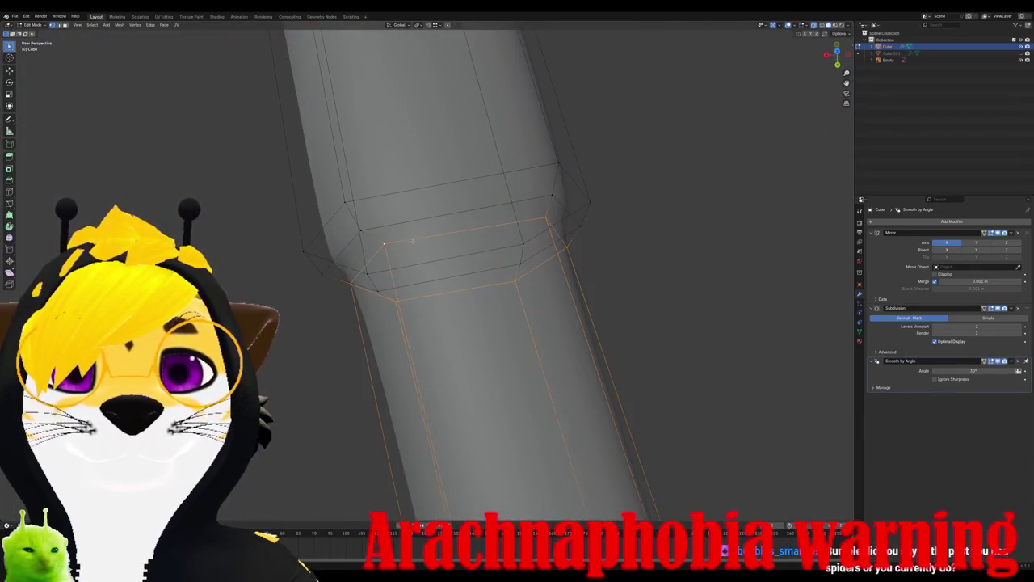
# Step: Reposition the selected leg edge loop against the reference and edge-slide it along the leg
pyautogui.press('KP_1')
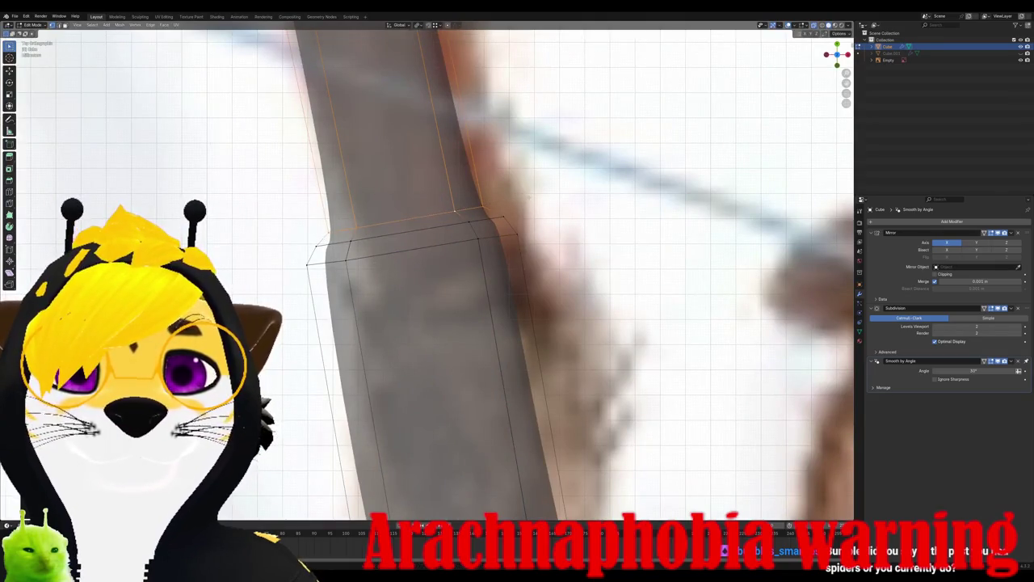
pyautogui.press('g')
pyautogui.click(527, 203)
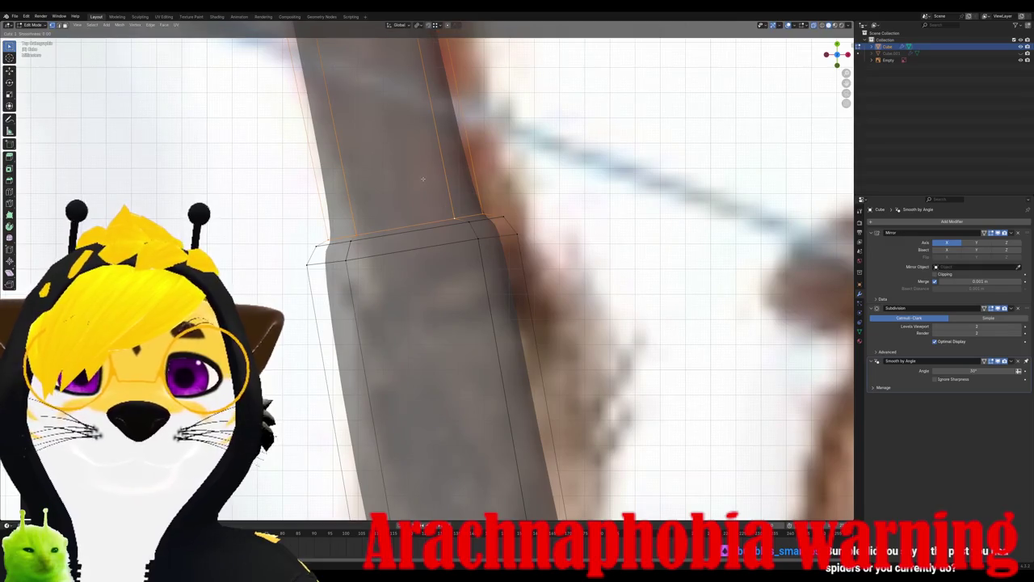
pyautogui.scroll(-3, 501, 427)
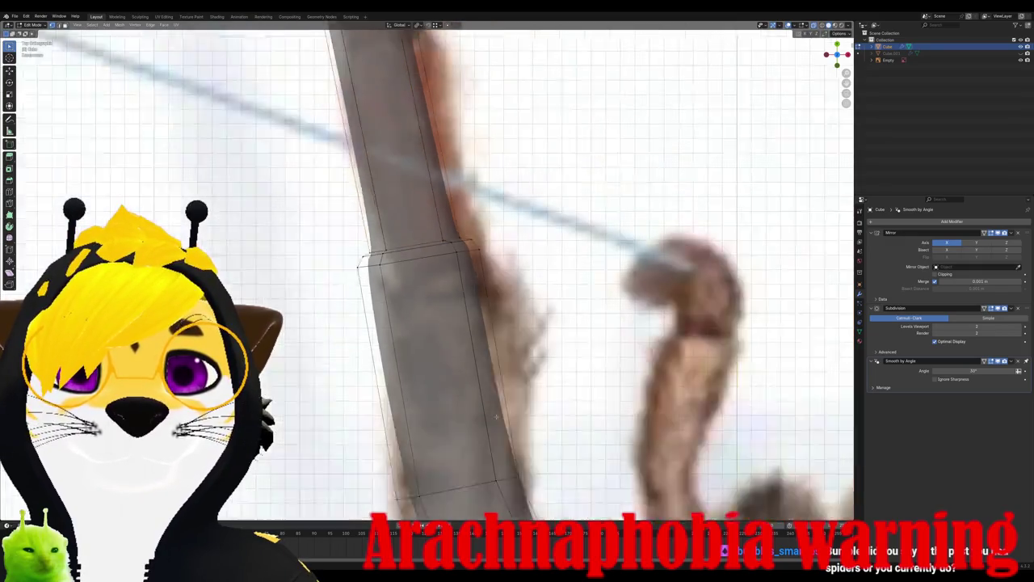
pyautogui.scroll(-3, 500, 427)
pyautogui.scroll(-2, 501, 428)
pyautogui.press('g')
pyautogui.press('g')
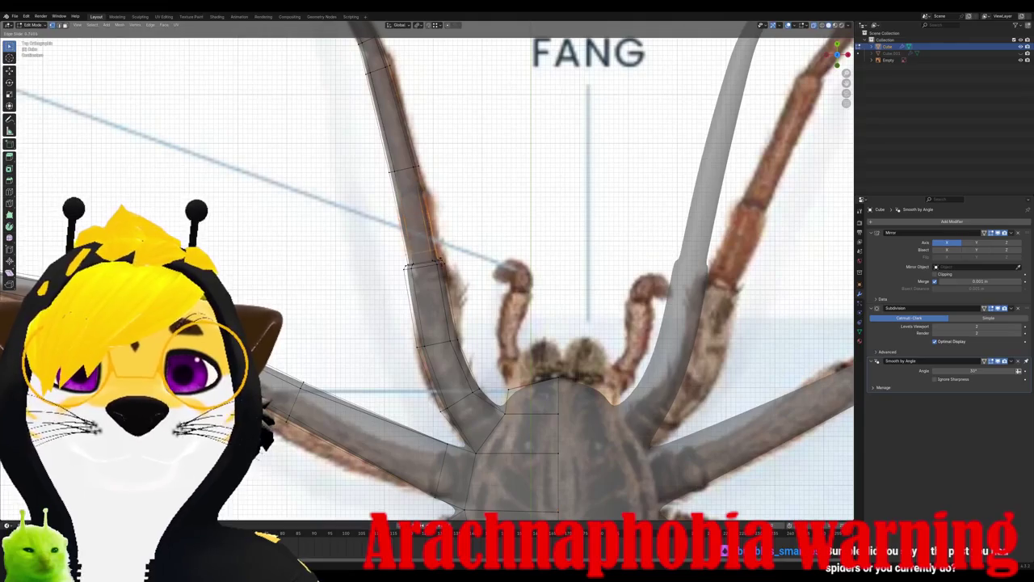
pyautogui.press('Return')
# Step: Review the smoothed spider in Object Mode, then centre the front leg for editing
pyautogui.press('Tab')
pyautogui.moveTo(501, 282)
pyautogui.mouseDown(button='middle')
pyautogui.moveTo(550, 330)
pyautogui.moveTo(404, 295)
pyautogui.mouseUp(button='middle')
pyautogui.press('KP_7')
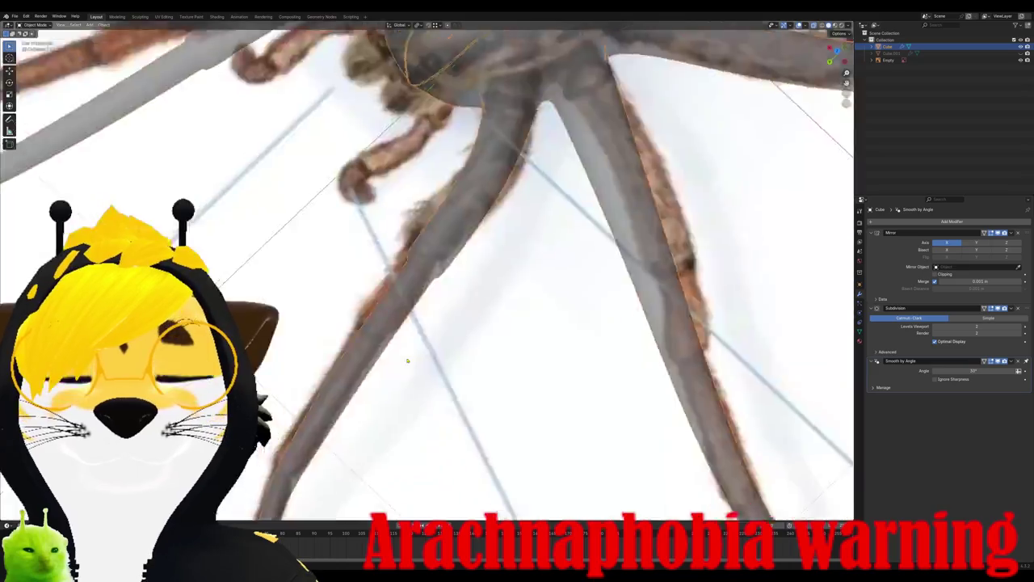
pyautogui.press('KP_1')
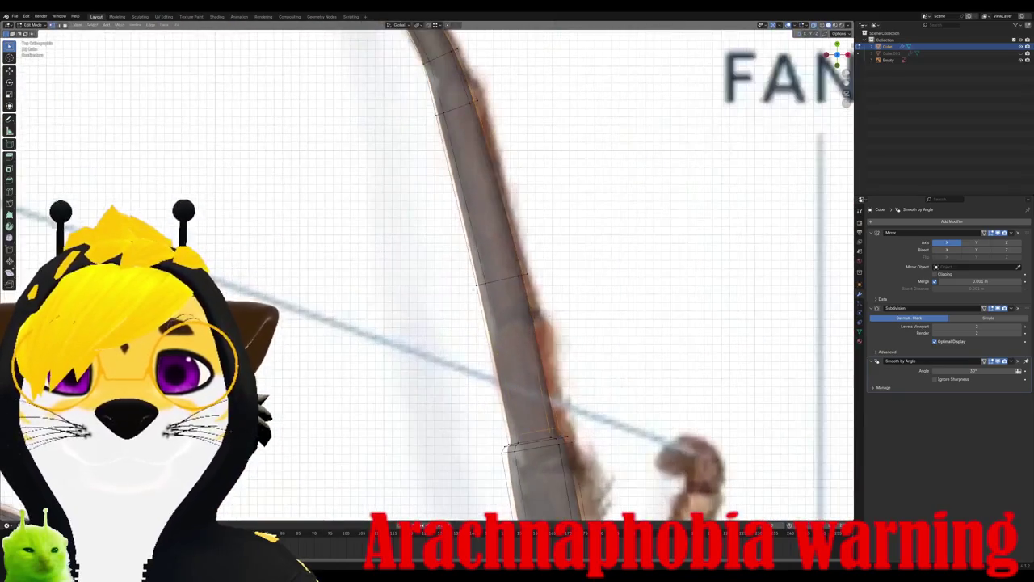
pyautogui.keyDown('shift'); pyautogui.moveTo(497, 309); pyautogui.dragTo(455, 311, button='middle'); pyautogui.keyUp('shift')
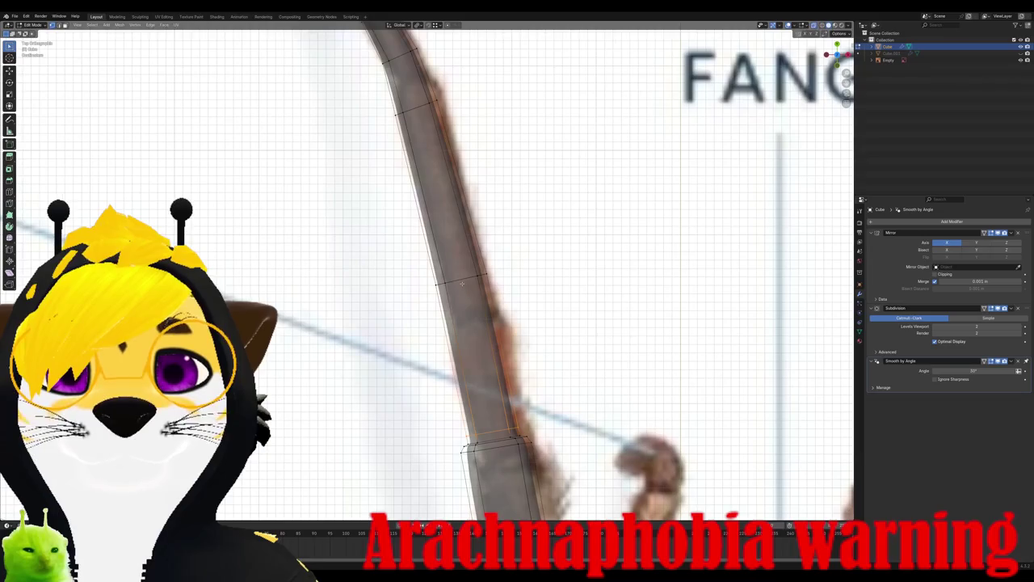
# Step: Add two loop cuts on the front leg, moving and widening one to shape a joint
pyautogui.hotkey('ctrl', 'r')
pyautogui.click(480, 282)
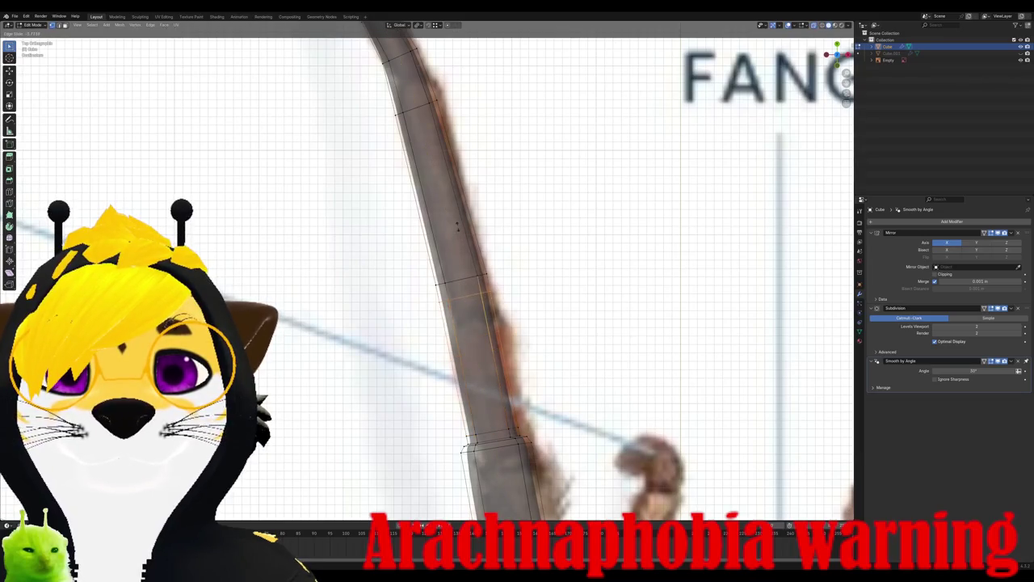
pyautogui.click(454, 213)
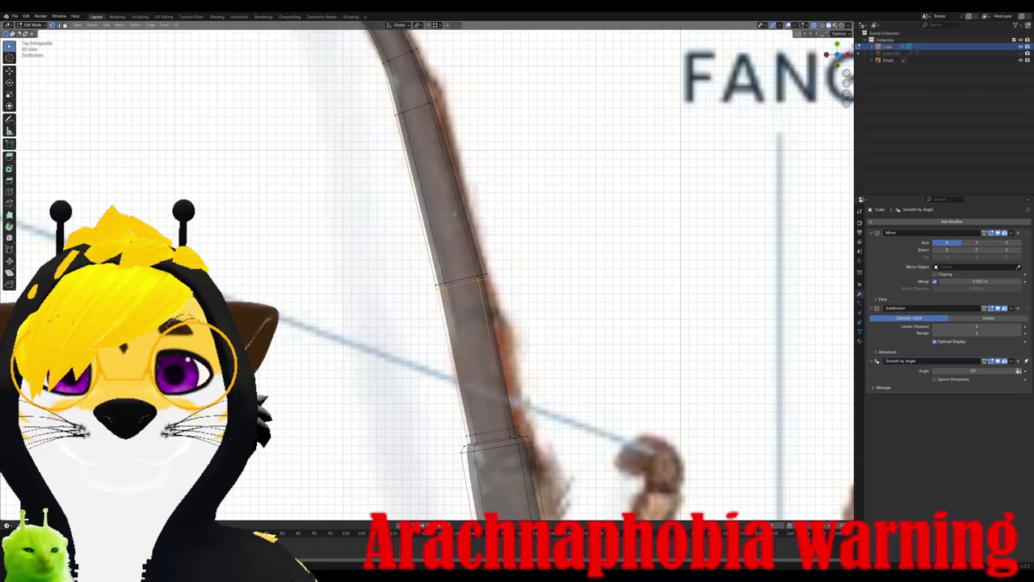
pyautogui.hotkey('ctrl', 'r')
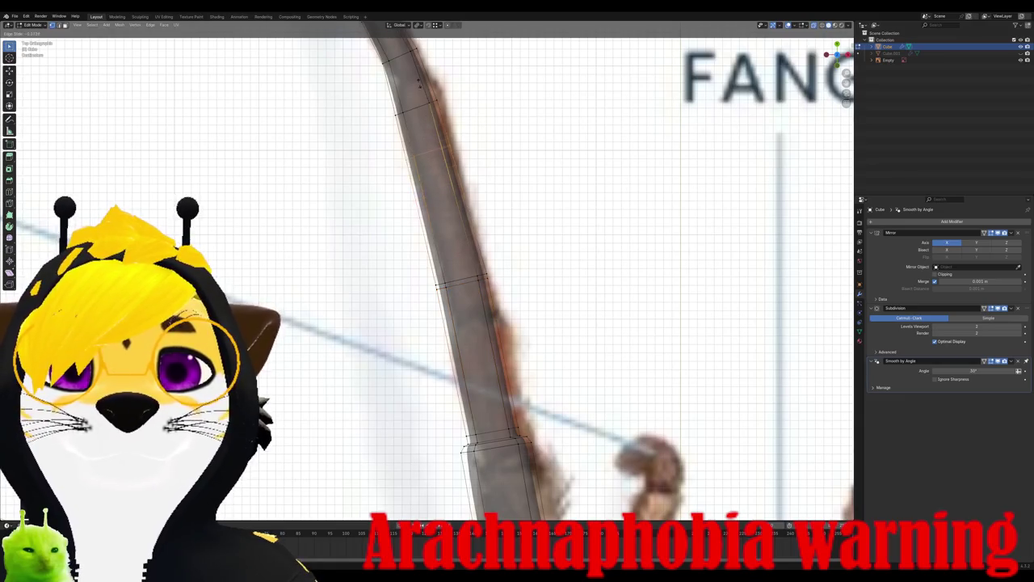
pyautogui.click(436, 113)
pyautogui.press('g')
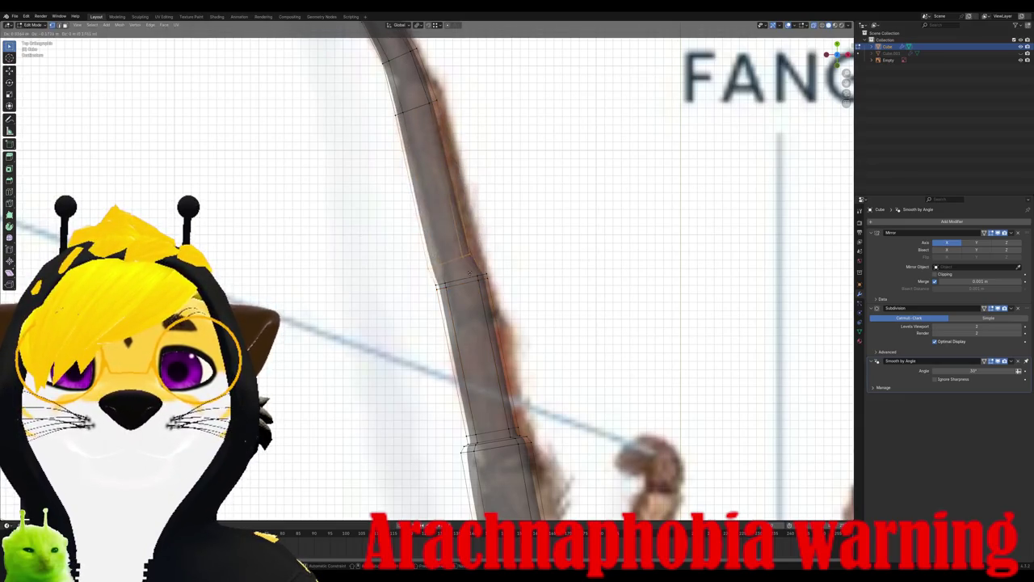
pyautogui.click(479, 283)
pyautogui.scroll(2, 479, 282)
pyautogui.press('g')
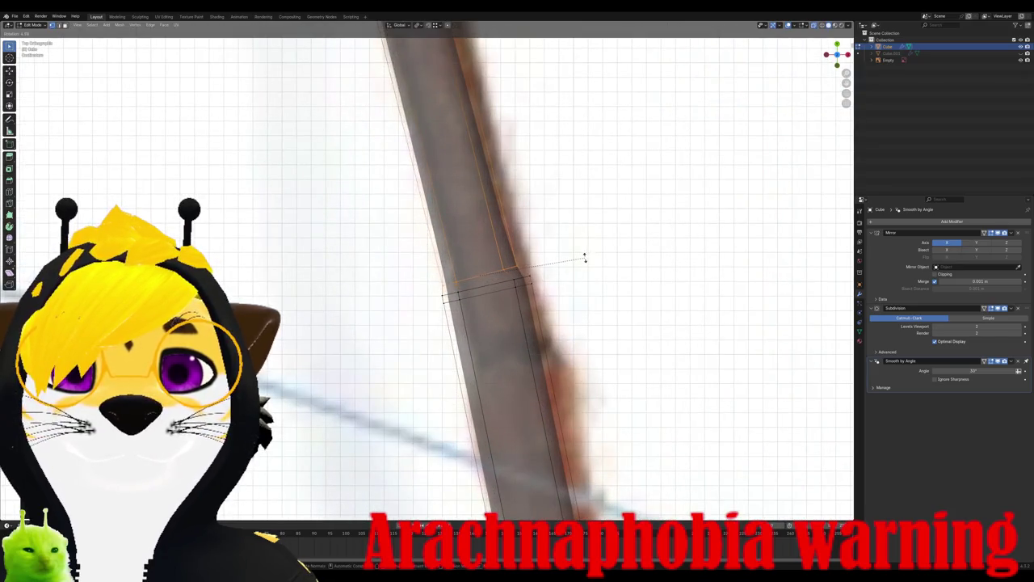
pyautogui.press('s')
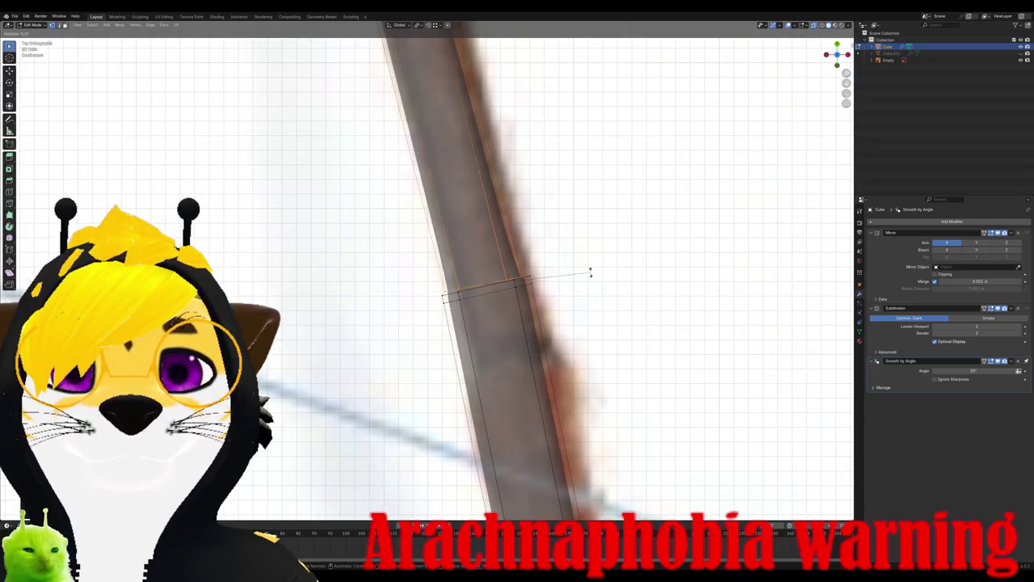
pyautogui.click(589, 269)
pyautogui.scroll(1, 474, 187)
# Step: Add one more loop cut on the leg, then view the whole smoothed spider in perspective
pyautogui.hotkey('ctrl', 'r')
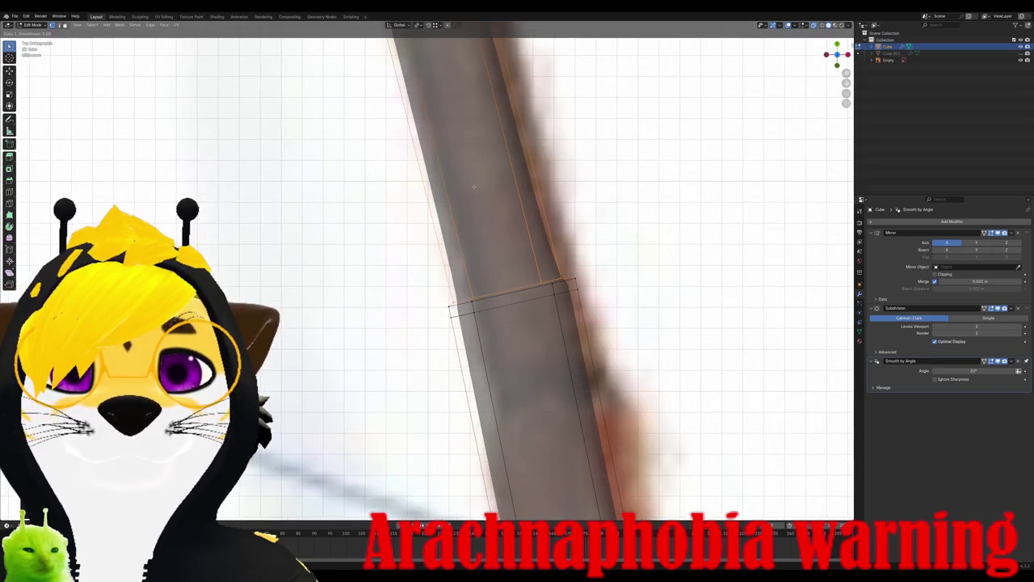
pyautogui.click(476, 196)
pyautogui.scroll(-3, 453, 202)
pyautogui.scroll(-3, 440, 203)
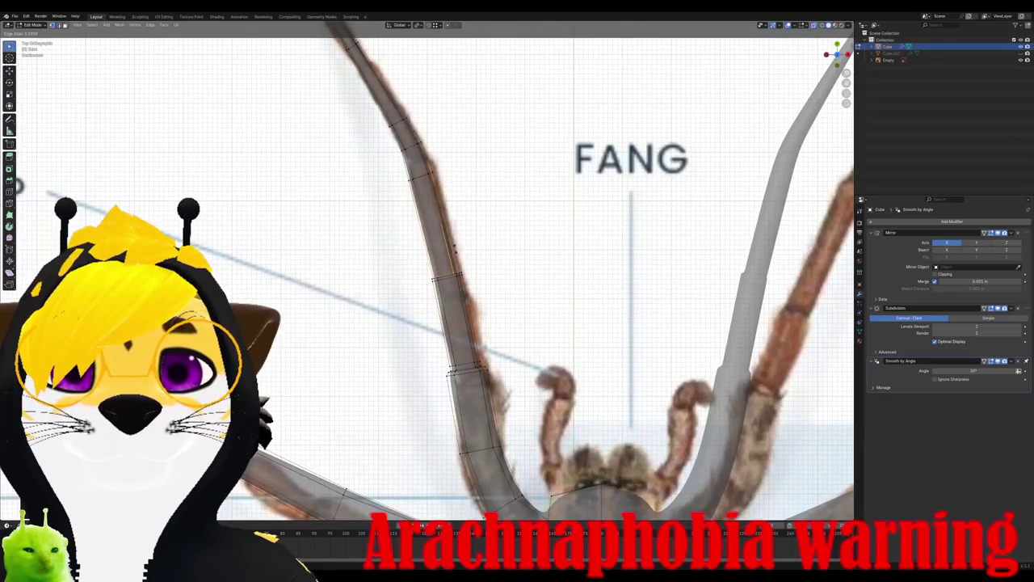
pyautogui.scroll(-2, 484, 283)
pyautogui.press('Tab')
pyautogui.moveTo(484, 283); pyautogui.dragTo(521, 241, button='middle')
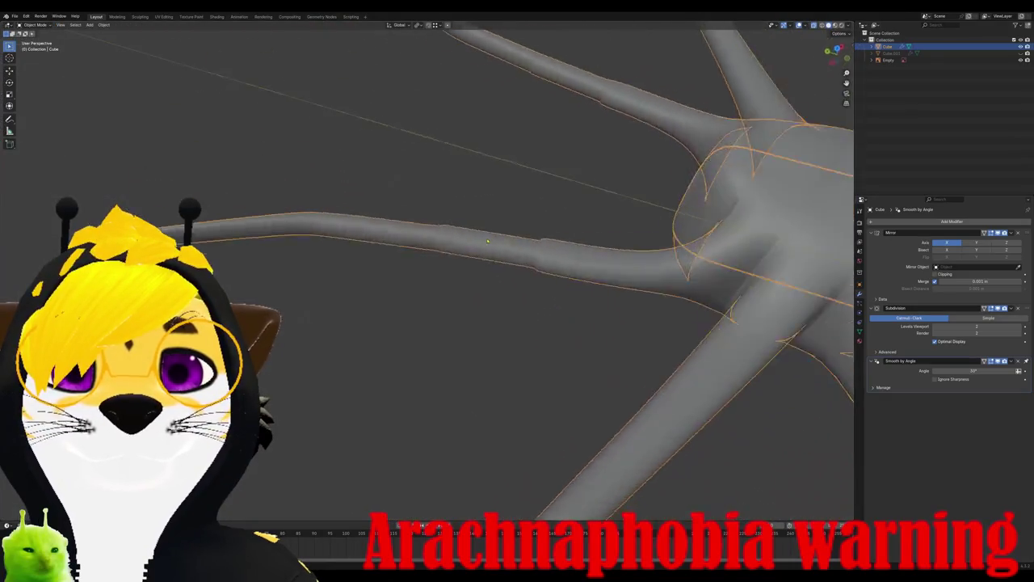
pyautogui.scroll(-2, 520, 241)
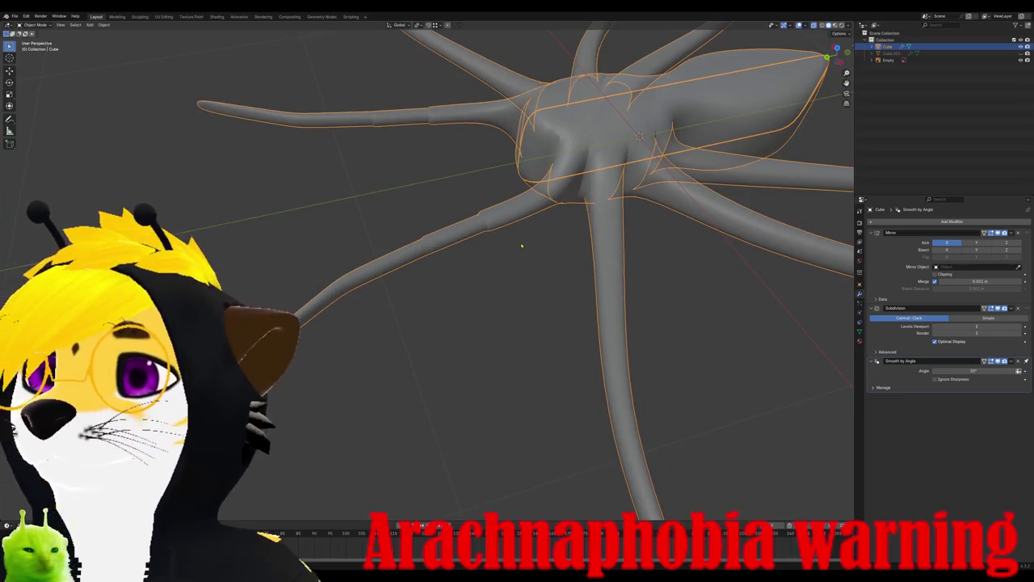
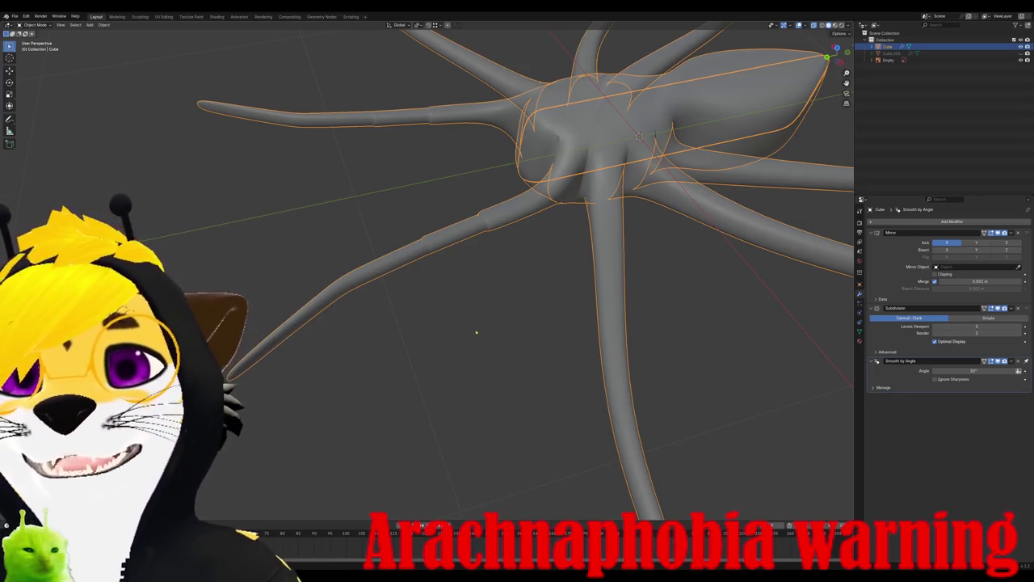
# Step: Switch to top view over the reference and enter Edit Mode on the spider leg
pyautogui.moveTo(476, 332); pyautogui.dragTo(477, 348, button='middle')
pyautogui.scroll(3, 477, 339)
pyautogui.scroll(3, 478, 353)
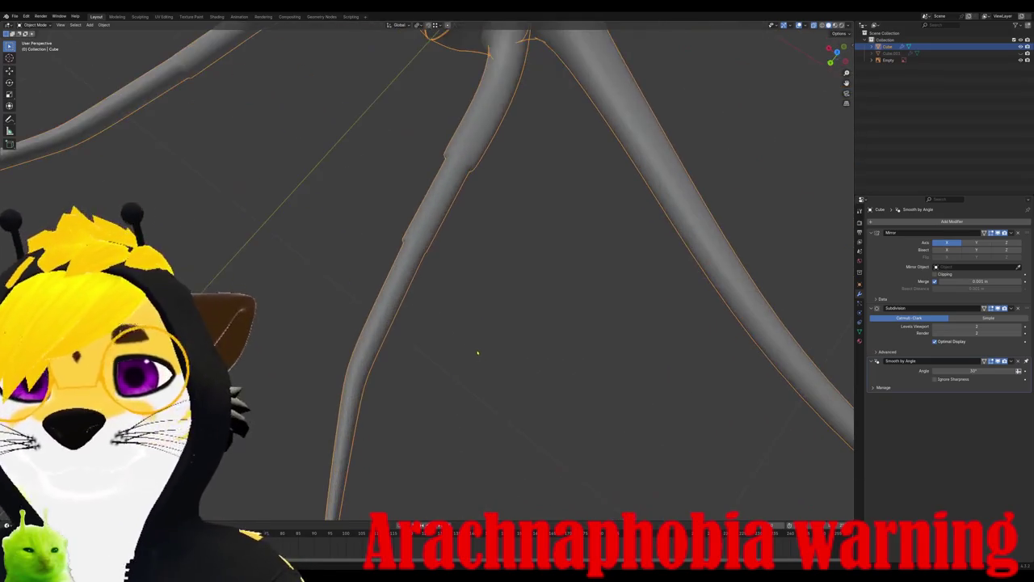
pyautogui.press('KP_7')
pyautogui.scroll(2, 455, 373)
pyautogui.scroll(2, 455, 373)
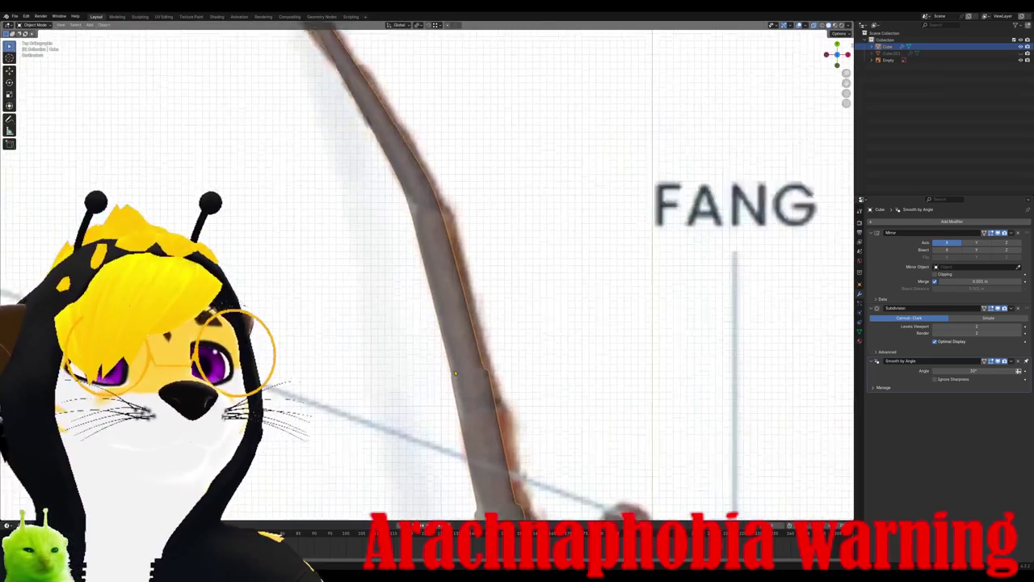
pyautogui.scroll(2, 455, 373)
pyautogui.scroll(-3, 444, 307)
pyautogui.press('Tab')
pyautogui.scroll(3, 439, 274)
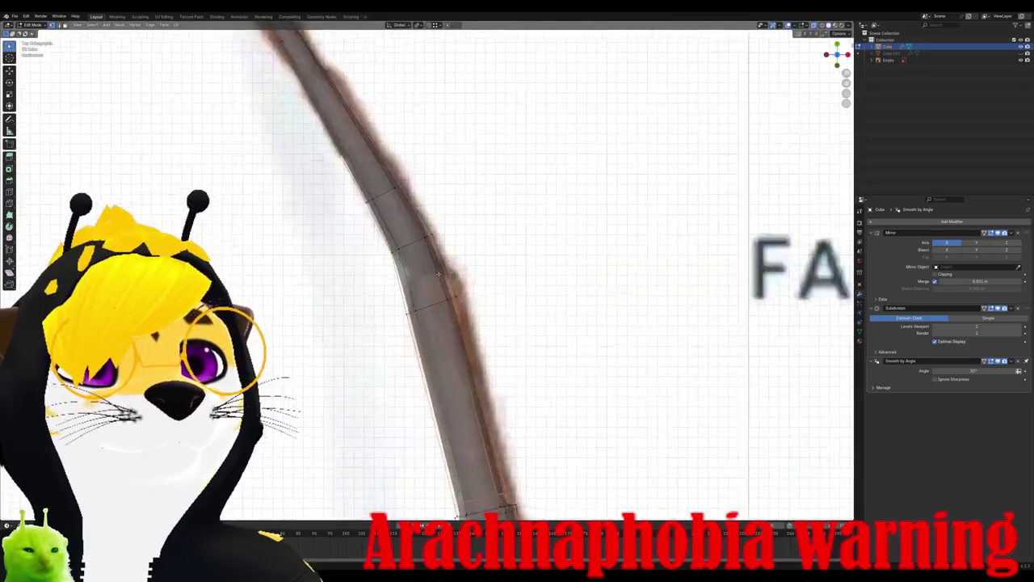
pyautogui.scroll(2, 439, 274)
pyautogui.scroll(-3, 438, 327)
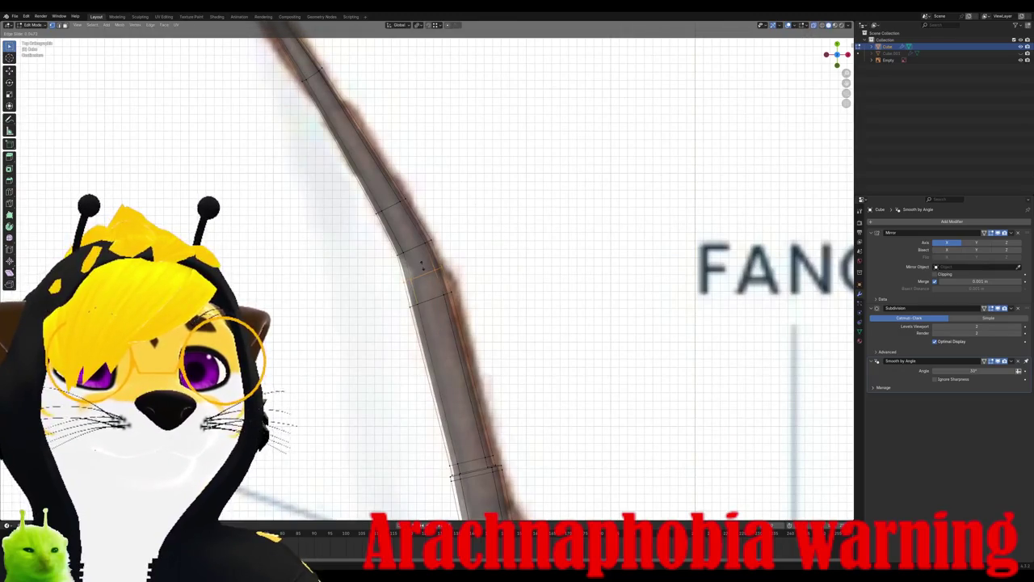
pyautogui.scroll(1, 412, 247)
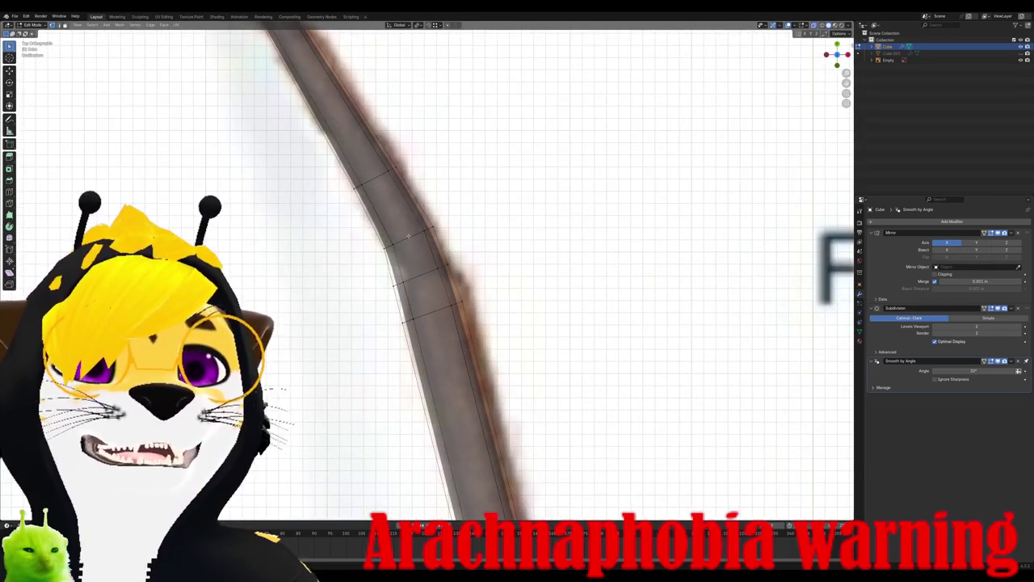
# Step: Dissolve the selected leg vertices, undoing an accidental face deletion first
pyautogui.press('x')
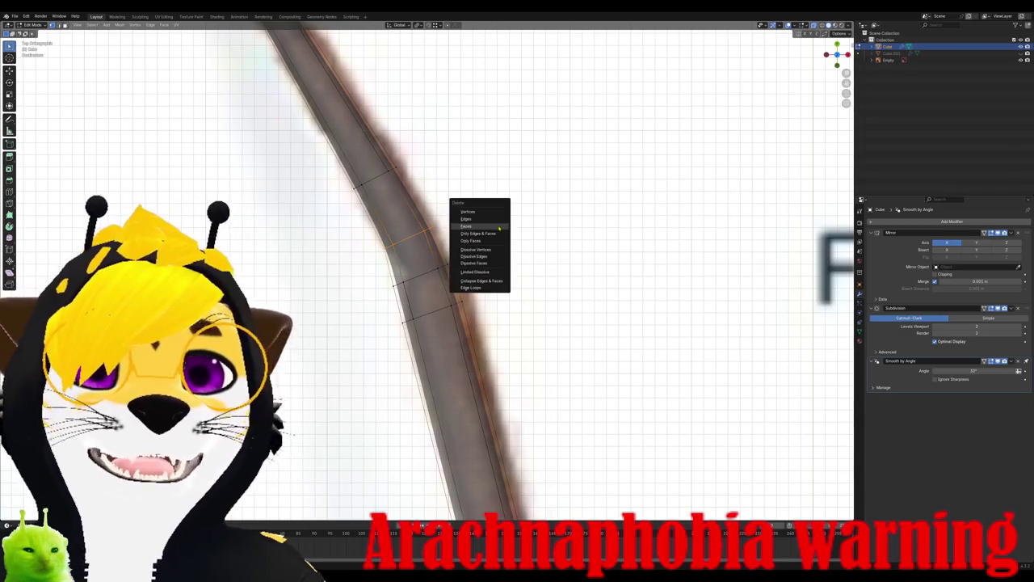
pyautogui.click(484, 218)
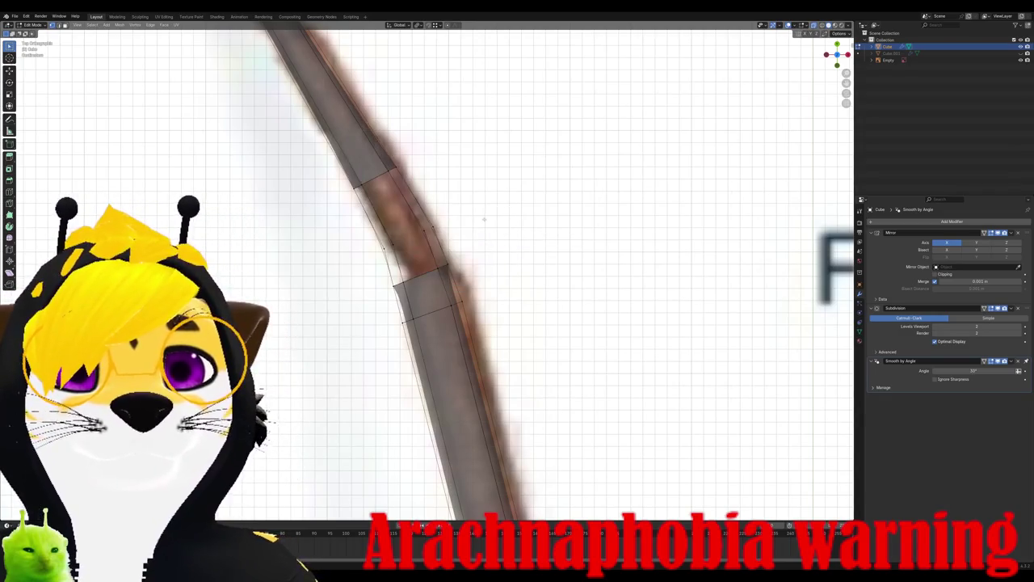
pyautogui.hotkey('ctrl', 'z')
pyautogui.press('x')
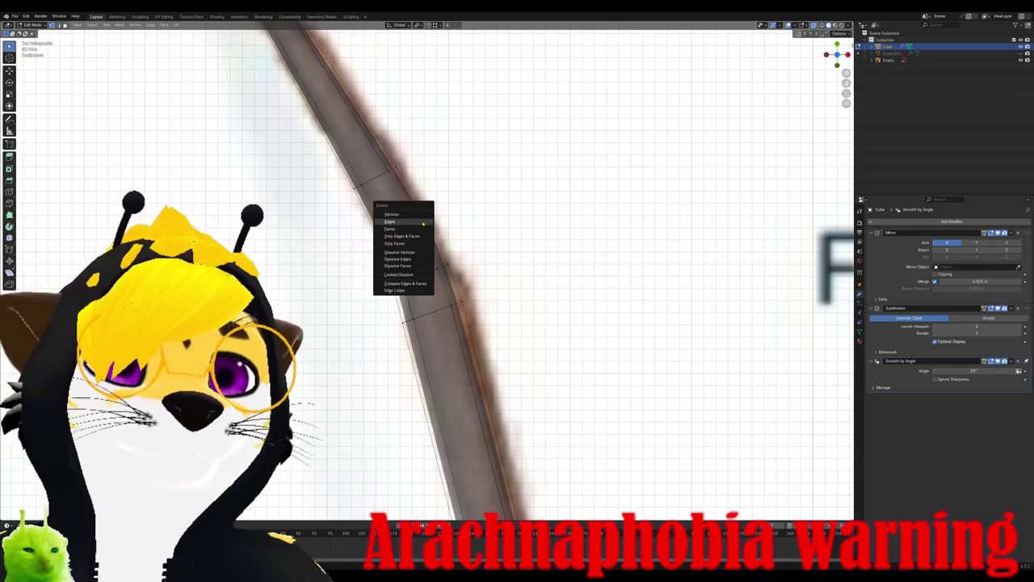
pyautogui.click(420, 254)
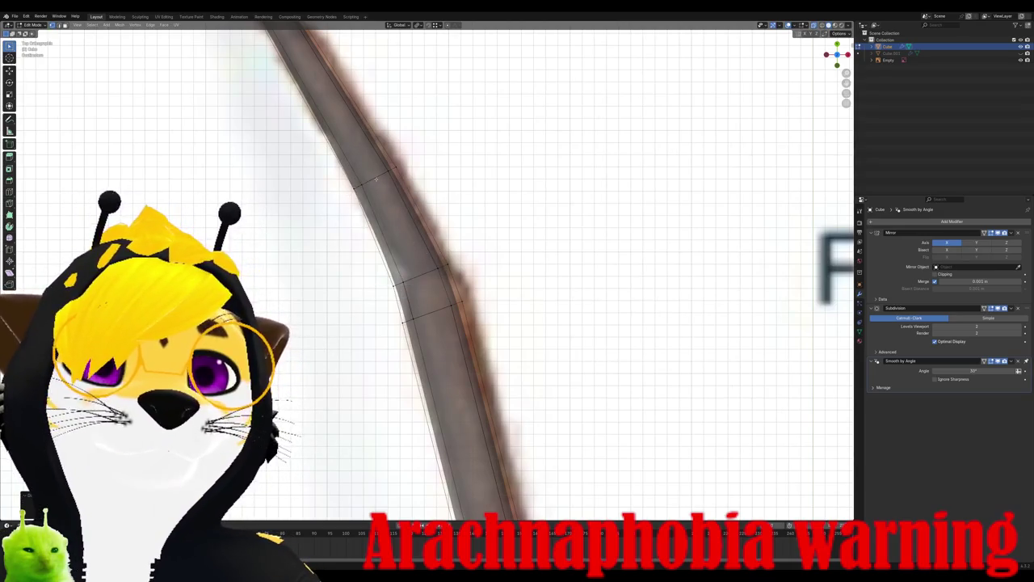
# Step: Rotate and move the joint edge loop so the upper segment follows the reference bend
pyautogui.press('r')
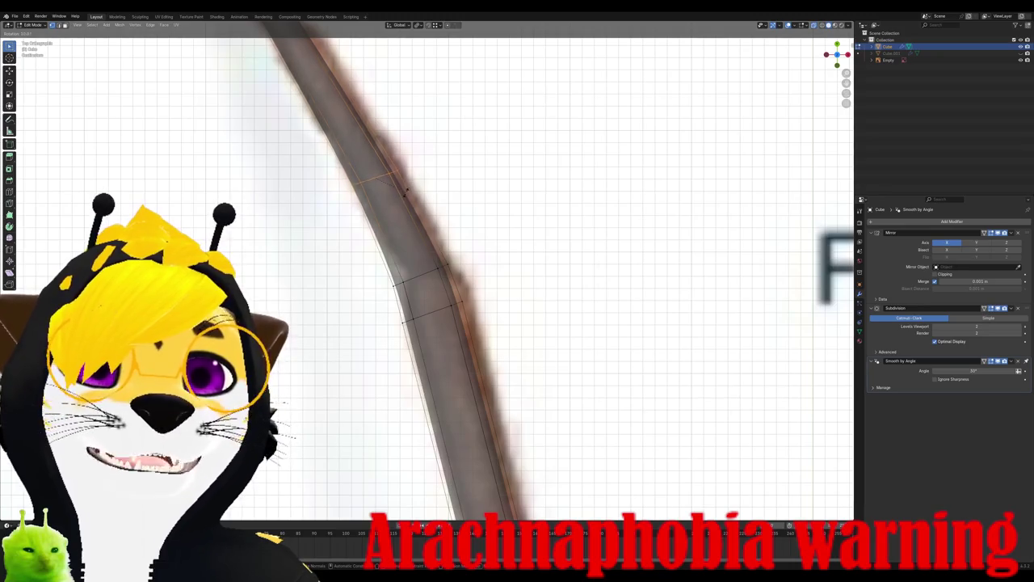
pyautogui.press('g')
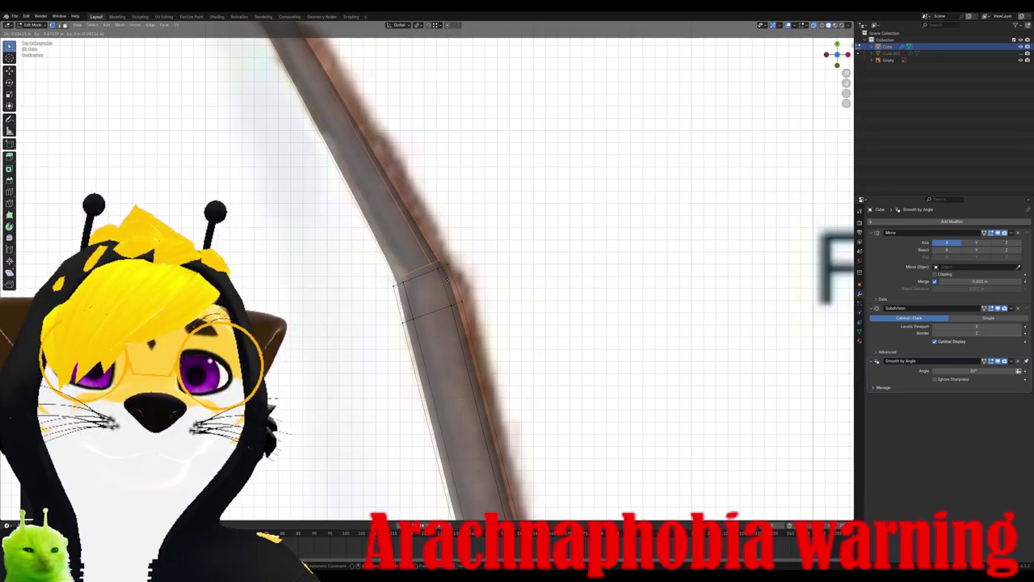
pyautogui.press('r')
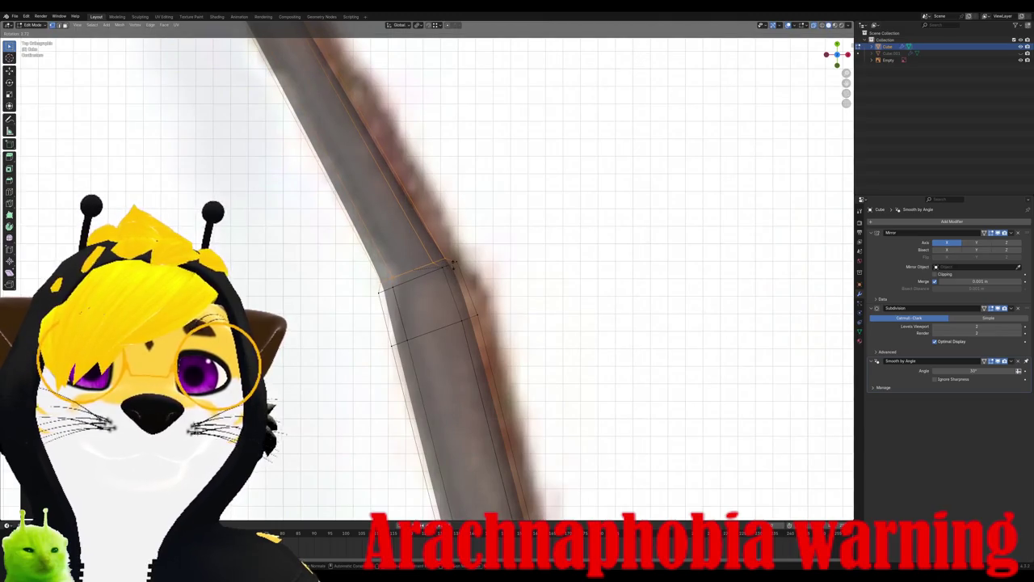
pyautogui.click(455, 264)
pyautogui.press('g')
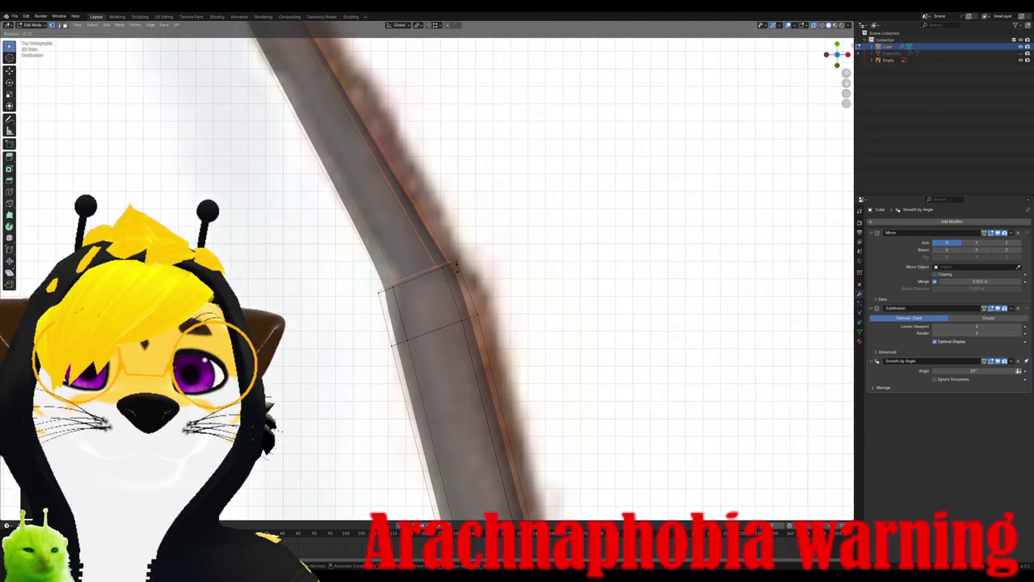
pyautogui.click(454, 265)
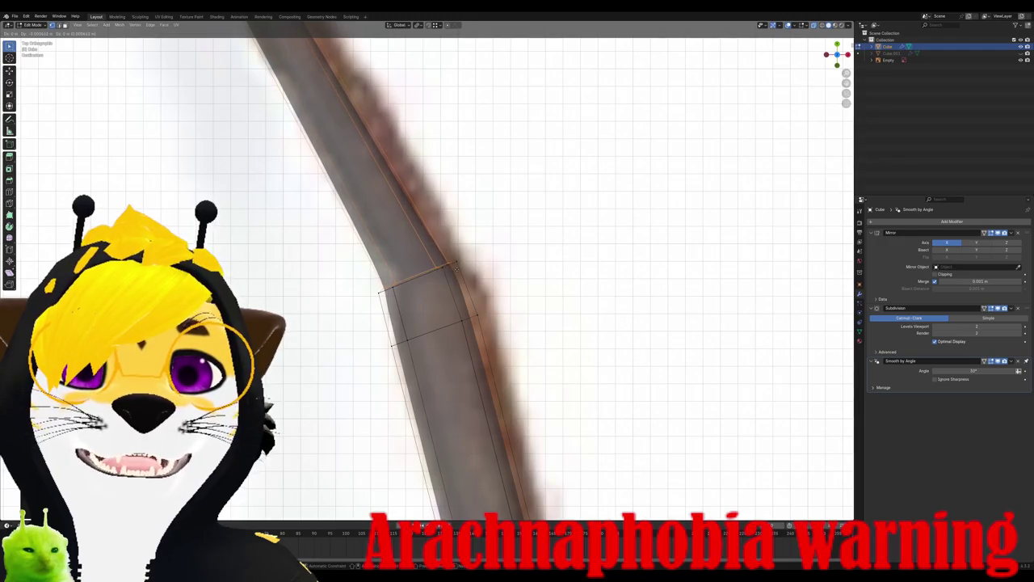
pyautogui.scroll(-1, 455, 267)
pyautogui.scroll(-1, 420, 226)
pyautogui.scroll(-1, 380, 169)
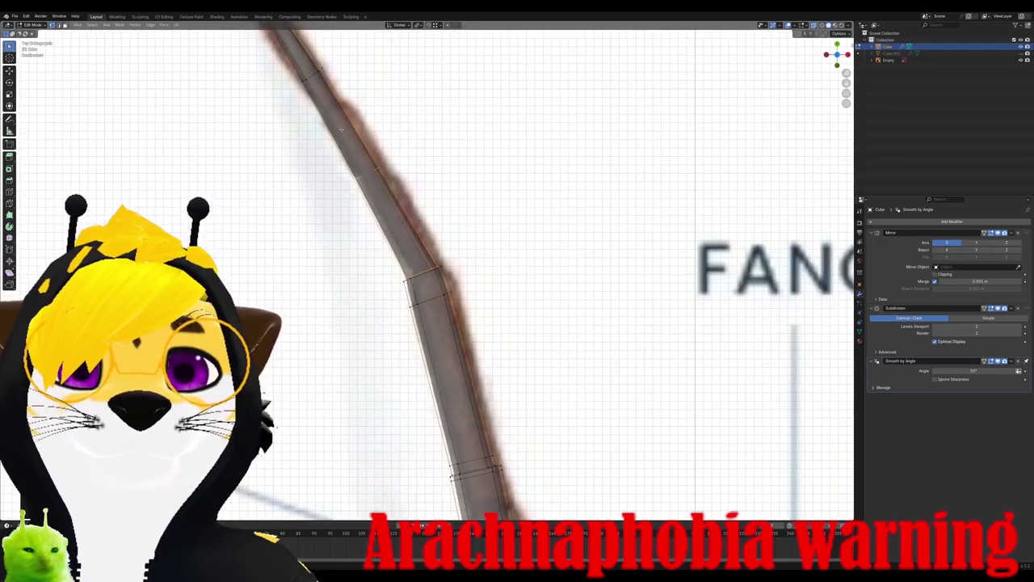
# Step: Add an edge loop at the knee bend, reposition the joint loop, and view the smoothed leg
pyautogui.hotkey('ctrl', 'r')
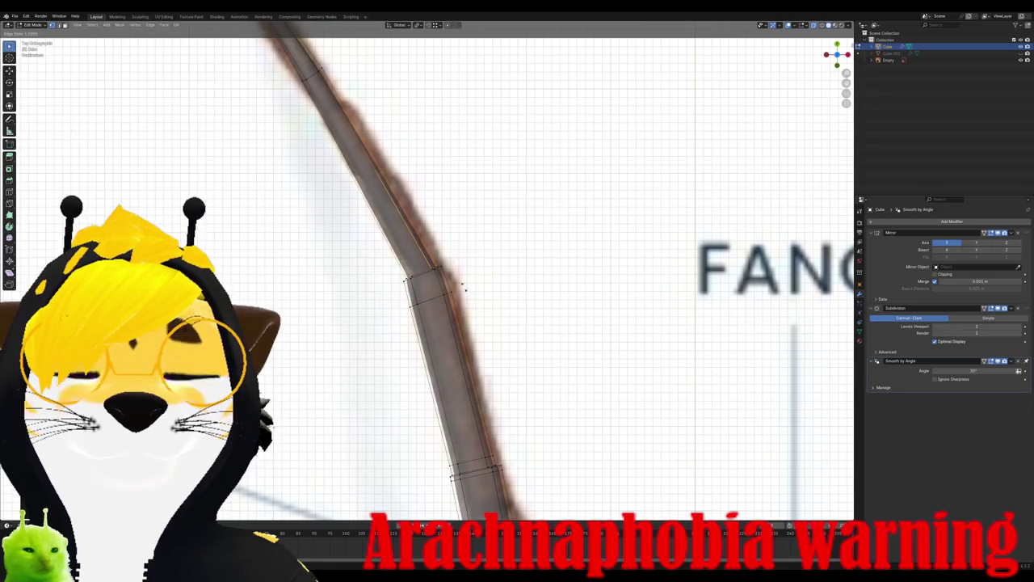
pyautogui.click(337, 82)
pyautogui.press('g')
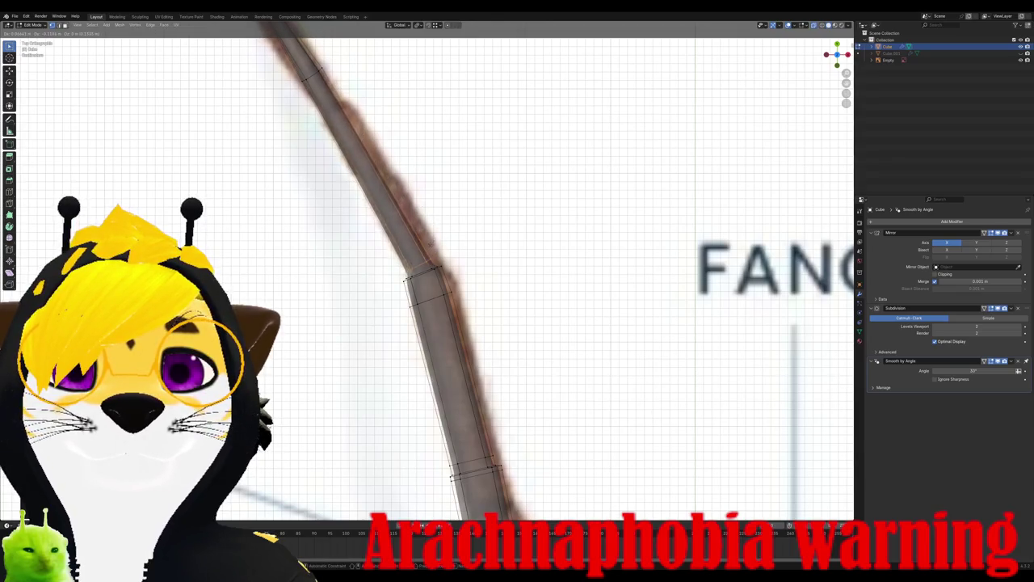
pyautogui.click(431, 249)
pyautogui.scroll(3, 444, 251)
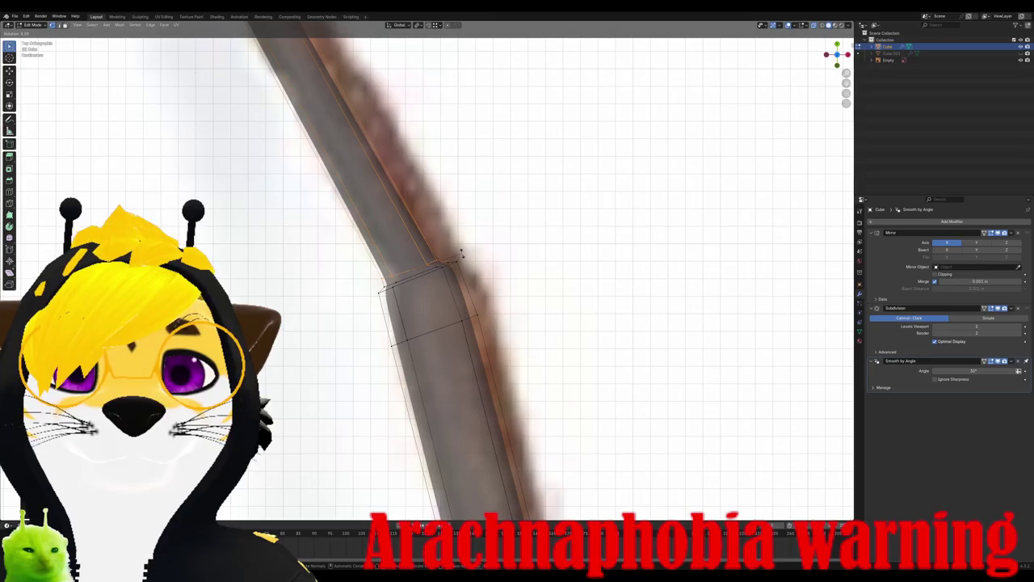
pyautogui.press('Escape')
pyautogui.press('g')
pyautogui.click(464, 255)
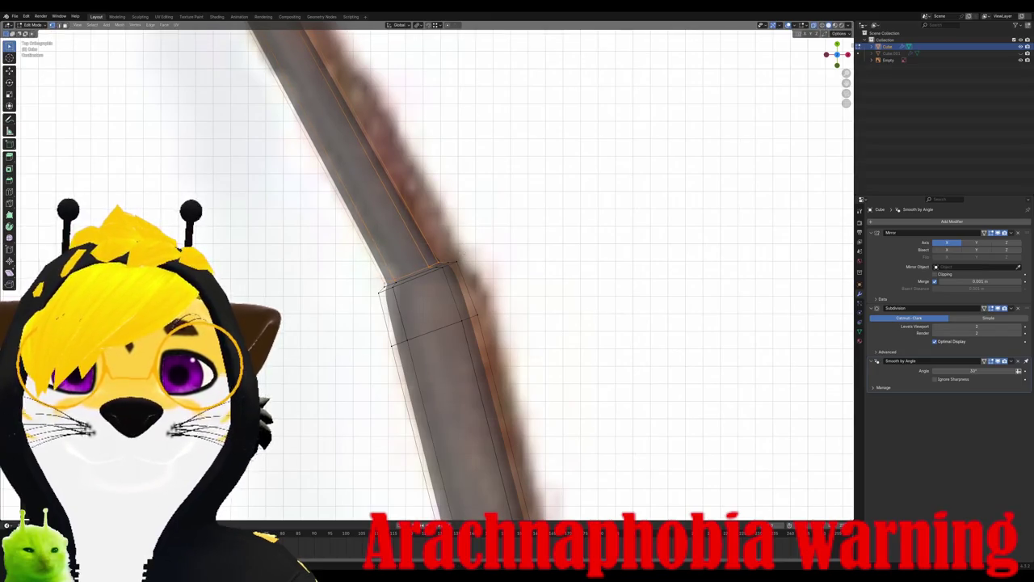
pyautogui.scroll(-2, 464, 255)
pyautogui.press('Tab')
pyautogui.moveTo(464, 256)
pyautogui.mouseDown(button='middle')
pyautogui.moveTo(481, 289)
pyautogui.moveTo(517, 272)
pyautogui.moveTo(519, 286)
pyautogui.mouseUp(button='middle')
pyautogui.scroll(2, 446, 236)
pyautogui.moveTo(447, 237); pyautogui.dragTo(849, 55, button='middle')
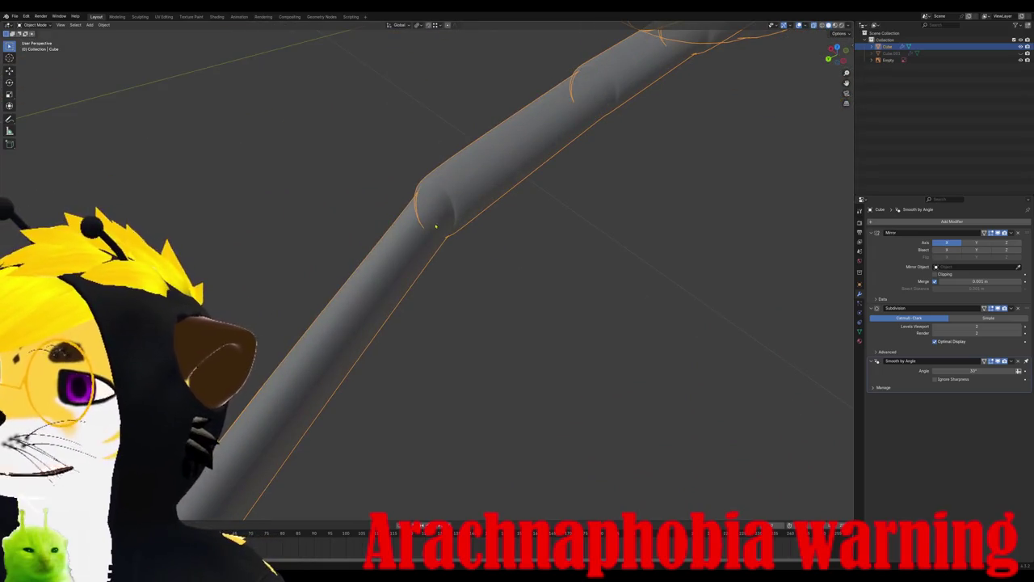
pyautogui.scroll(-3, 445, 243)
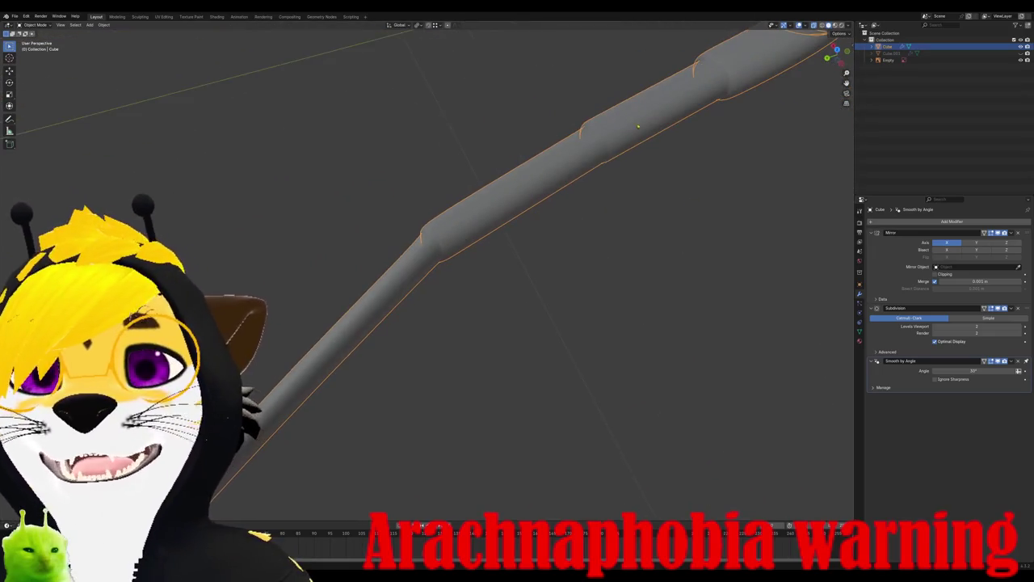
pyautogui.scroll(2, 444, 242)
pyautogui.scroll(1, 444, 243)
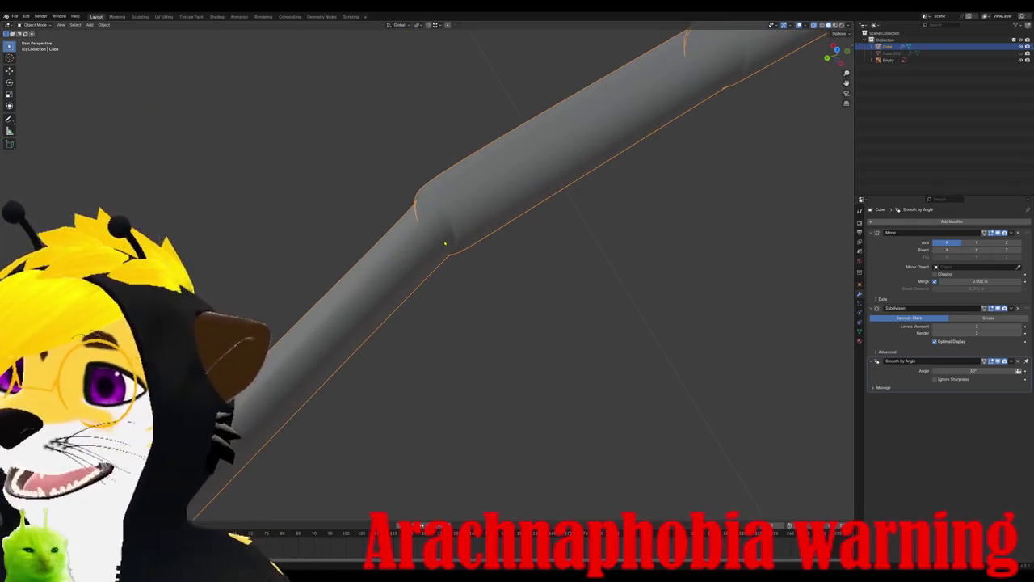
pyautogui.moveTo(445, 243); pyautogui.dragTo(459, 213, button='middle')
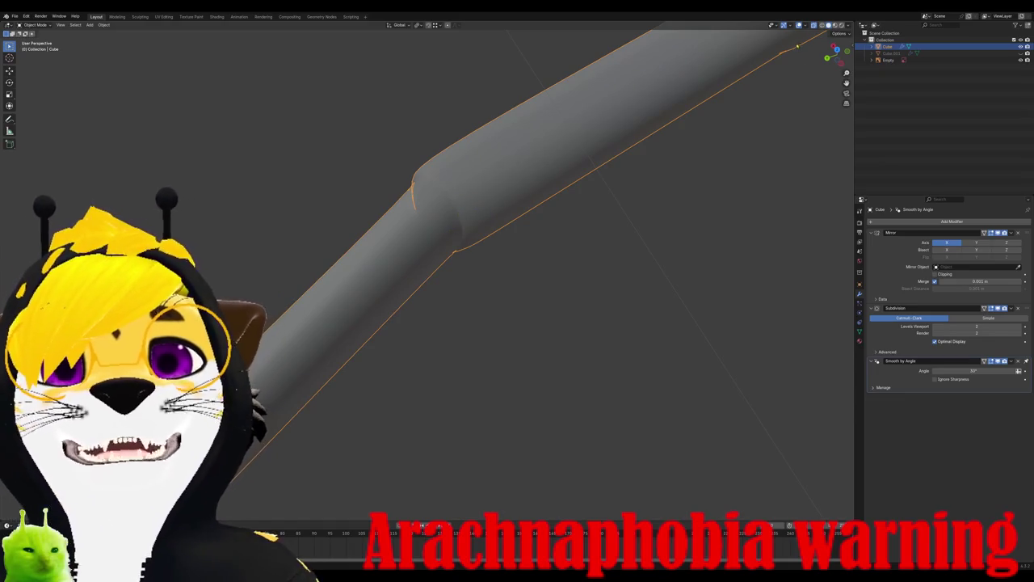
pyautogui.moveTo(614, 170); pyautogui.dragTo(643, 159, button='middle')
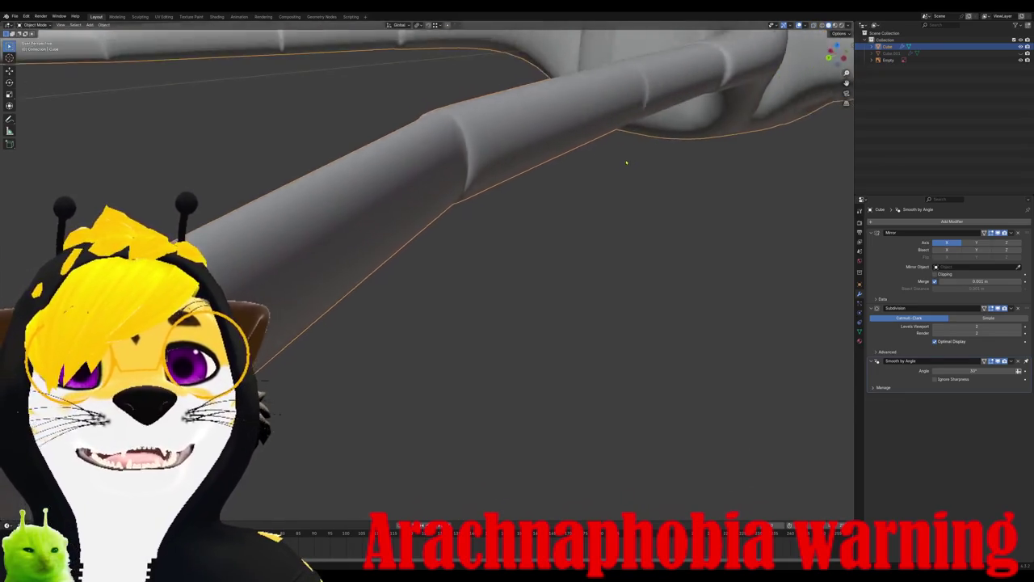
pyautogui.scroll(-2, 643, 159)
pyautogui.scroll(-3, 566, 242)
pyautogui.scroll(-3, 501, 274)
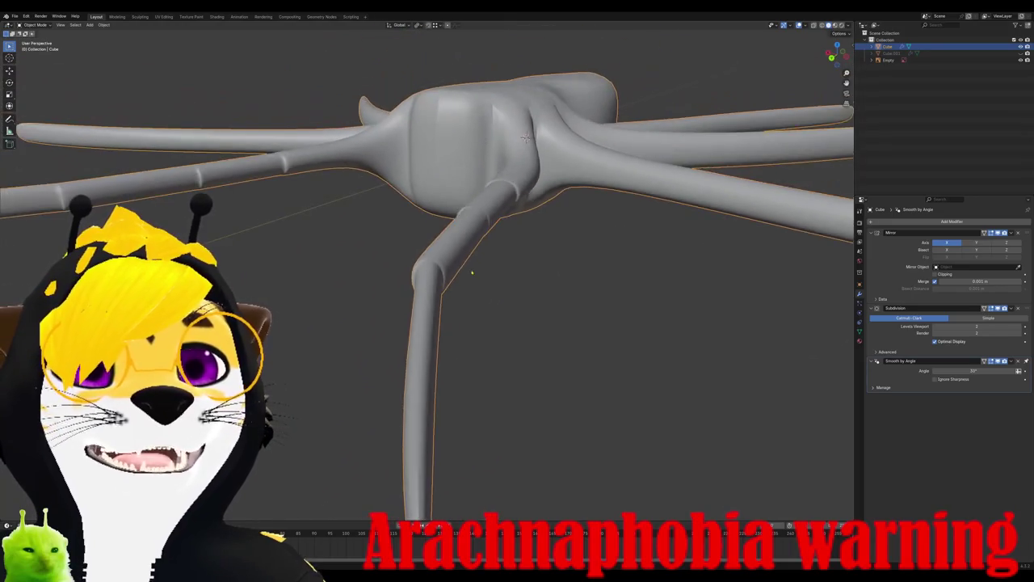
pyautogui.moveTo(477, 277)
pyautogui.mouseDown(button='middle')
pyautogui.moveTo(524, 263)
pyautogui.moveTo(474, 295)
pyautogui.moveTo(452, 296)
pyautogui.moveTo(442, 309)
pyautogui.moveTo(469, 323)
pyautogui.moveTo(393, 295)
pyautogui.moveTo(484, 266)
pyautogui.moveTo(586, 139)
pyautogui.mouseUp(button='middle')
# Step: Mark the first selected joint edges sharp, then check the crease in Object Mode
pyautogui.press('Tab')
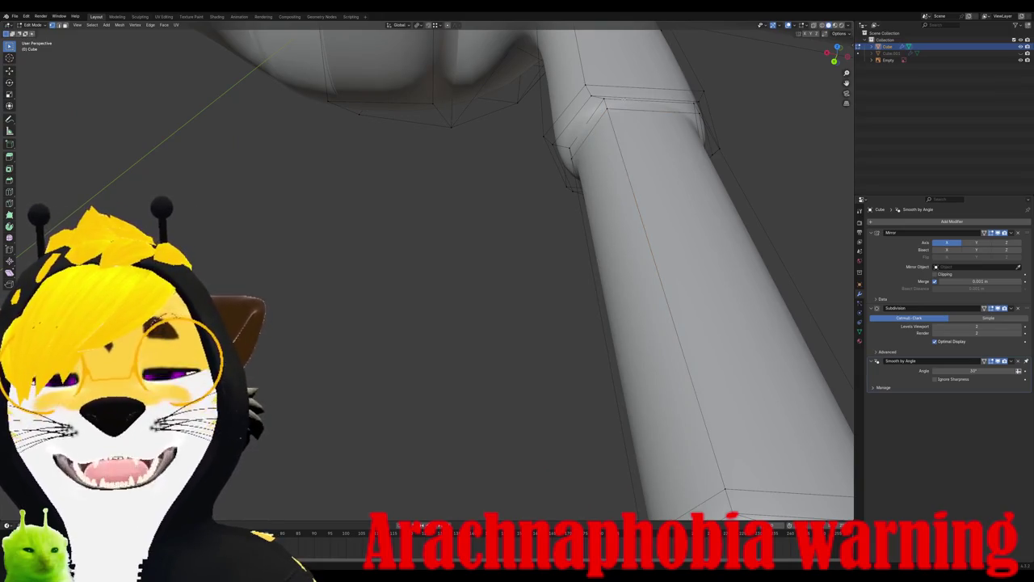
pyautogui.click(151, 24)
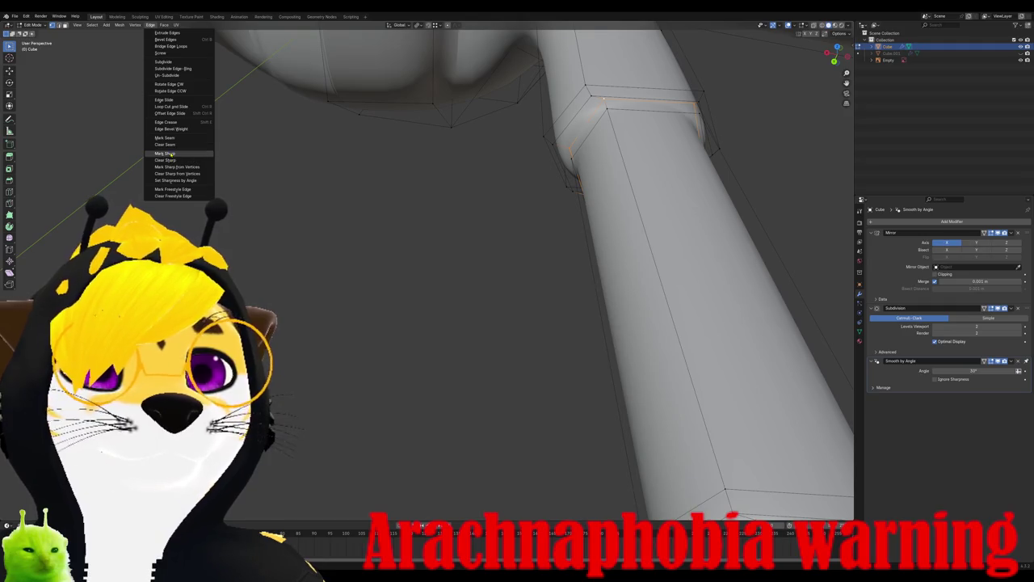
pyautogui.click(165, 154)
pyautogui.press('Tab')
pyautogui.moveTo(450, 154)
pyautogui.mouseDown(button='middle')
pyautogui.moveTo(385, 180)
pyautogui.moveTo(472, 121)
pyautogui.moveTo(641, 159)
pyautogui.mouseUp(button='middle')
pyautogui.scroll(5, 565, 142)
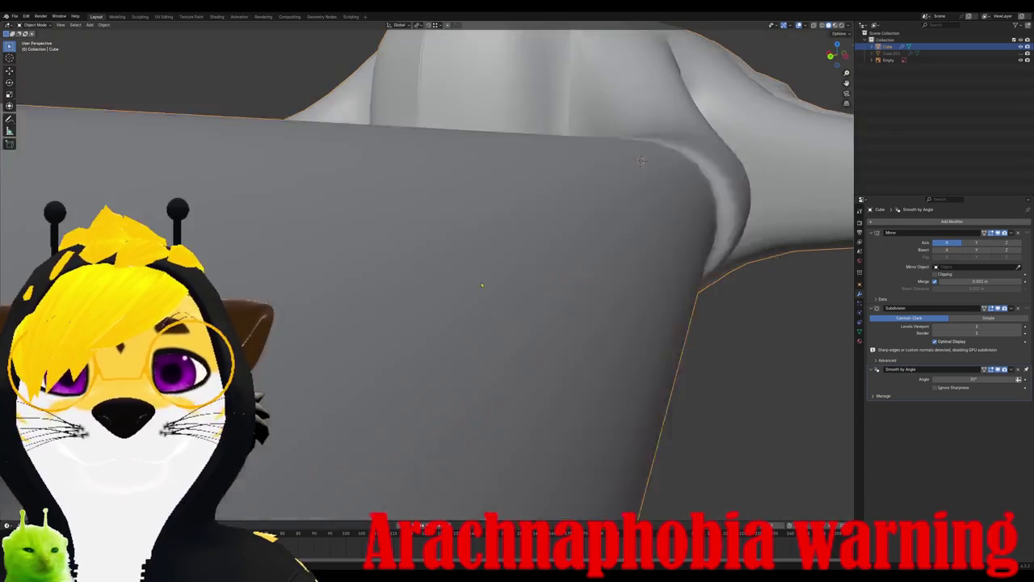
pyautogui.scroll(-3, 641, 159)
pyautogui.scroll(-3, 622, 170)
pyautogui.scroll(-3, 602, 182)
pyautogui.scroll(-1, 584, 192)
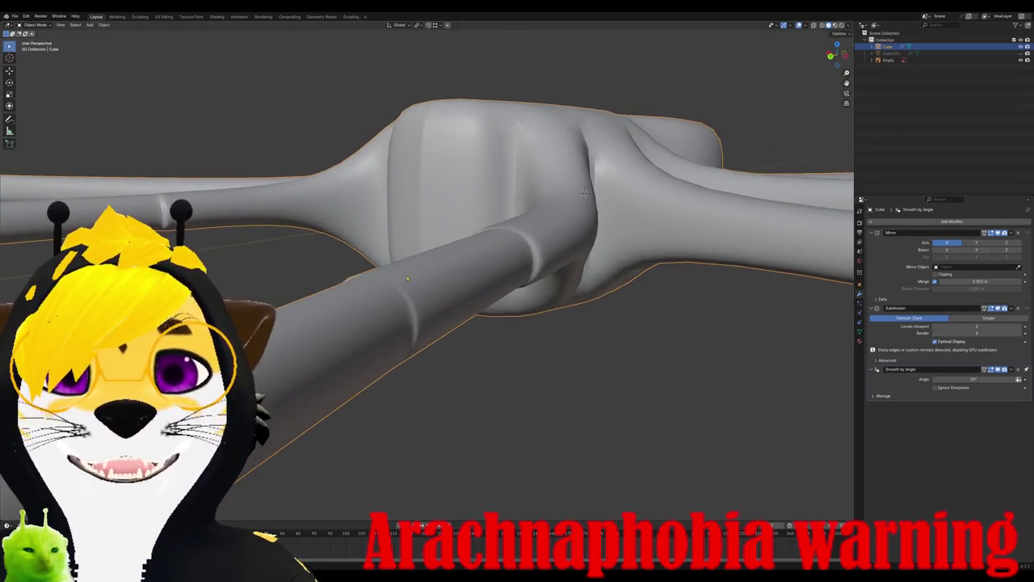
pyautogui.moveTo(584, 193); pyautogui.dragTo(596, 186, button='middle')
# Step: Mark the selected joint loop as a seam and inspect the leg joint
pyautogui.press('Tab')
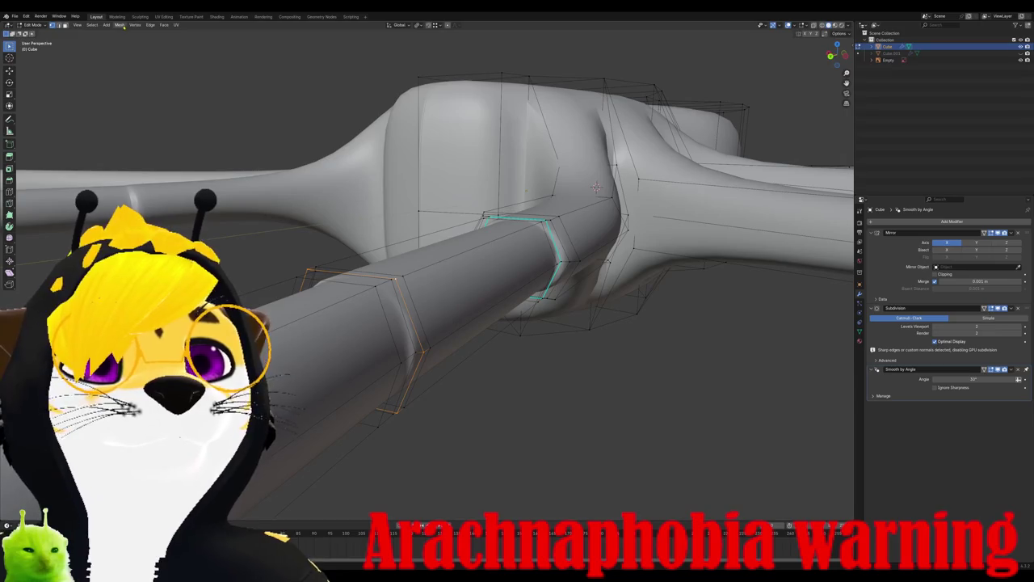
pyautogui.click(151, 26)
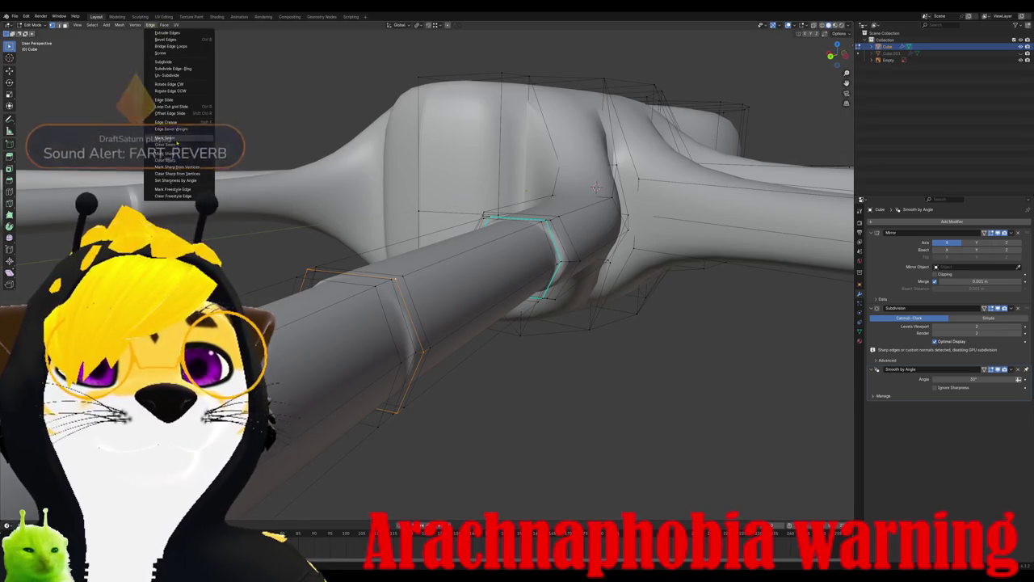
pyautogui.click(176, 140)
pyautogui.press('Tab')
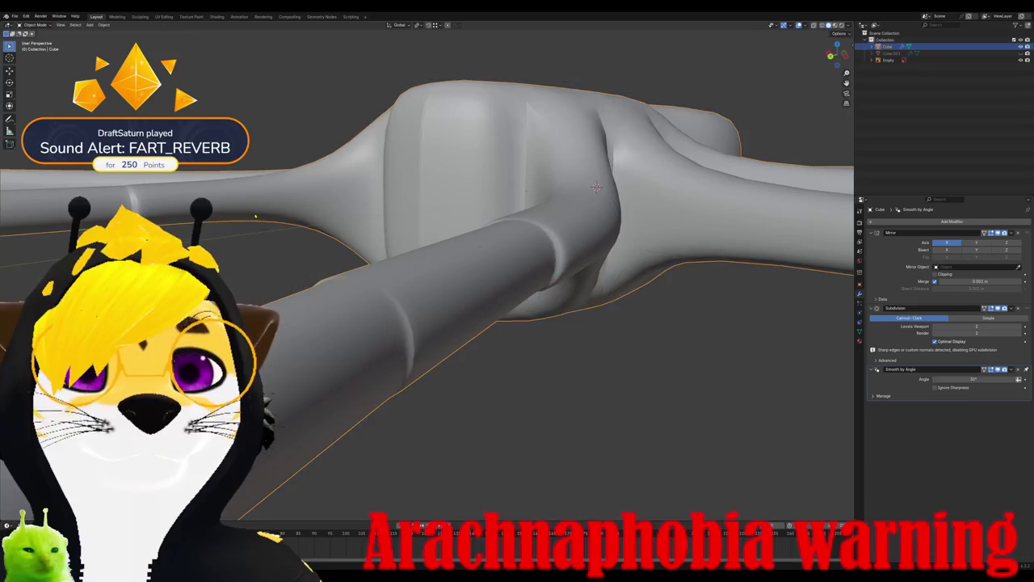
pyautogui.moveTo(596, 187)
pyautogui.mouseDown(button='middle')
pyautogui.moveTo(482, 119)
pyautogui.moveTo(510, 200)
pyautogui.moveTo(592, 197)
pyautogui.mouseUp(button='middle')
# Step: Mark another joint's edges sharp and orbit around to view the long legs
pyautogui.press('Tab')
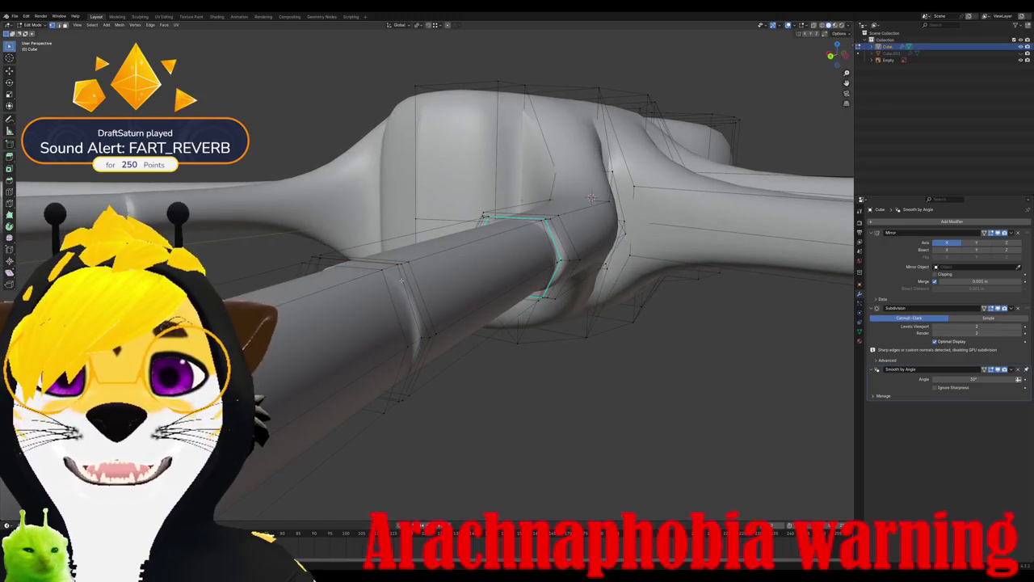
pyautogui.click(150, 24)
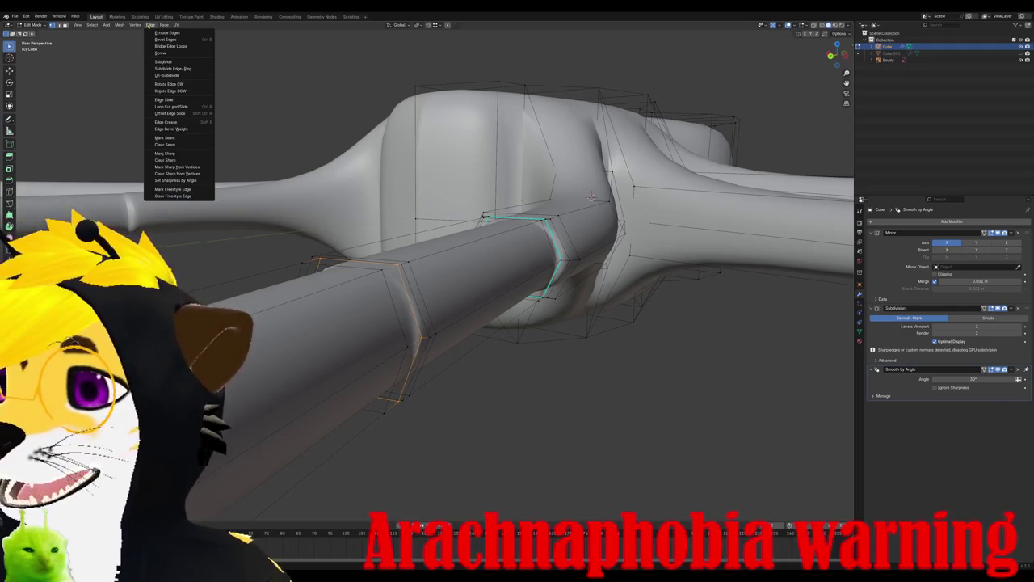
pyautogui.click(165, 153)
pyautogui.press('Tab')
pyautogui.moveTo(388, 243)
pyautogui.mouseDown(button='middle')
pyautogui.moveTo(428, 206)
pyautogui.moveTo(636, 352)
pyautogui.mouseUp(button='middle')
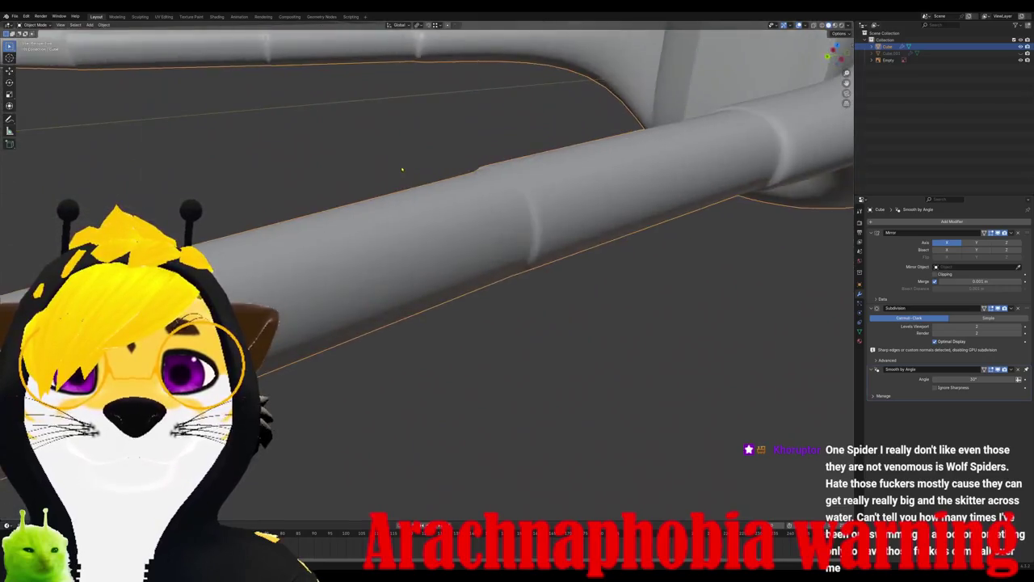
pyautogui.moveTo(637, 352); pyautogui.dragTo(832, 101, button='middle')
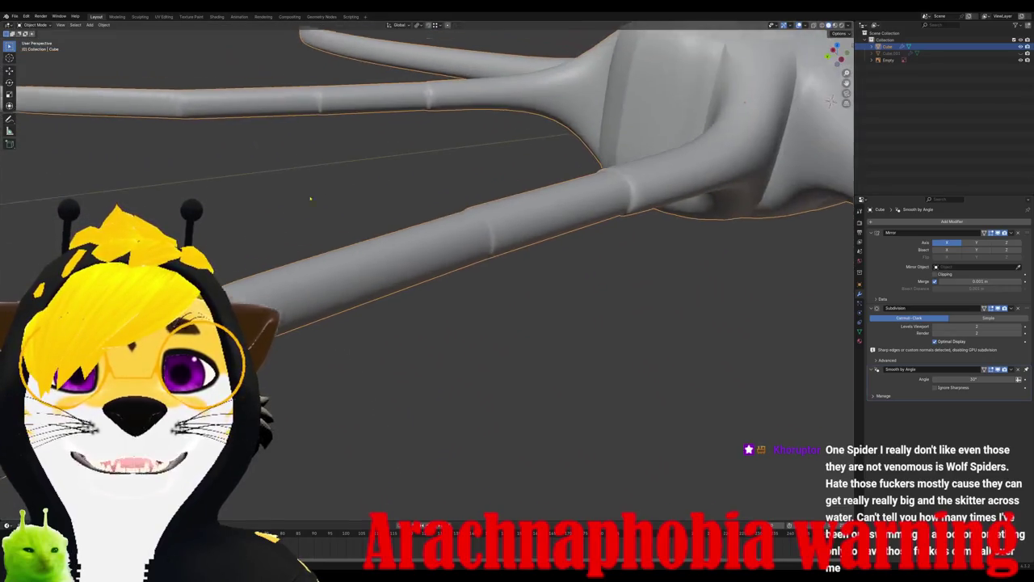
pyautogui.moveTo(310, 198); pyautogui.dragTo(477, 233, button='middle')
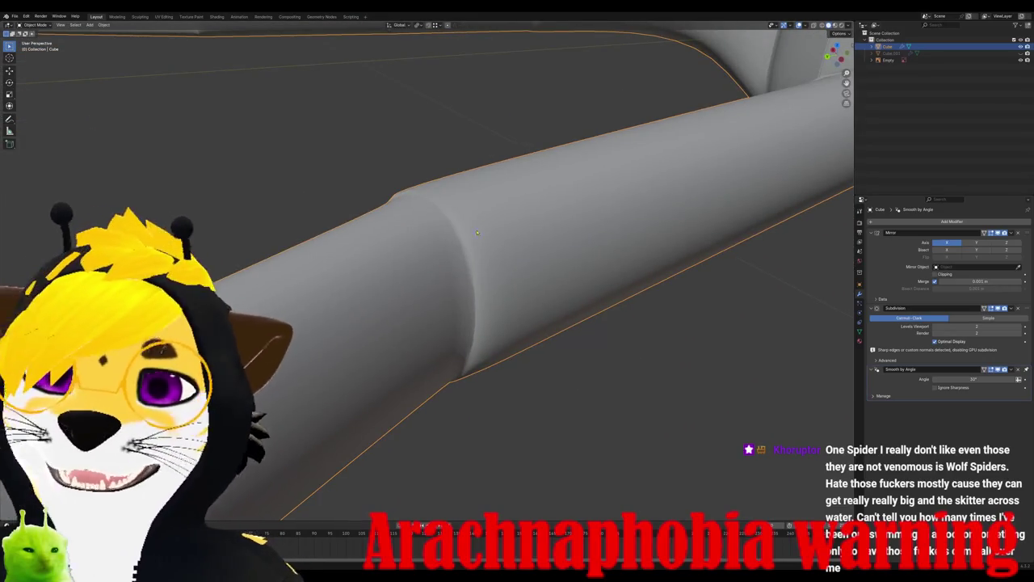
# Step: Mark one more leg joint sharp and inspect the new crease
pyautogui.press('Tab')
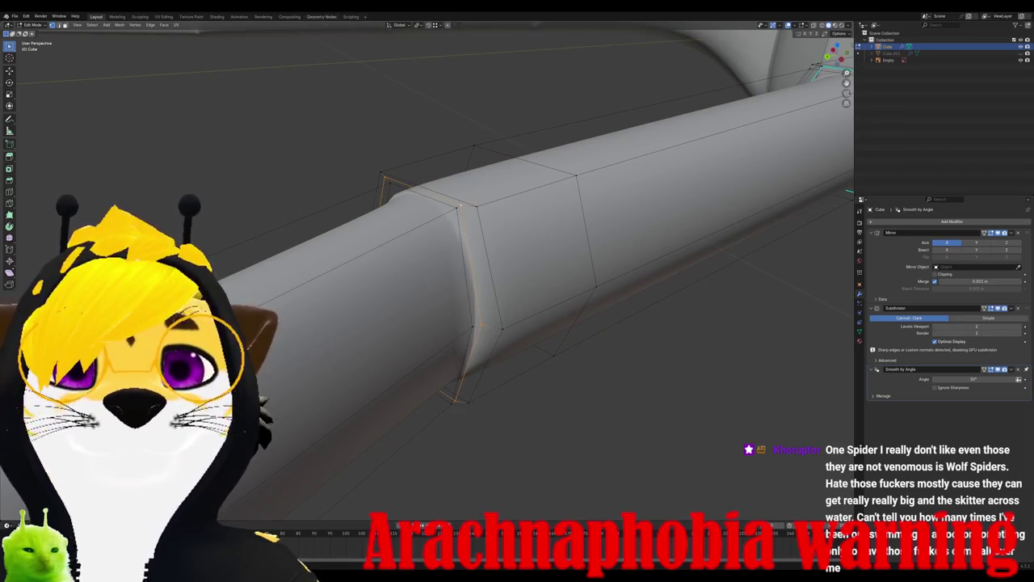
pyautogui.click(151, 24)
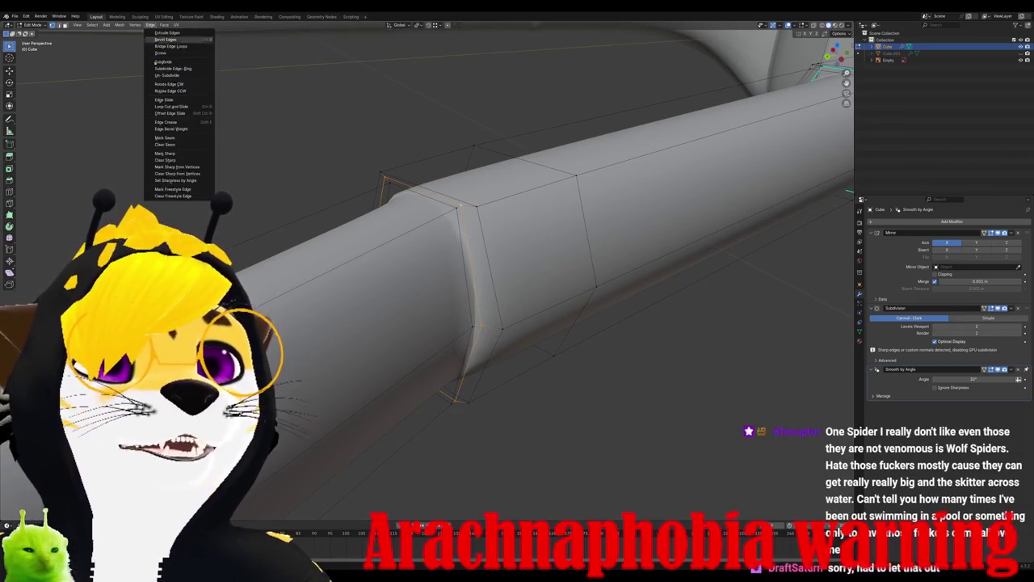
pyautogui.click(166, 154)
pyautogui.press('Tab')
pyautogui.moveTo(485, 283); pyautogui.dragTo(702, 79, button='middle')
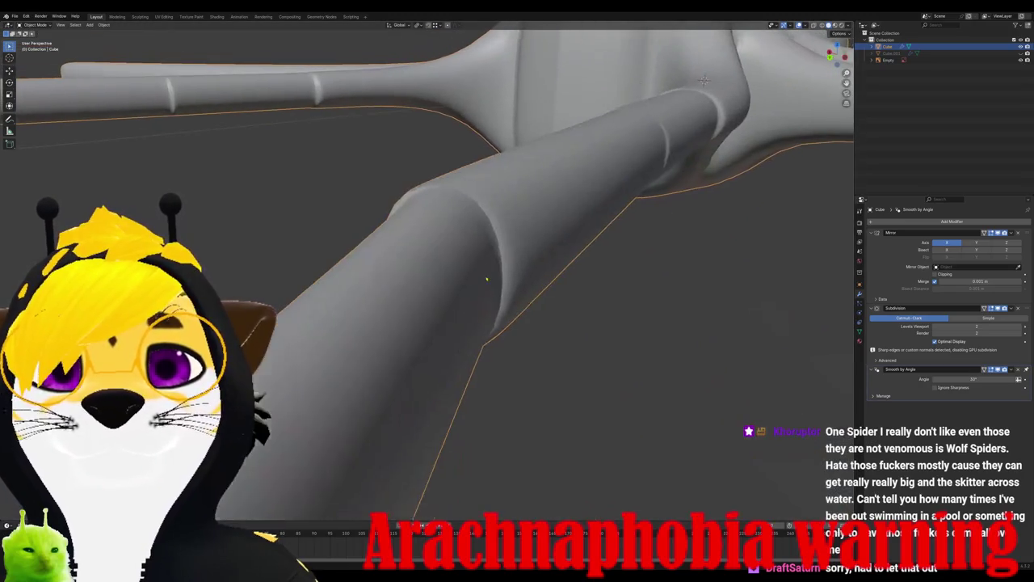
pyautogui.scroll(-3, 487, 279)
pyautogui.moveTo(487, 278); pyautogui.dragTo(466, 189, button='middle')
pyautogui.scroll(4, 461, 195)
pyautogui.scroll(-3, 469, 182)
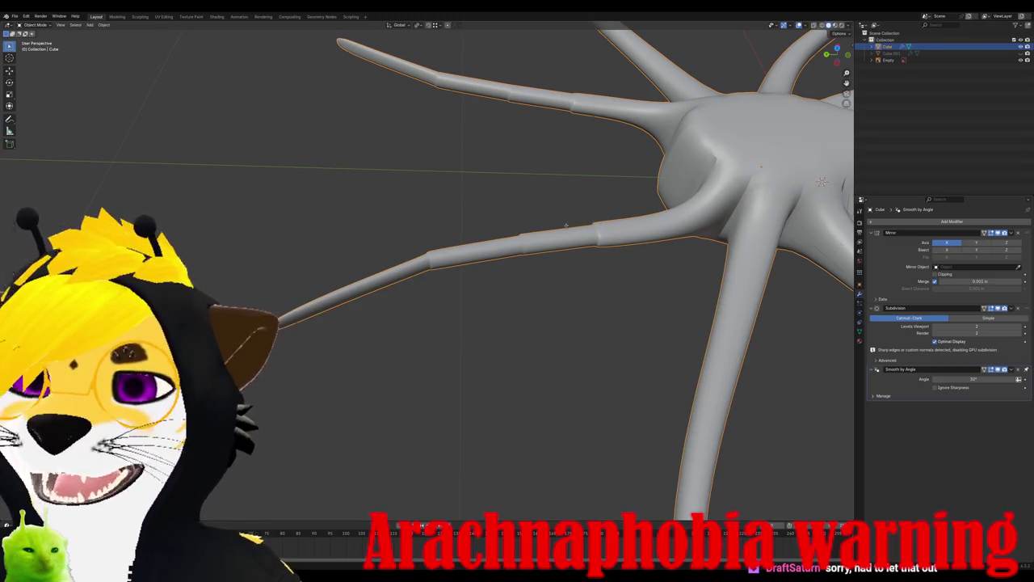
# Step: Move the selected leg vertices to a new position in Edit Mode
pyautogui.press('Tab')
pyautogui.scroll(3, 331, 310)
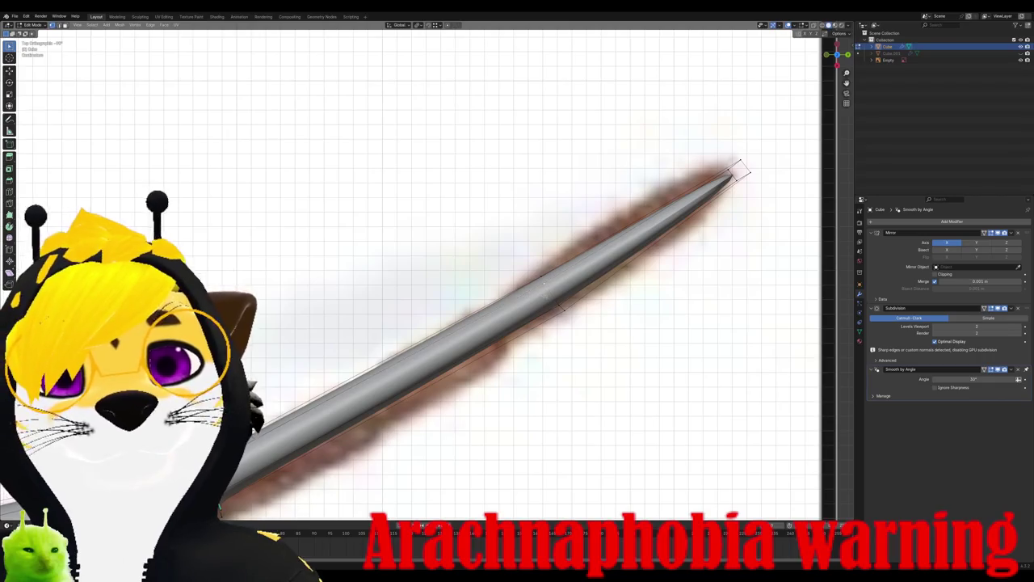
pyautogui.press('g')
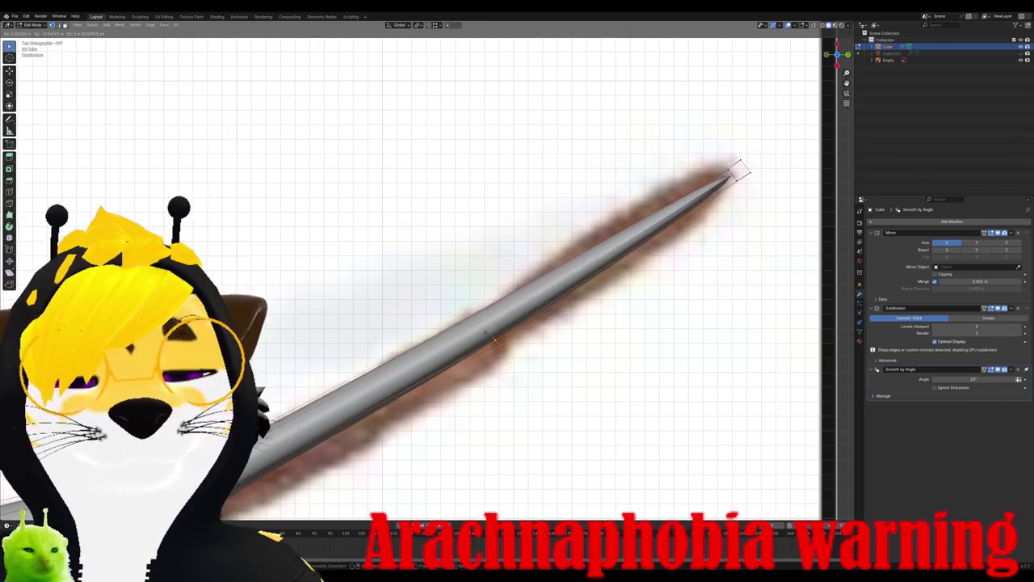
pyautogui.click(486, 338)
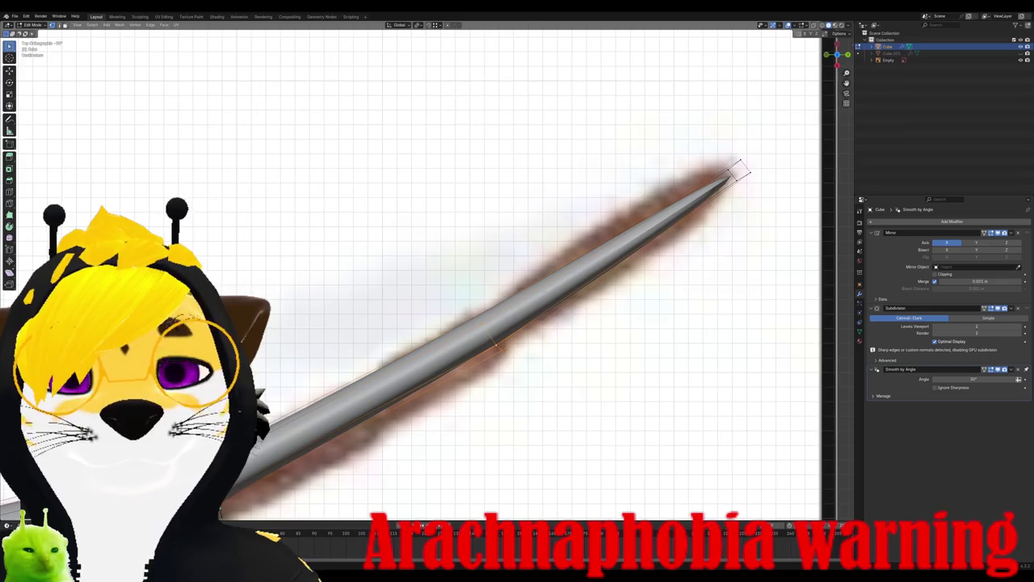
# Step: Add a loop cut partway along the long leg and slide it into place
pyautogui.hotkey('ctrl', 'r')
pyautogui.click(614, 254)
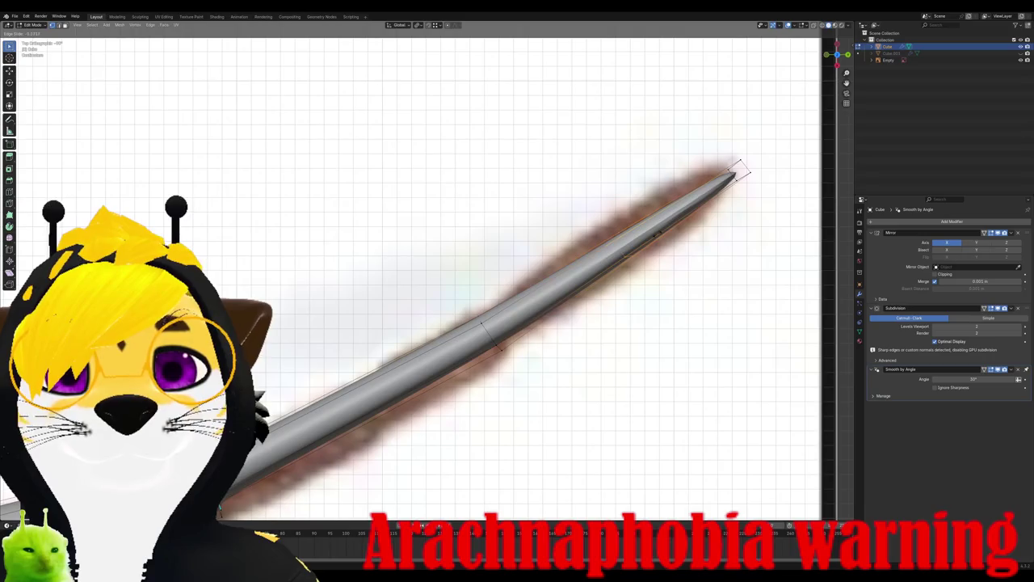
pyautogui.press('g')
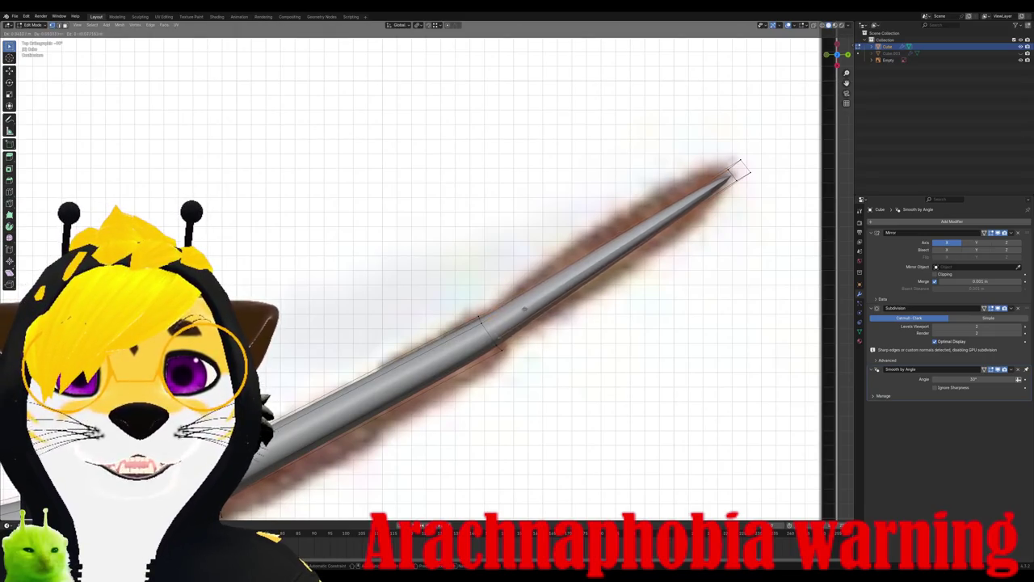
pyautogui.click(521, 312)
pyautogui.scroll(4, 517, 303)
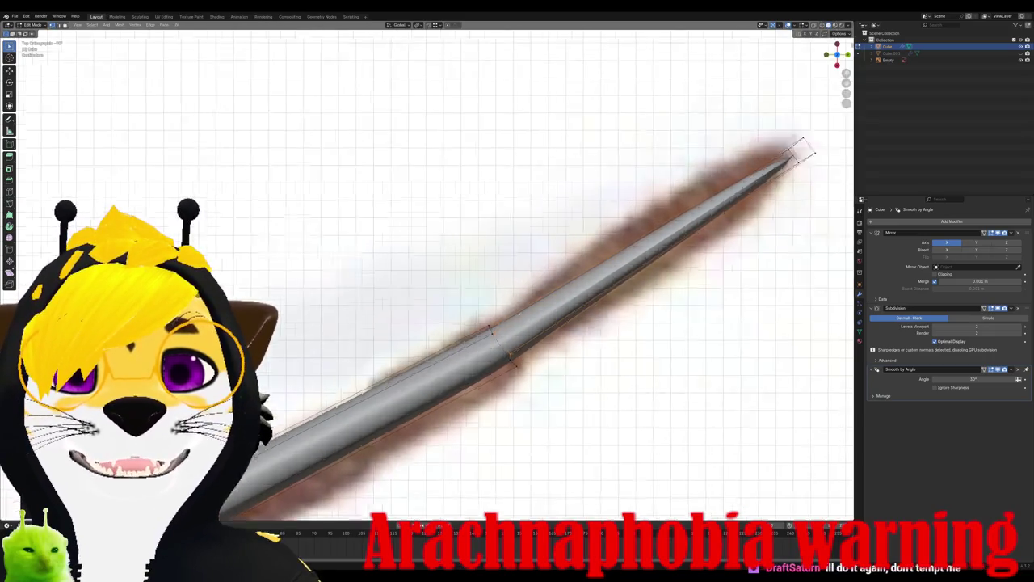
# Step: Compare the leg in side and top orthographic views against the reference, then orbit
pyautogui.press('ctrl+KP_3')
pyautogui.press('KP_7')
pyautogui.press('ctrl+KP_3')
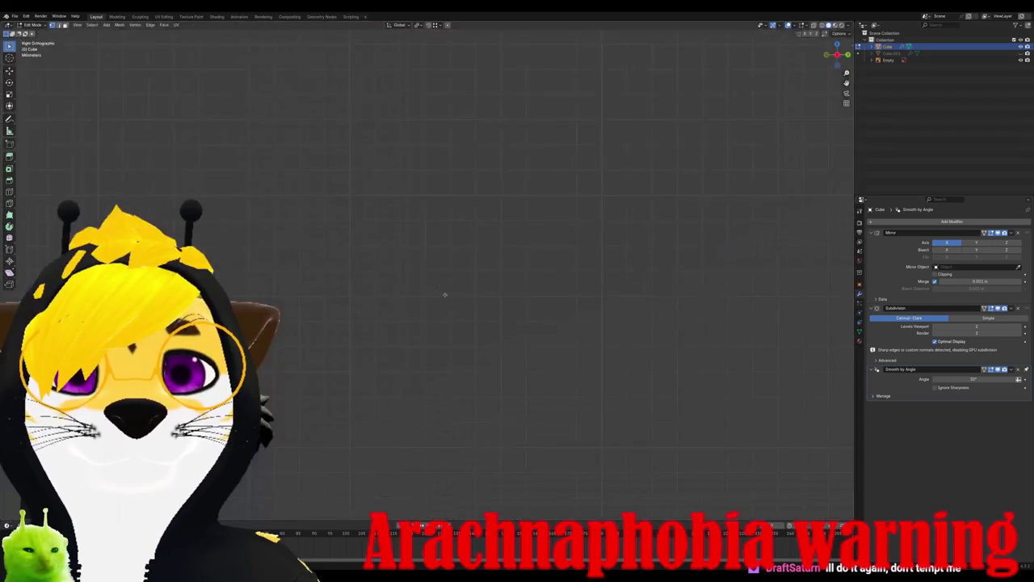
pyautogui.press('KP_7')
pyautogui.keyDown('shift'); pyautogui.moveTo(565, 379); pyautogui.dragTo(566, 291, button='middle'); pyautogui.keyUp('shift')
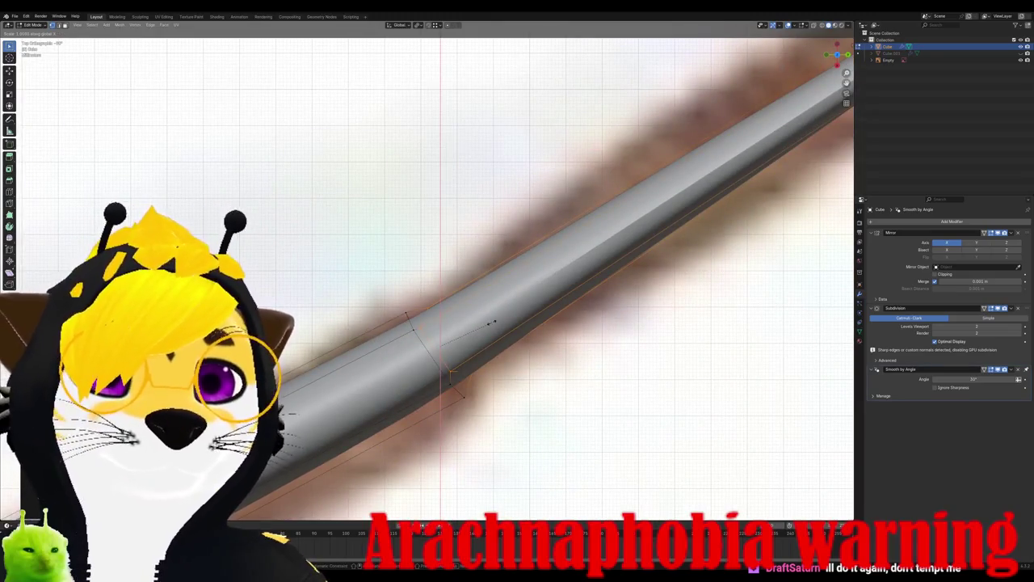
pyautogui.moveTo(492, 321); pyautogui.dragTo(482, 320, button='middle')
pyautogui.scroll(-5, 403, 272)
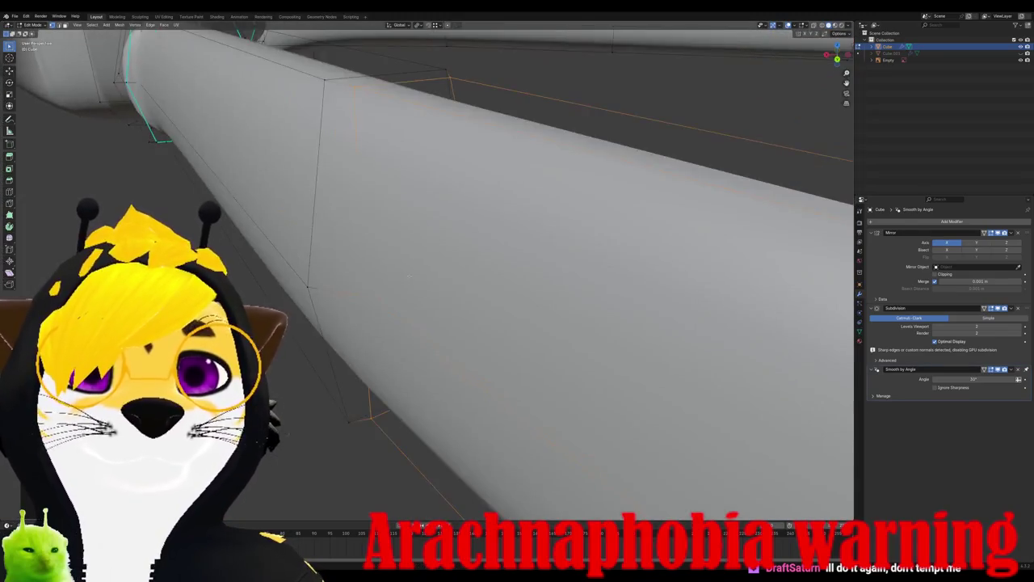
pyautogui.moveTo(403, 271)
pyautogui.mouseDown(button='middle')
pyautogui.moveTo(322, 328)
pyautogui.moveTo(288, 314)
pyautogui.moveTo(393, 292)
pyautogui.moveTo(476, 348)
pyautogui.mouseUp(button='middle')
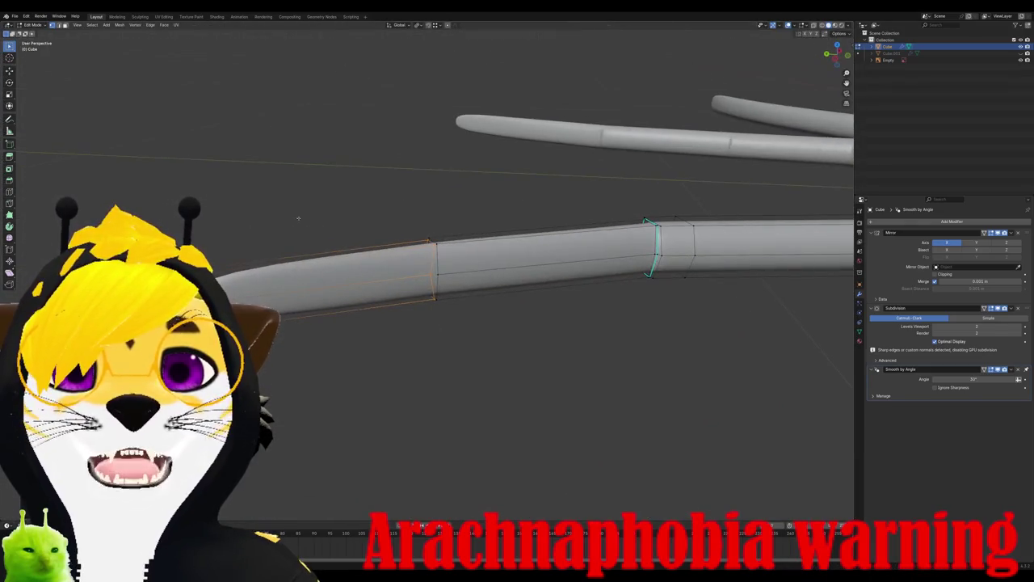
# Step: Box-select the outer leg section and scale its thickness
pyautogui.moveTo(97, 150); pyautogui.dragTo(464, 396)
pyautogui.moveTo(476, 382); pyautogui.dragTo(529, 377, button='middle')
pyautogui.press('s')
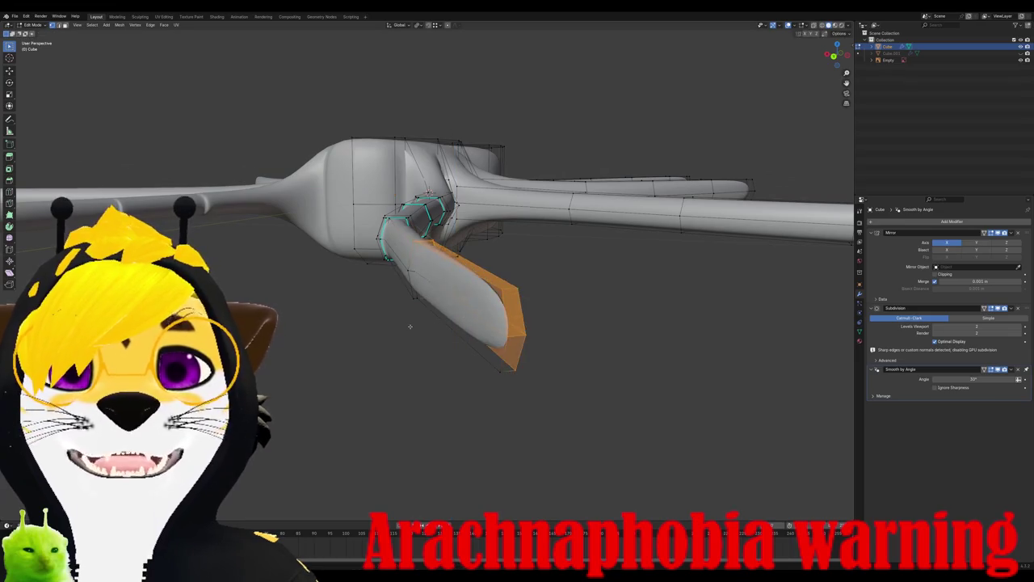
pyautogui.click(473, 325)
pyautogui.moveTo(473, 325); pyautogui.dragTo(485, 328, button='middle')
# Step: Add a loop cut near the leg end and taper the tip along Z
pyautogui.hotkey('ctrl', 'r')
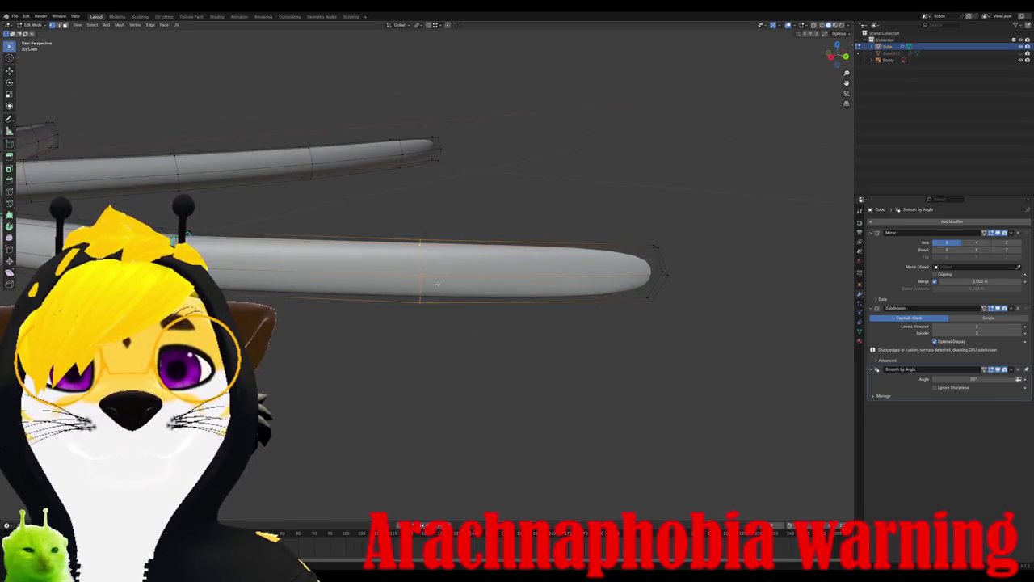
pyautogui.click(615, 220)
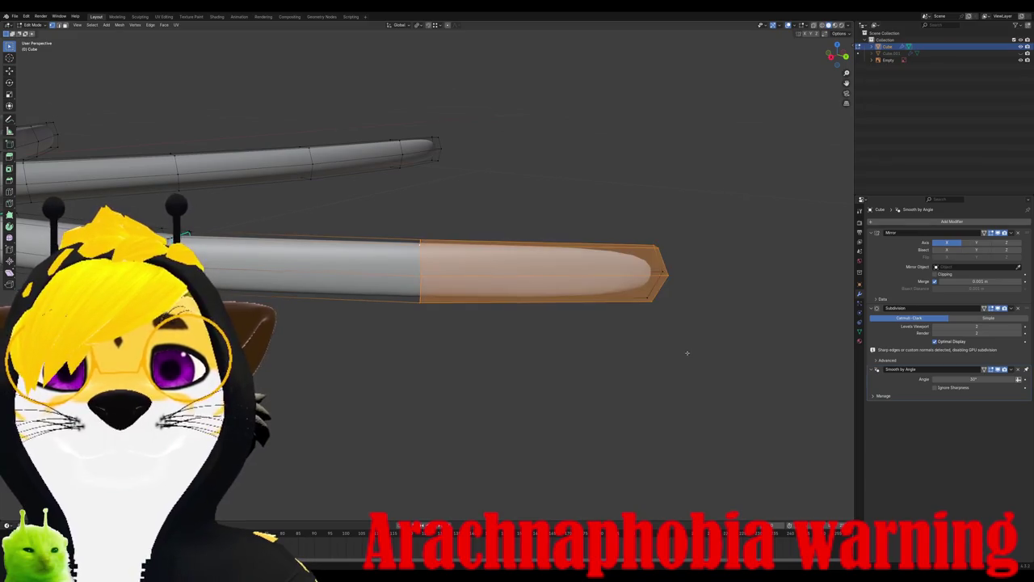
pyautogui.moveTo(685, 353)
pyautogui.mouseDown(button='middle')
pyautogui.moveTo(385, 169)
pyautogui.moveTo(625, 267)
pyautogui.mouseUp(button='middle')
pyautogui.press('s')
pyautogui.press('z')
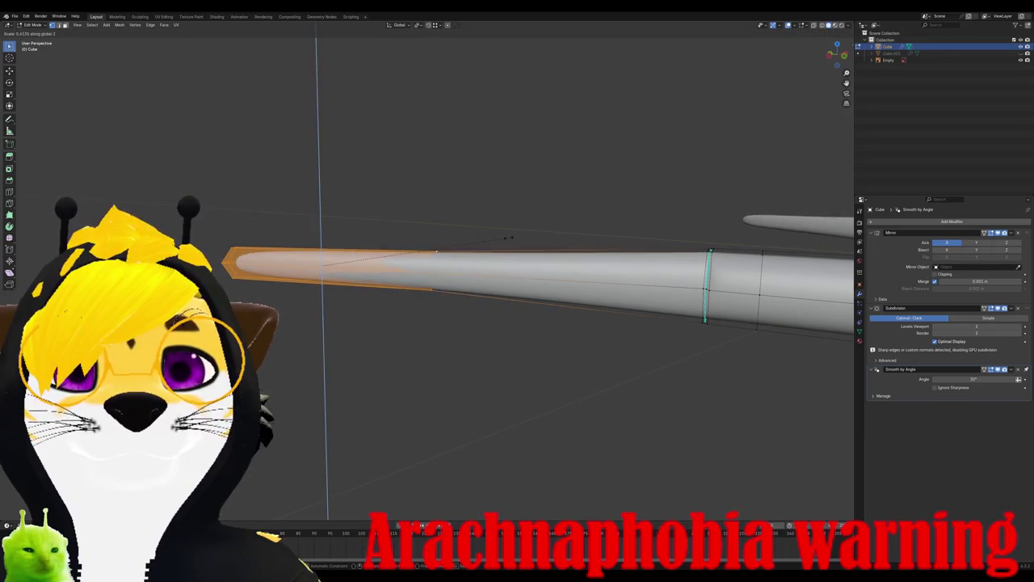
pyautogui.click(517, 266)
pyautogui.moveTo(517, 266); pyautogui.dragTo(678, 288, button='middle')
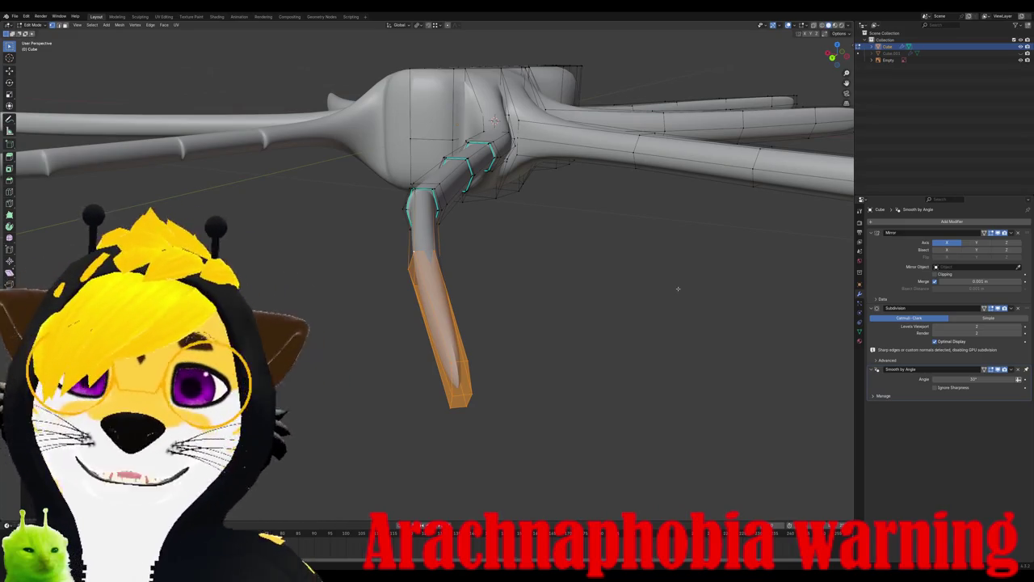
pyautogui.moveTo(678, 288)
pyautogui.mouseDown(button='middle')
pyautogui.moveTo(438, 273)
pyautogui.moveTo(490, 274)
pyautogui.mouseUp(button='middle')
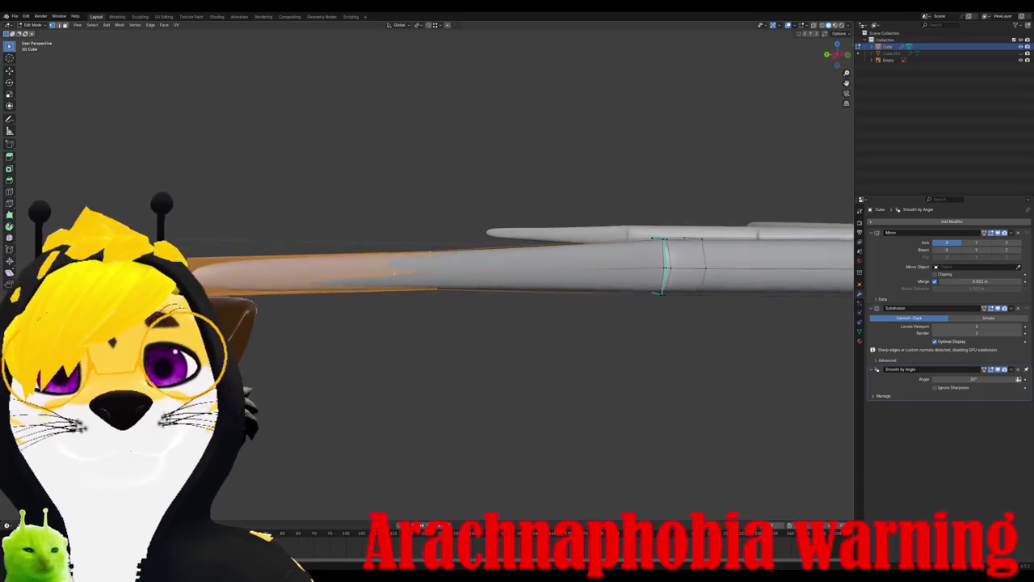
# Step: Stretch the leg tip section along Y toward the top-view reference
pyautogui.press('ctrl+KP_1')
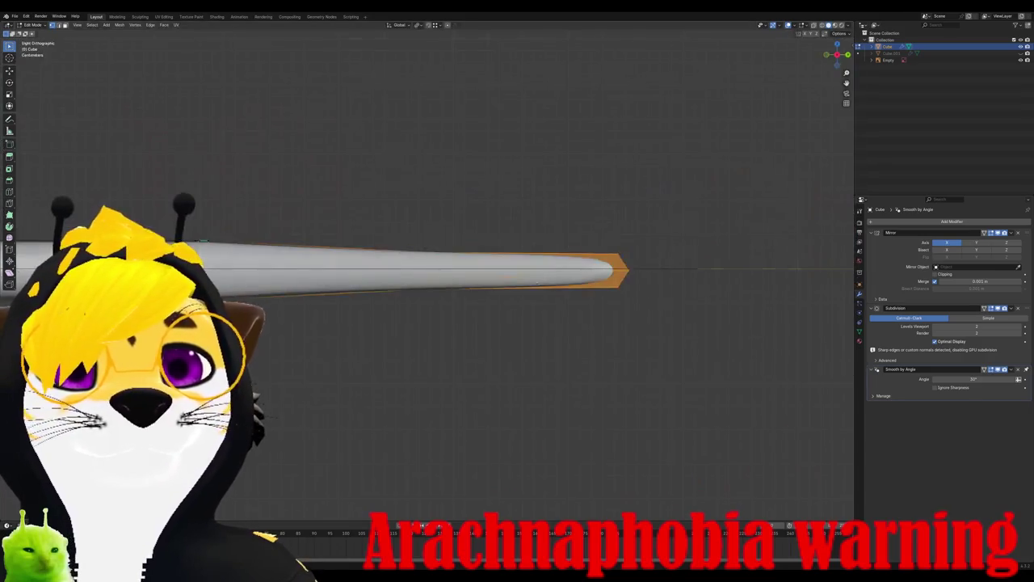
pyautogui.moveTo(412, 253); pyautogui.dragTo(527, 309, button='middle')
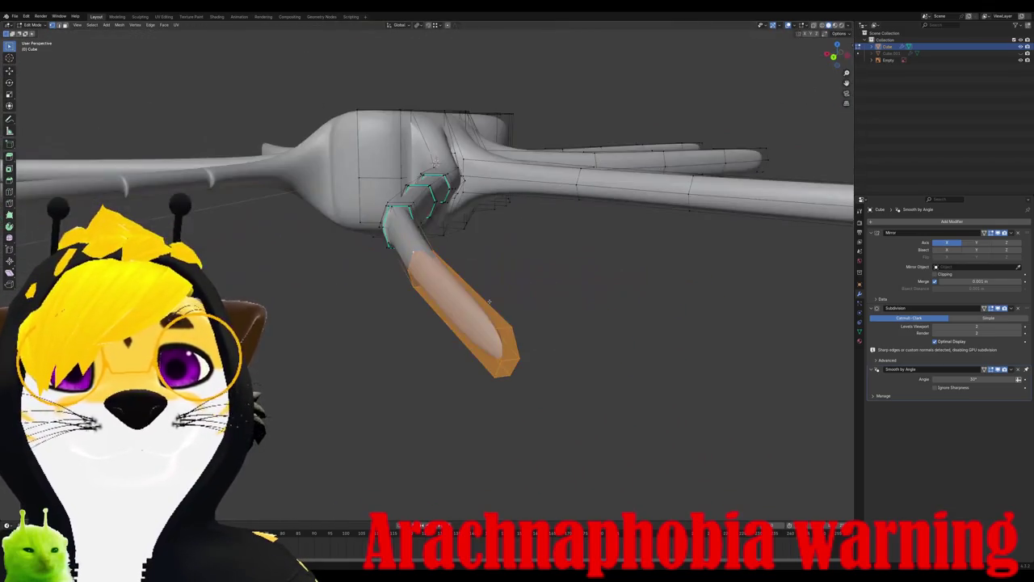
pyautogui.moveTo(527, 310); pyautogui.dragTo(487, 294, button='middle')
pyautogui.press('s')
pyautogui.press('y')
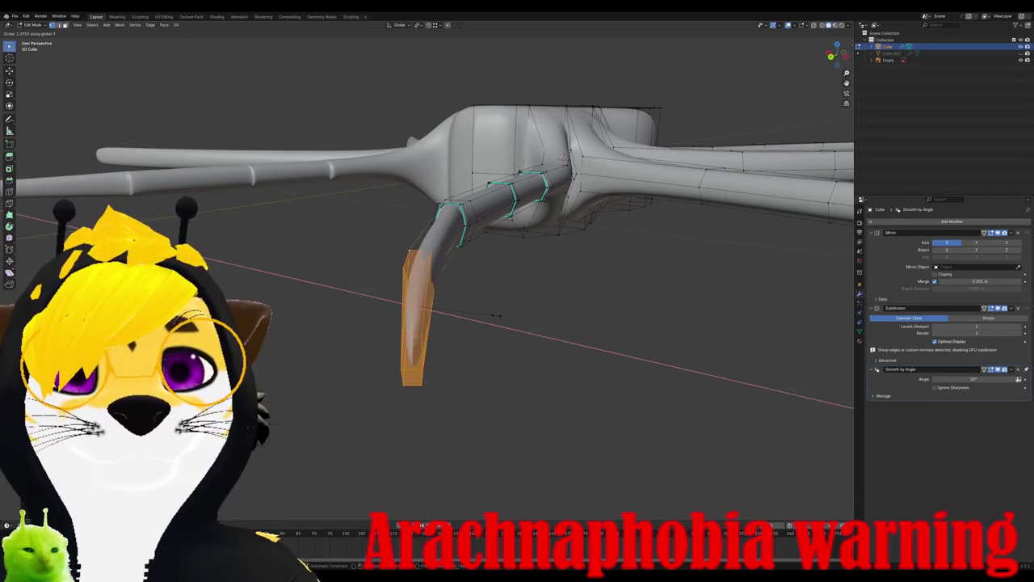
pyautogui.press('KP_7')
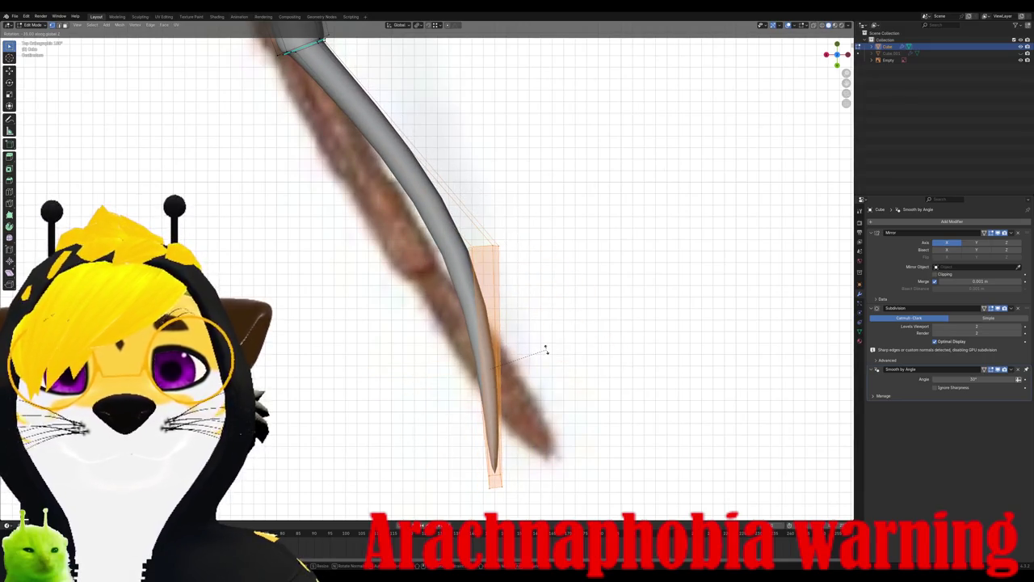
# Step: Angle the leg tip toward the reference and widen it along X
pyautogui.press('BackSpace')
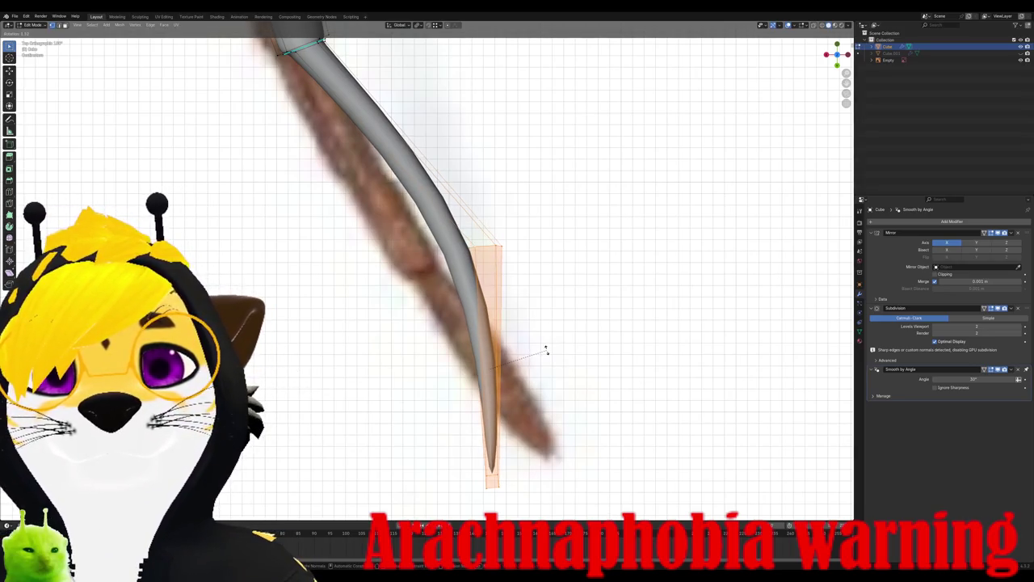
pyautogui.click(545, 349)
pyautogui.moveTo(545, 349)
pyautogui.mouseDown(button='middle')
pyautogui.moveTo(533, 308)
pyautogui.moveTo(531, 348)
pyautogui.mouseUp(button='middle')
pyautogui.press('s')
pyautogui.press('z')
pyautogui.press('x')
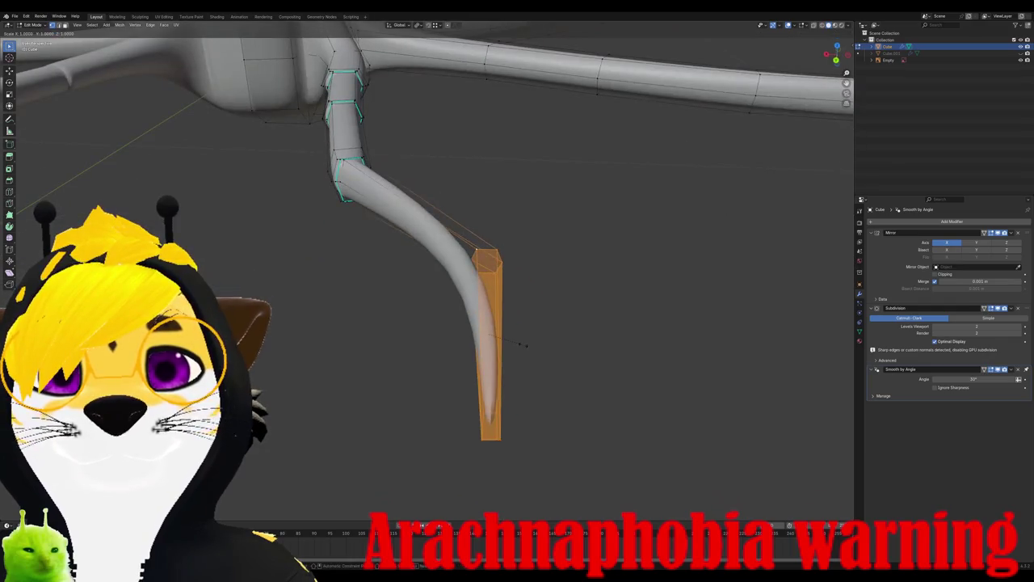
pyautogui.click(540, 352)
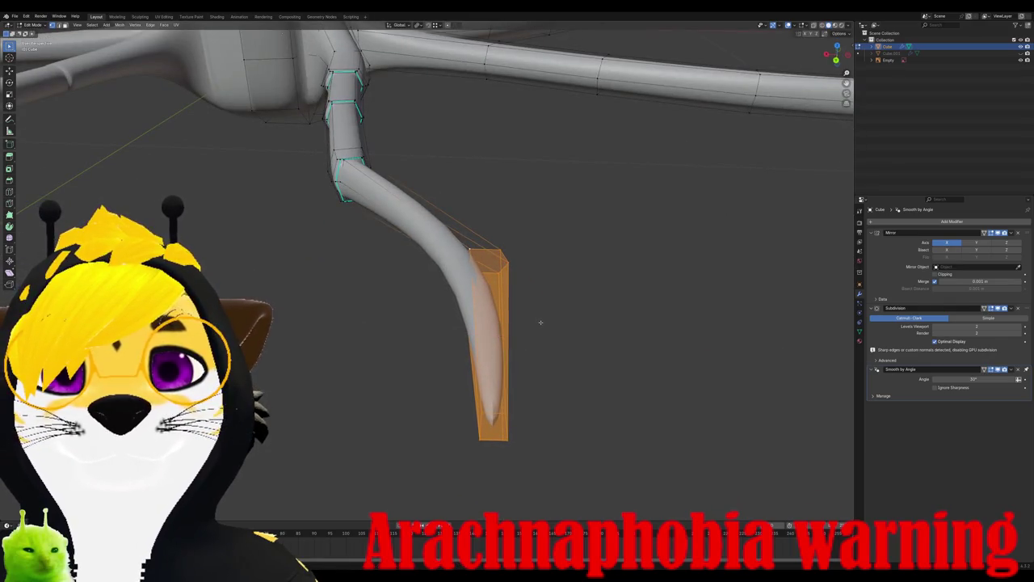
# Step: Rotate the leg tip in top view to lie along the reference leg
pyautogui.press('KP_7')
pyautogui.press('r')
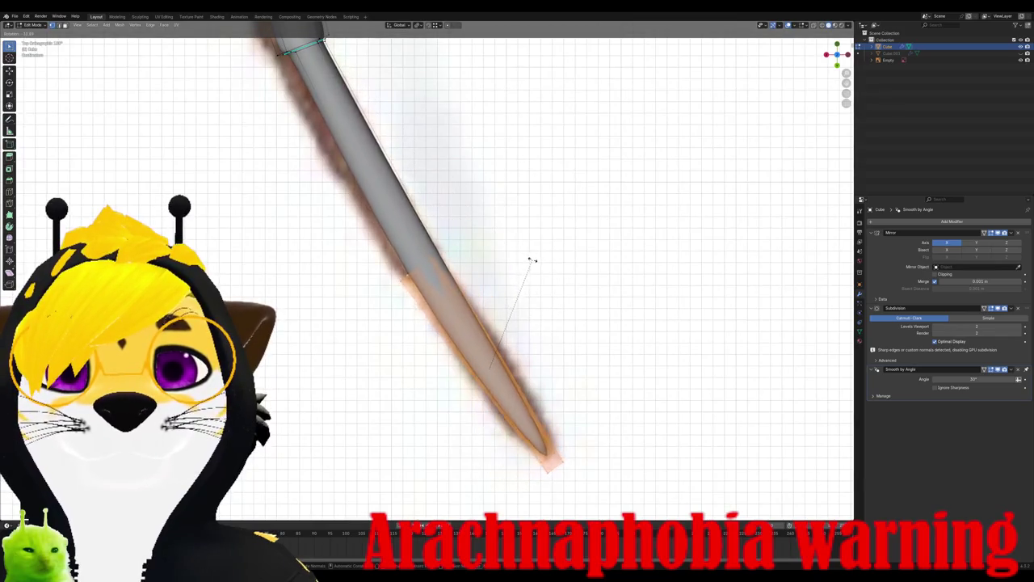
pyautogui.click(534, 263)
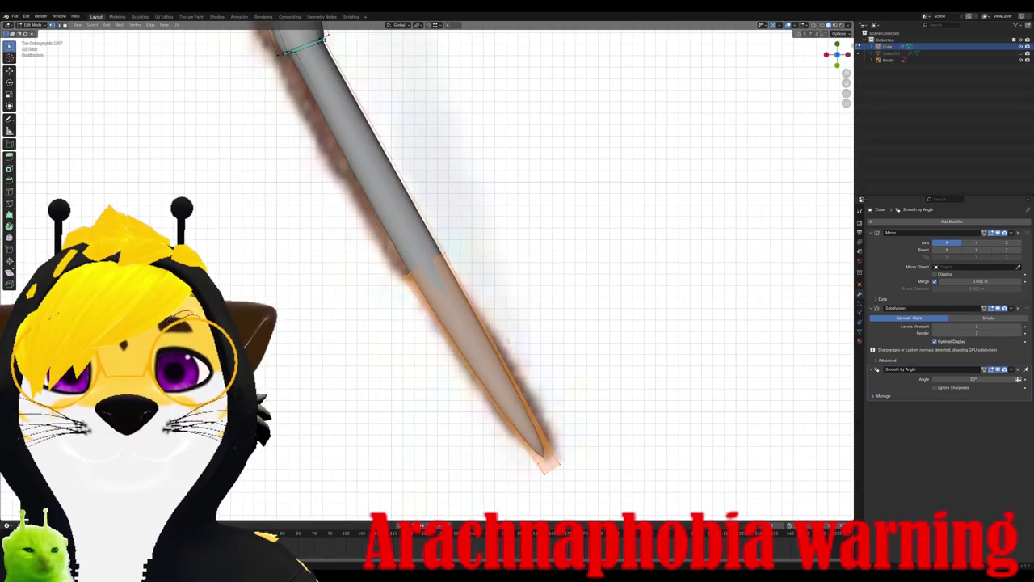
pyautogui.scroll(-3, 508, 336)
pyautogui.scroll(3, 507, 337)
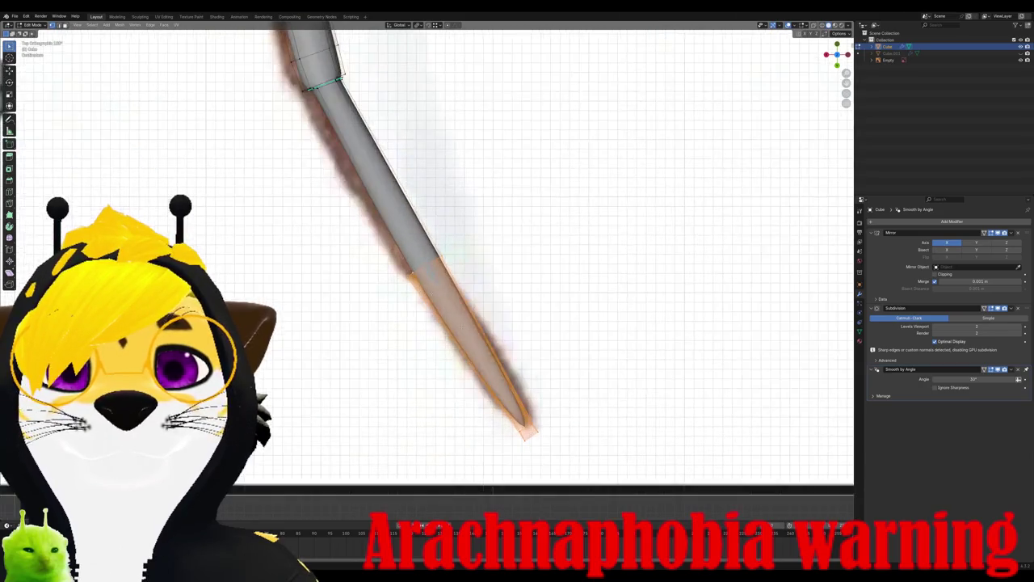
# Step: Add an edge loop near the tip and reposition the upper leg section
pyautogui.hotkey('ctrl', 'r')
pyautogui.click(507, 356)
pyautogui.click(507, 382)
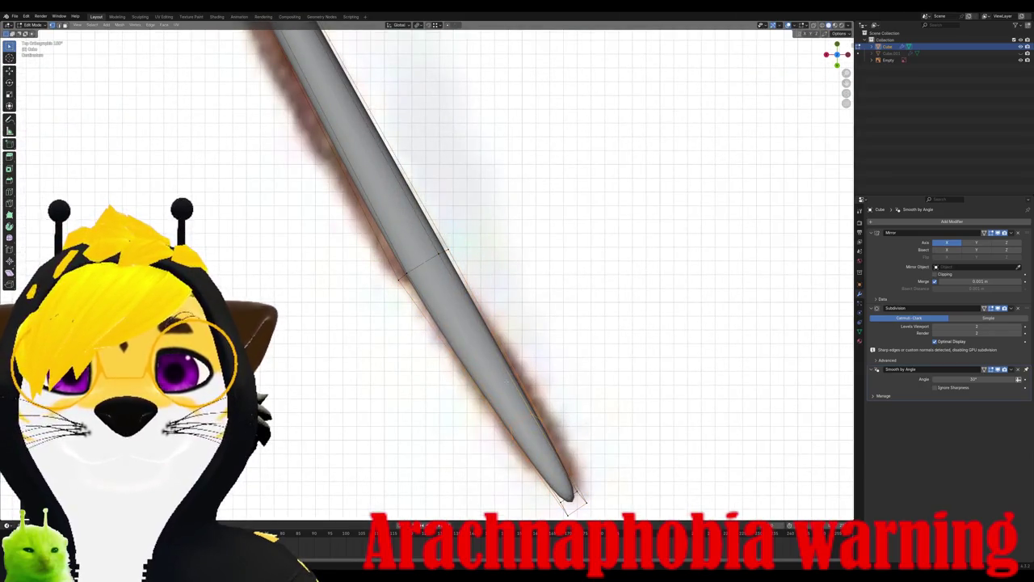
pyautogui.press('g')
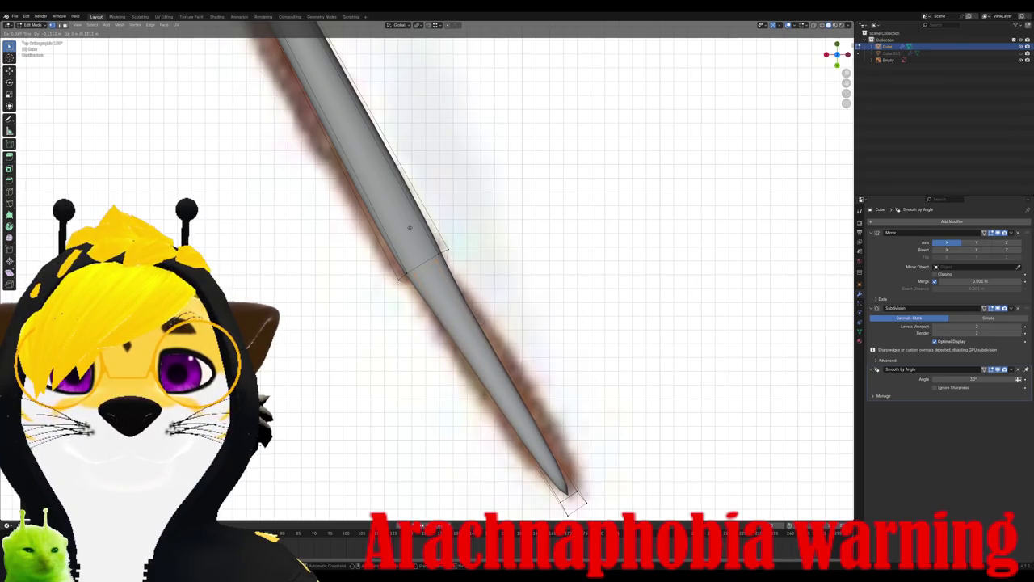
pyautogui.click(420, 252)
pyautogui.press('g')
pyautogui.press('g')
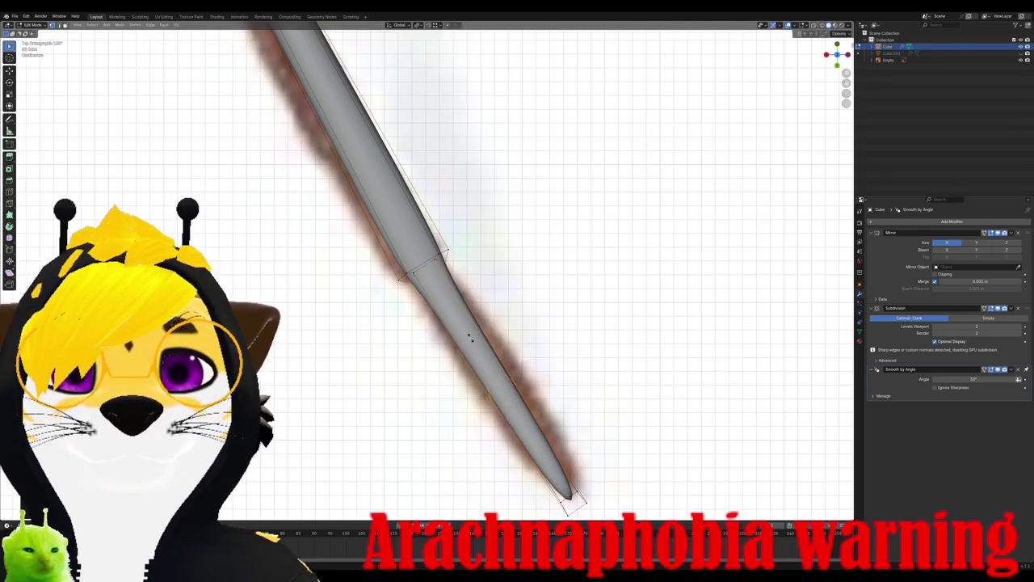
# Step: Confirm the slid edge loop, leave Edit Mode and zoom out around the spider
pyautogui.click(395, 228)
pyautogui.press('Tab')
pyautogui.moveTo(395, 229); pyautogui.dragTo(483, 259, button='middle')
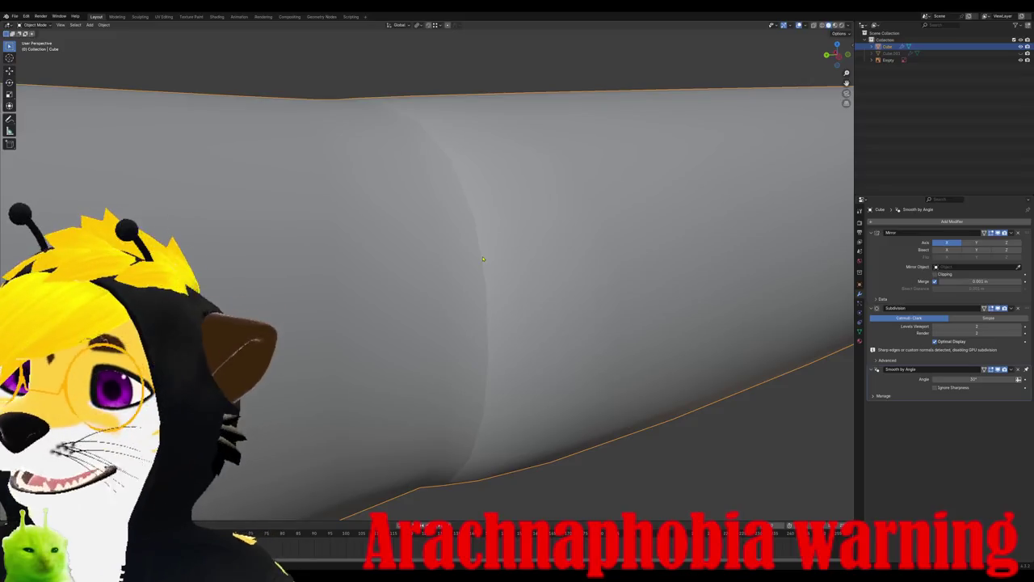
pyautogui.scroll(-5, 483, 258)
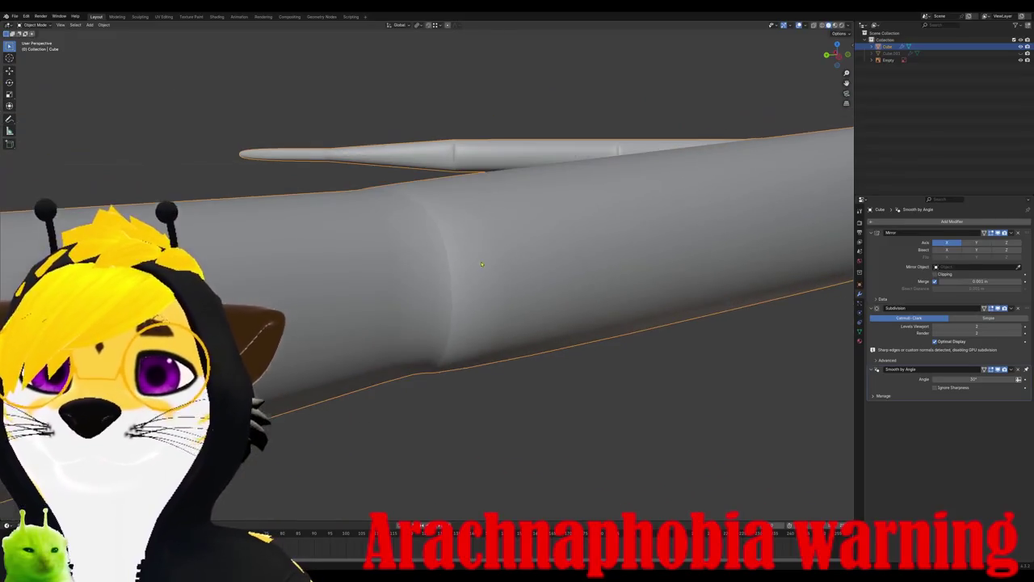
pyautogui.scroll(-2, 482, 275)
pyautogui.scroll(-2, 479, 291)
pyautogui.scroll(-2, 479, 292)
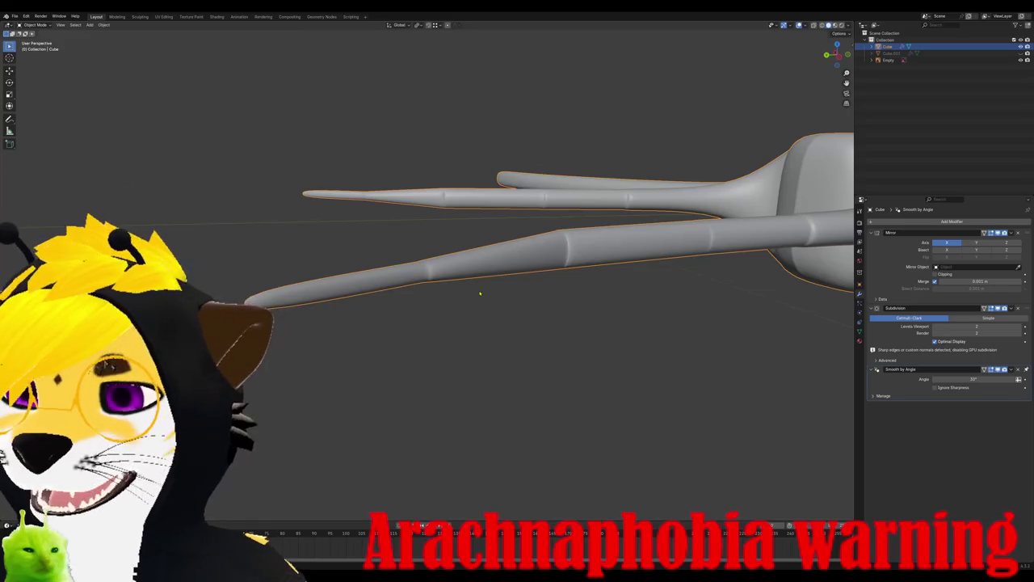
pyautogui.scroll(-2, 480, 294)
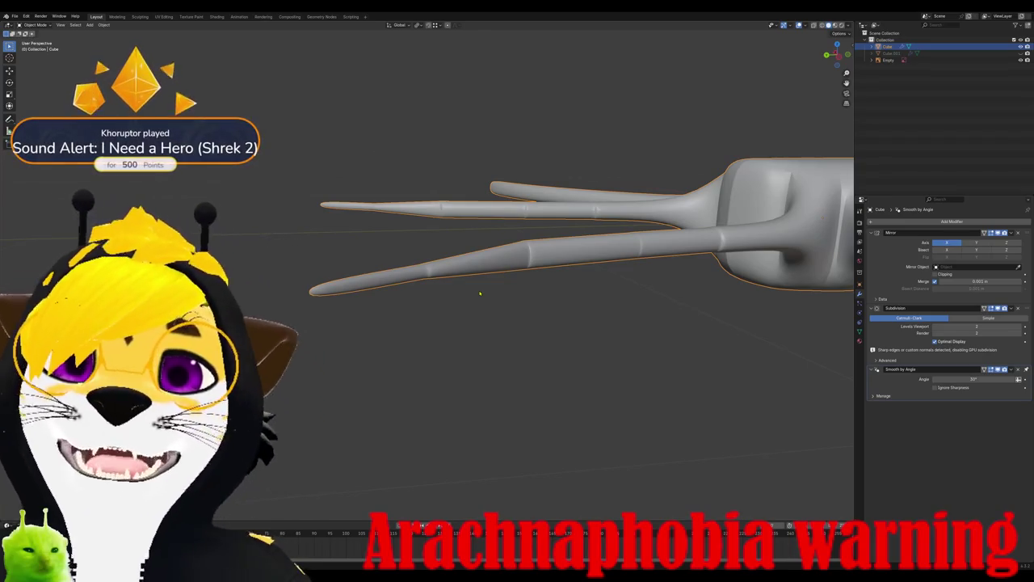
# Step: Orbit down over the tapered horizontal leg, then re-enter Edit Mode
pyautogui.moveTo(607, 466)
pyautogui.mouseDown(button='middle')
pyautogui.moveTo(528, 309)
pyautogui.moveTo(654, 307)
pyautogui.mouseUp(button='middle')
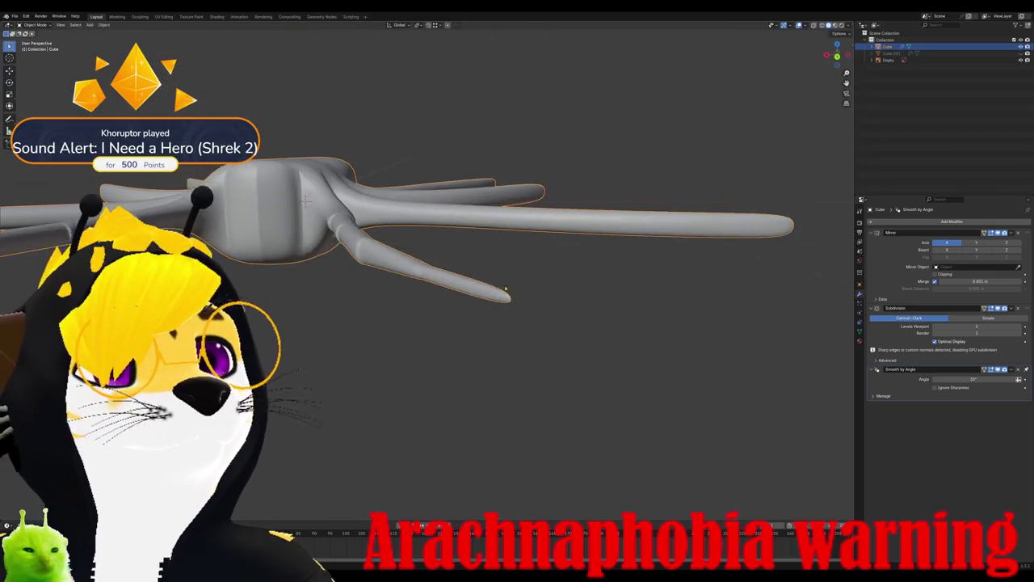
pyautogui.scroll(3, 654, 306)
pyautogui.scroll(2, 654, 307)
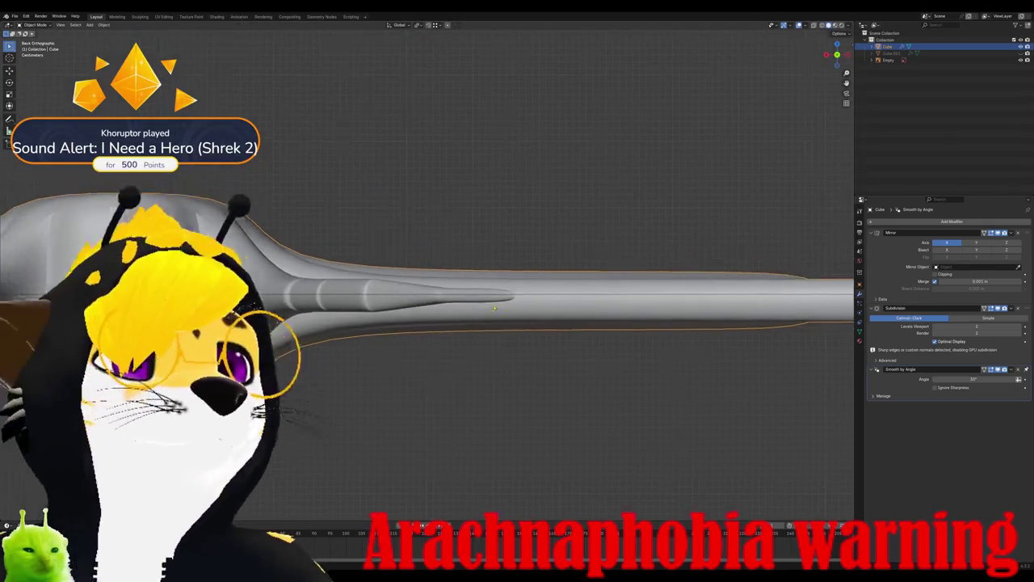
pyautogui.moveTo(654, 306)
pyautogui.keyDown('shift'); pyautogui.mouseDown(button='middle')
pyautogui.moveTo(555, 340)
pyautogui.moveTo(567, 360)
pyautogui.moveTo(508, 372)
pyautogui.mouseUp(button='middle'); pyautogui.keyUp('shift')
pyautogui.scroll(-5, 555, 339)
pyautogui.scroll(5, 567, 360)
pyautogui.press('Tab')
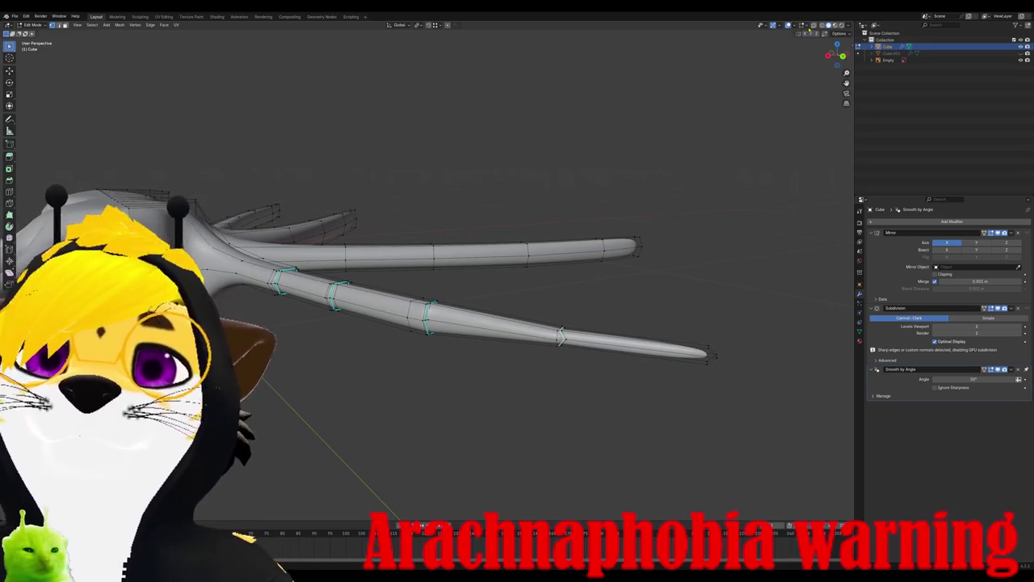
# Step: Enlarge the lower leg's joint rings into knuckles, checking them in side and top views
pyautogui.press('s')
pyautogui.press('KP_3')
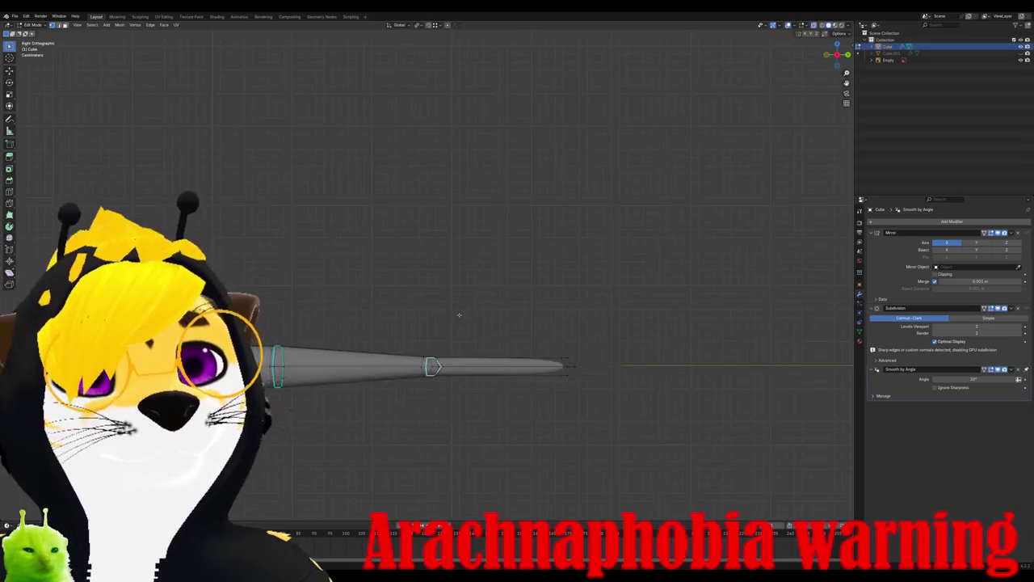
pyautogui.press('KP_7')
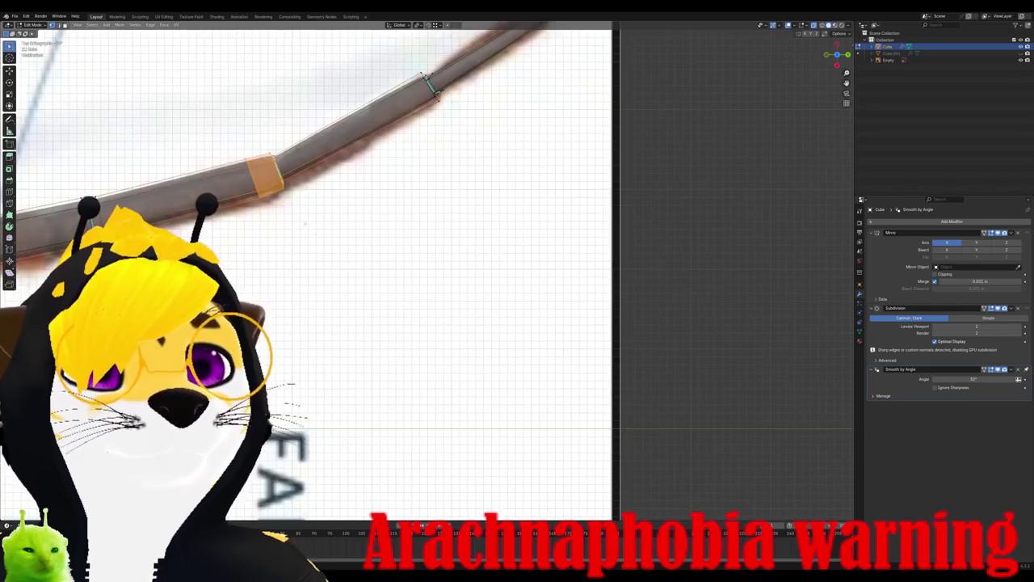
pyautogui.press('KP_3')
pyautogui.press('s')
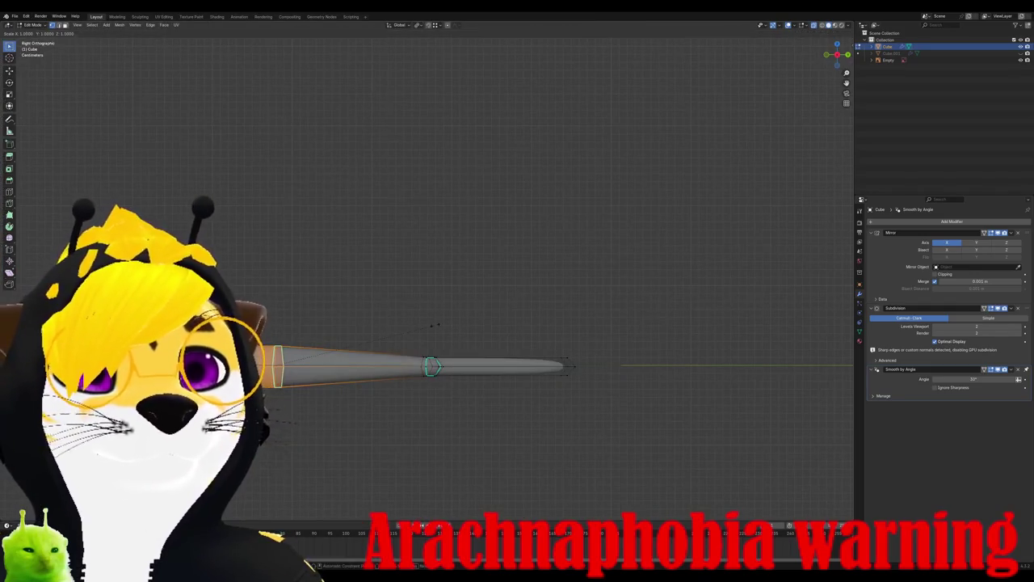
pyautogui.click(399, 324)
pyautogui.keyDown('shift'); pyautogui.moveTo(122, 422); pyautogui.dragTo(405, 436, button='middle'); pyautogui.keyUp('shift')
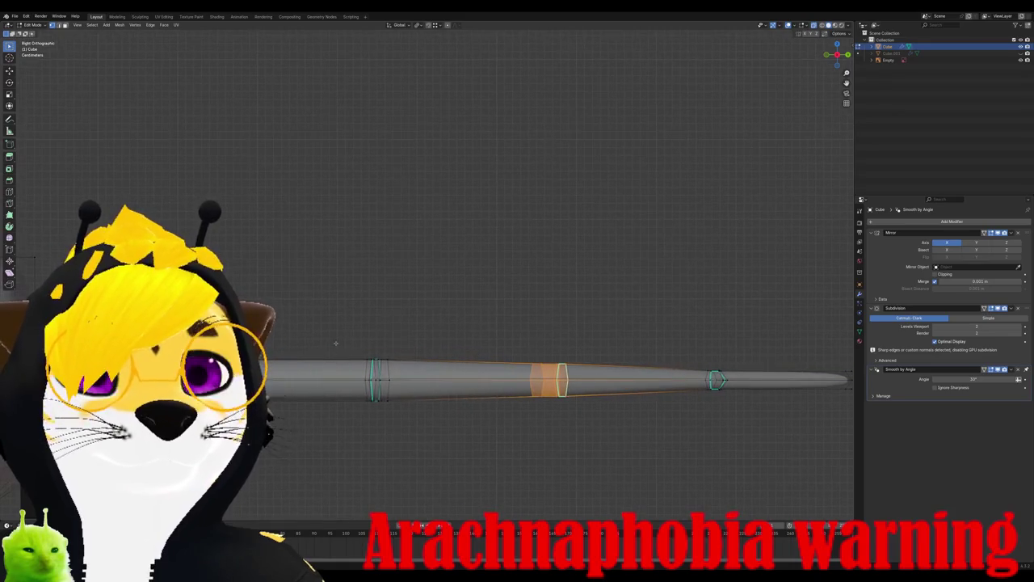
# Step: Scale the edge ring vertically on Z, then inspect the whole spider outside edit mode
pyautogui.press('s')
pyautogui.press('z')
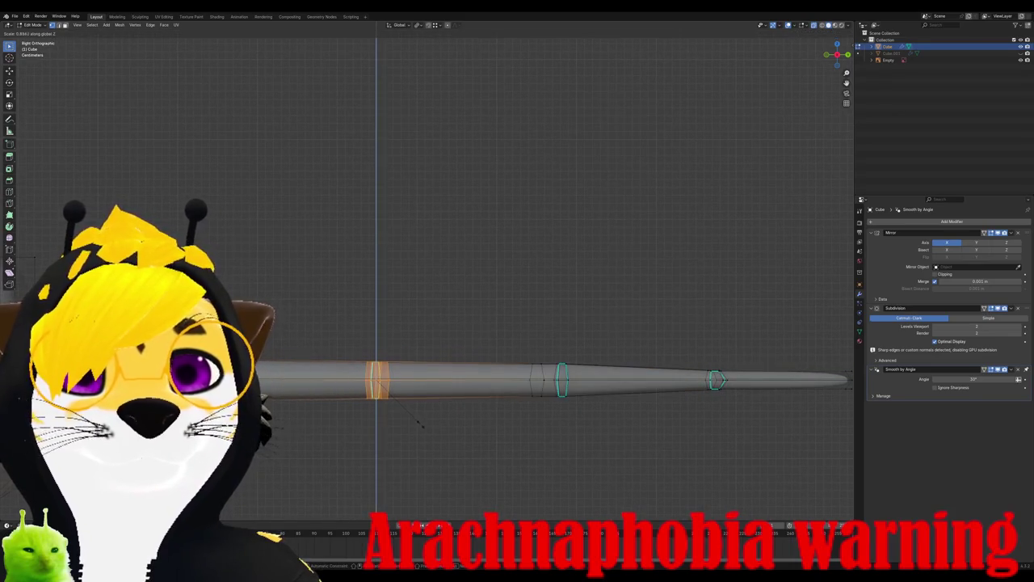
pyautogui.click(421, 425)
pyautogui.moveTo(421, 425)
pyautogui.mouseDown(button='middle')
pyautogui.moveTo(384, 404)
pyautogui.moveTo(503, 443)
pyautogui.mouseUp(button='middle')
pyautogui.press('Tab')
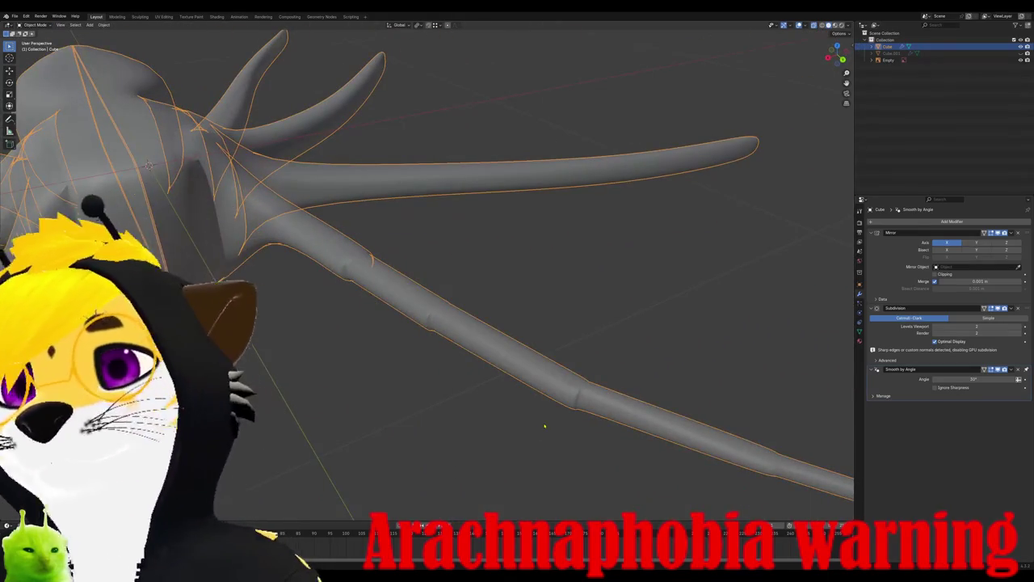
pyautogui.moveTo(448, 392)
pyautogui.mouseDown(button='middle')
pyautogui.moveTo(530, 353)
pyautogui.moveTo(377, 356)
pyautogui.moveTo(363, 401)
pyautogui.mouseUp(button='middle')
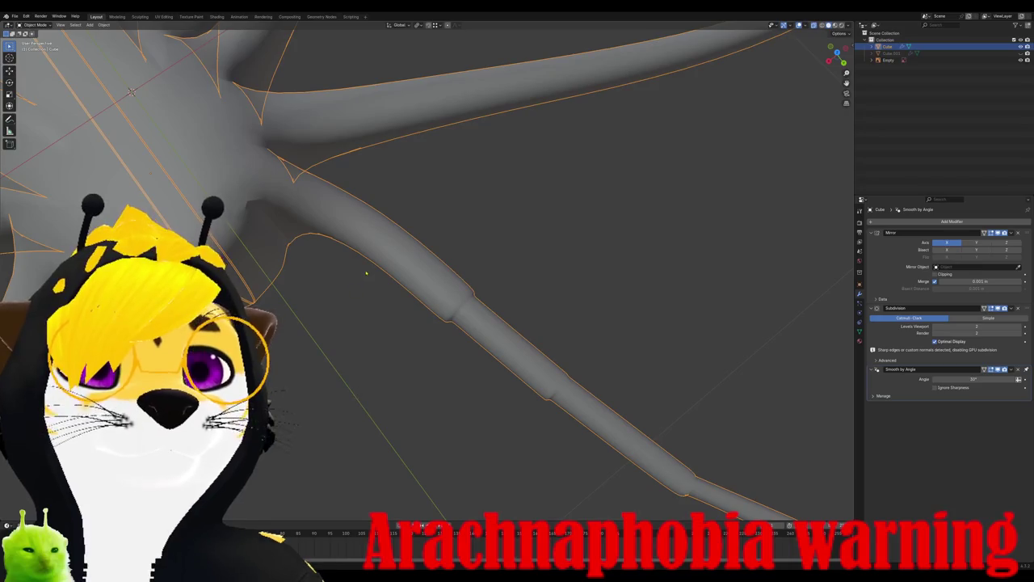
pyautogui.press('Tab')
# Step: Cut a new edge loop across the leg joint where it meets the body
pyautogui.scroll(-5, 317, 236)
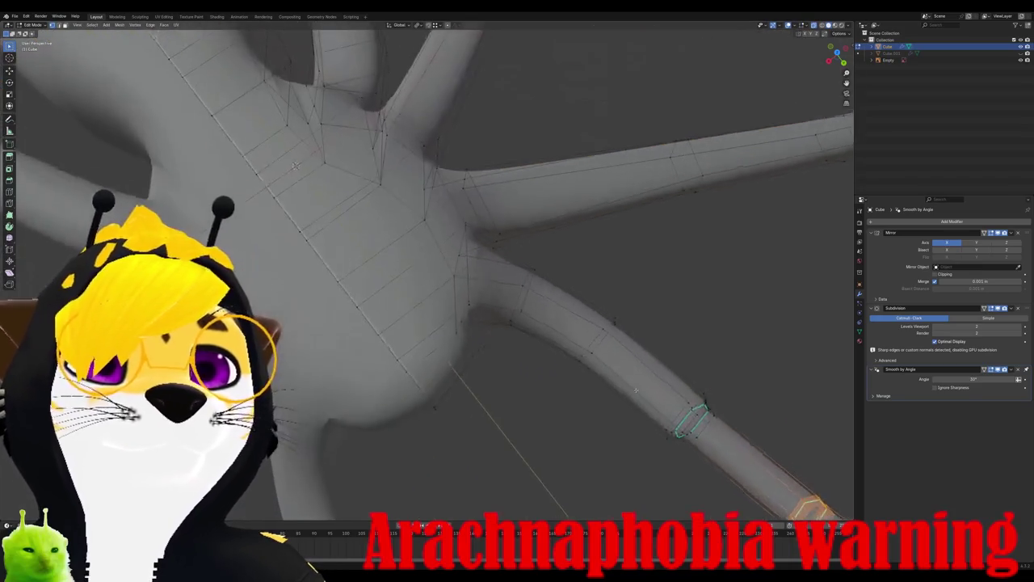
pyautogui.moveTo(318, 236); pyautogui.dragTo(437, 250, button='middle')
pyautogui.scroll(4, 490, 259)
pyautogui.hotkey('ctrl', 'r')
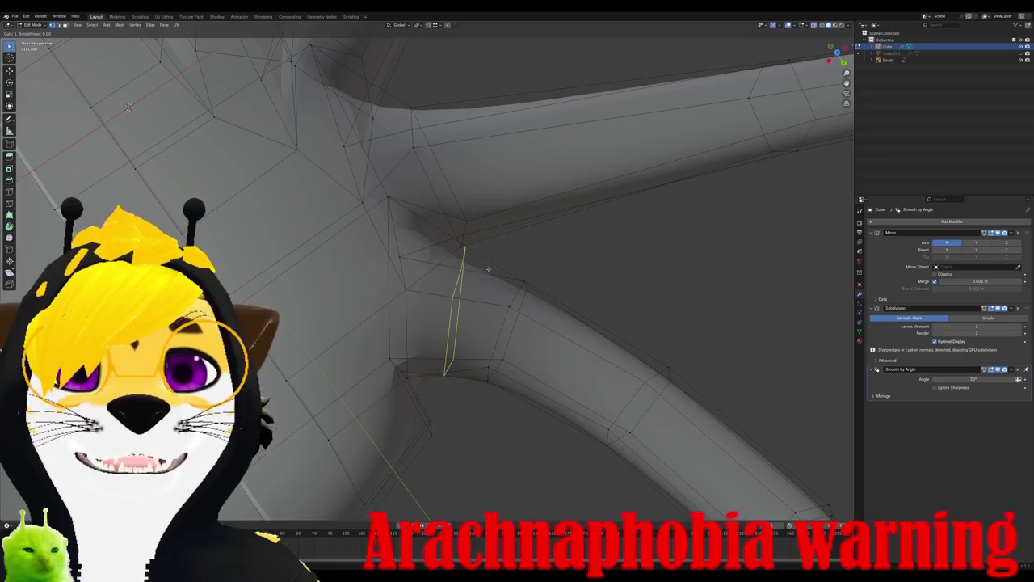
pyautogui.click(465, 257)
pyautogui.click(456, 282)
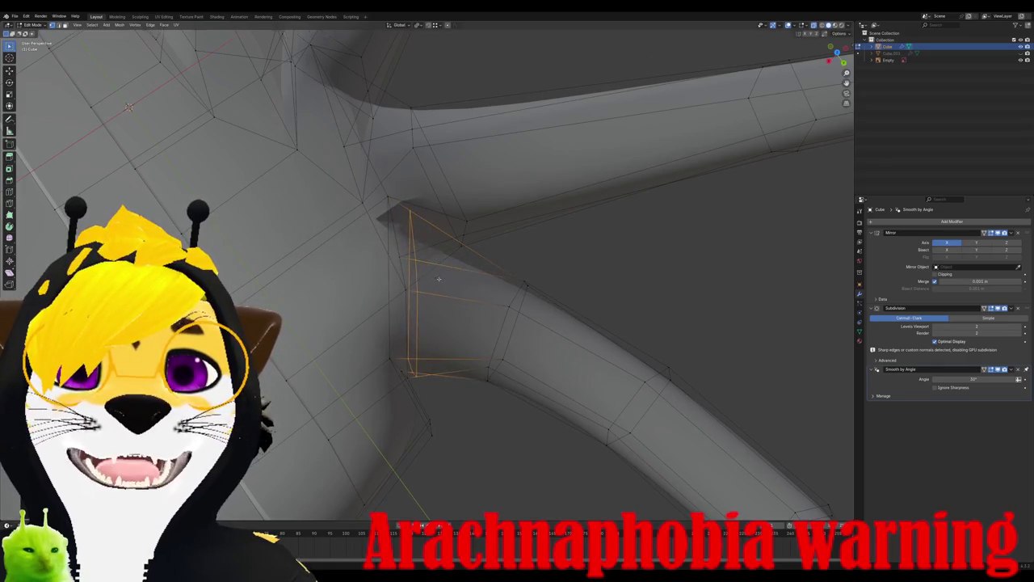
# Step: Orbit around the body, then view the legs from top orthographic over the reference
pyautogui.moveTo(456, 282)
pyautogui.mouseDown(button='middle')
pyautogui.moveTo(576, 438)
pyautogui.moveTo(519, 322)
pyautogui.moveTo(497, 332)
pyautogui.mouseUp(button='middle')
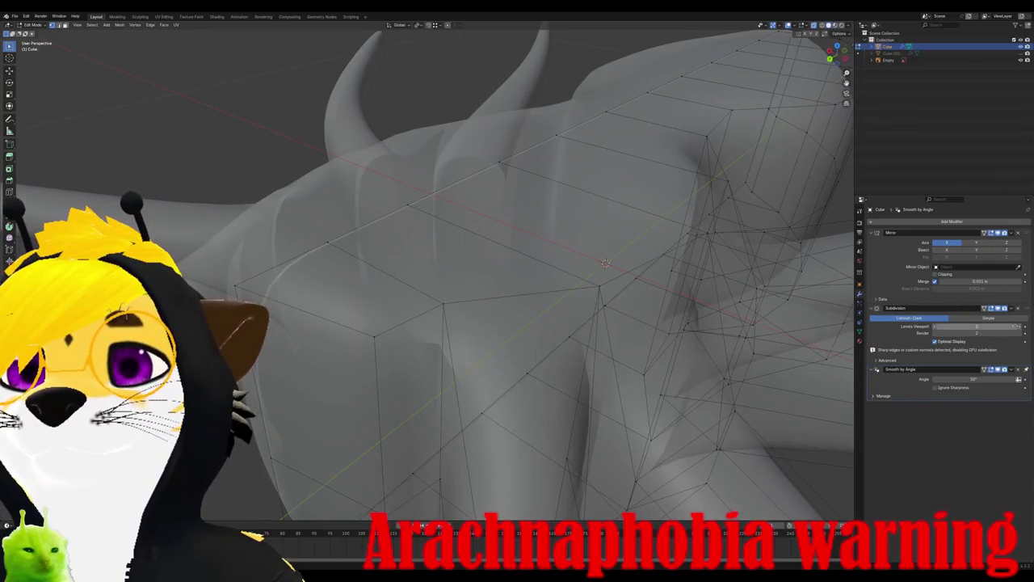
pyautogui.scroll(-5, 508, 349)
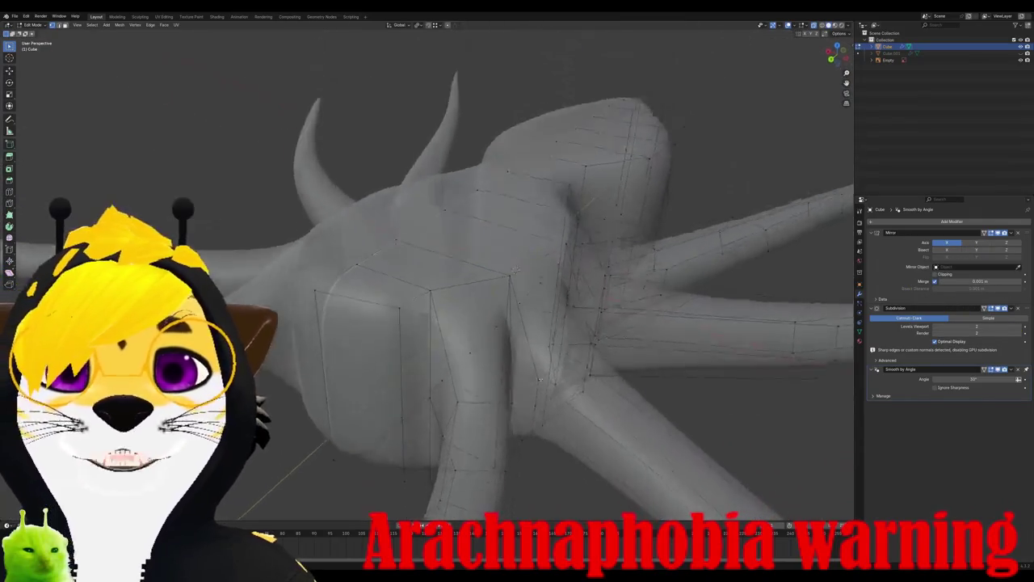
pyautogui.moveTo(485, 323)
pyautogui.mouseDown(button='middle')
pyautogui.moveTo(508, 349)
pyautogui.moveTo(465, 396)
pyautogui.moveTo(521, 419)
pyautogui.mouseUp(button='middle')
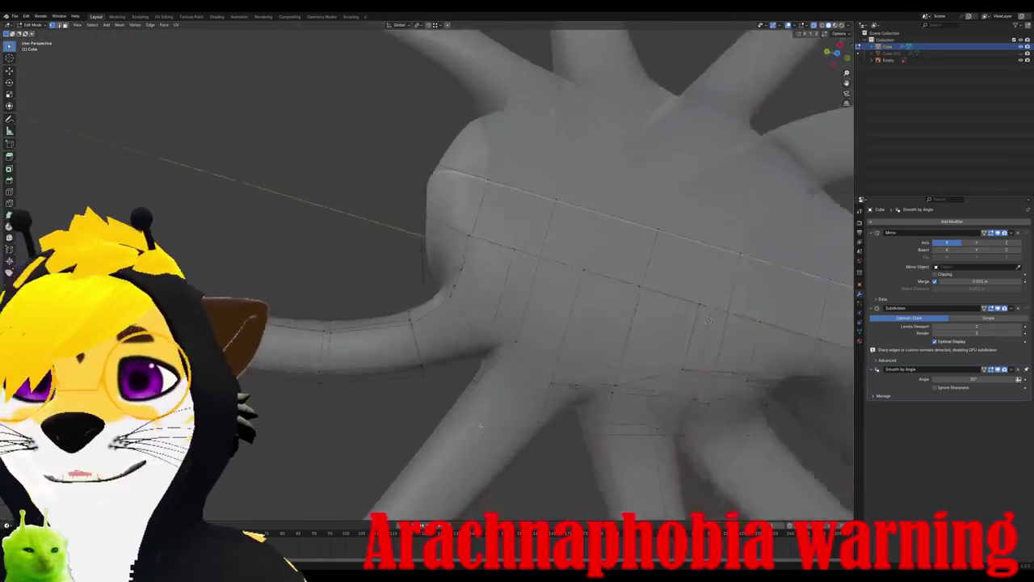
pyautogui.scroll(-3, 521, 419)
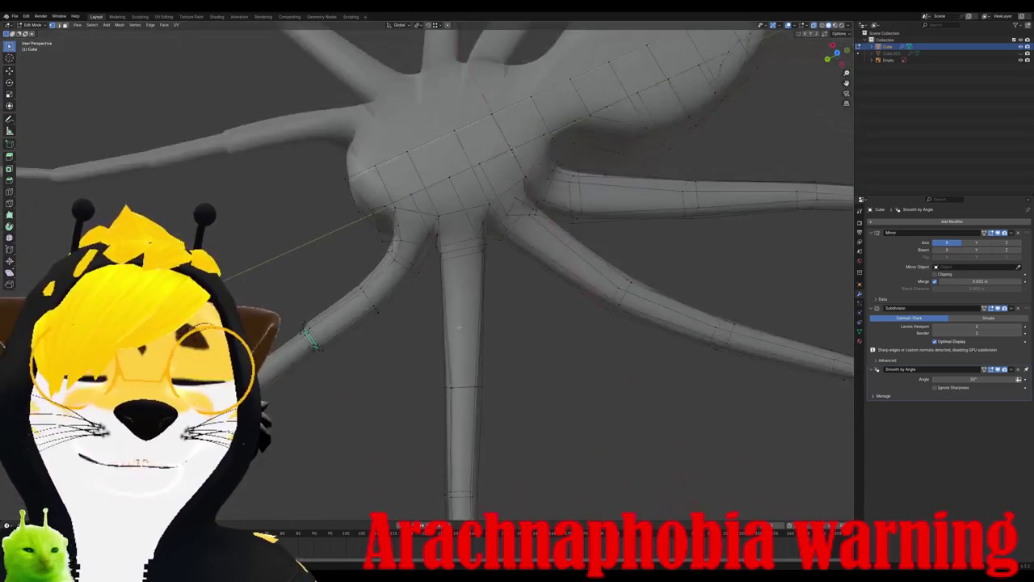
pyautogui.moveTo(521, 419)
pyautogui.mouseDown(button='middle')
pyautogui.moveTo(483, 304)
pyautogui.moveTo(542, 422)
pyautogui.mouseUp(button='middle')
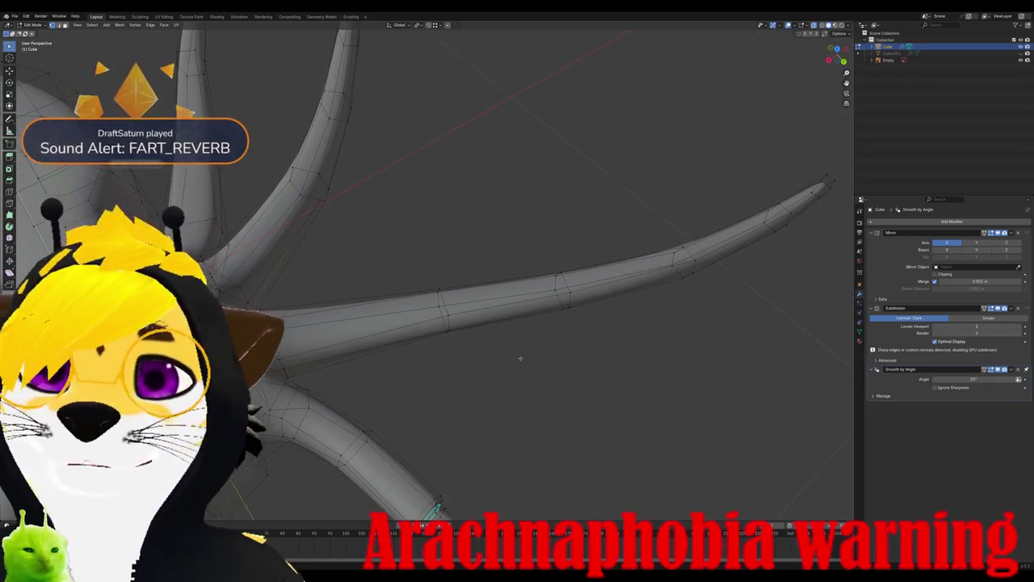
pyautogui.press('KP_1')
pyautogui.press('KP_7')
pyautogui.scroll(-3, 465, 247)
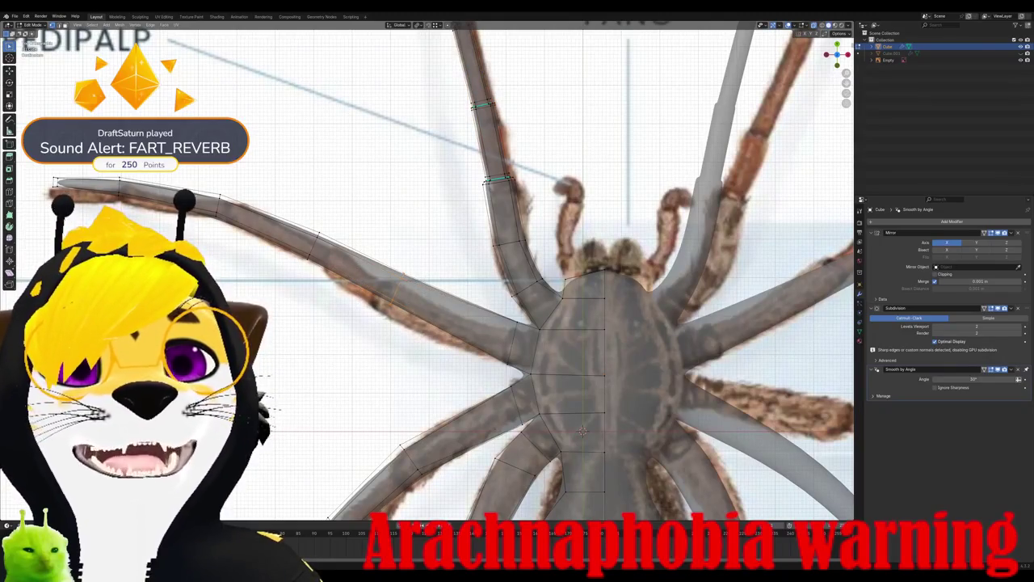
pyautogui.keyDown('shift'); pyautogui.moveTo(484, 323); pyautogui.dragTo(584, 355, button='middle'); pyautogui.keyUp('shift')
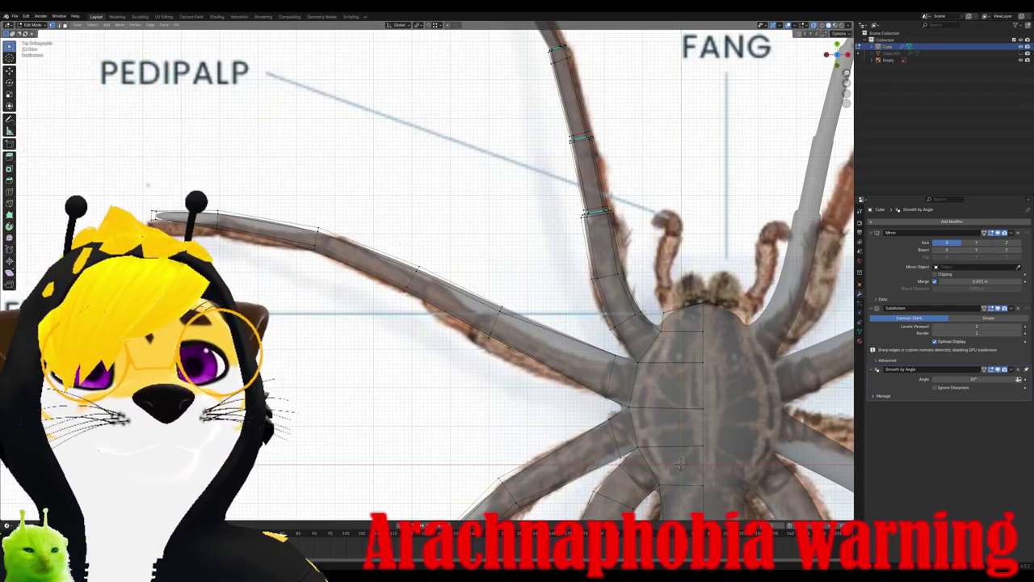
# Step: Move and rotate the pedipalp leg tip so it follows the reference pedipalp
pyautogui.press('g')
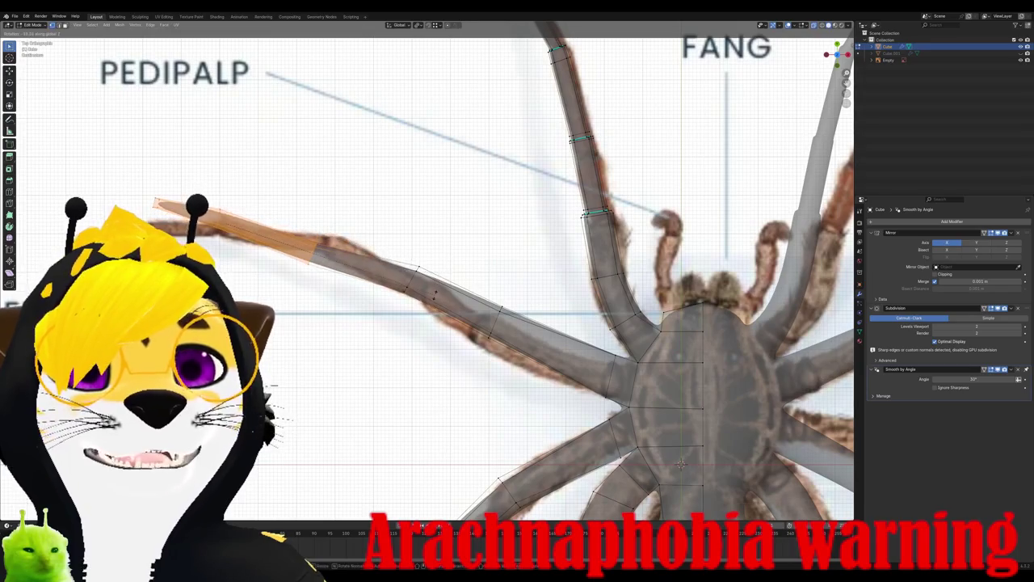
pyautogui.click(453, 275)
pyautogui.press('g')
pyautogui.press('r')
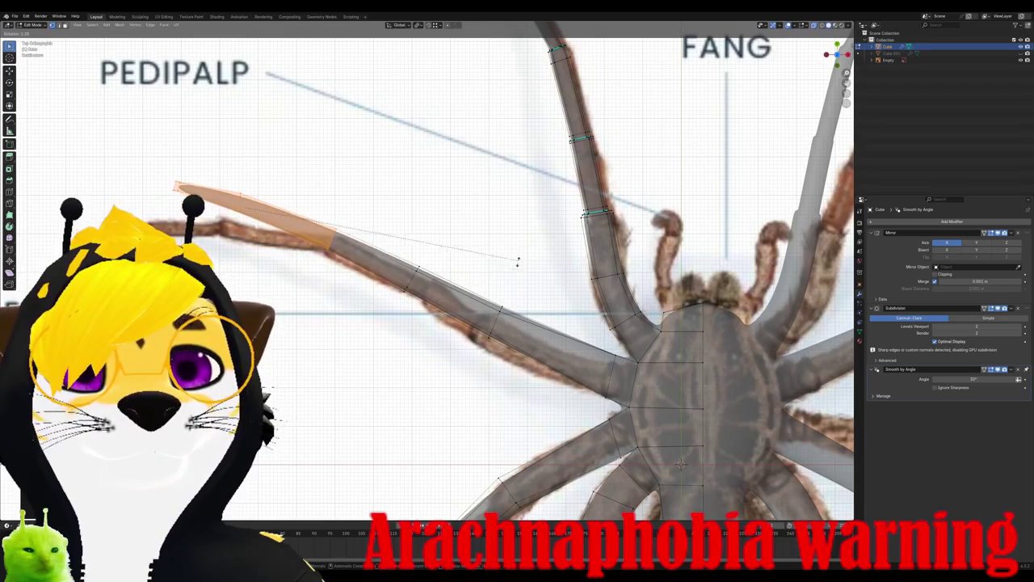
pyautogui.keyDown('shift'); pyautogui.moveTo(516, 353); pyautogui.dragTo(749, 442, button='middle'); pyautogui.keyUp('shift')
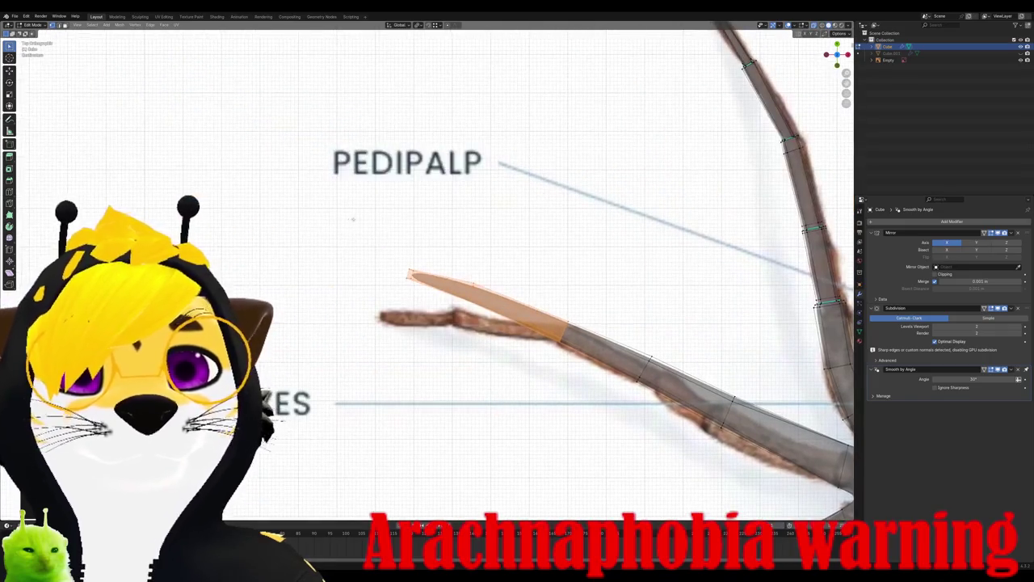
pyautogui.click(511, 361)
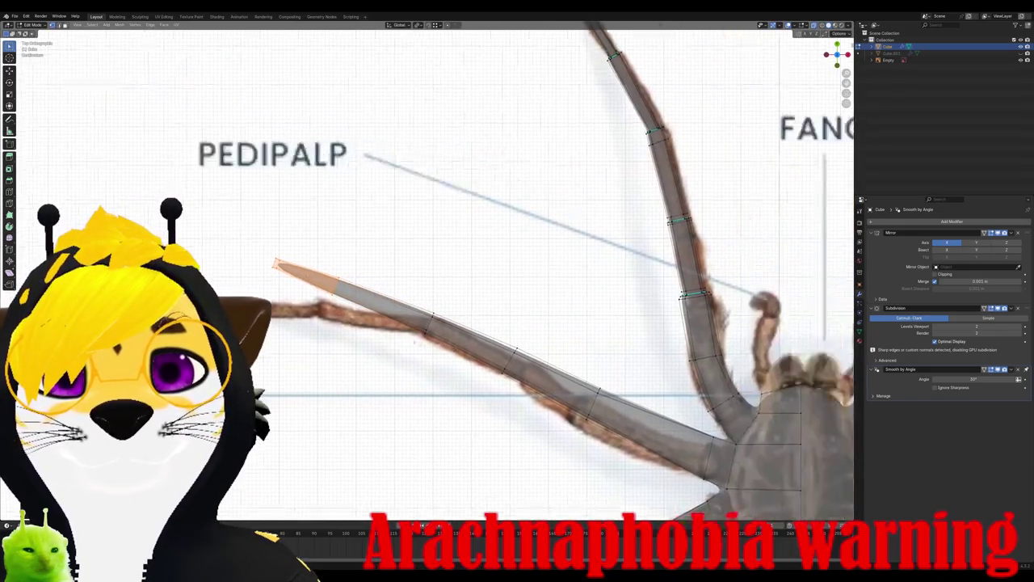
pyautogui.keyDown('shift'); pyautogui.moveTo(511, 361); pyautogui.dragTo(129, 476, button='middle'); pyautogui.keyUp('shift')
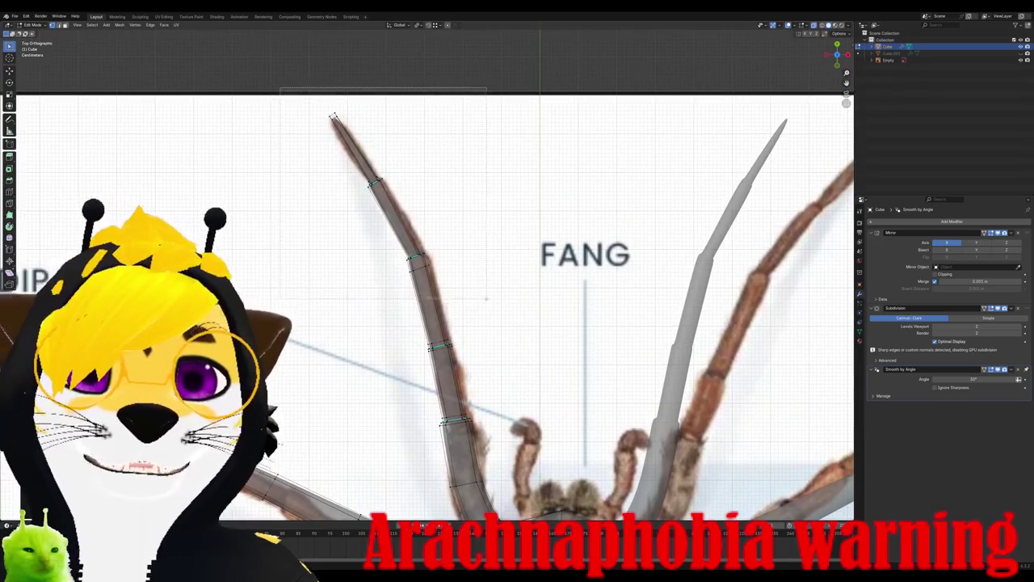
# Step: Select the front leg's tip segment, move it, and tilt its uppermost vertices
pyautogui.press('l')
pyautogui.press('r')
pyautogui.rightClick(576, 279)
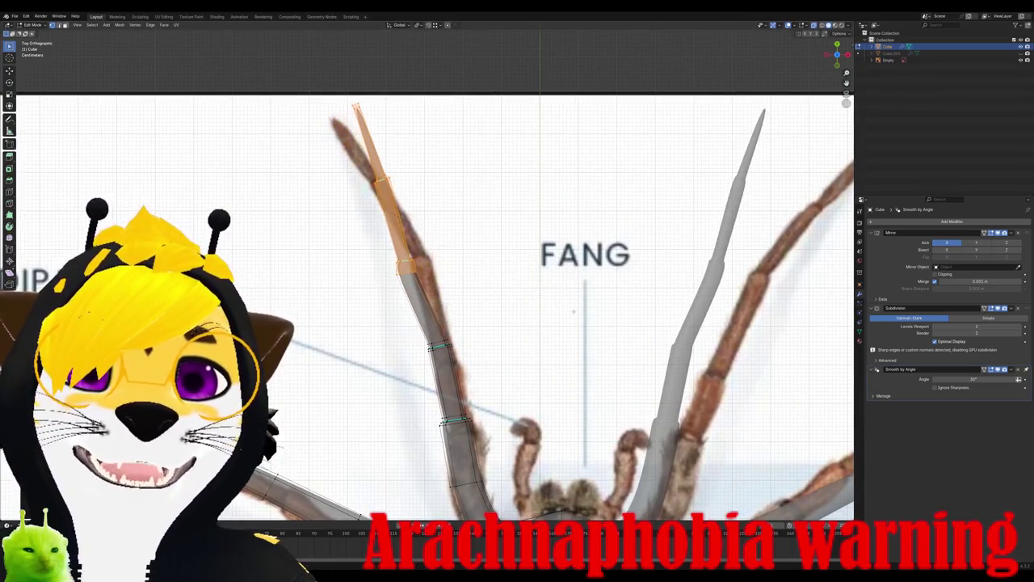
pyautogui.press('g')
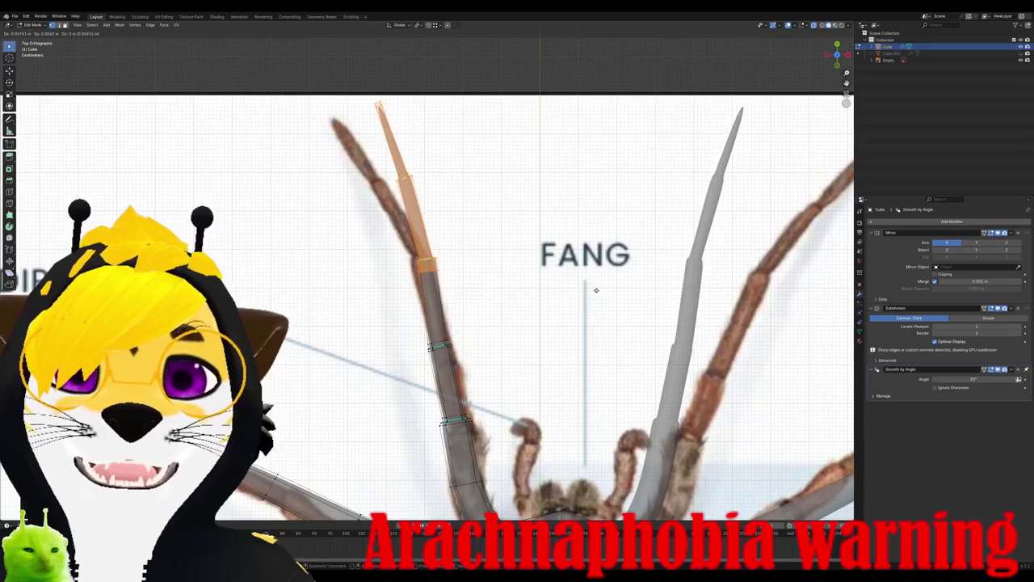
pyautogui.click(596, 290)
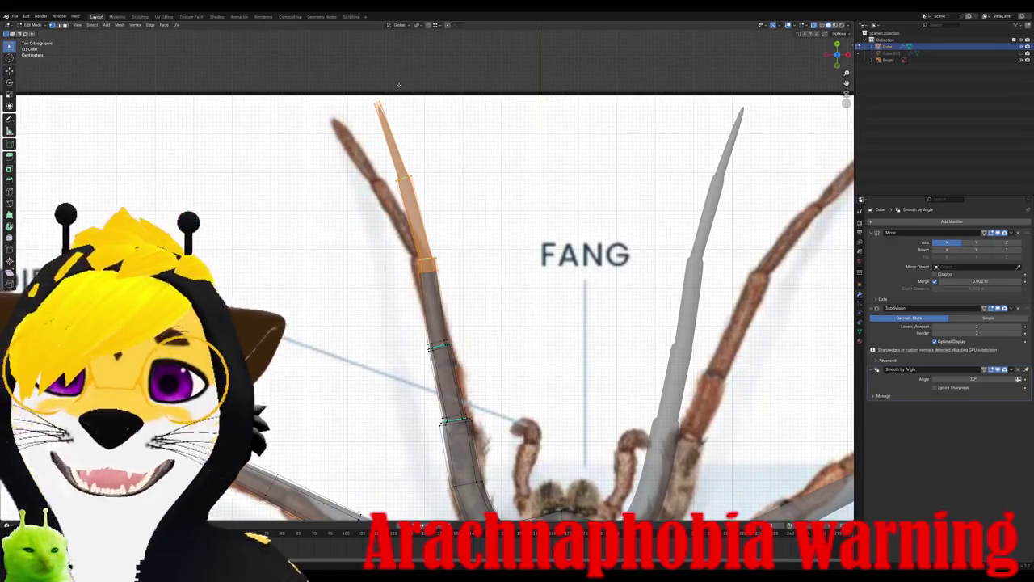
pyautogui.moveTo(473, 252); pyautogui.dragTo(474, 250)
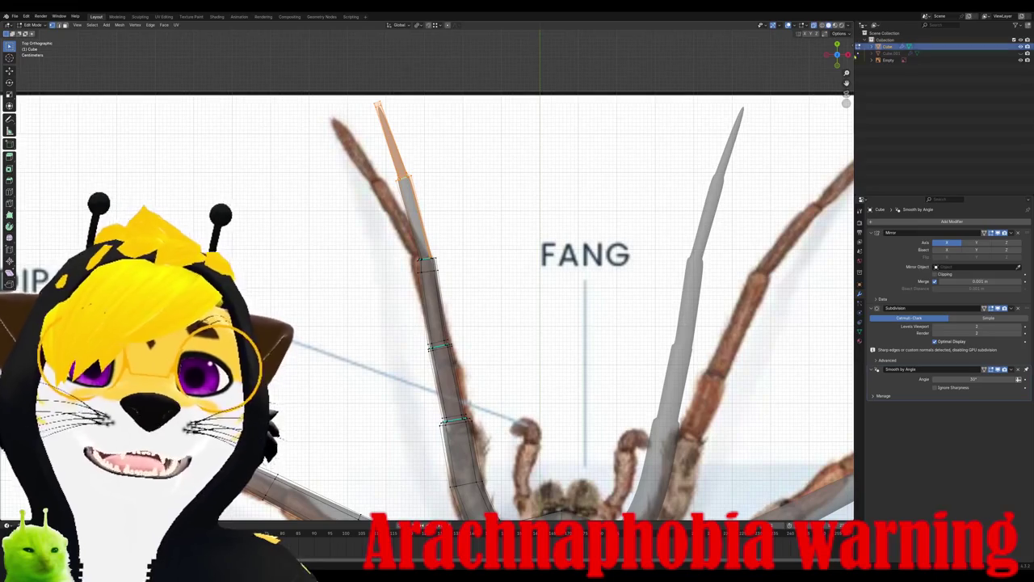
pyautogui.press('r')
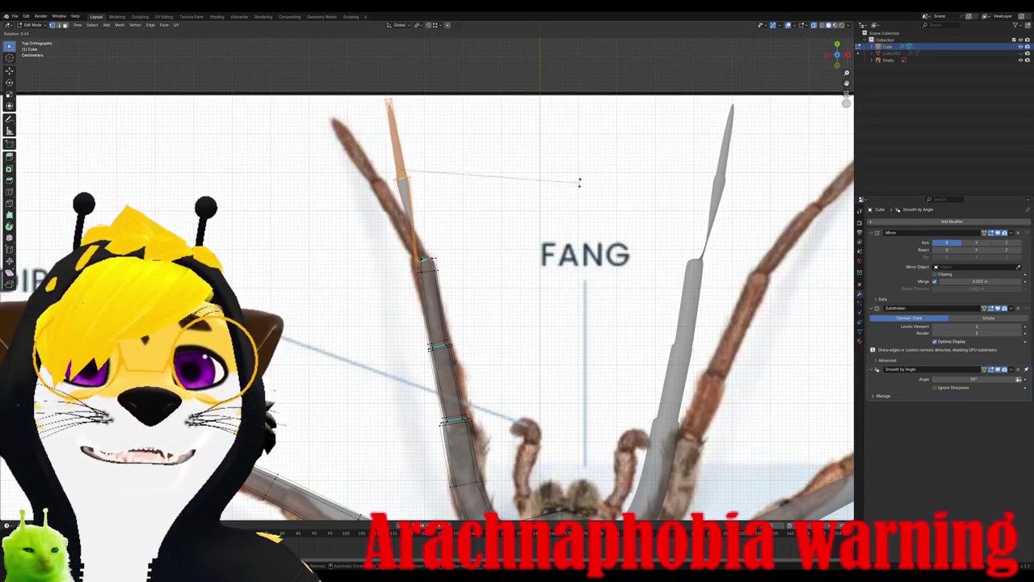
pyautogui.click(578, 179)
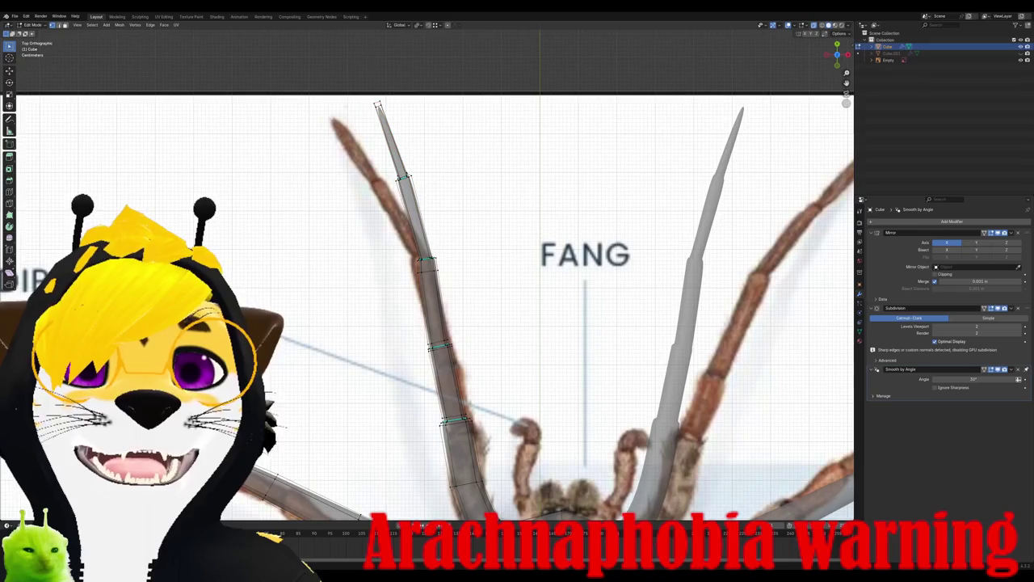
# Step: Rotate and shift the tip segment again so it stands upright along the reference leg
pyautogui.moveTo(462, 209); pyautogui.dragTo(462, 208)
pyautogui.press('r')
pyautogui.click(501, 226)
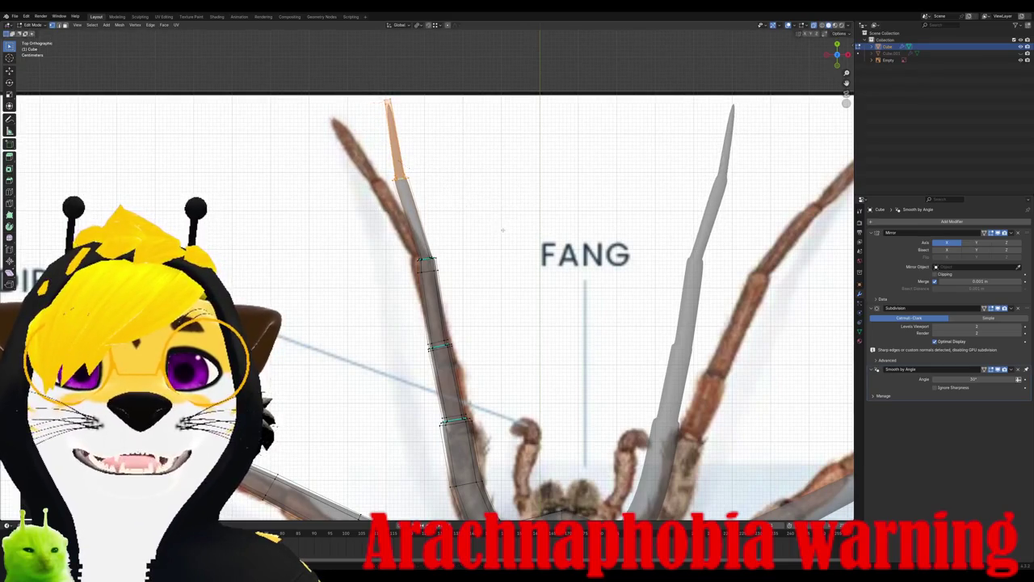
pyautogui.press('g')
pyautogui.click(522, 230)
pyautogui.press('r')
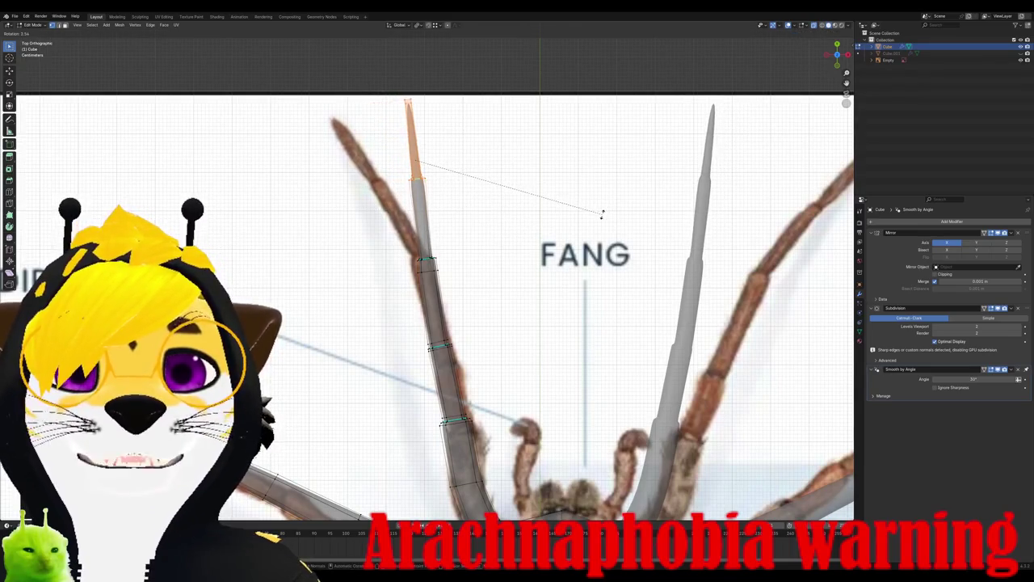
pyautogui.click(600, 216)
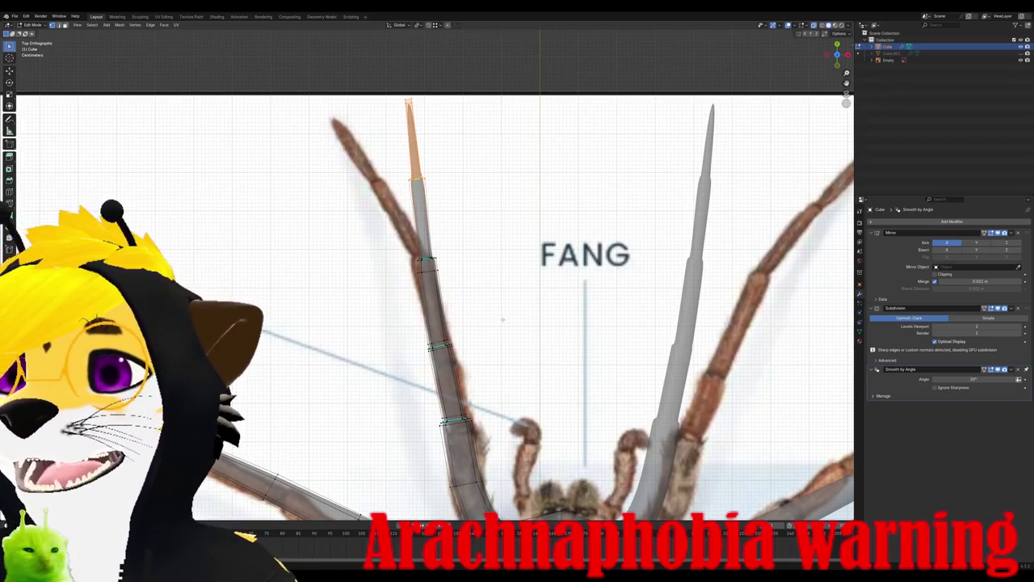
pyautogui.scroll(-5, 502, 320)
pyautogui.scroll(2, 502, 321)
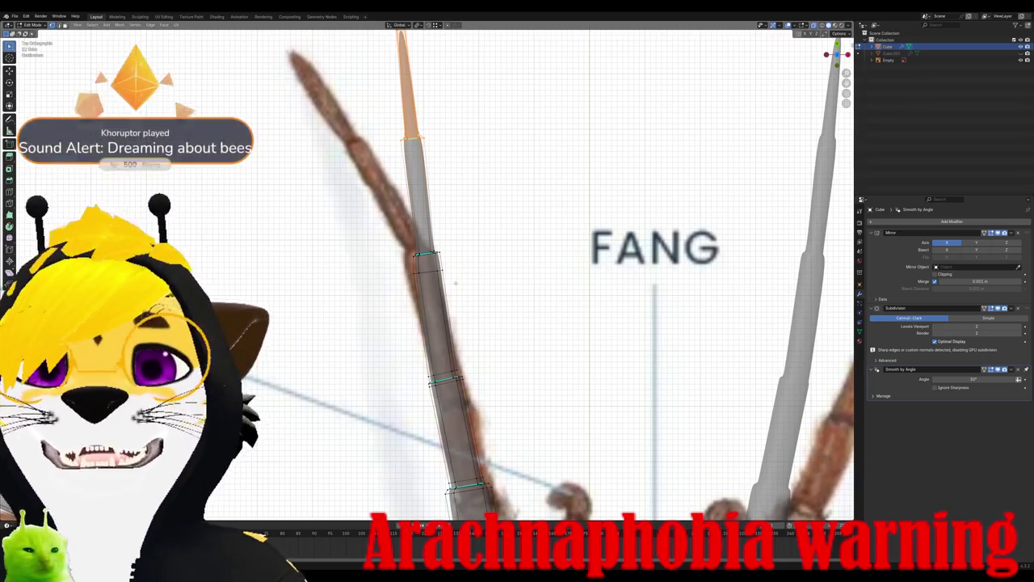
# Step: Frame the front leg beside the FANG label and select an edge ring on it
pyautogui.scroll(-3, 461, 319)
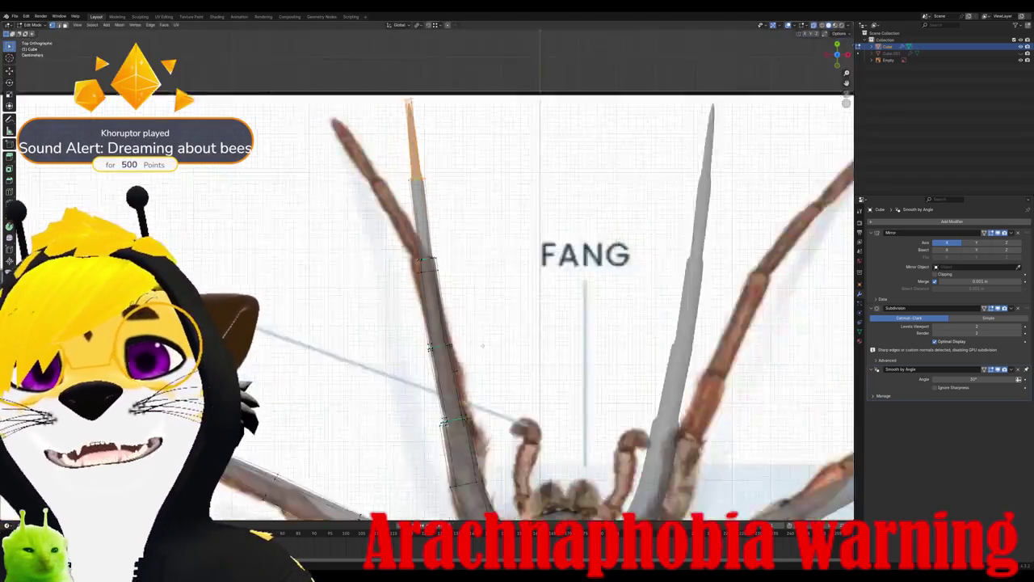
pyautogui.scroll(-2, 460, 319)
pyautogui.scroll(2, 460, 319)
pyautogui.scroll(4, 460, 319)
pyautogui.keyDown('shift'); pyautogui.moveTo(485, 242); pyautogui.dragTo(262, 347, button='middle'); pyautogui.keyUp('shift')
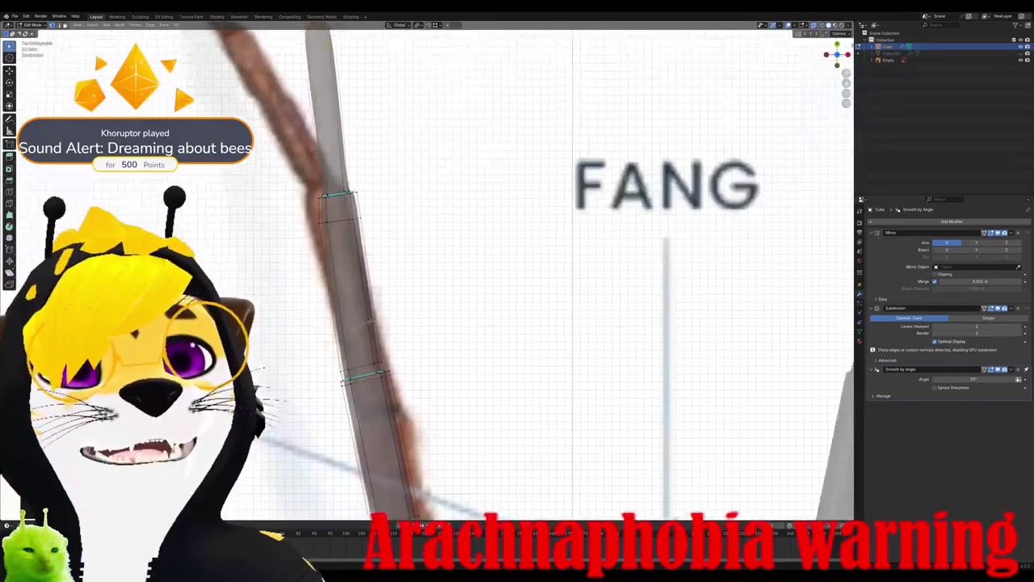
pyautogui.moveTo(389, 240); pyautogui.dragTo(394, 241)
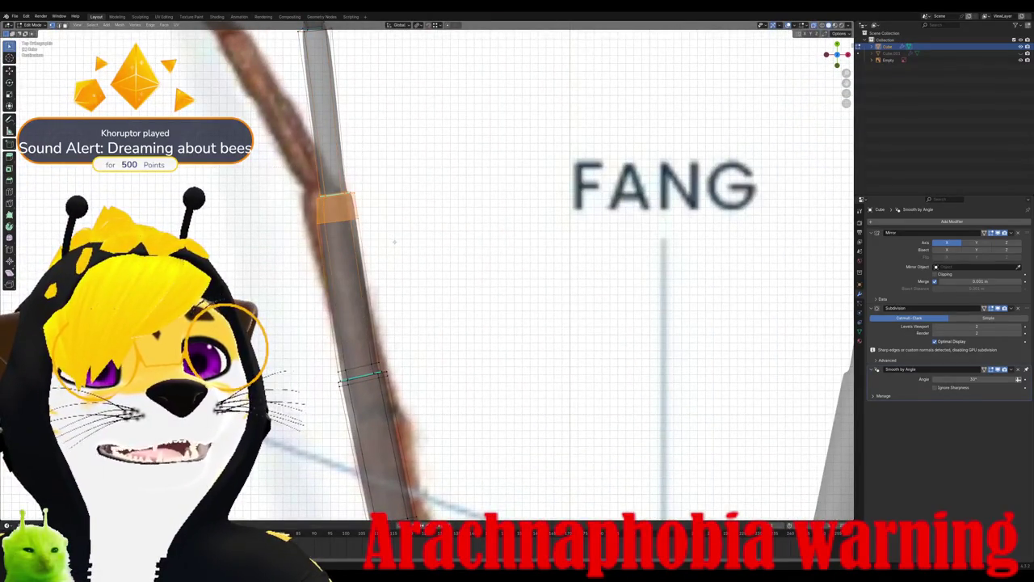
pyautogui.scroll(-3, 394, 240)
pyautogui.scroll(-2, 394, 241)
pyautogui.scroll(5, 403, 246)
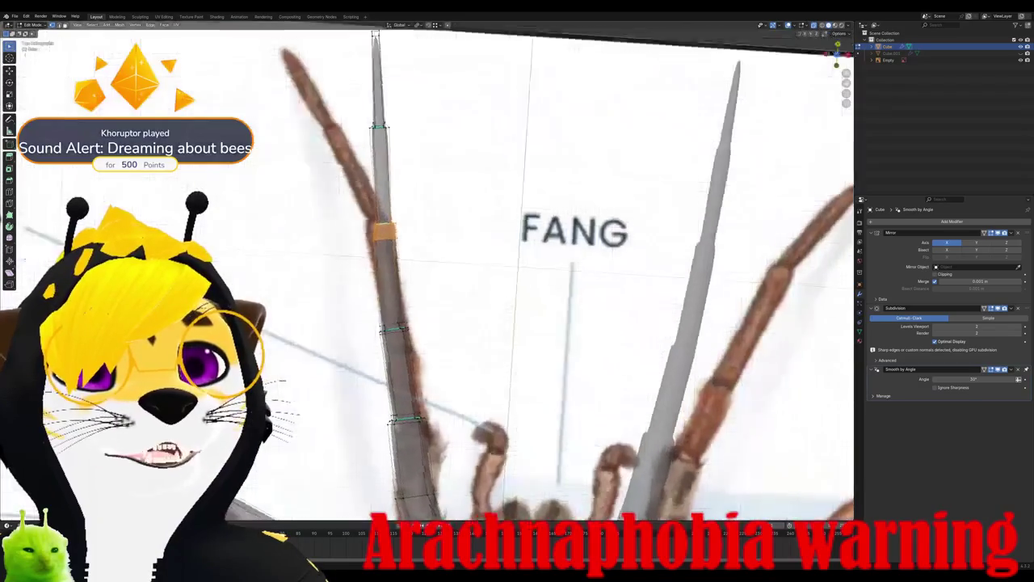
# Step: From a back orthographic view, move the tip vertices into line, then return to top view
pyautogui.press('ctrl+KP_1')
pyautogui.moveTo(424, 256); pyautogui.dragTo(446, 374, button='middle')
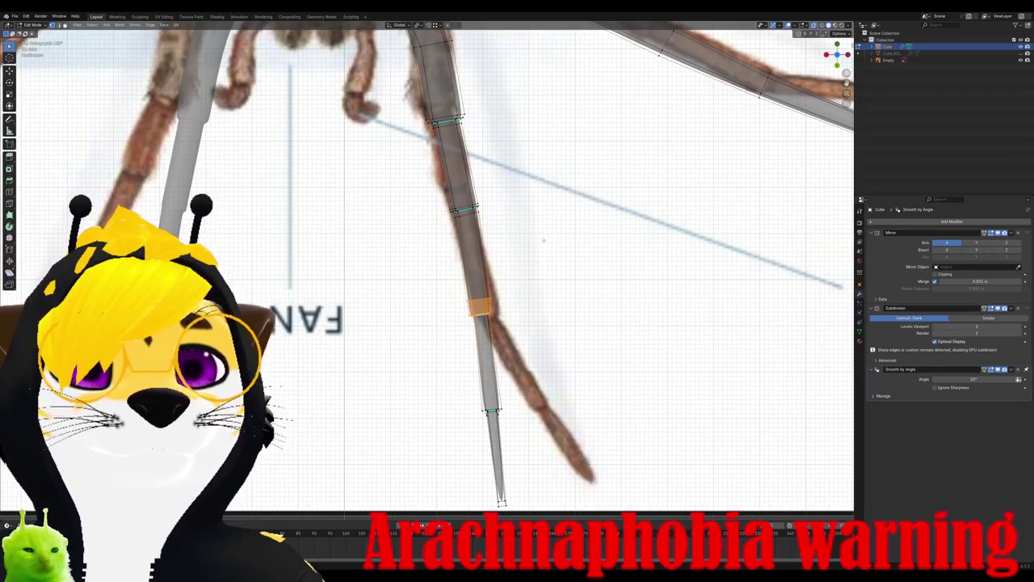
pyautogui.press('g')
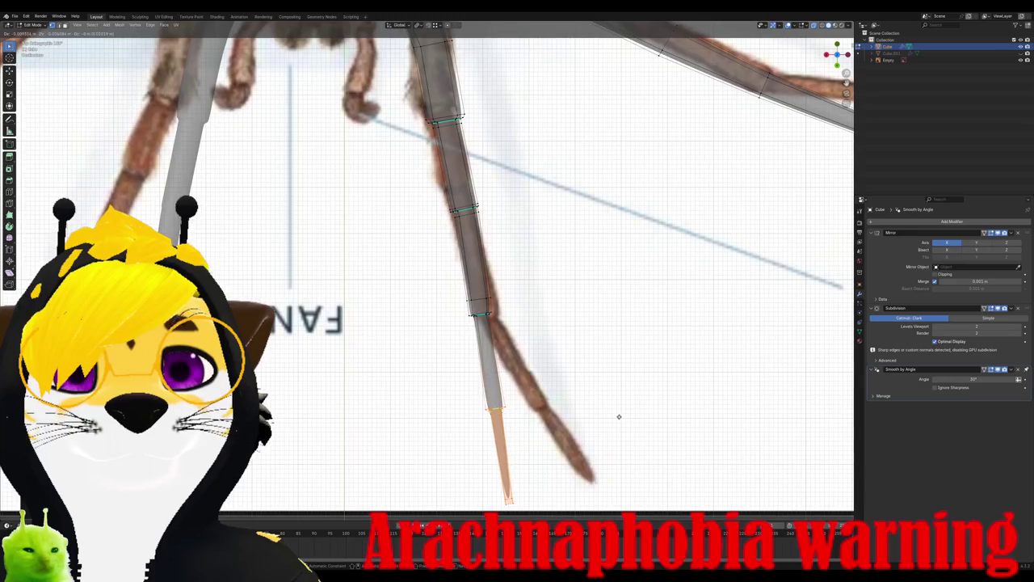
pyautogui.click(619, 416)
pyautogui.scroll(-3, 426, 266)
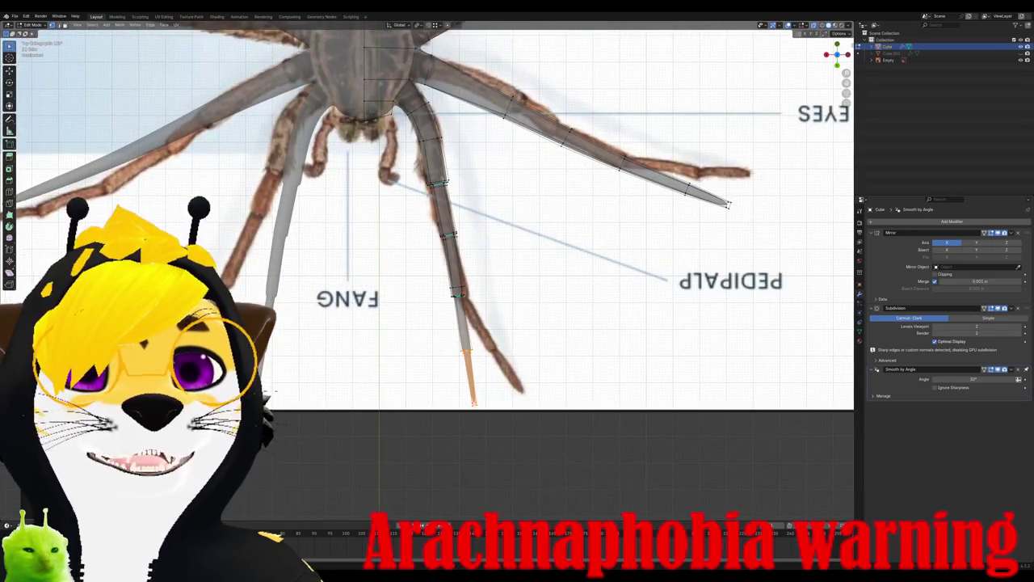
pyautogui.press('KP_7')
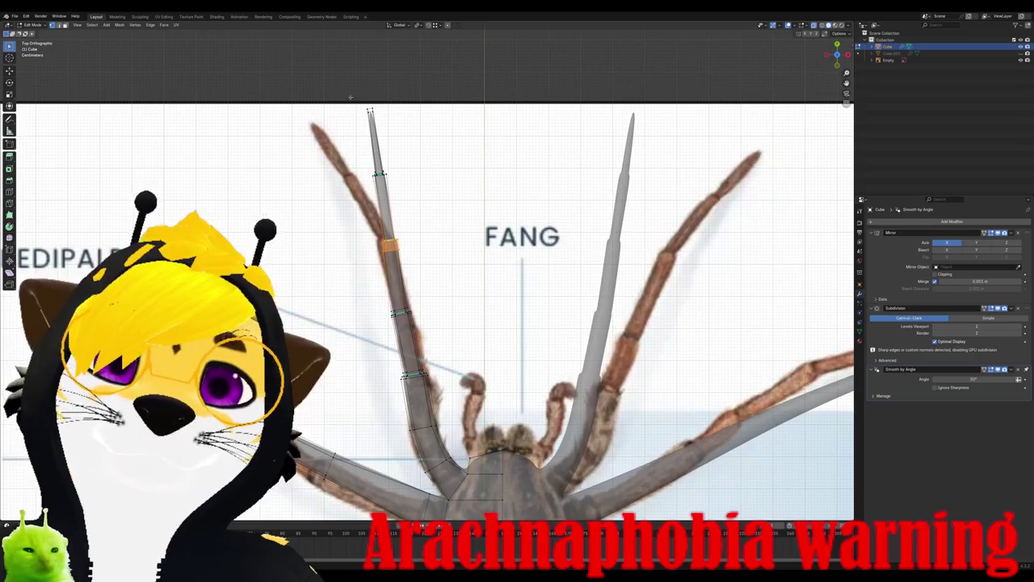
# Step: Rotate the front leg tip beside the FANG label to the reference leg's angle
pyautogui.moveTo(343, 93); pyautogui.dragTo(436, 268)
pyautogui.press('r')
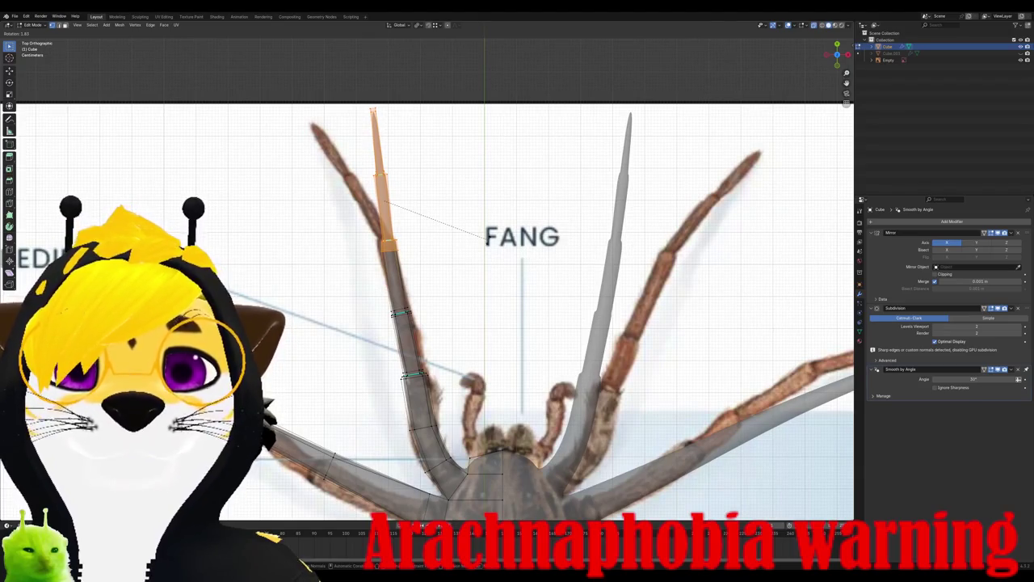
pyautogui.click(483, 239)
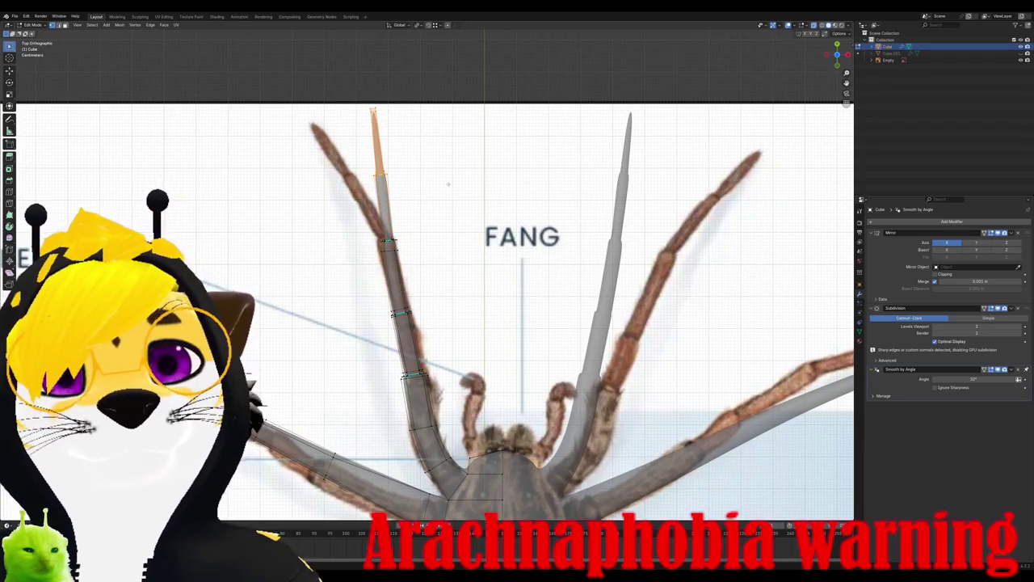
pyautogui.press('r')
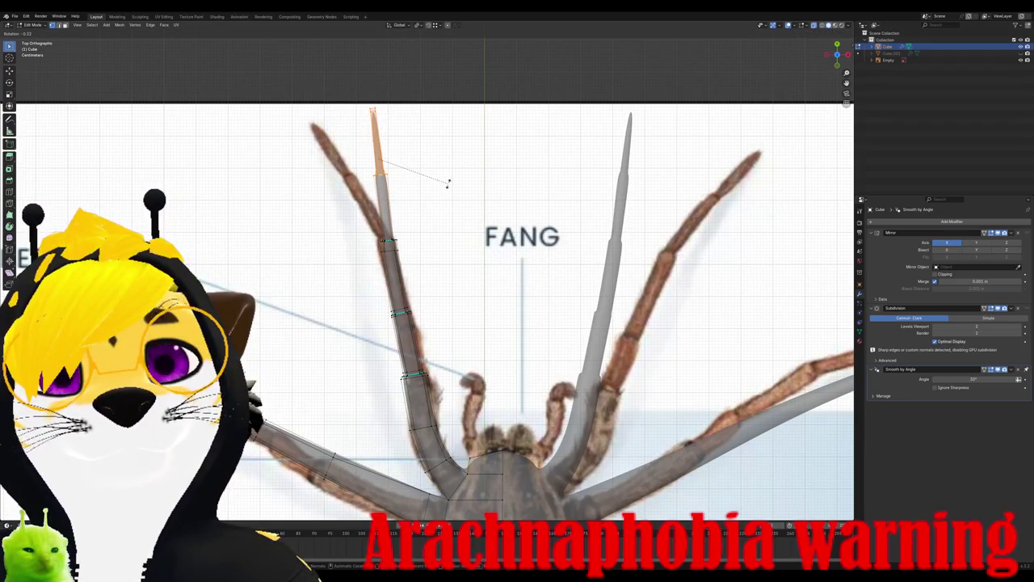
pyautogui.rightClick(448, 184)
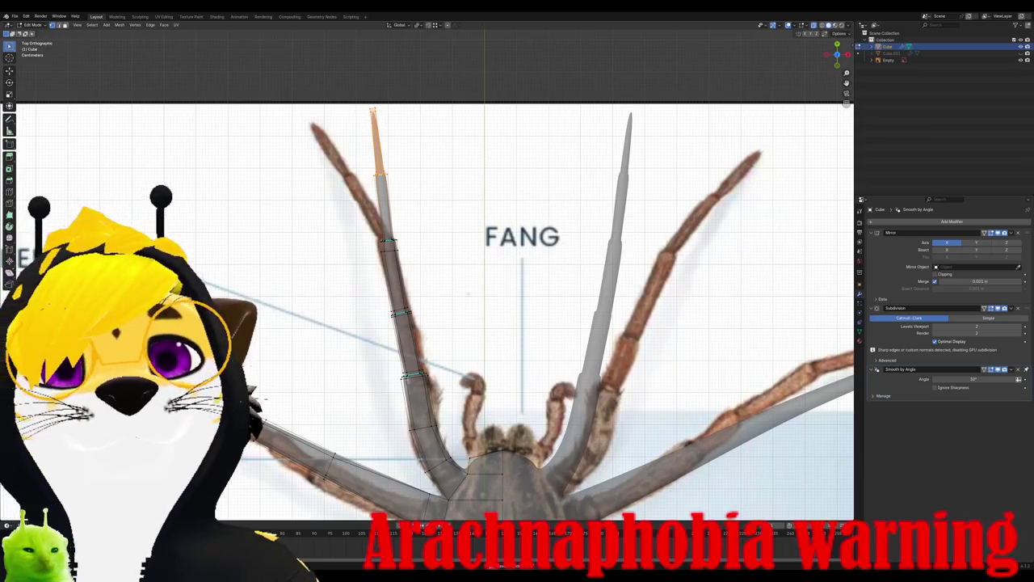
pyautogui.scroll(-3, 473, 304)
pyautogui.scroll(2, 472, 305)
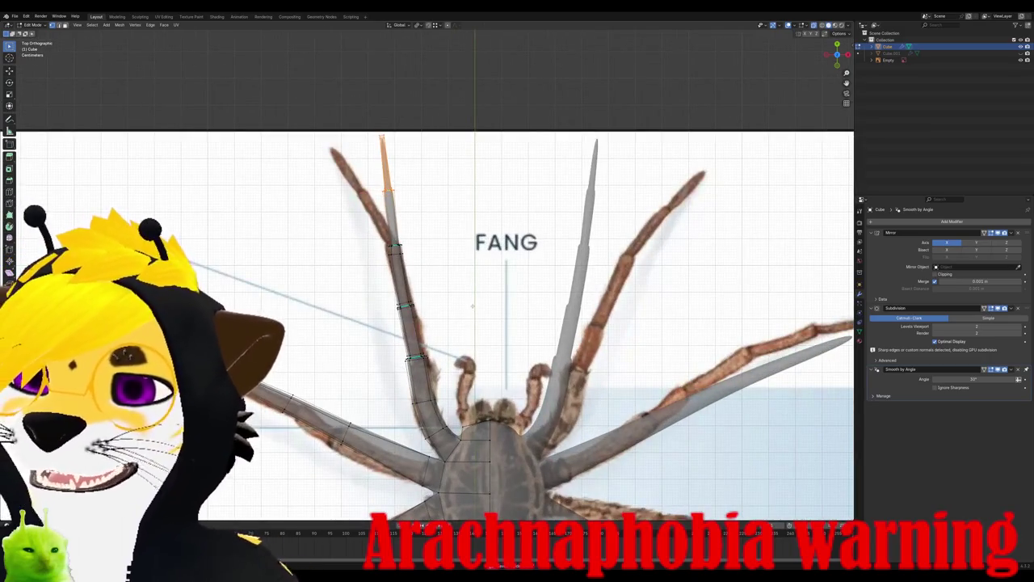
# Step: Orbit below the spider and scale the selected section of the leg
pyautogui.scroll(-2, 509, 241)
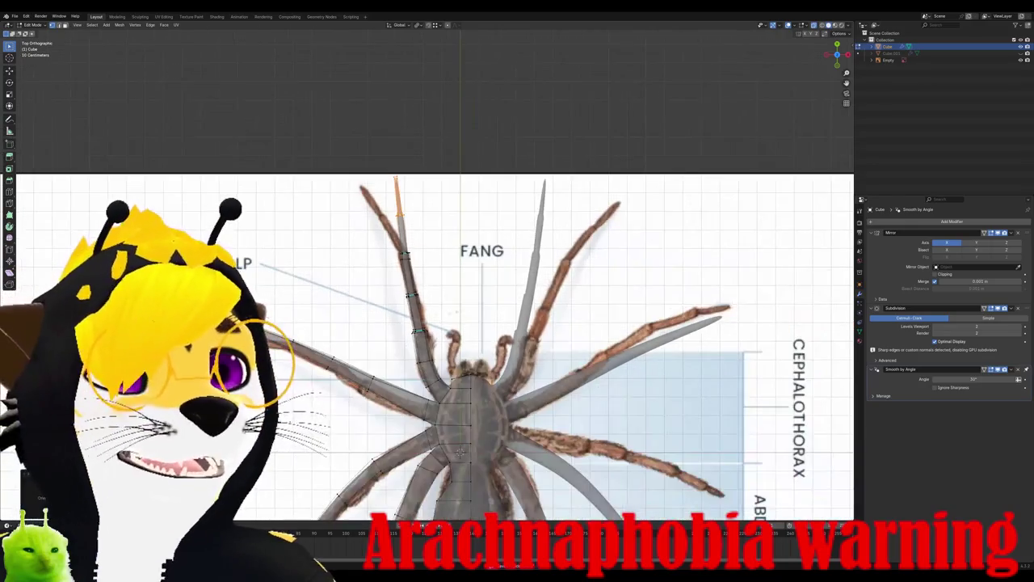
pyautogui.scroll(1, 509, 241)
pyautogui.moveTo(487, 323); pyautogui.dragTo(487, 256, button='middle')
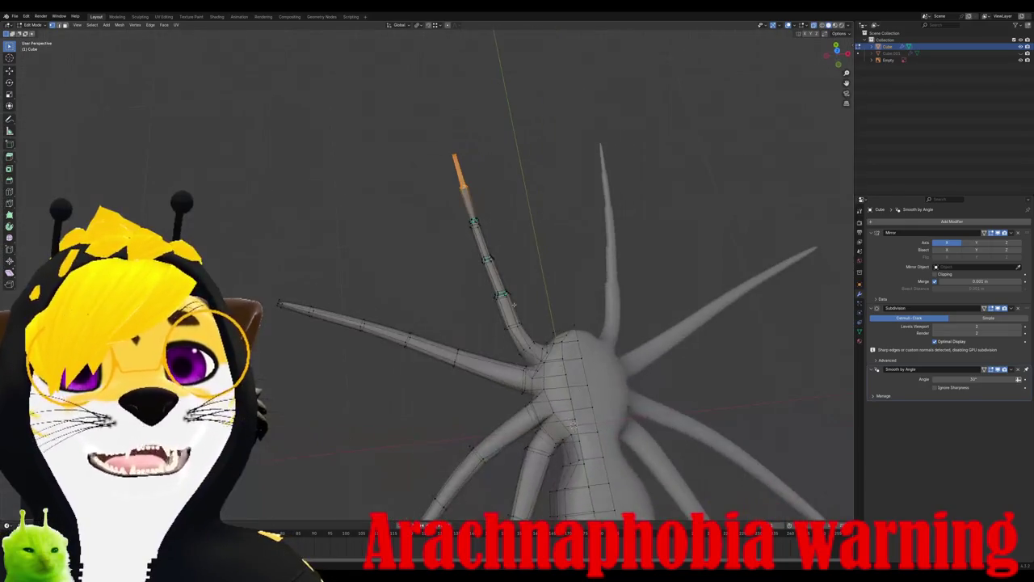
pyautogui.scroll(-2, 486, 256)
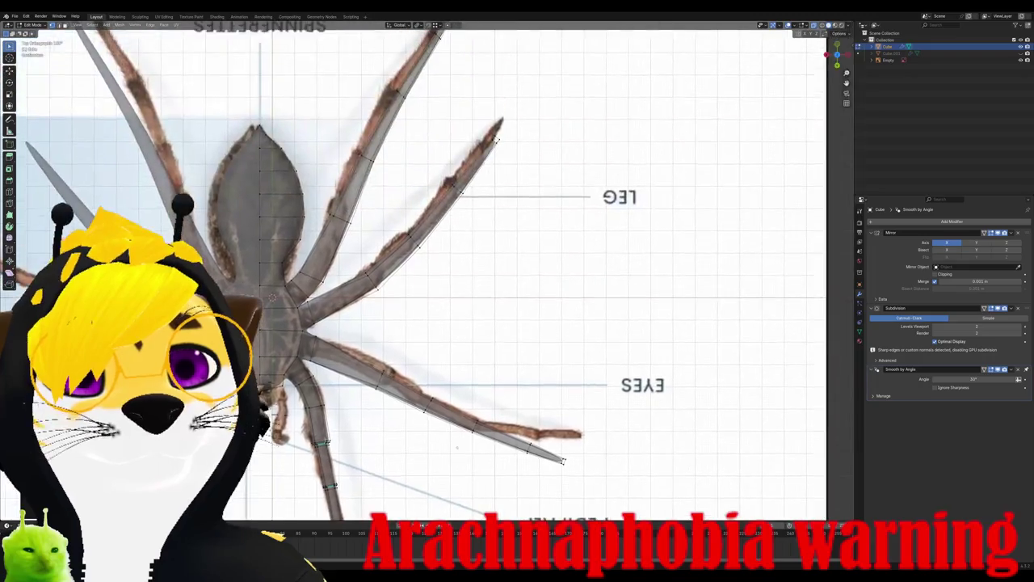
pyautogui.scroll(2, 417, 265)
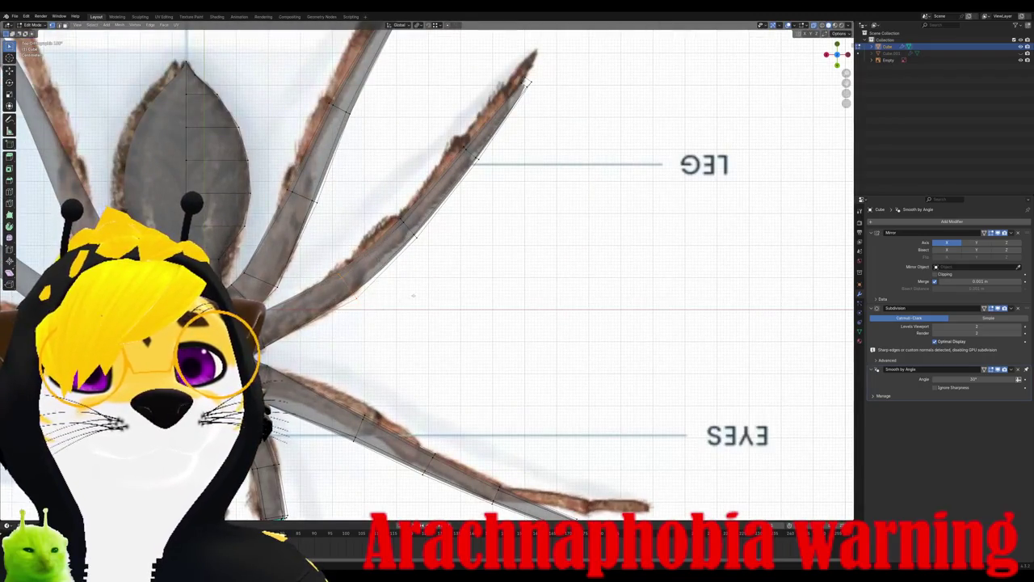
pyautogui.press('s')
pyautogui.click(410, 305)
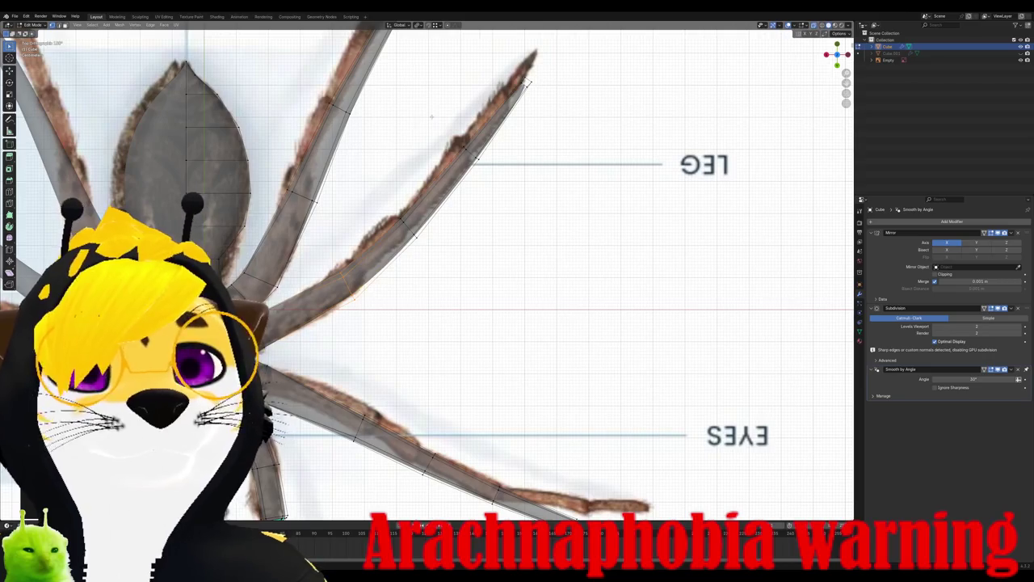
# Step: Select the front leg tip and alternately move and rotate it along the reference toward LEG
pyautogui.moveTo(393, 101); pyautogui.dragTo(481, 256)
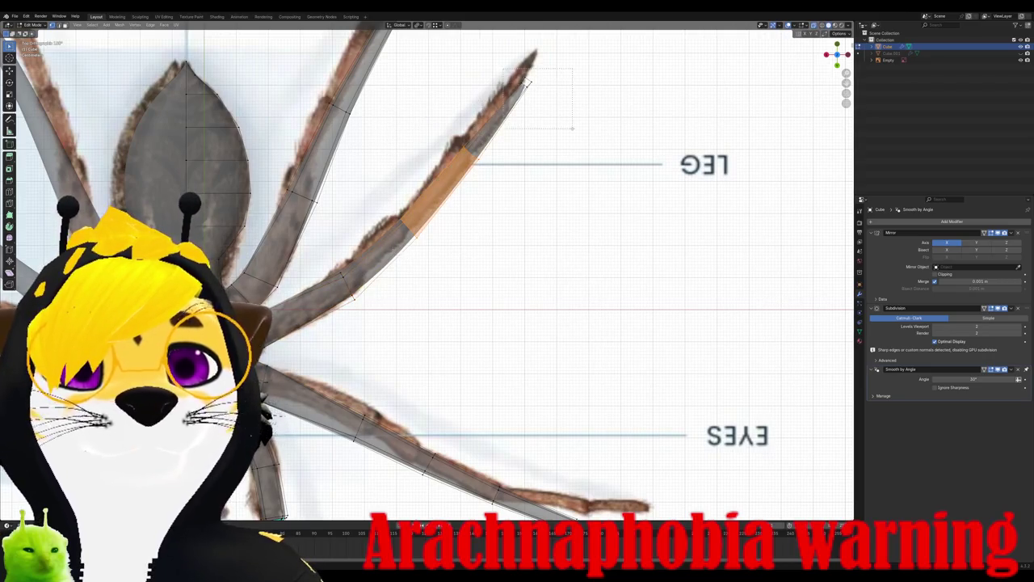
pyautogui.moveTo(572, 127); pyautogui.dragTo(572, 127)
pyautogui.press('g')
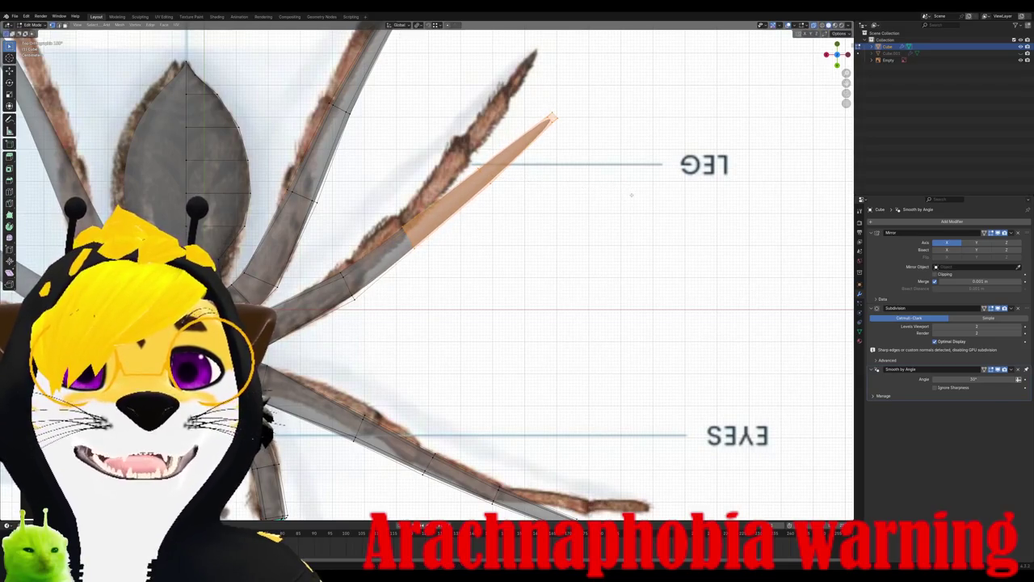
pyautogui.press('r')
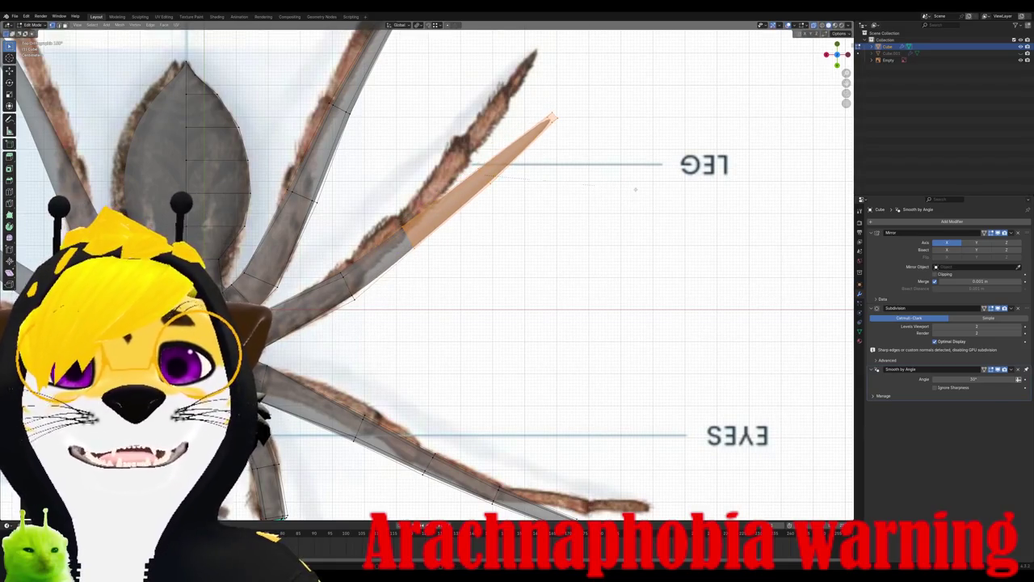
pyautogui.press('g')
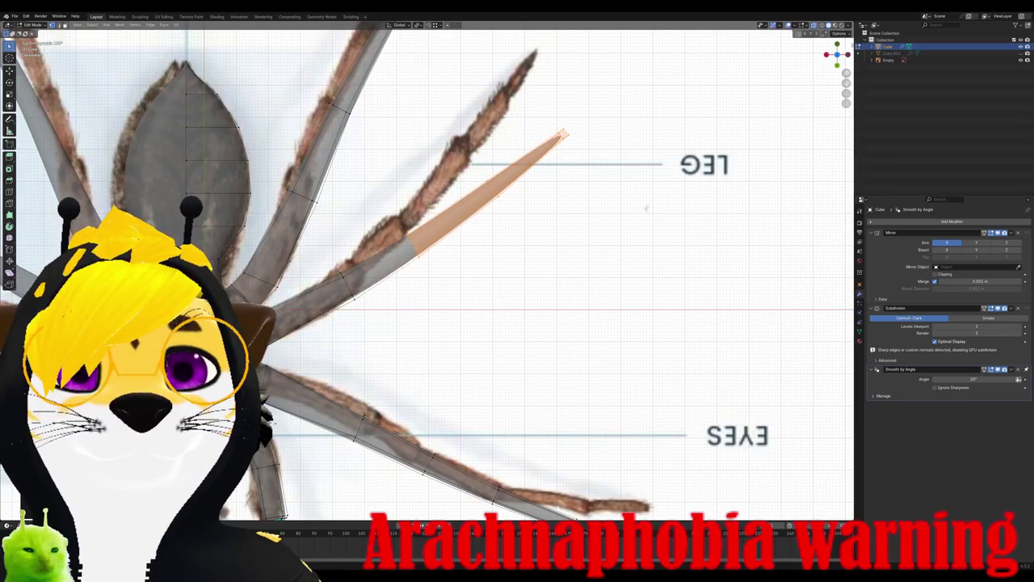
pyautogui.press('r')
pyautogui.press('g')
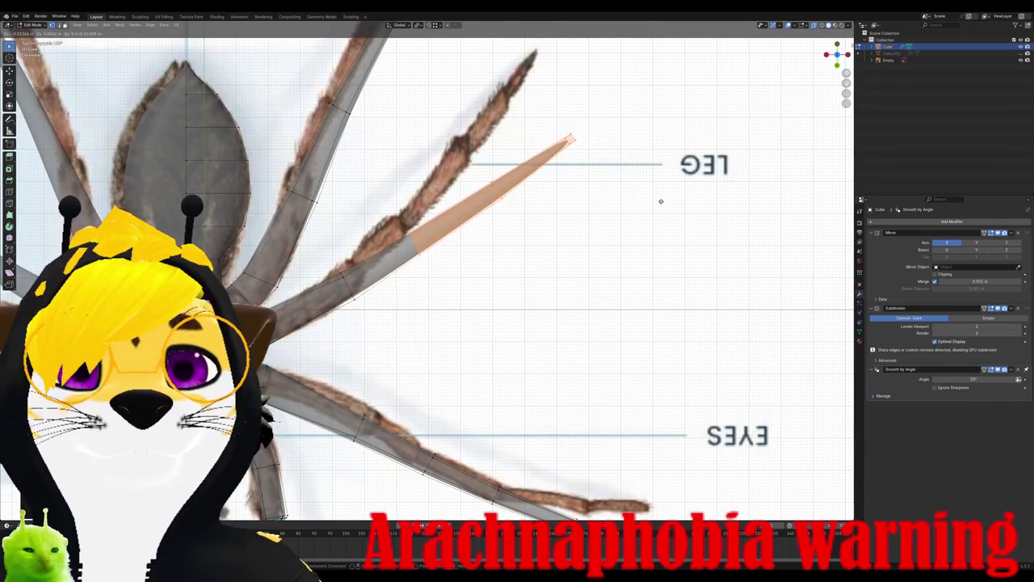
pyautogui.click(661, 201)
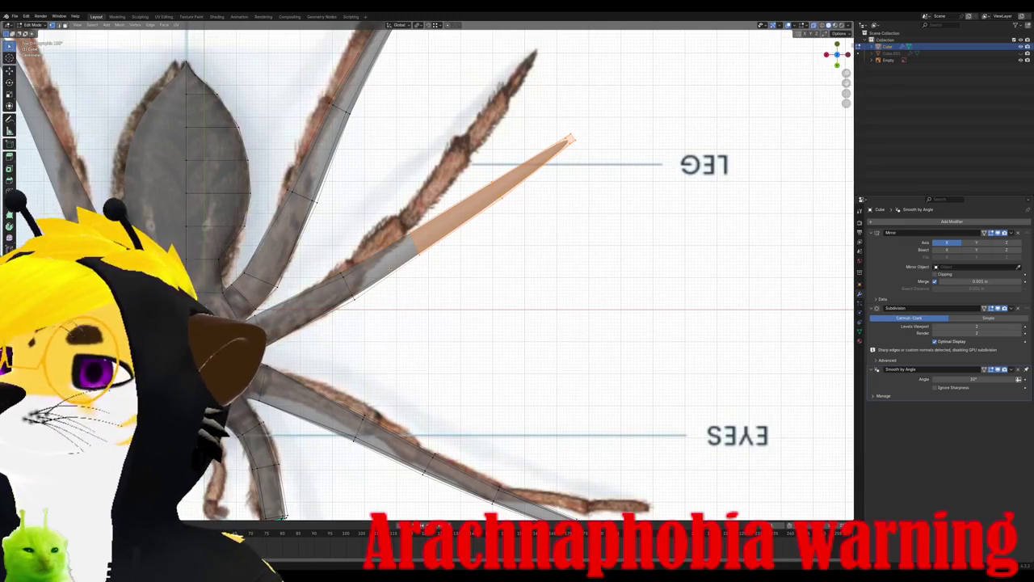
pyautogui.scroll(-1, 428, 275)
pyautogui.scroll(-1, 428, 275)
pyautogui.scroll(-1, 428, 275)
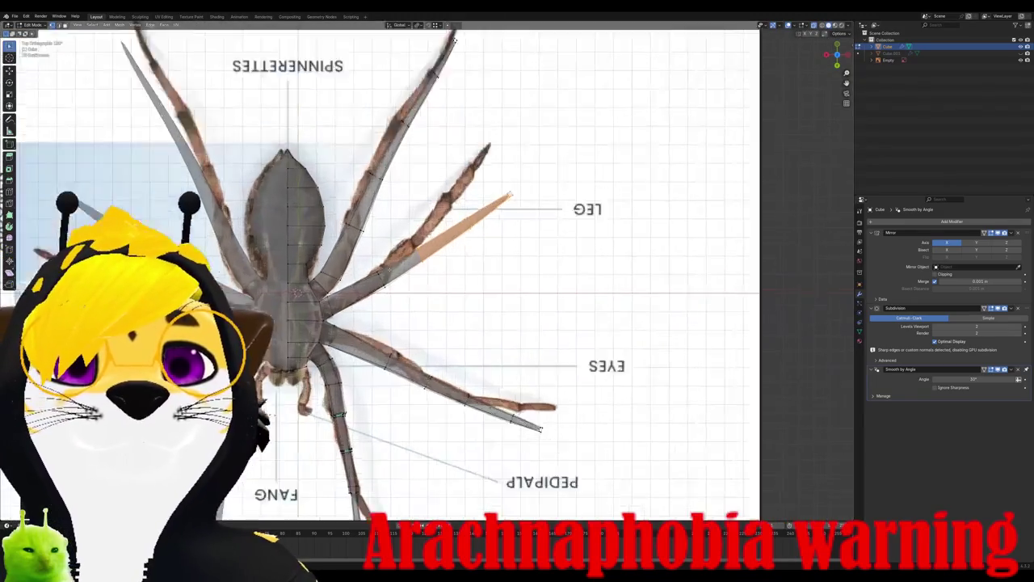
pyautogui.scroll(3, 437, 270)
pyautogui.moveTo(452, 242); pyautogui.dragTo(524, 219, button='middle')
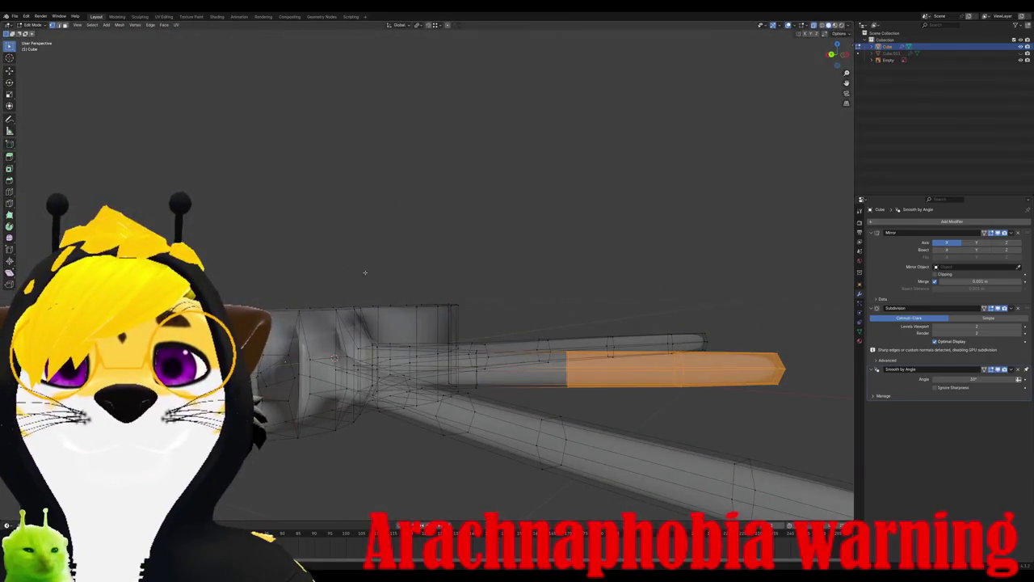
pyautogui.moveTo(365, 273); pyautogui.dragTo(843, 185, button='middle')
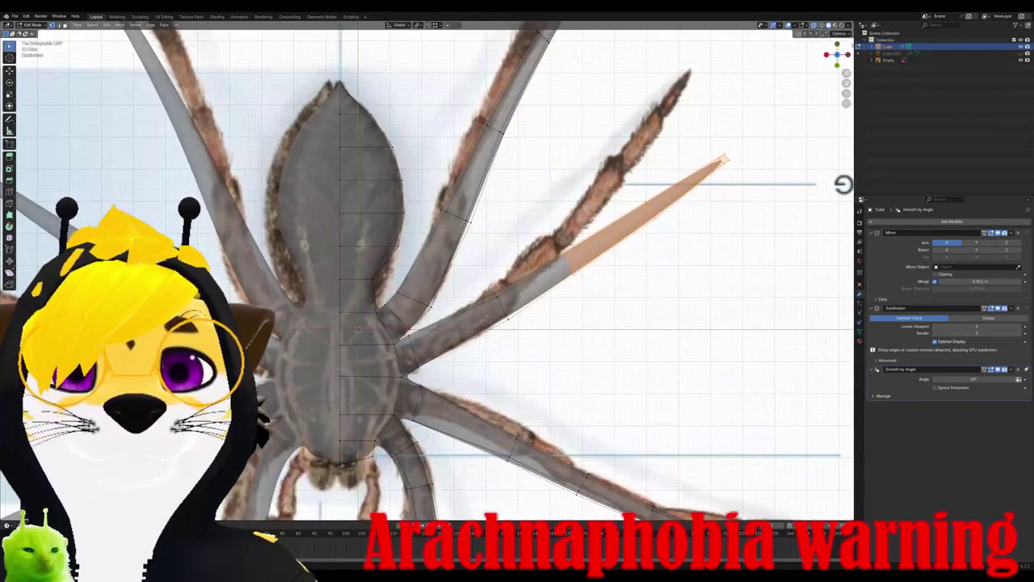
pyautogui.keyDown('shift'); pyautogui.moveTo(475, 285); pyautogui.dragTo(521, 331); pyautogui.keyUp('shift')
pyautogui.press('ctrl+KP_1')
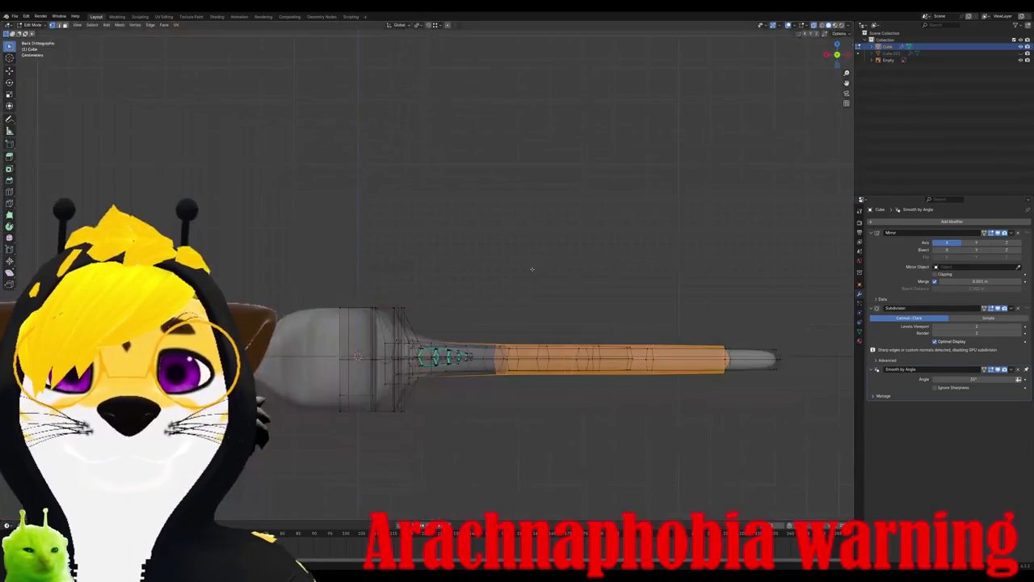
pyautogui.moveTo(664, 336); pyautogui.dragTo(569, 387, button='middle')
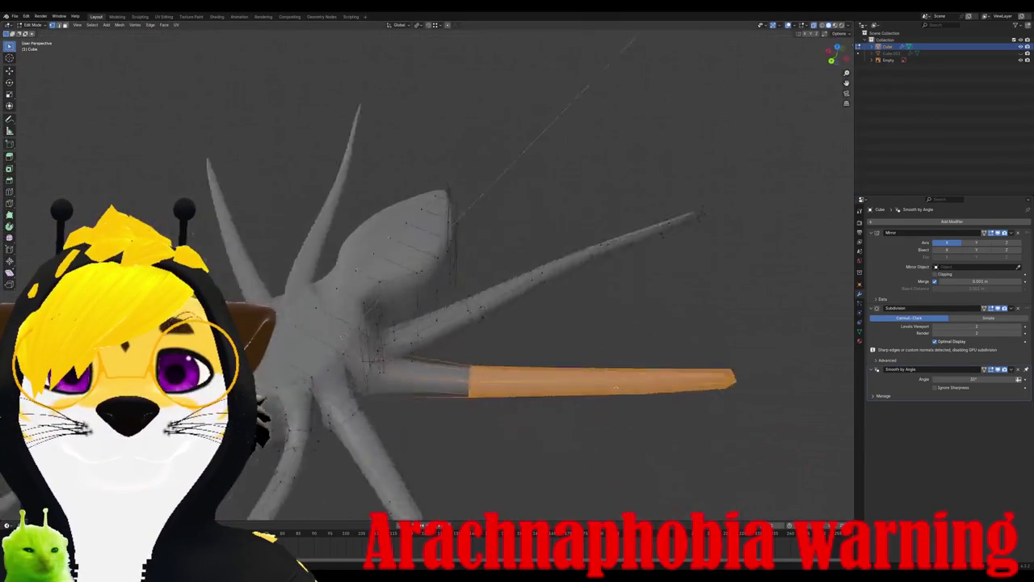
pyautogui.press('KP_7')
pyautogui.press('ctrl+KP_1')
pyautogui.press('KP_7')
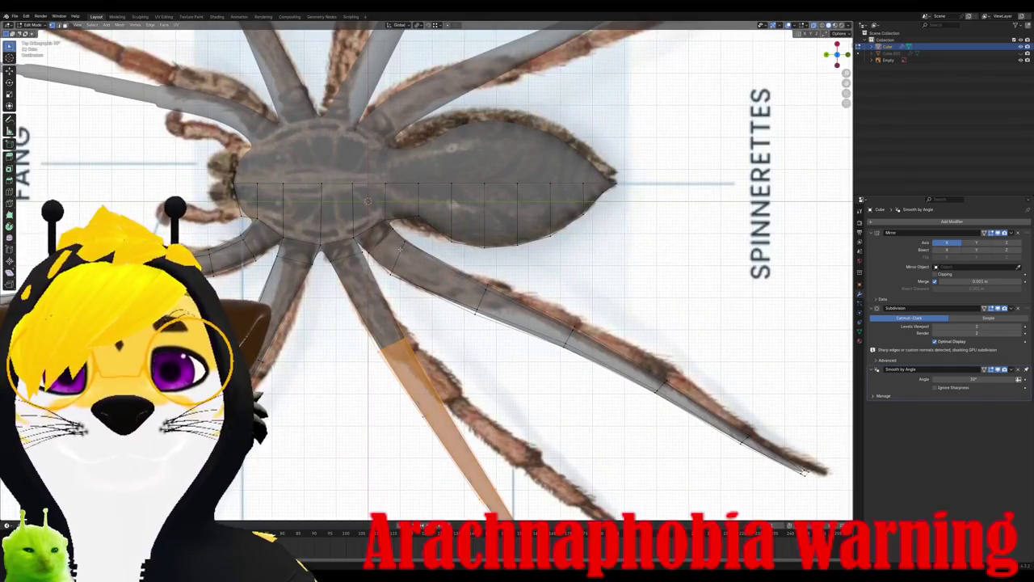
pyautogui.hotkey('alt', 'a')
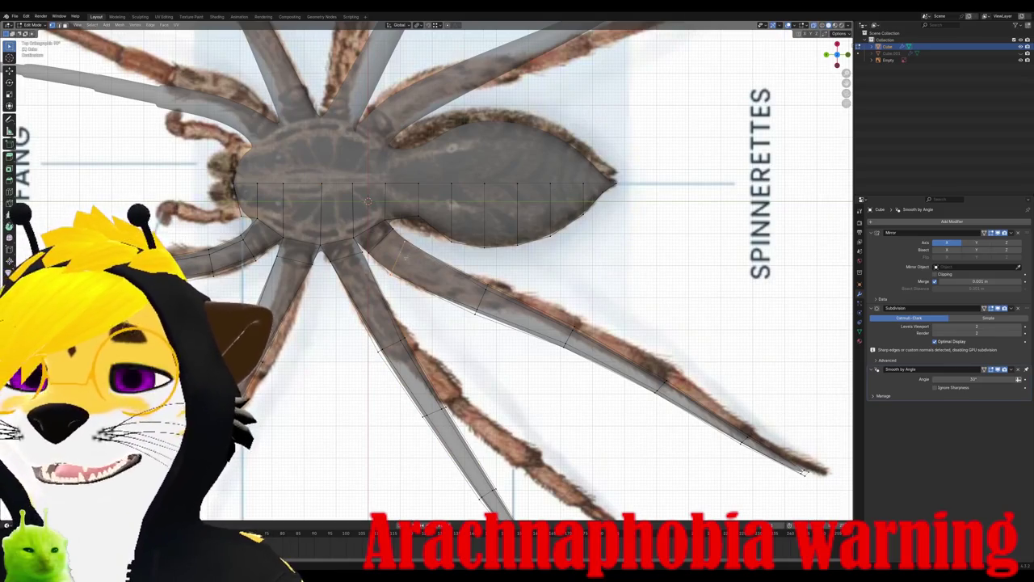
pyautogui.keyDown('alt'); pyautogui.click(437, 274); pyautogui.keyUp('alt')
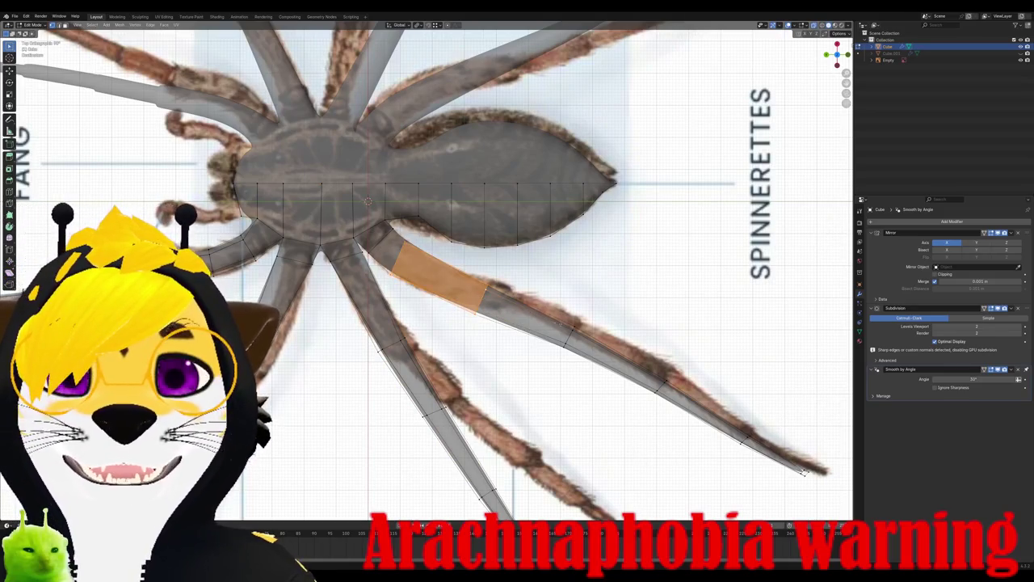
# Step: Extend the selection along the rear leg and scale it vertically on Z from side view
pyautogui.keyDown('shift'); pyautogui.click(568, 330); pyautogui.keyUp('shift')
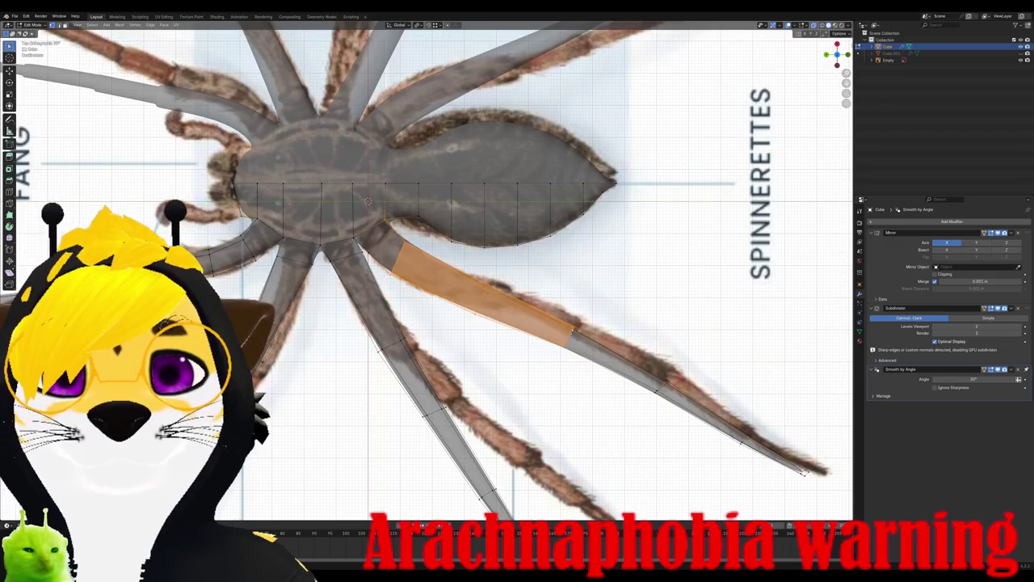
pyautogui.hotkey('ctrl', 'z')
pyautogui.keyDown('shift'); pyautogui.click(568, 329); pyautogui.keyUp('shift')
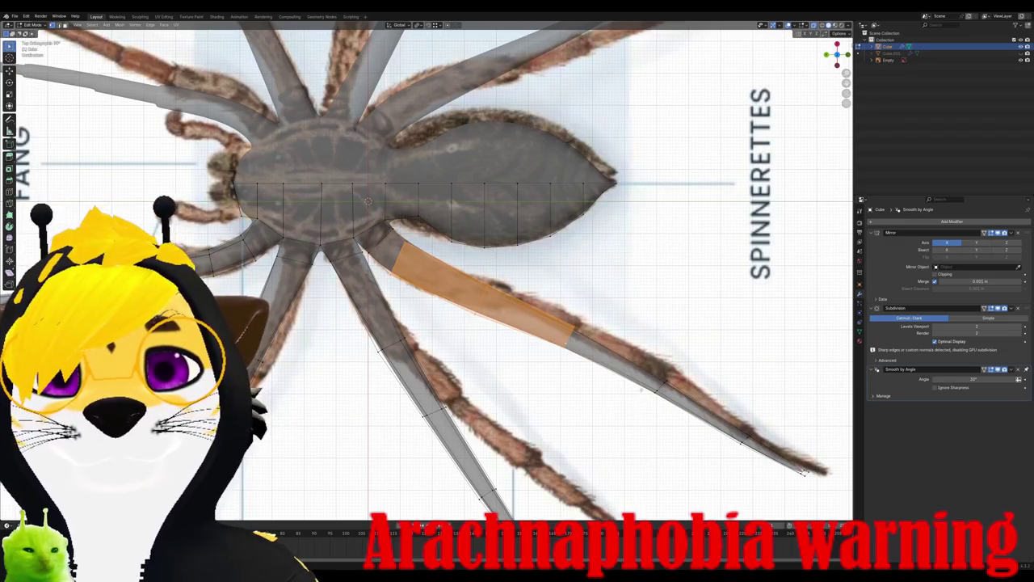
pyautogui.press('KP_1')
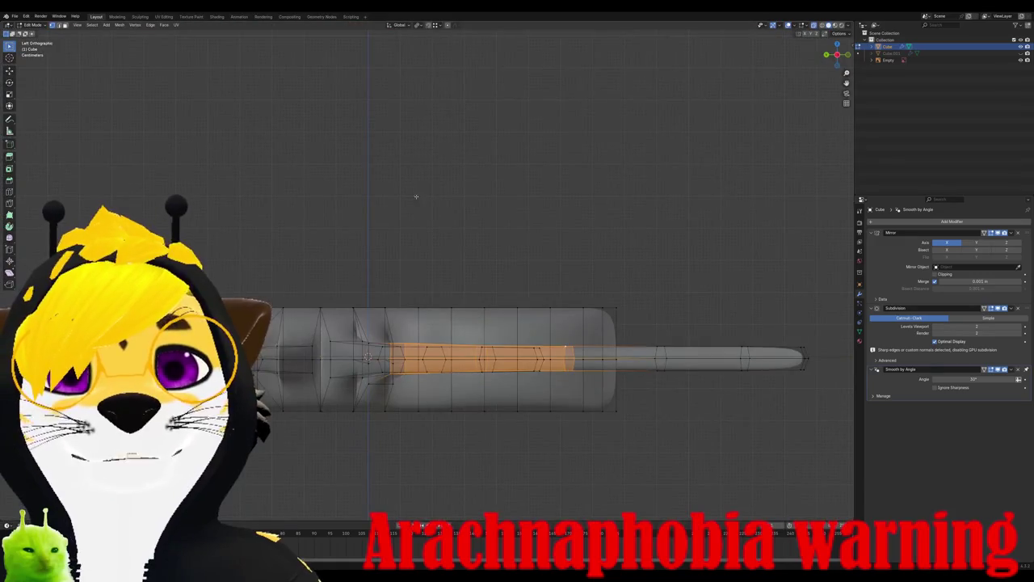
pyautogui.press('s')
pyautogui.press('z')
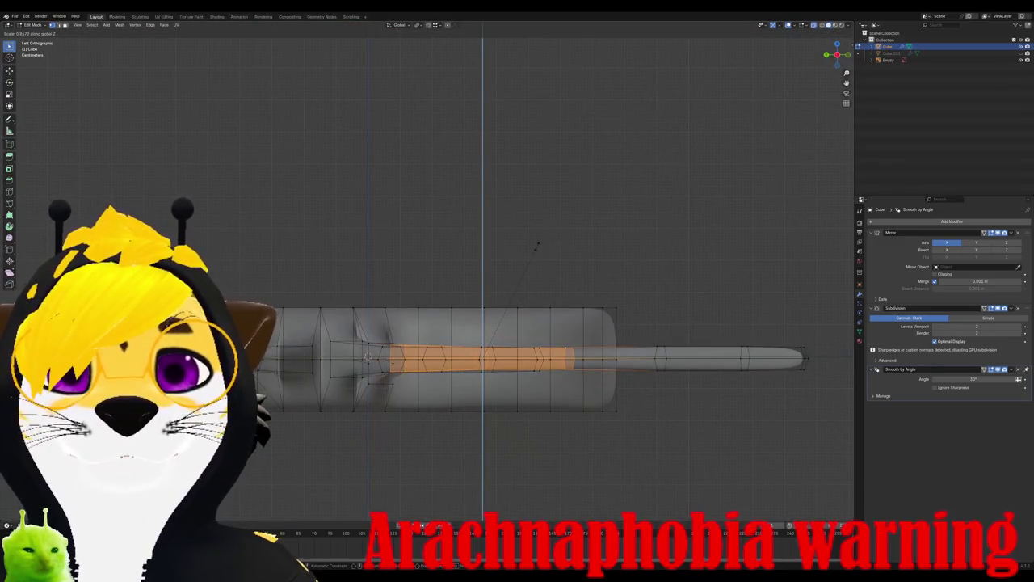
pyautogui.click(536, 244)
pyautogui.moveTo(536, 244)
pyautogui.mouseDown(button='middle')
pyautogui.moveTo(569, 303)
pyautogui.moveTo(594, 235)
pyautogui.moveTo(516, 242)
pyautogui.mouseUp(button='middle')
# Step: Select the outer leg segment and scale it vertically on Z from the opposite side
pyautogui.moveTo(496, 157); pyautogui.dragTo(705, 297)
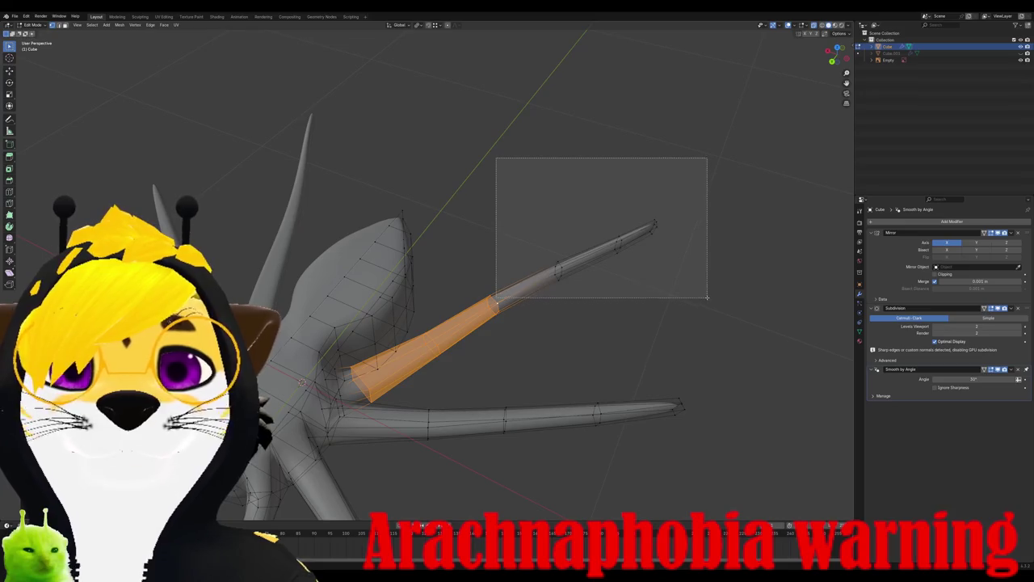
pyautogui.press('ctrl+KP_3')
pyautogui.press('s')
pyautogui.press('z')
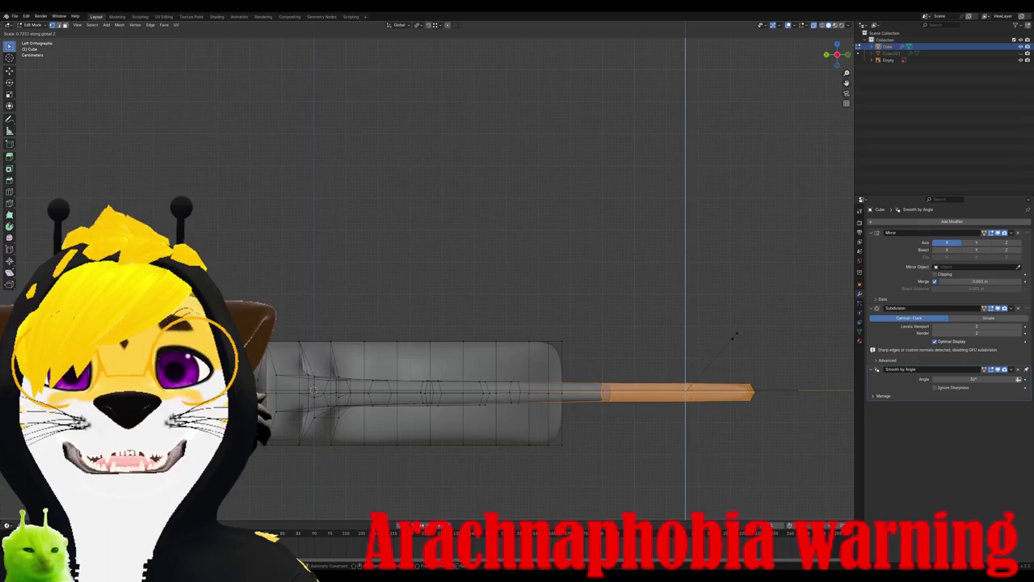
pyautogui.click(738, 334)
pyautogui.press('KP_7')
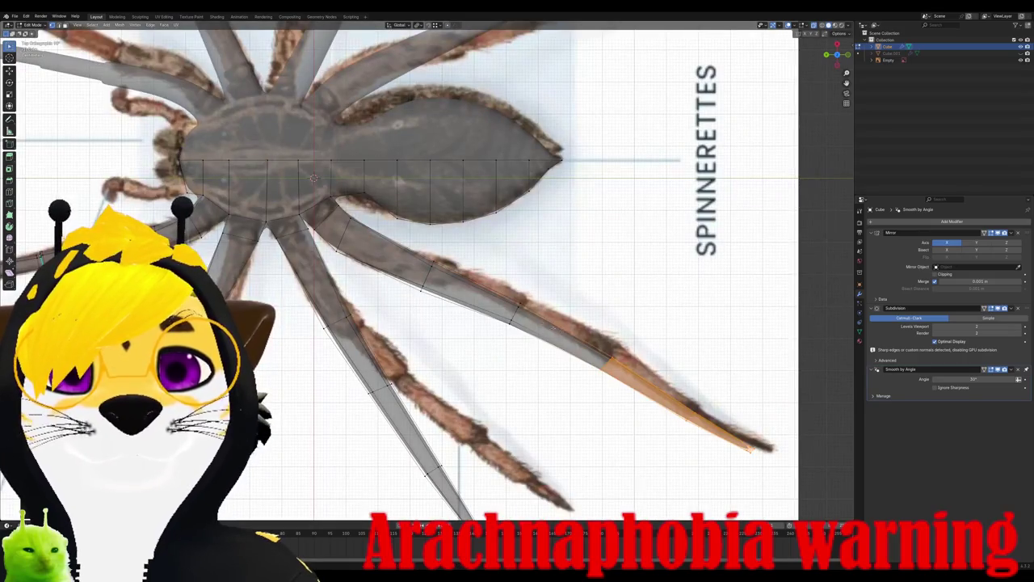
# Step: Move and rotate the rear leg's tip onto the reference tip near SPINNERETTES
pyautogui.click(749, 449)
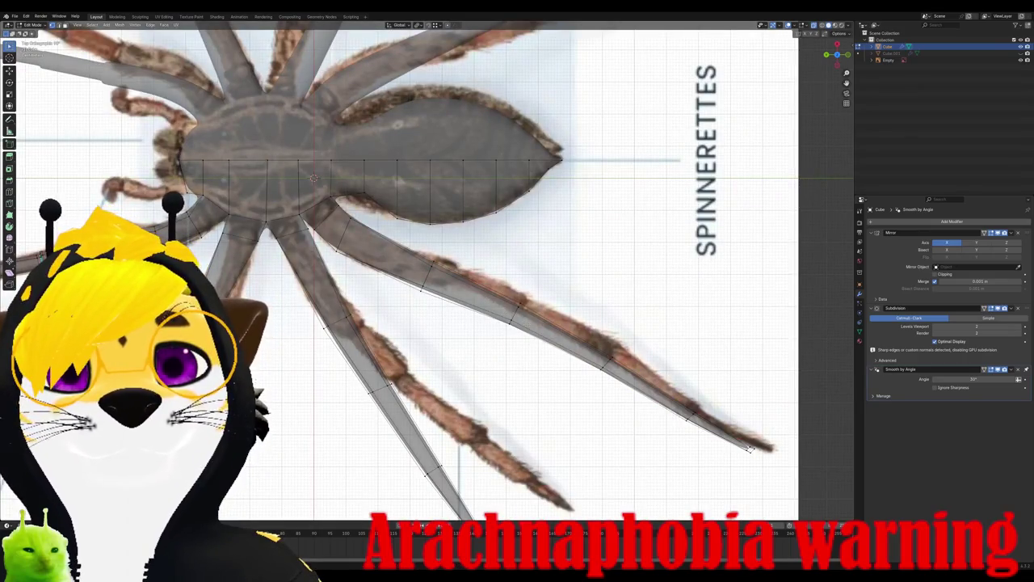
pyautogui.press('g')
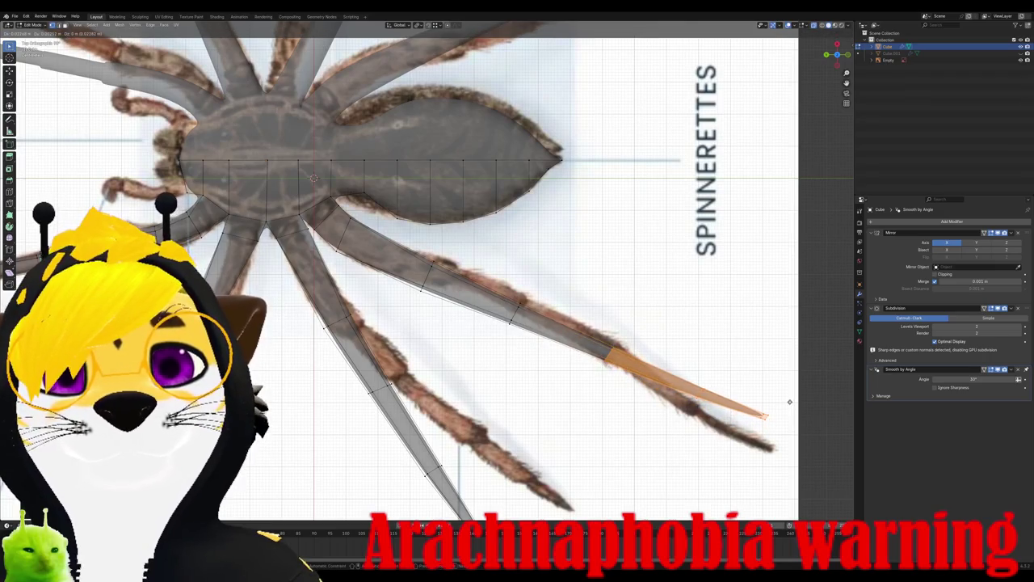
pyautogui.click(789, 401)
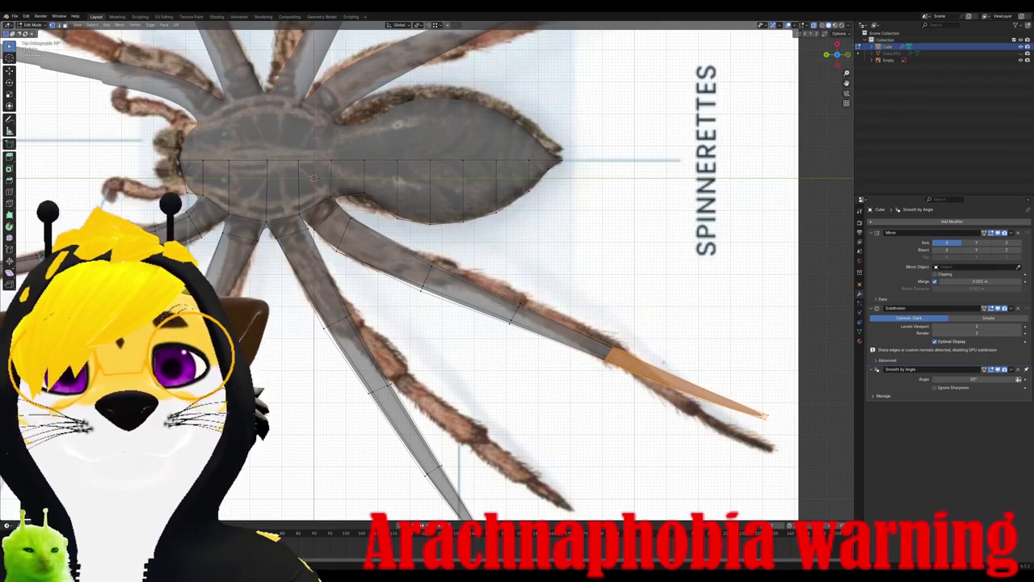
pyautogui.press('r')
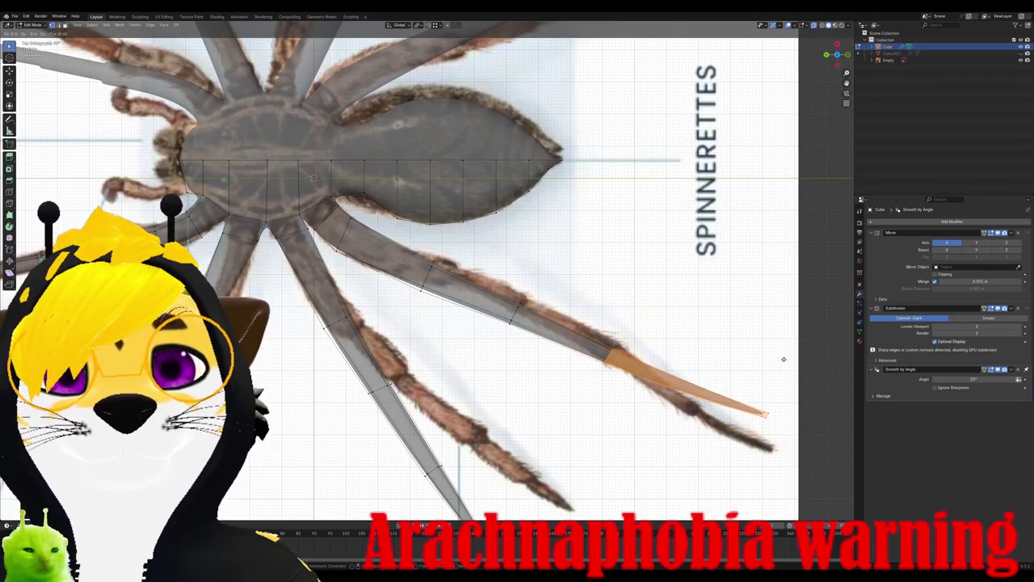
pyautogui.click(783, 354)
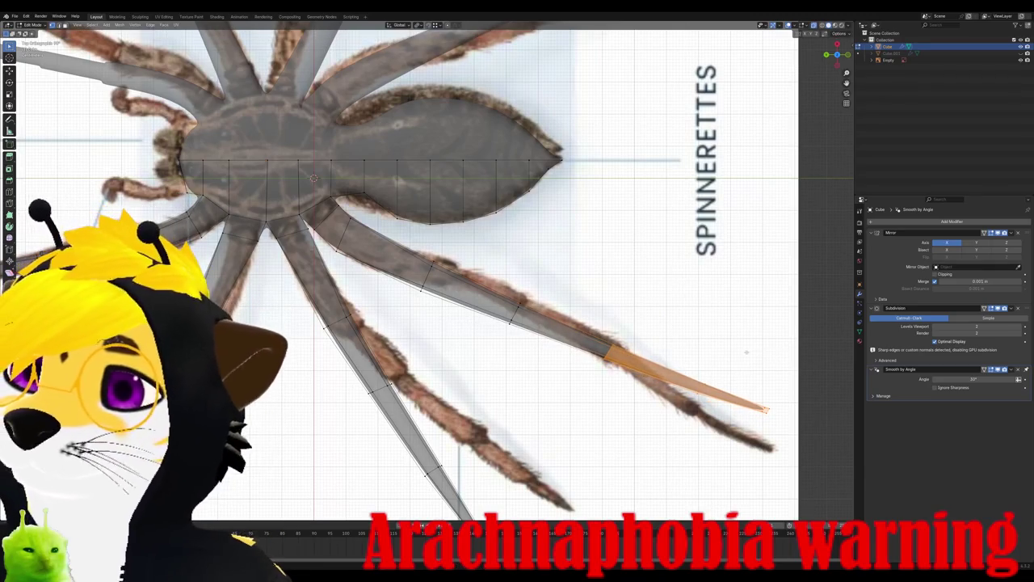
pyautogui.scroll(-5, 739, 352)
pyautogui.scroll(-2, 740, 352)
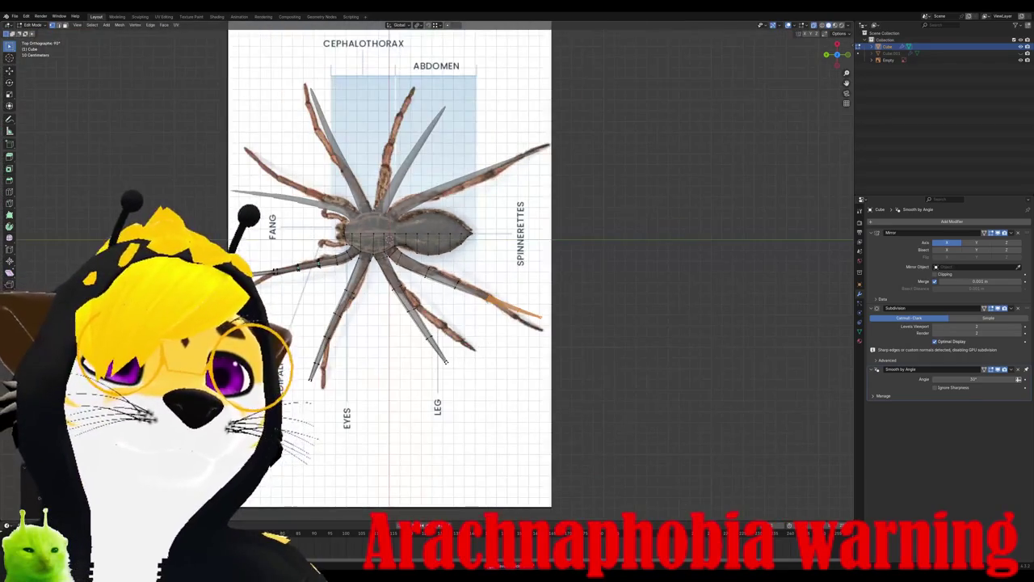
pyautogui.moveTo(485, 307)
pyautogui.mouseDown(button='middle')
pyautogui.moveTo(429, 334)
pyautogui.moveTo(490, 247)
pyautogui.moveTo(550, 283)
pyautogui.mouseUp(button='middle')
pyautogui.scroll(2, 549, 282)
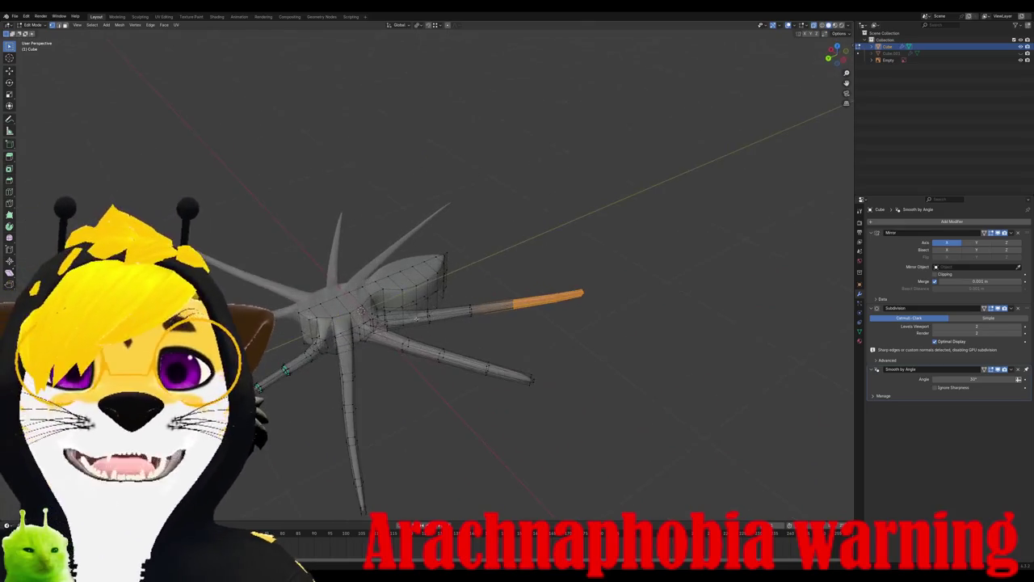
pyautogui.scroll(2, 582, 299)
pyautogui.scroll(3, 612, 311)
pyautogui.moveTo(612, 312)
pyautogui.mouseDown(button='middle')
pyautogui.moveTo(590, 364)
pyautogui.moveTo(509, 434)
pyautogui.mouseUp(button='middle')
pyautogui.scroll(-2, 579, 391)
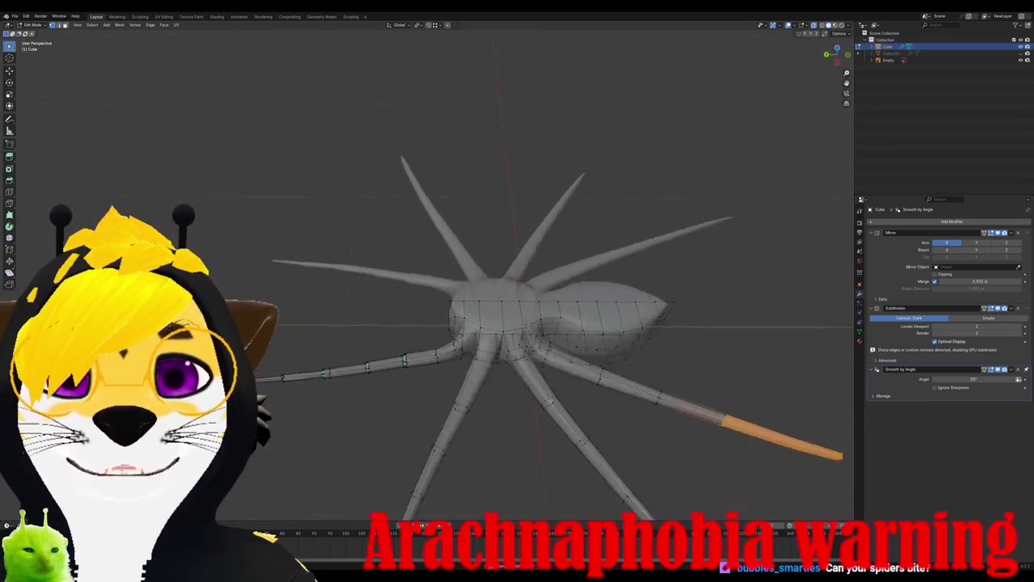
pyautogui.press('KP_7')
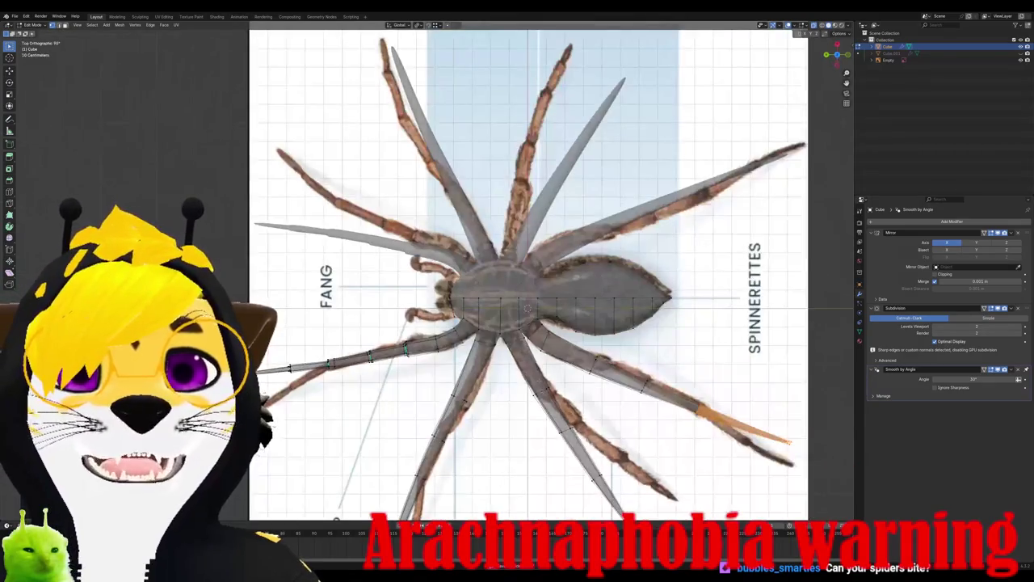
pyautogui.moveTo(454, 121)
pyautogui.mouseDown(button='middle')
pyautogui.moveTo(539, 95)
pyautogui.moveTo(548, 119)
pyautogui.mouseUp(button='middle')
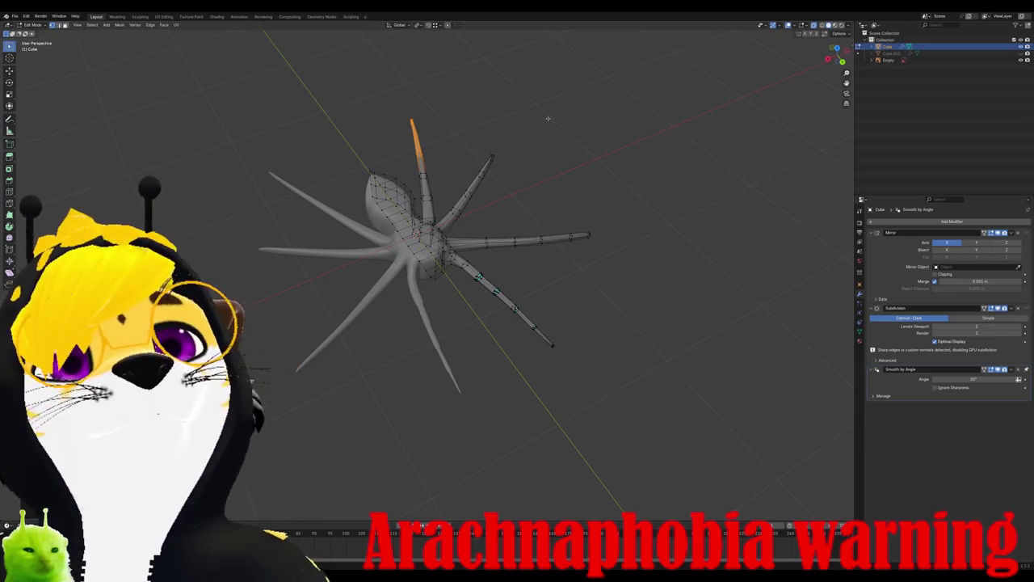
pyautogui.moveTo(548, 118)
pyautogui.mouseDown(button='middle')
pyautogui.moveTo(489, 242)
pyautogui.moveTo(420, 340)
pyautogui.mouseUp(button='middle')
pyautogui.scroll(5, 497, 227)
pyautogui.press('KP_3')
pyautogui.press('KP_7')
# Step: Add an edge loop across the leg near the body, redoing a misplaced first cut
pyautogui.scroll(3, 348, 478)
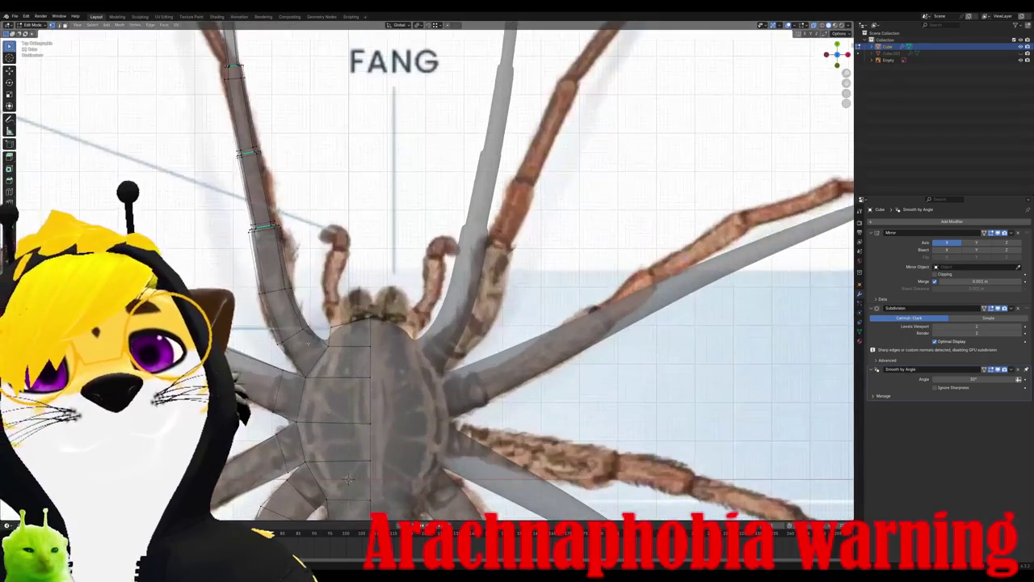
pyautogui.scroll(3, 347, 478)
pyautogui.scroll(3, 404, 444)
pyautogui.keyDown('shift'); pyautogui.moveTo(452, 412); pyautogui.dragTo(501, 380, button='middle'); pyautogui.keyUp('shift')
pyautogui.scroll(2, 511, 374)
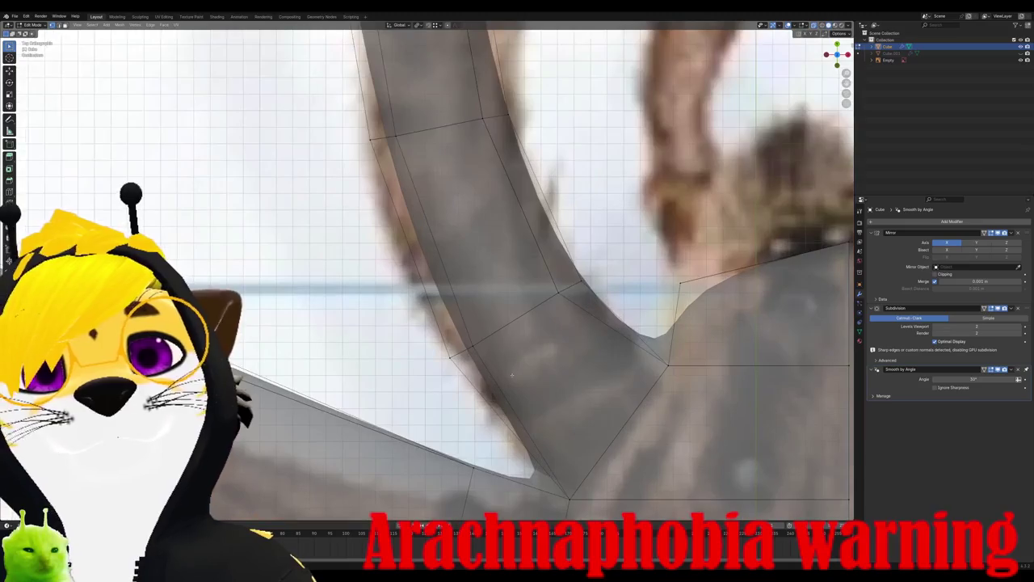
pyautogui.hotkey('ctrl', 'r')
pyautogui.click(532, 416)
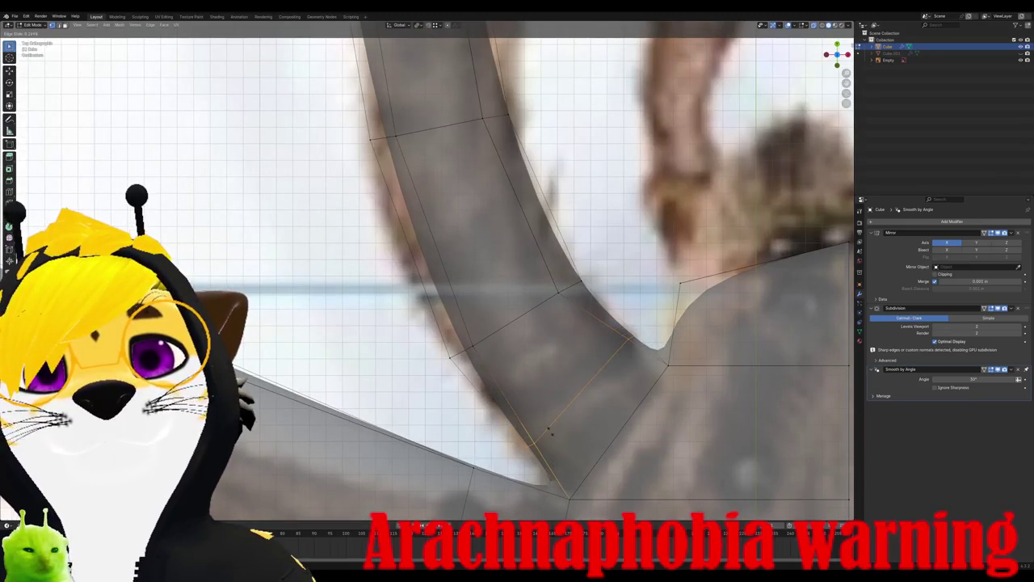
pyautogui.click(563, 434)
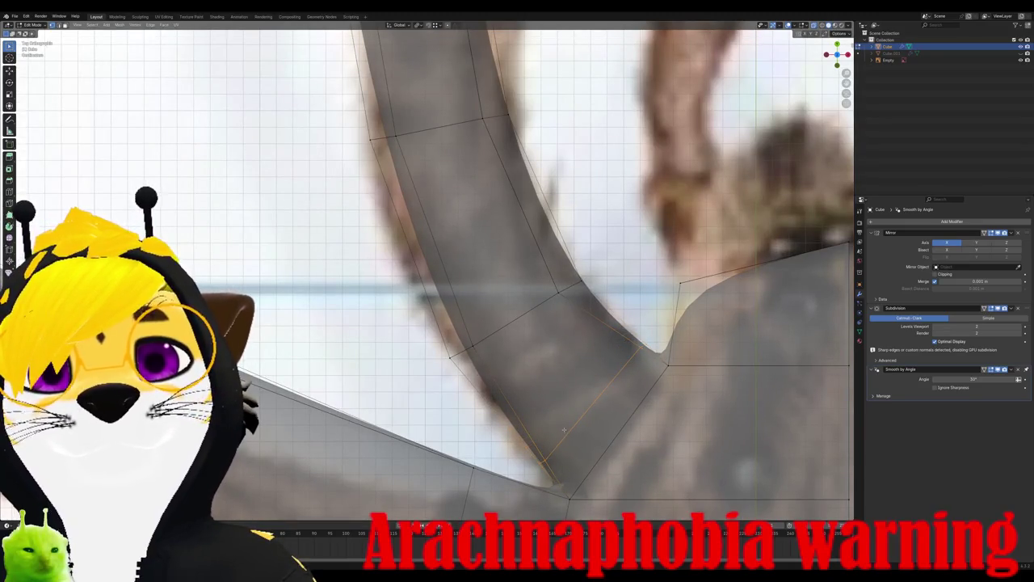
pyautogui.hotkey('ctrl', 'z')
pyautogui.hotkey('ctrl', 'r')
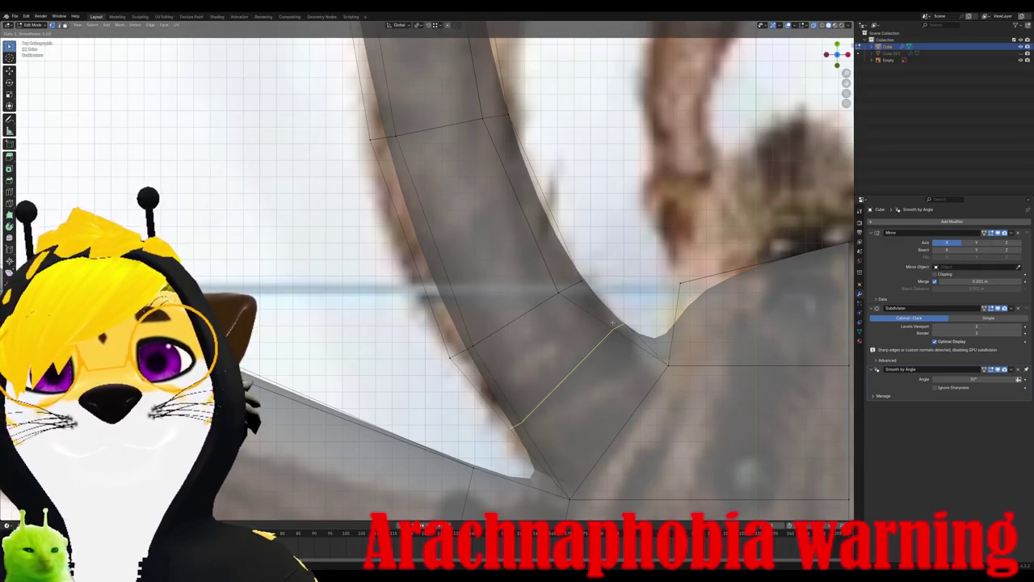
pyautogui.click(612, 324)
pyautogui.click(614, 324)
pyautogui.moveTo(614, 324); pyautogui.dragTo(608, 385, button='middle')
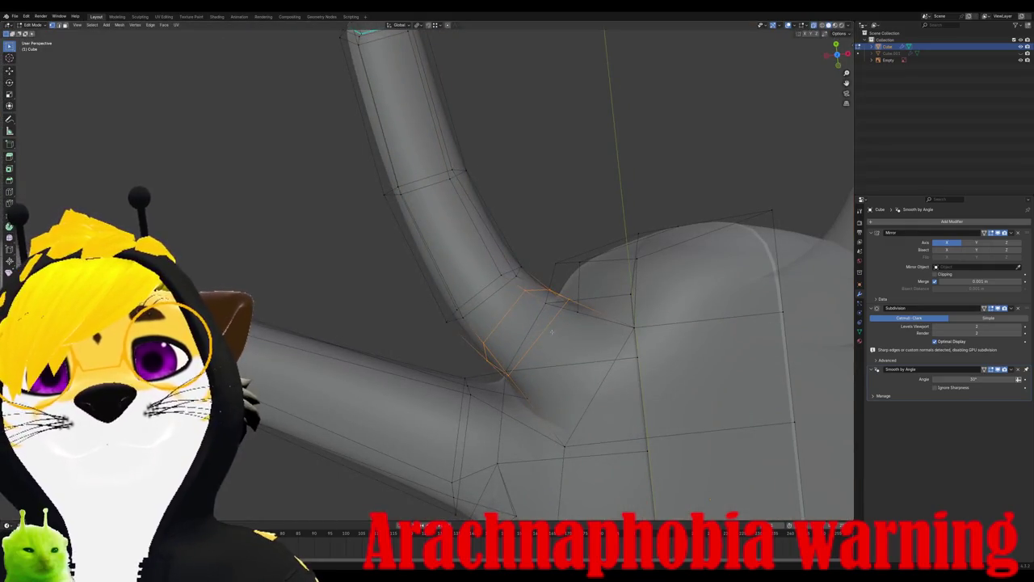
# Step: Slide the new loop toward the body joint and check the spider from above
pyautogui.press('KP_7')
pyautogui.press('g')
pyautogui.press('g')
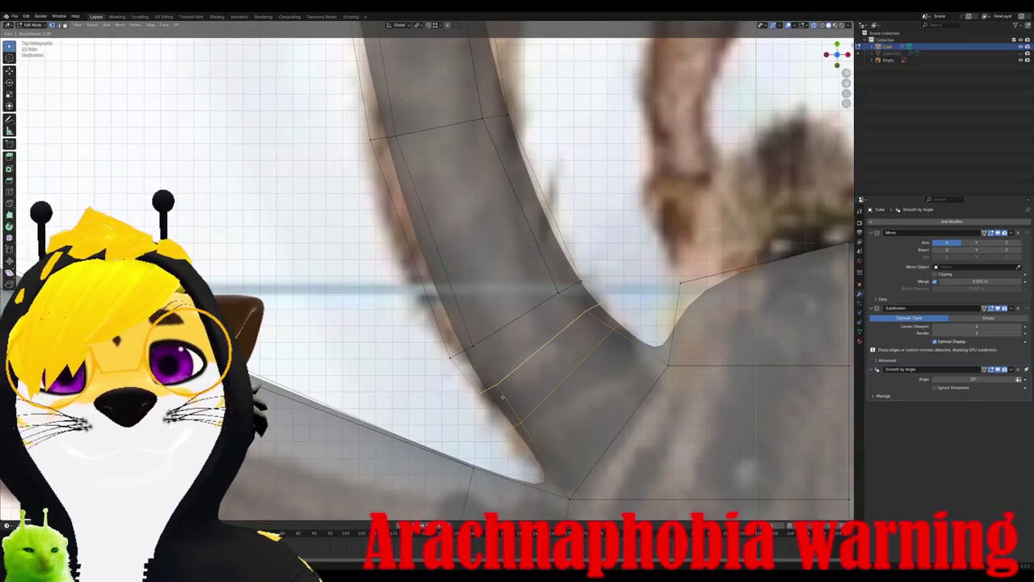
pyautogui.click(502, 396)
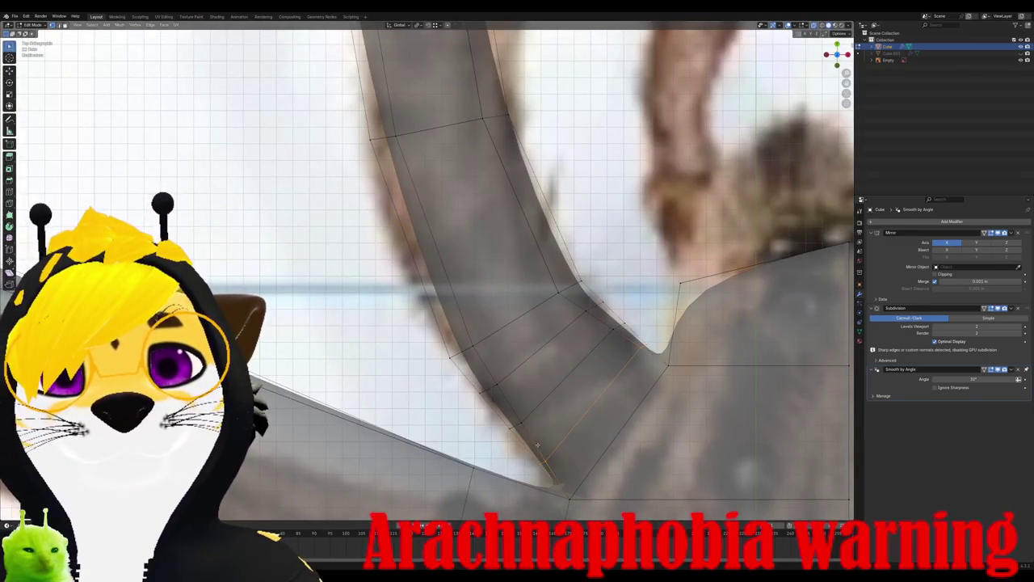
pyautogui.moveTo(538, 443)
pyautogui.mouseDown(button='middle')
pyautogui.moveTo(629, 394)
pyautogui.moveTo(548, 309)
pyautogui.moveTo(538, 232)
pyautogui.mouseUp(button='middle')
pyautogui.press('KP_7')
pyautogui.scroll(-2, 553, 443)
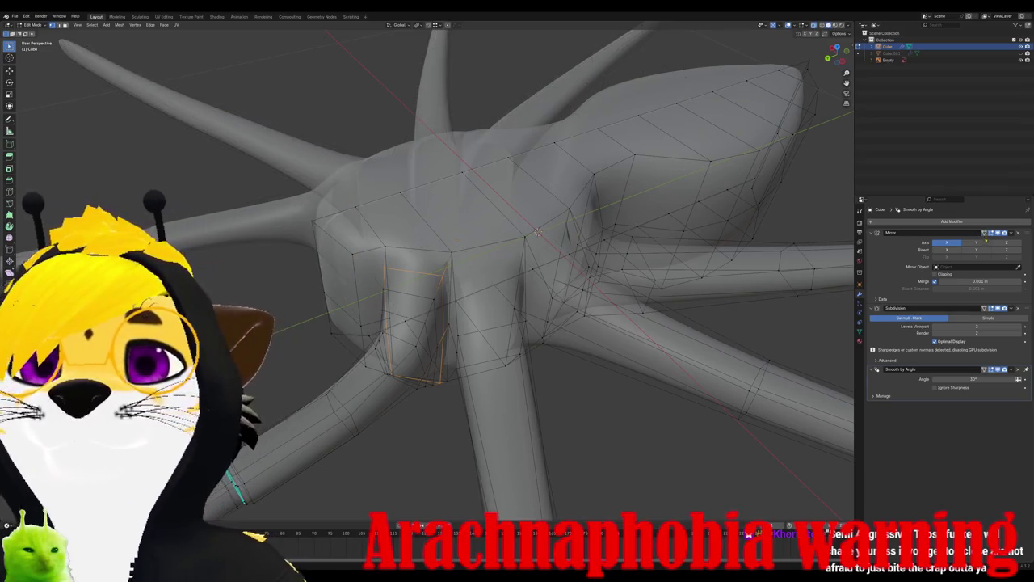
pyautogui.click(993, 309)
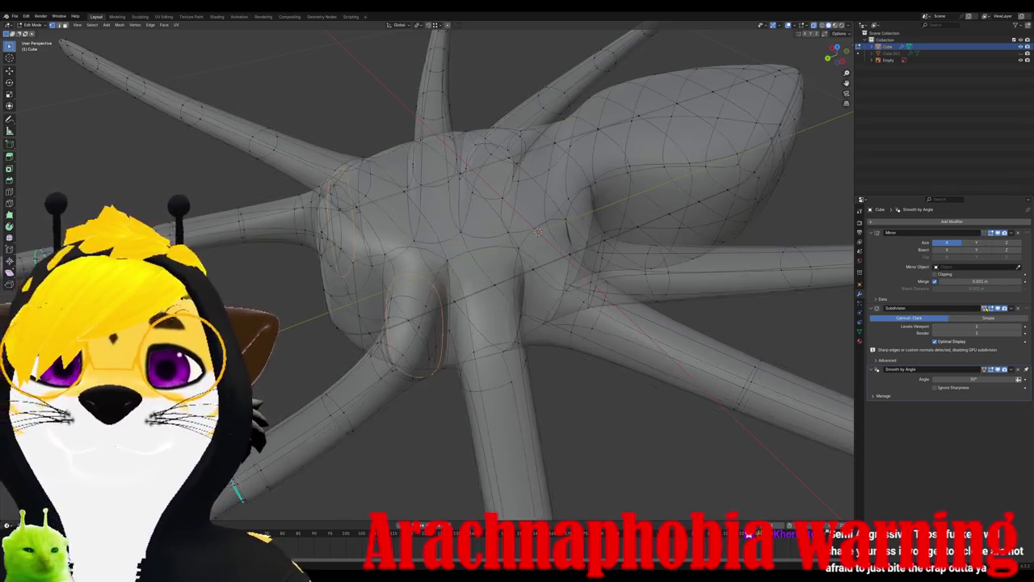
pyautogui.click(985, 309)
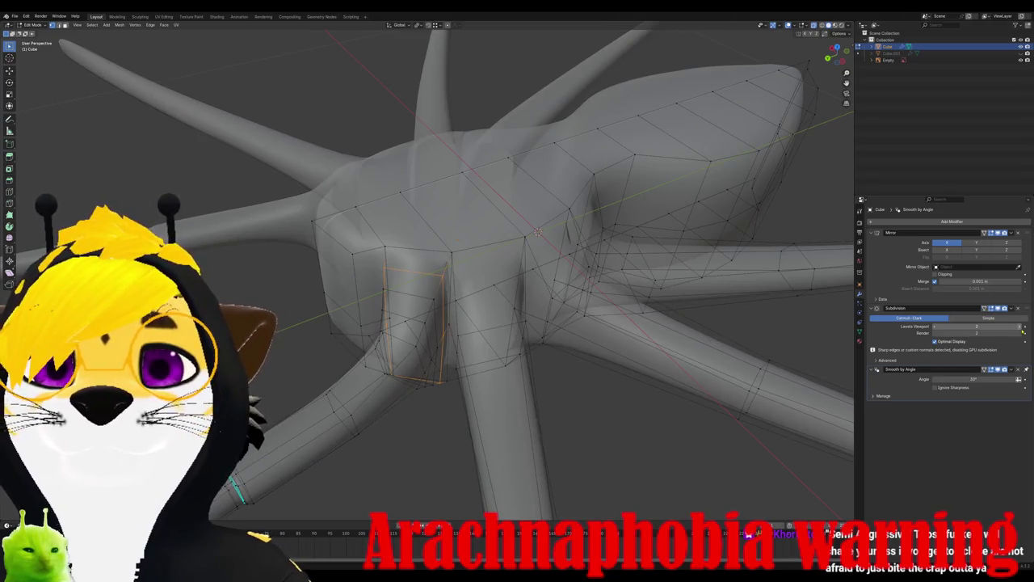
pyautogui.moveTo(538, 233); pyautogui.dragTo(489, 308, button='middle')
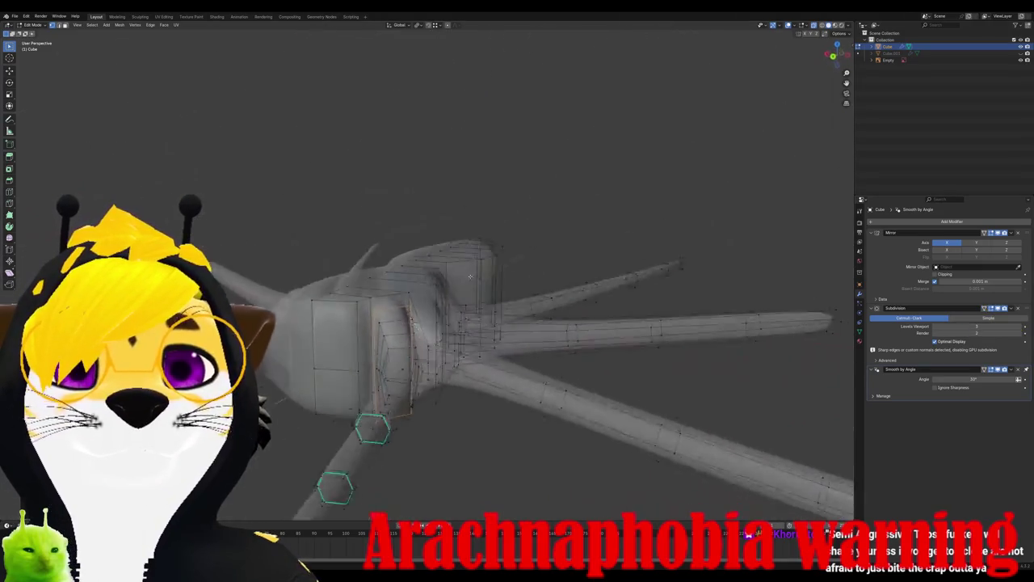
pyautogui.moveTo(441, 284); pyautogui.dragTo(578, 326, button='middle')
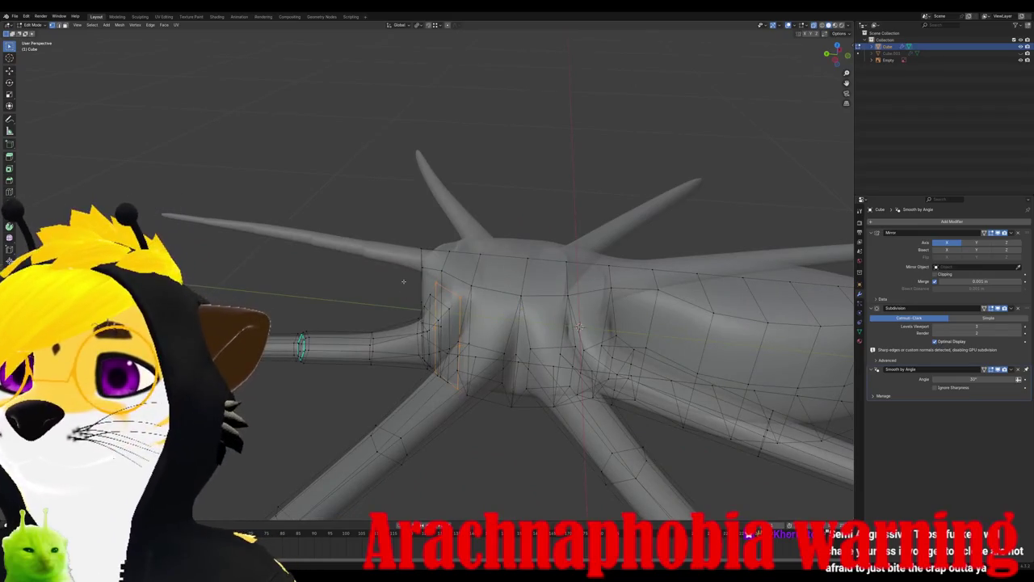
pyautogui.hotkey('ctrl', 'z')
pyautogui.hotkey('ctrl', 'shift', 'z')
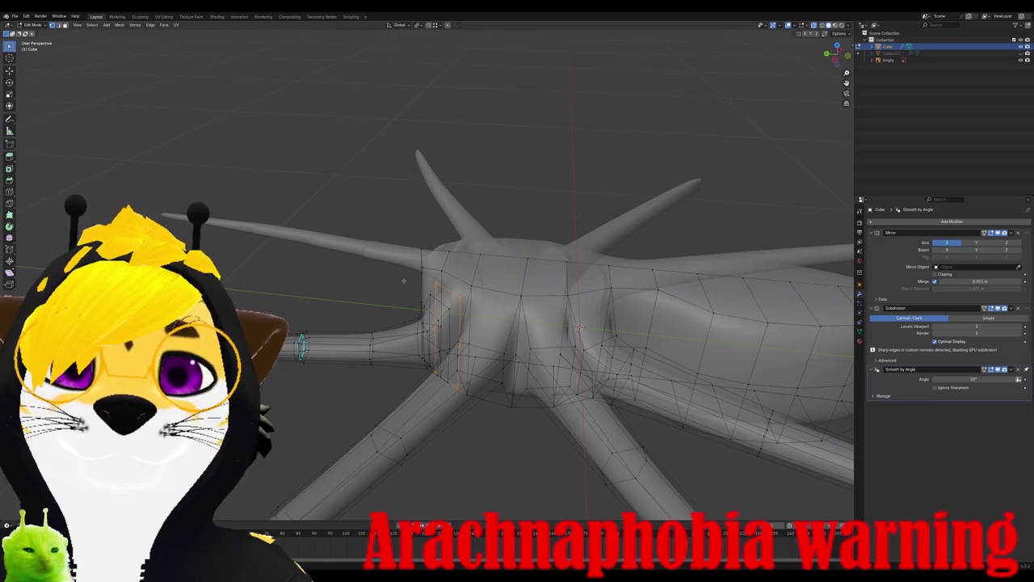
pyautogui.scroll(-5, 403, 281)
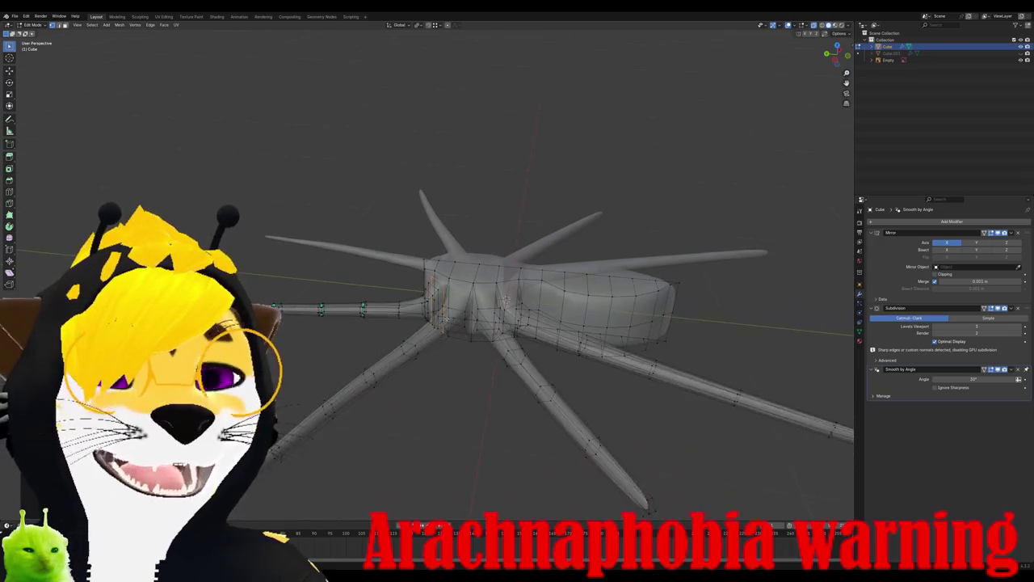
pyautogui.moveTo(403, 281)
pyautogui.mouseDown(button='middle')
pyautogui.moveTo(368, 274)
pyautogui.moveTo(420, 318)
pyautogui.mouseUp(button='middle')
pyautogui.scroll(5, 367, 275)
pyautogui.scroll(-3, 368, 274)
pyautogui.scroll(3, 420, 319)
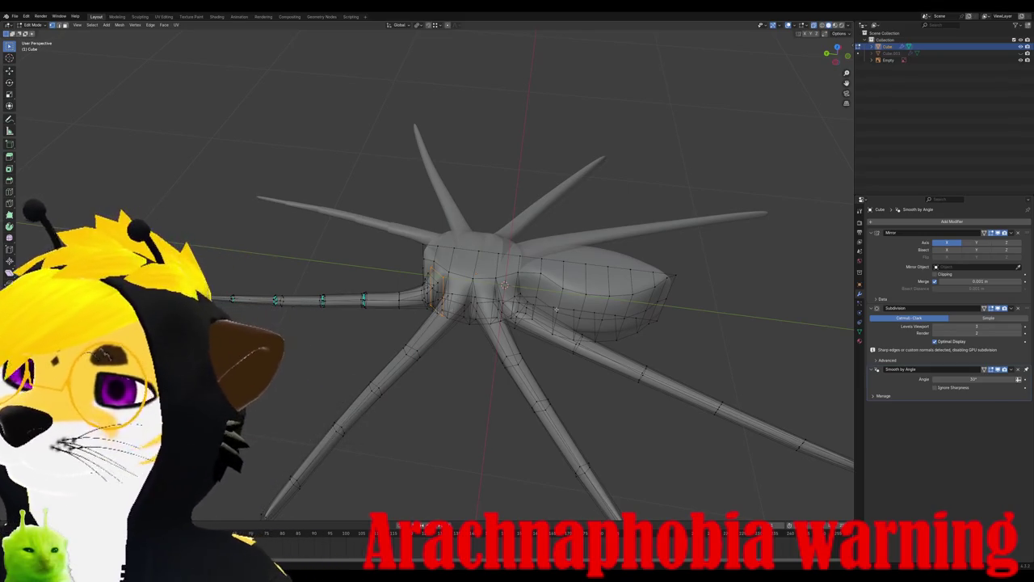
pyautogui.scroll(5, 494, 275)
pyautogui.scroll(3, 494, 274)
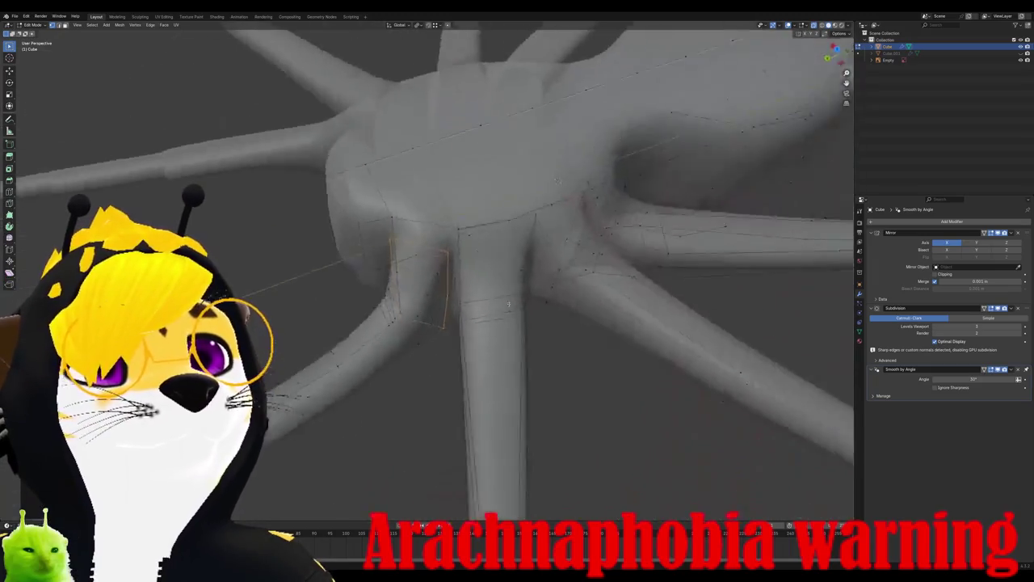
pyautogui.moveTo(494, 275); pyautogui.dragTo(519, 315, button='middle')
pyautogui.scroll(-3, 519, 315)
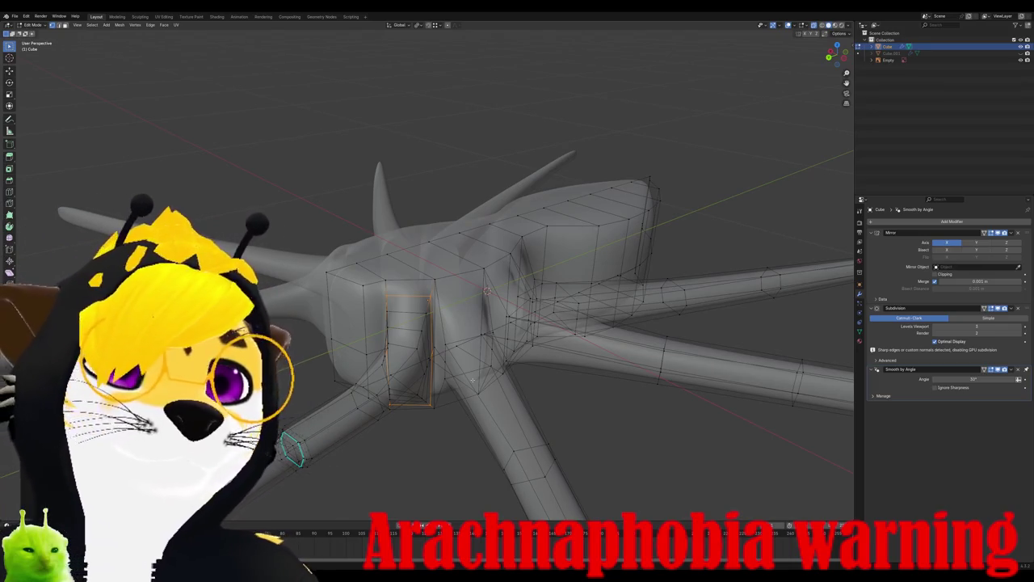
pyautogui.scroll(2, 471, 427)
pyautogui.moveTo(473, 425); pyautogui.dragTo(505, 419, button='middle')
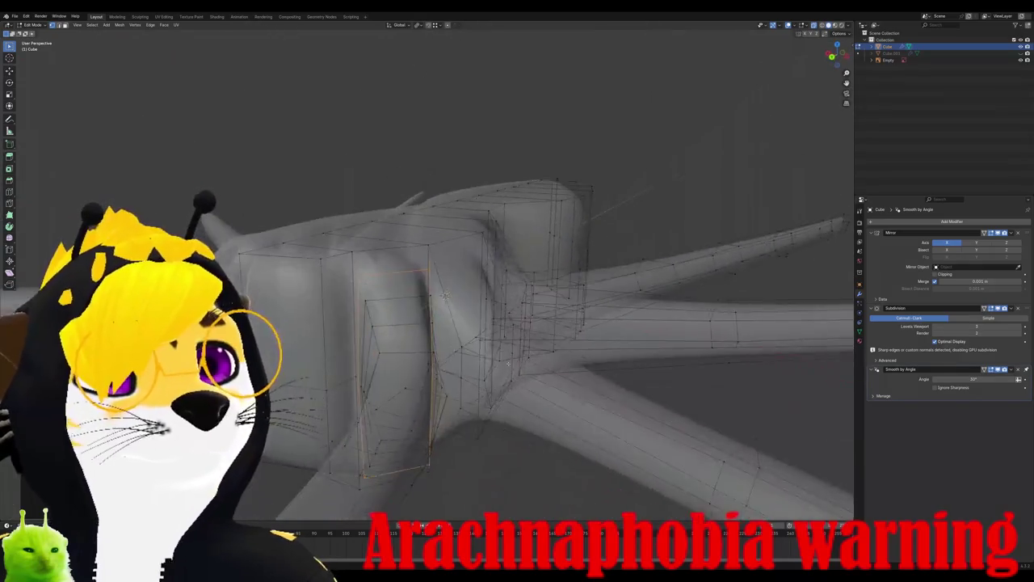
pyautogui.press('KP_7')
# Step: Add a loop cut across the upper leg and slide it into place
pyautogui.scroll(3, 517, 380)
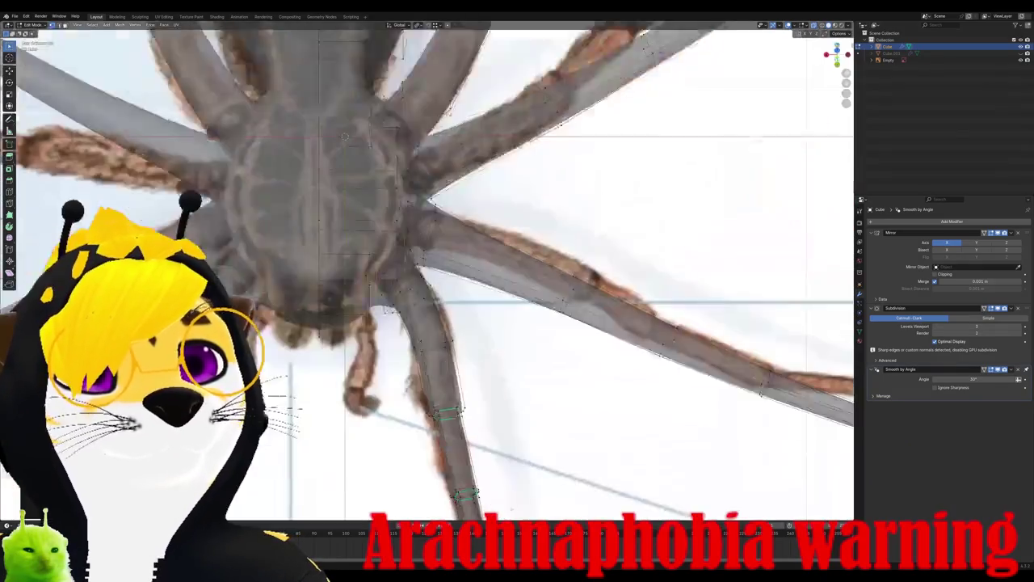
pyautogui.scroll(3, 539, 341)
pyautogui.scroll(-4, 539, 341)
pyautogui.scroll(3, 387, 317)
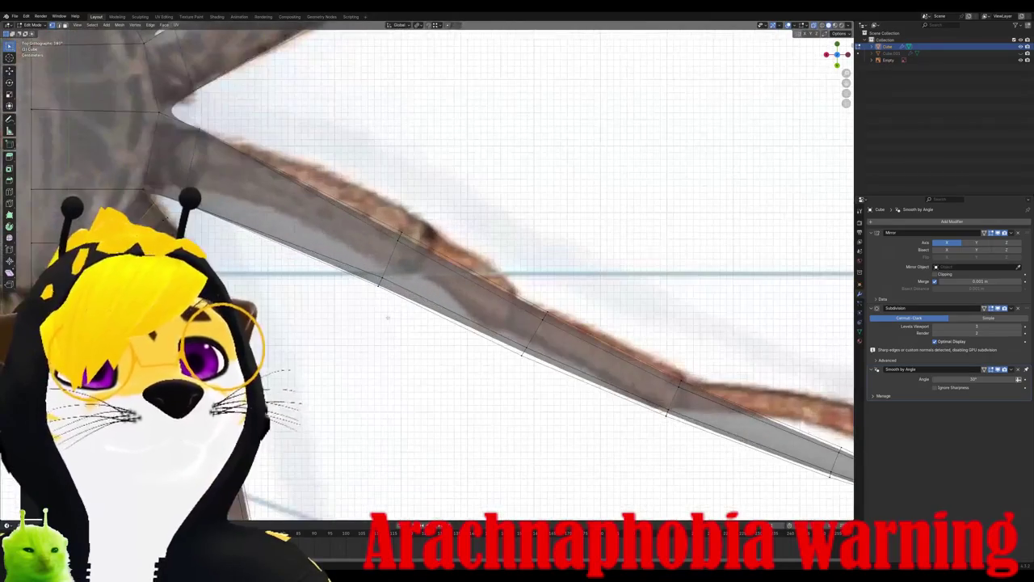
pyautogui.hotkey('ctrl', 'r')
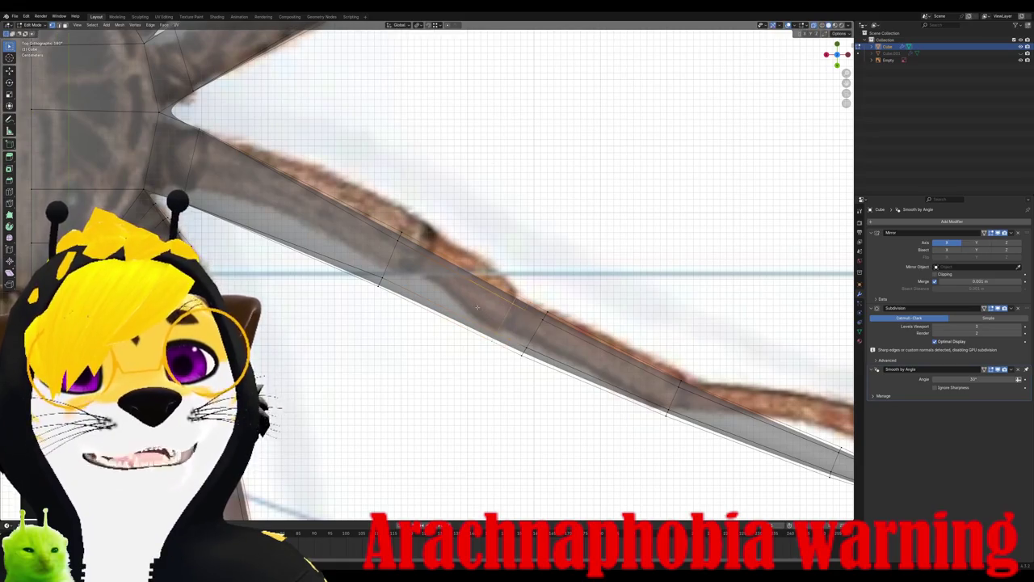
pyautogui.click(510, 298)
pyautogui.press('g')
pyautogui.press('g')
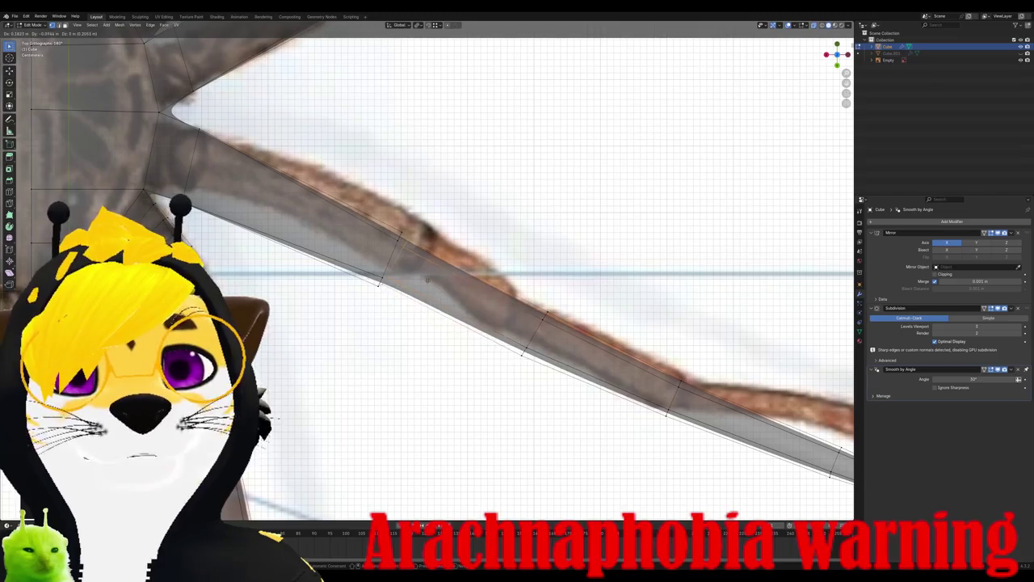
pyautogui.click(427, 281)
# Step: Move the new loop to match the reference and clear sharp marking from its edges
pyautogui.scroll(3, 427, 280)
pyautogui.press('g')
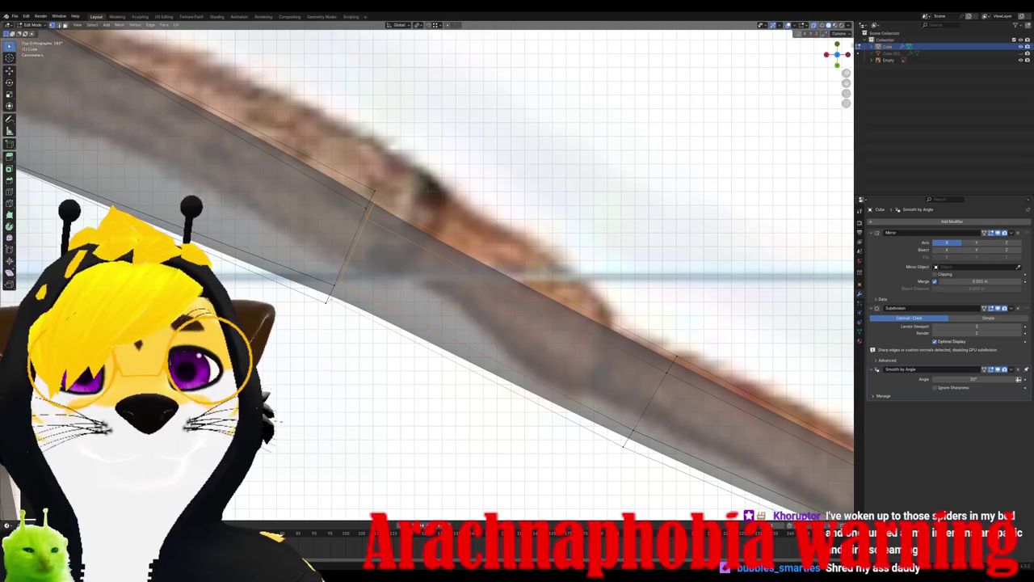
pyautogui.click(429, 244)
pyautogui.moveTo(429, 244); pyautogui.dragTo(404, 326, button='middle')
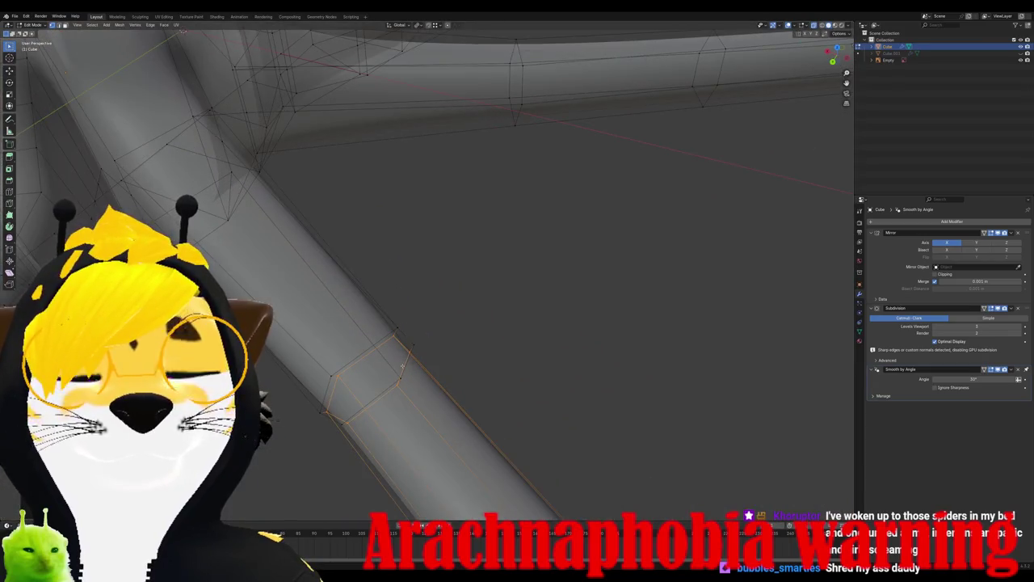
pyautogui.click(151, 25)
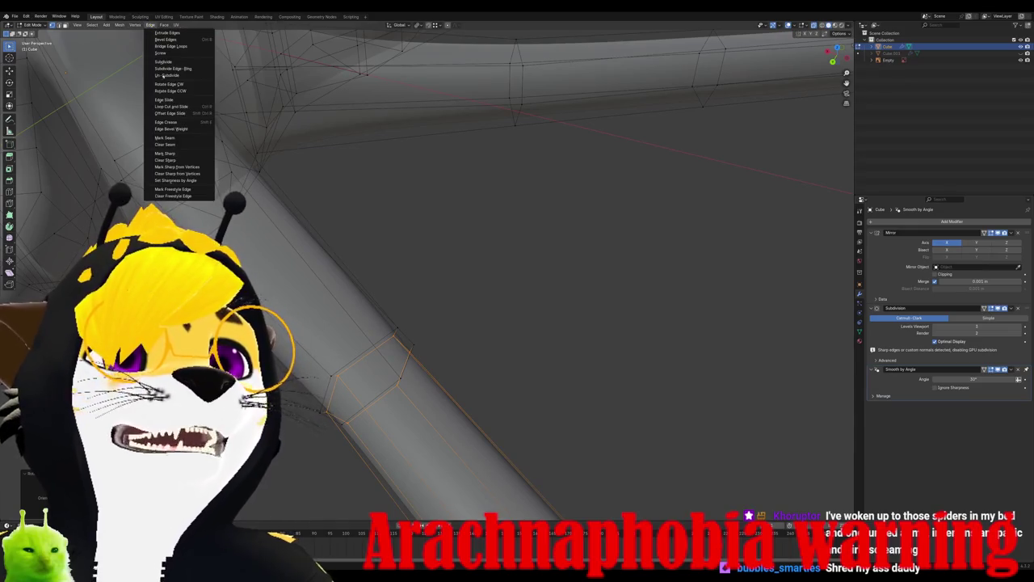
pyautogui.click(165, 160)
pyautogui.moveTo(404, 323)
pyautogui.mouseDown(button='middle')
pyautogui.moveTo(453, 307)
pyautogui.moveTo(483, 270)
pyautogui.mouseUp(button='middle')
# Step: Select a leg edge loop and slide it along the leg, previewing the smoothed result
pyautogui.press('Tab')
pyautogui.scroll(-3, 483, 270)
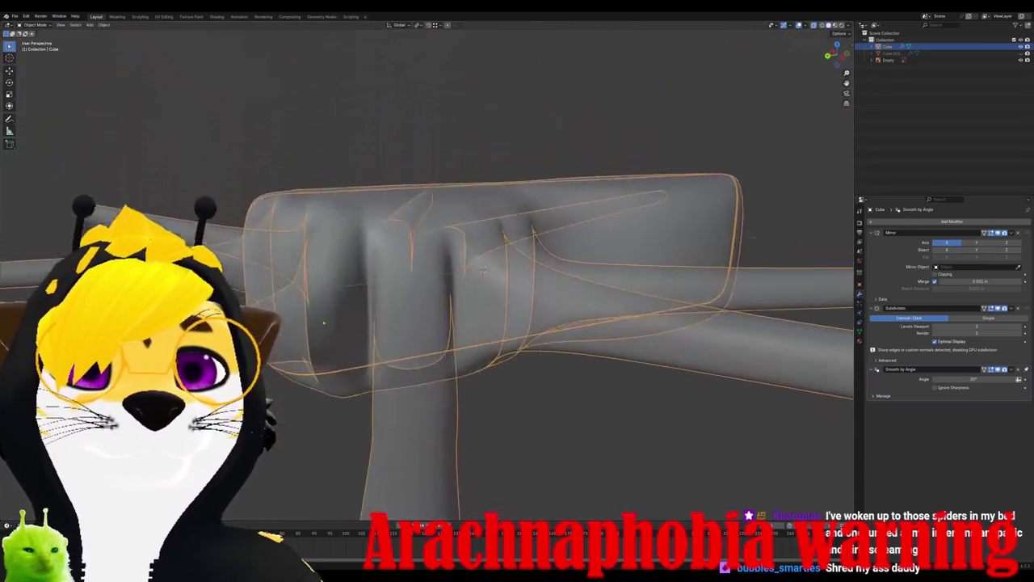
pyautogui.press('Tab')
pyautogui.keyDown('alt'); pyautogui.click(387, 307); pyautogui.keyUp('alt')
pyautogui.moveTo(427, 438)
pyautogui.mouseDown(button='middle')
pyautogui.moveTo(388, 345)
pyautogui.moveTo(428, 319)
pyautogui.moveTo(515, 305)
pyautogui.moveTo(501, 324)
pyautogui.mouseUp(button='middle')
pyautogui.scroll(-3, 469, 315)
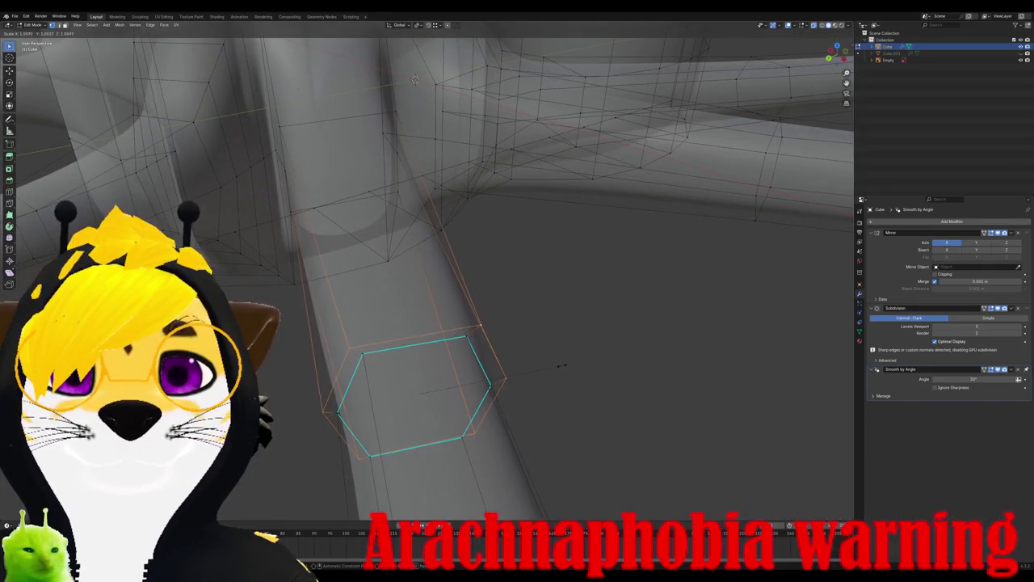
pyautogui.press('Tab')
pyautogui.moveTo(553, 365)
pyautogui.mouseDown(button='middle')
pyautogui.moveTo(479, 421)
pyautogui.moveTo(452, 387)
pyautogui.mouseUp(button='middle')
pyautogui.press('Tab')
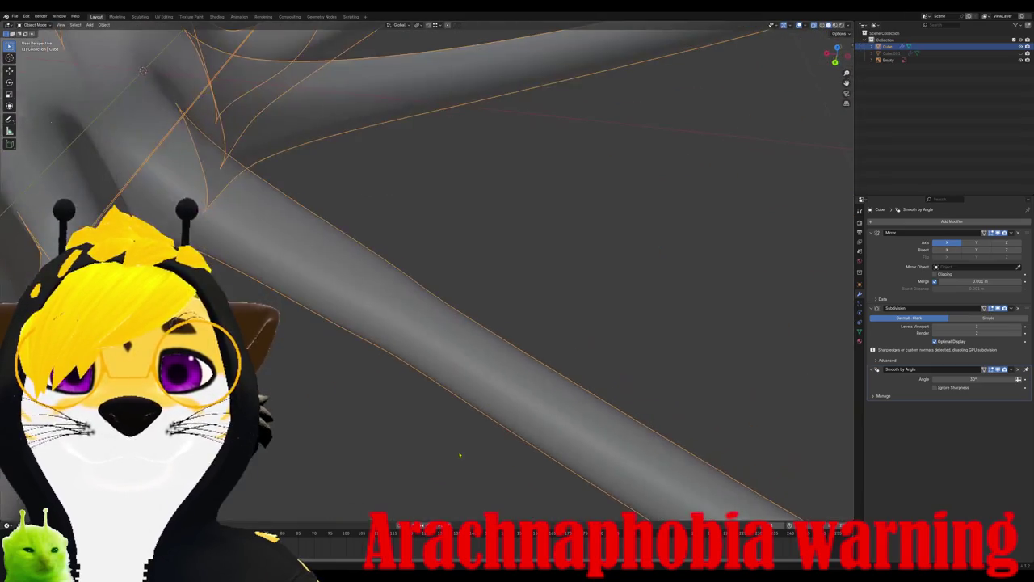
pyautogui.press('g')
pyautogui.press('g')
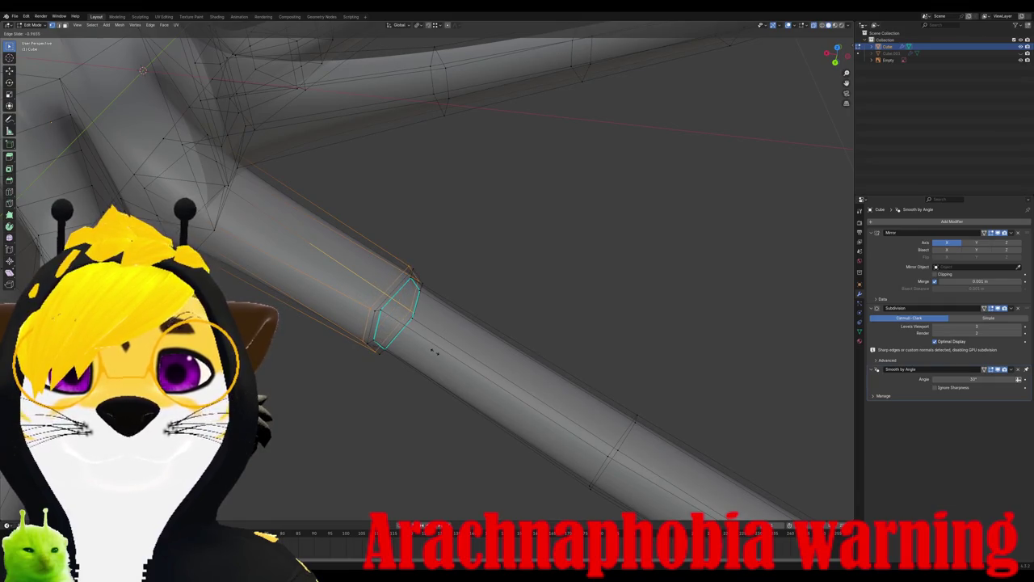
pyautogui.click(436, 351)
# Step: Slide the loop up toward the joint loop and inspect the smoothed spider body
pyautogui.press('Tab')
pyautogui.moveTo(436, 352)
pyautogui.mouseDown(button='middle')
pyautogui.moveTo(362, 353)
pyautogui.moveTo(377, 372)
pyautogui.moveTo(430, 343)
pyautogui.mouseUp(button='middle')
pyautogui.press('Tab')
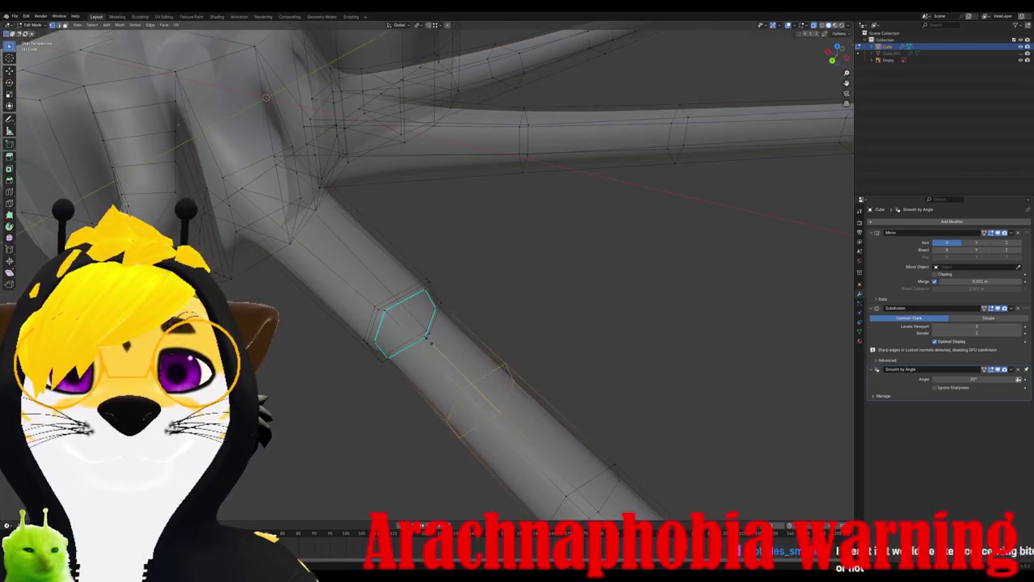
pyautogui.press('g')
pyautogui.press('g')
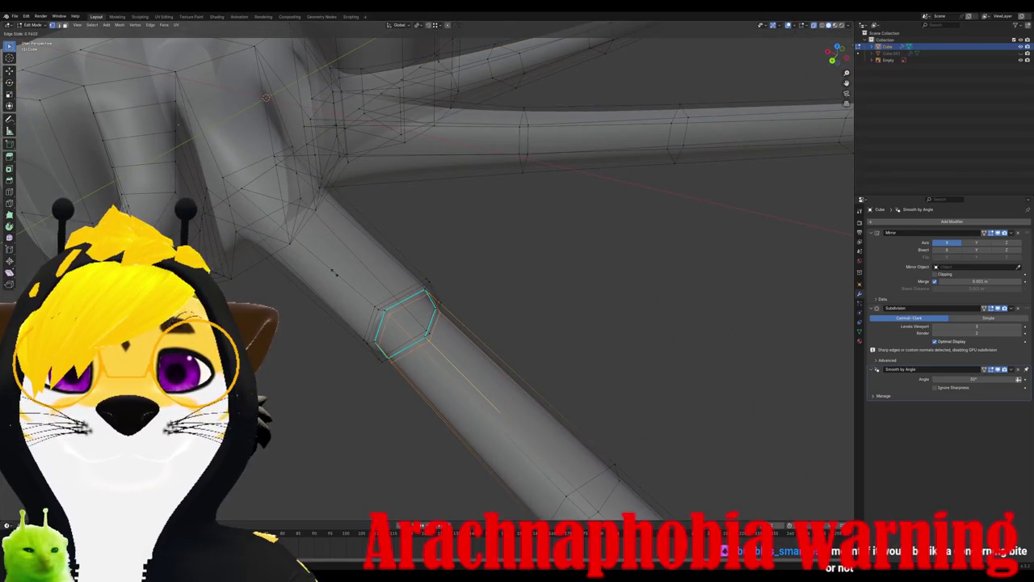
pyautogui.click(334, 273)
pyautogui.scroll(-3, 334, 274)
pyautogui.scroll(-2, 393, 358)
pyautogui.press('Tab')
pyautogui.moveTo(393, 358)
pyautogui.mouseDown(button='middle')
pyautogui.moveTo(357, 363)
pyautogui.moveTo(432, 369)
pyautogui.moveTo(388, 335)
pyautogui.moveTo(426, 383)
pyautogui.moveTo(442, 344)
pyautogui.moveTo(379, 250)
pyautogui.mouseUp(button='middle')
pyautogui.scroll(3, 417, 356)
pyautogui.scroll(2, 400, 344)
pyautogui.scroll(-2, 398, 347)
# Step: Add a centred loop cut on the lower leg, move it to bend the leg, and view the reference
pyautogui.press('Tab')
pyautogui.scroll(2, 436, 355)
pyautogui.hotkey('ctrl', 'r')
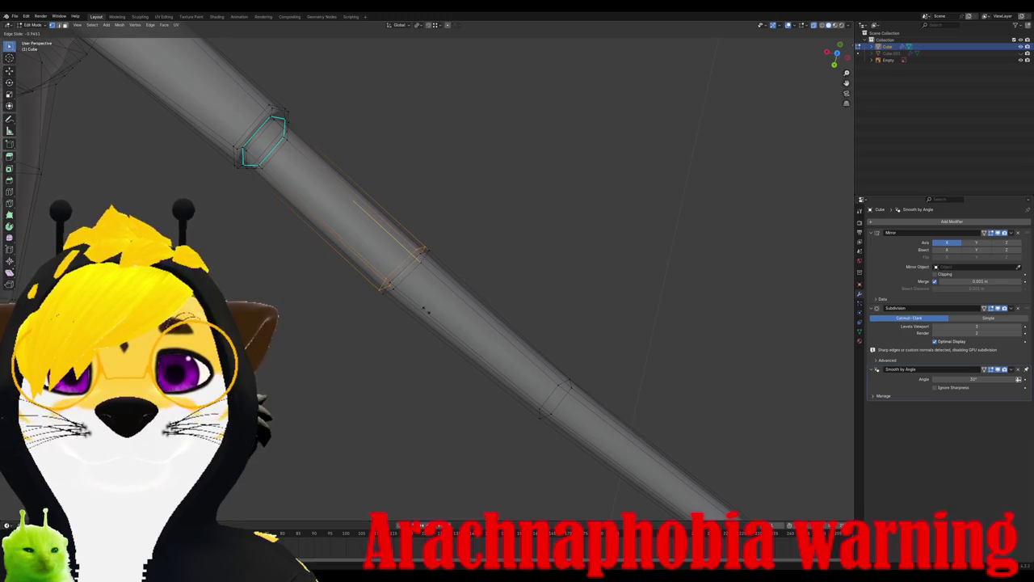
pyautogui.rightClick(432, 297)
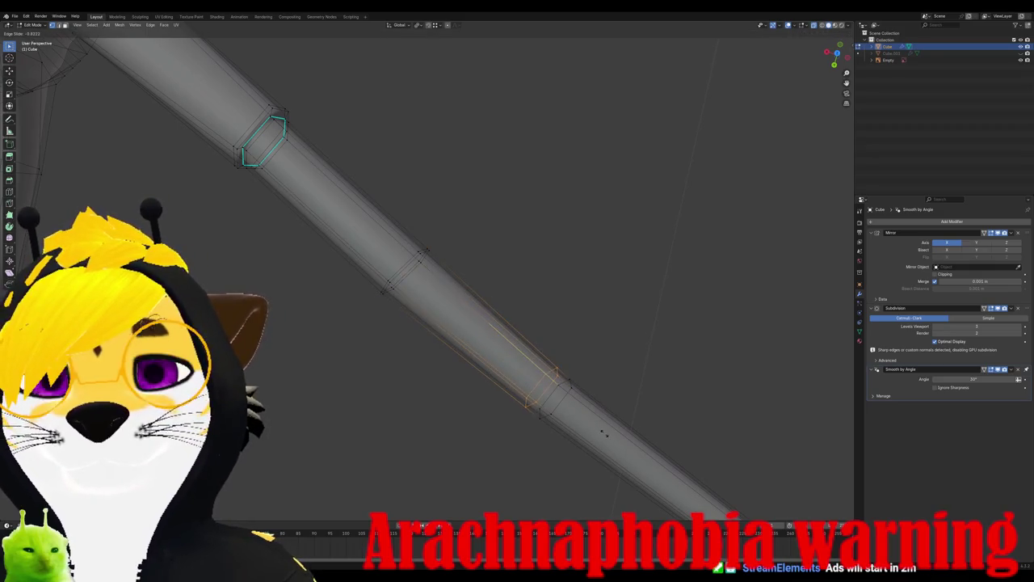
pyautogui.click(603, 433)
pyautogui.press('g')
pyautogui.click(465, 299)
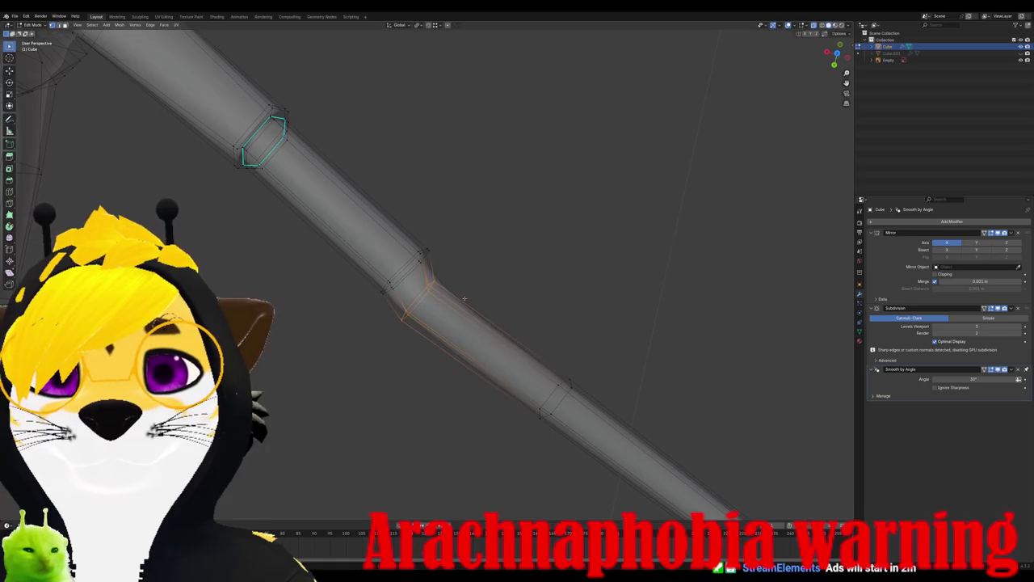
pyautogui.press('KP_3')
pyautogui.press('KP_1')
# Step: Move and rotate the joint loop to line up with the reference leg's angle
pyautogui.press('g')
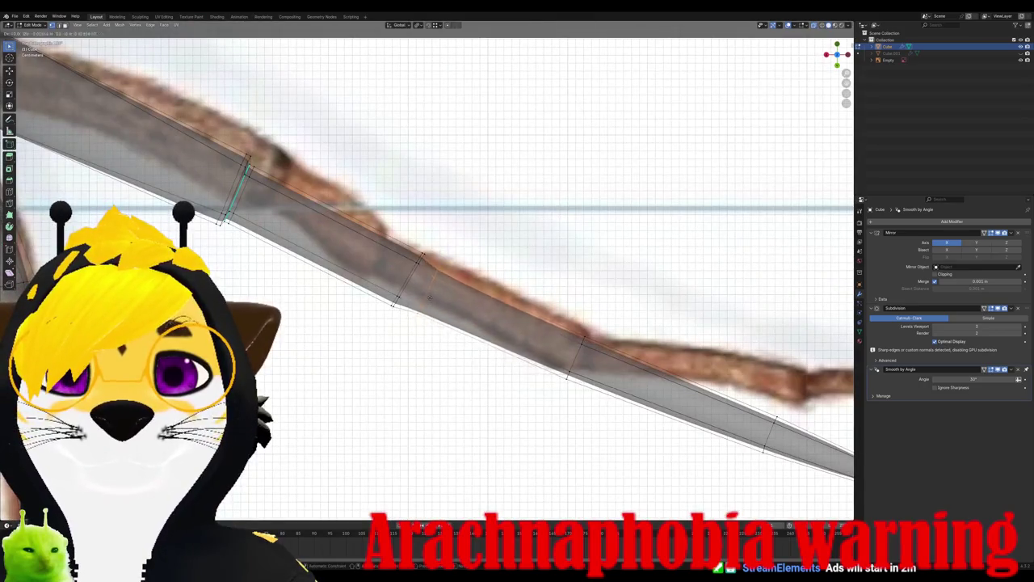
pyautogui.click(421, 289)
pyautogui.press('r')
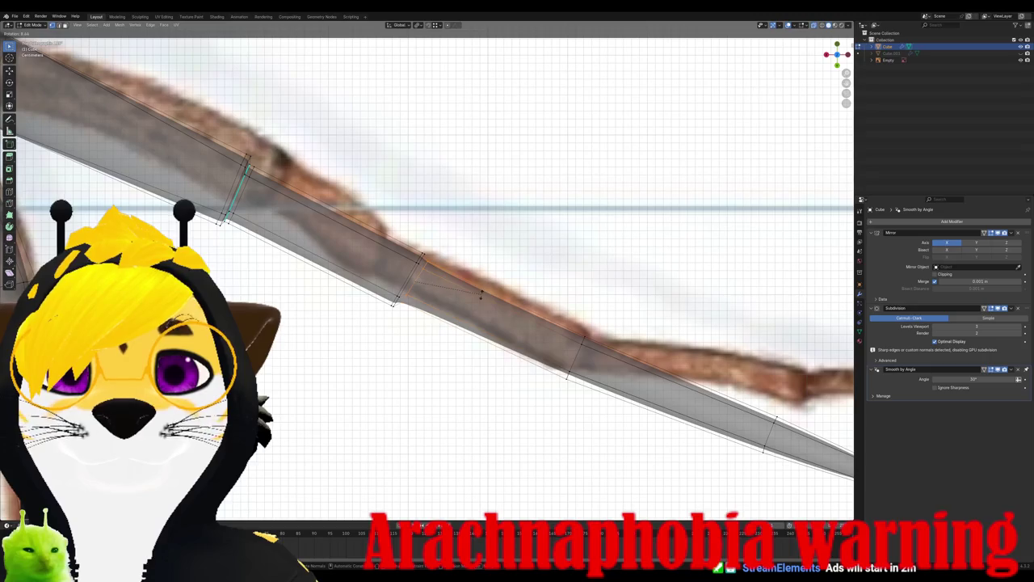
pyautogui.click(477, 289)
pyautogui.scroll(3, 469, 289)
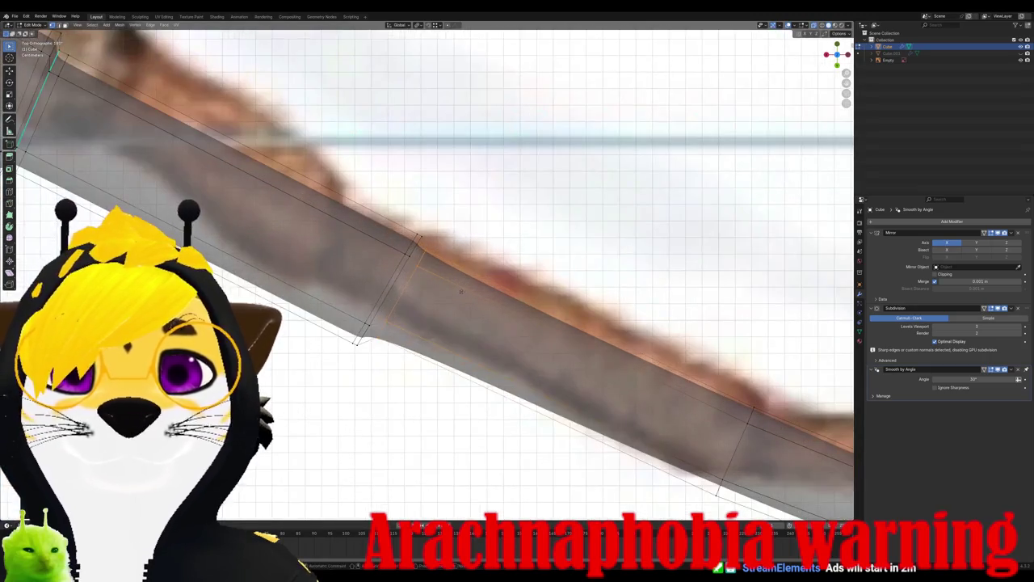
pyautogui.press('g')
pyautogui.click(451, 290)
pyautogui.press('r')
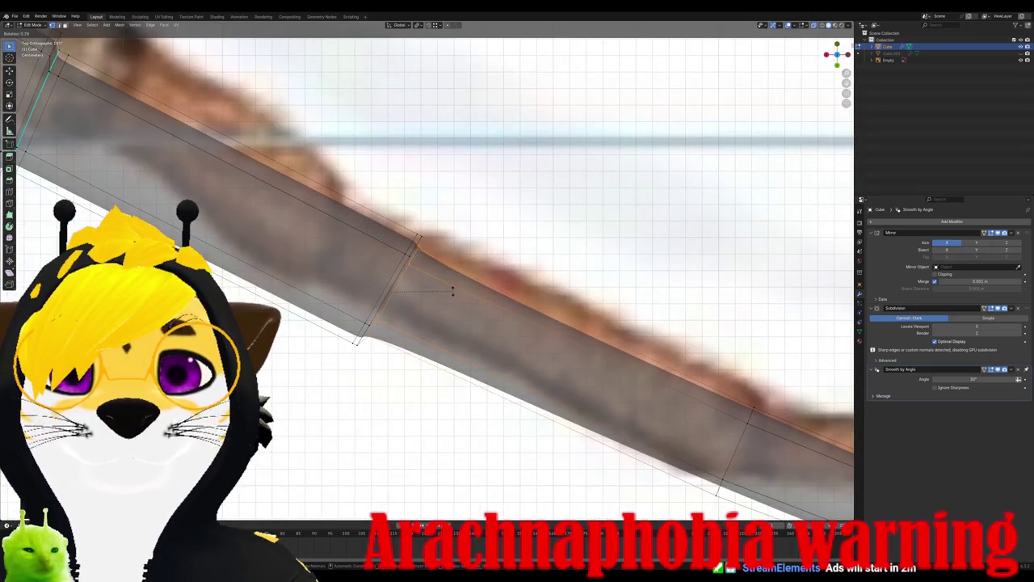
pyautogui.click(453, 293)
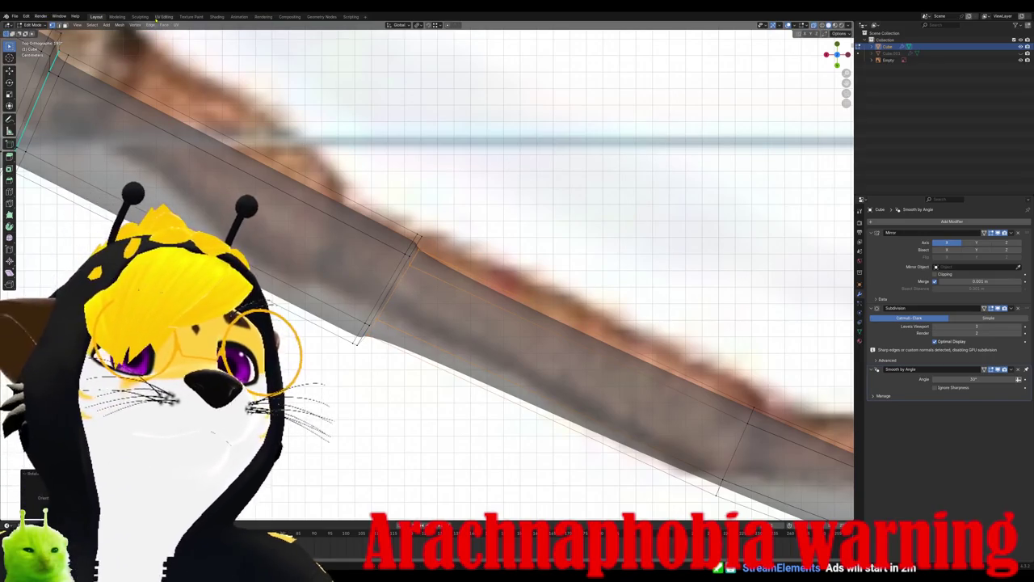
# Step: Mark the joint loop's edges sharp, rotate it again, and preview the smoothed leg
pyautogui.click(151, 25)
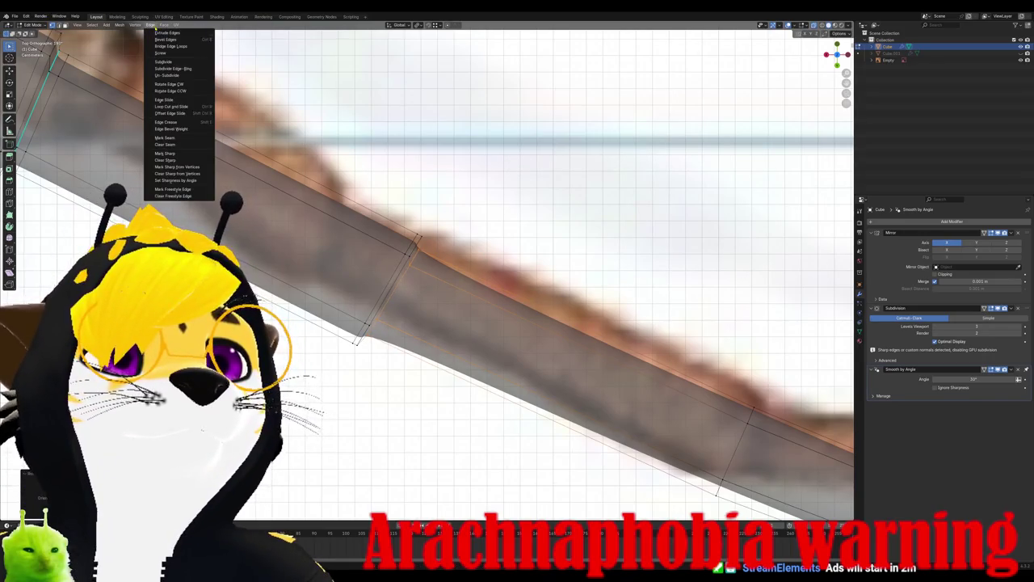
pyautogui.click(165, 153)
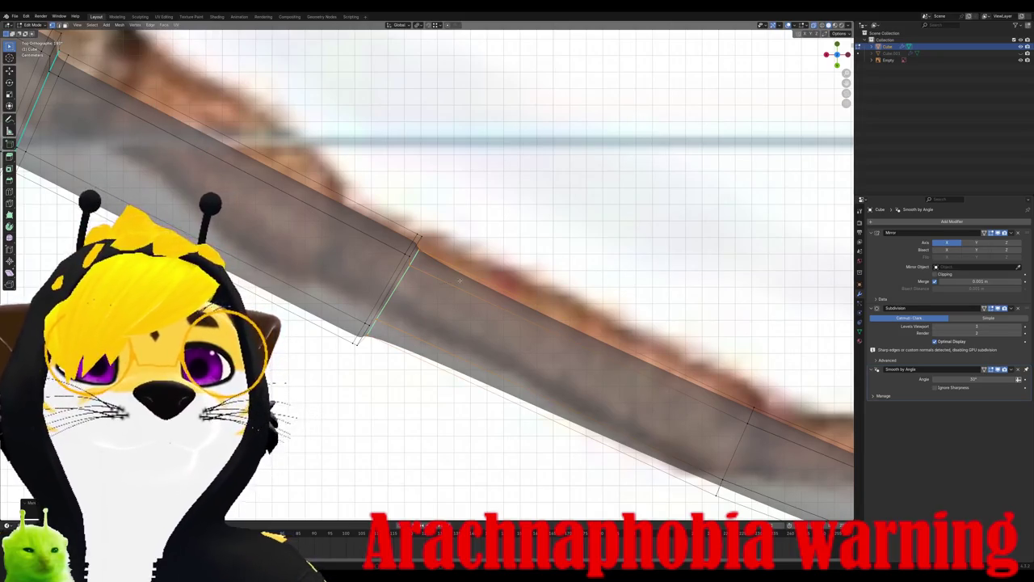
pyautogui.press('r')
pyautogui.click(459, 279)
pyautogui.moveTo(459, 279)
pyautogui.mouseDown(button='middle')
pyautogui.moveTo(351, 299)
pyautogui.moveTo(435, 242)
pyautogui.moveTo(511, 266)
pyautogui.mouseUp(button='middle')
pyautogui.press('Tab')
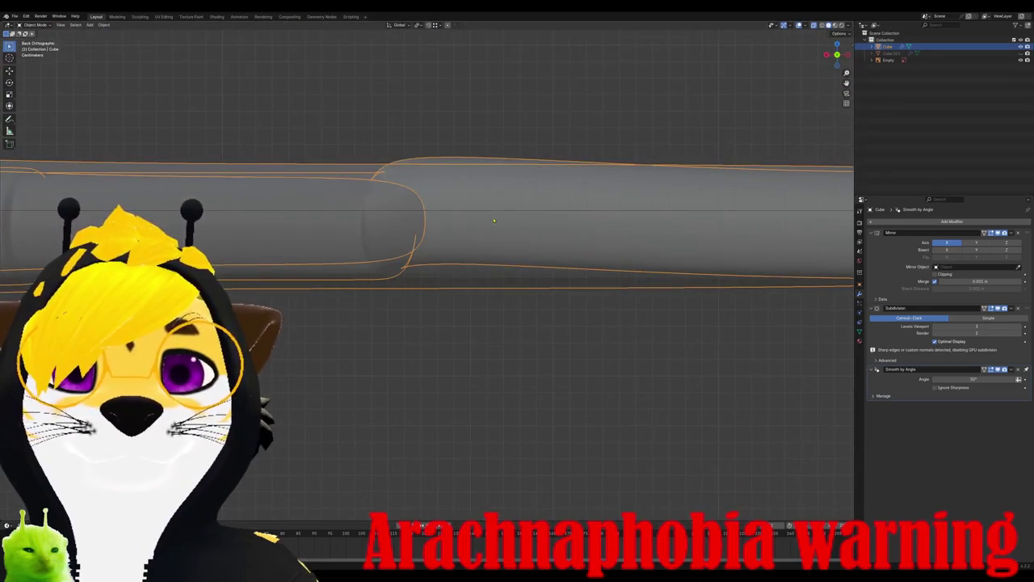
pyautogui.press('Tab')
# Step: Reposition and resize the joint loop over the reference, checking it from behind
pyautogui.press('g')
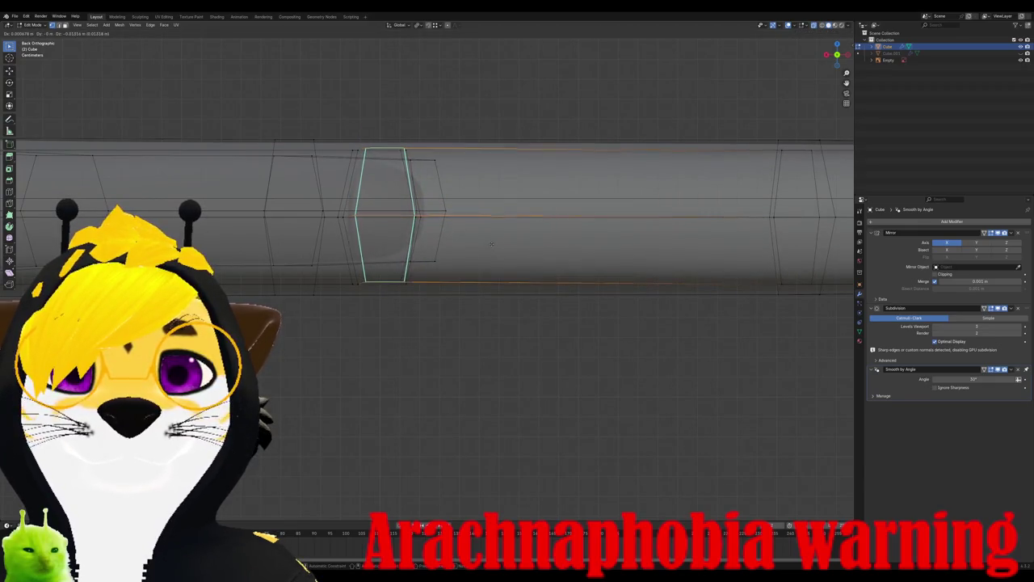
pyautogui.click(491, 244)
pyautogui.scroll(-3, 498, 245)
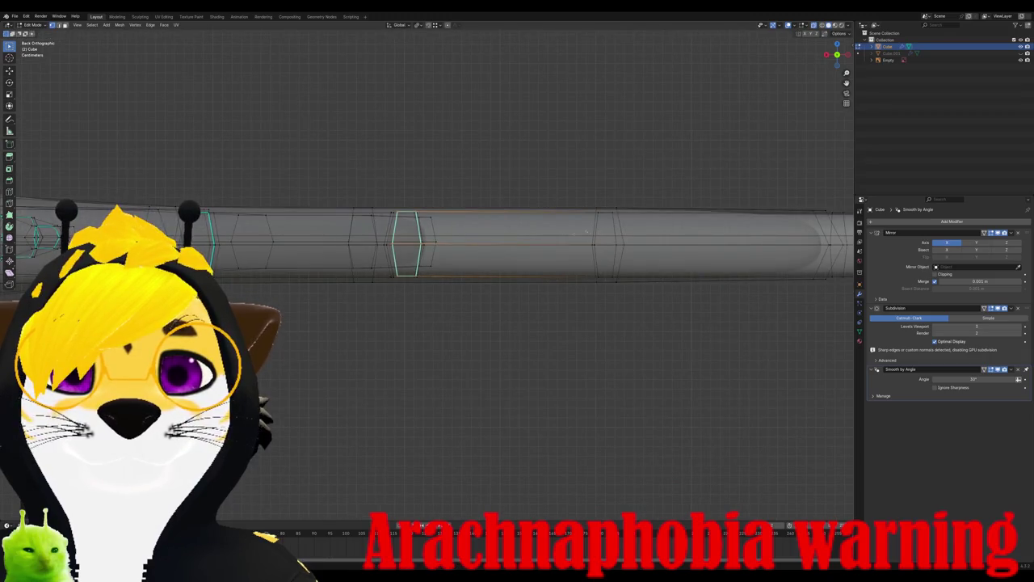
pyautogui.moveTo(587, 232); pyautogui.dragTo(498, 298, button='middle')
pyautogui.press('s')
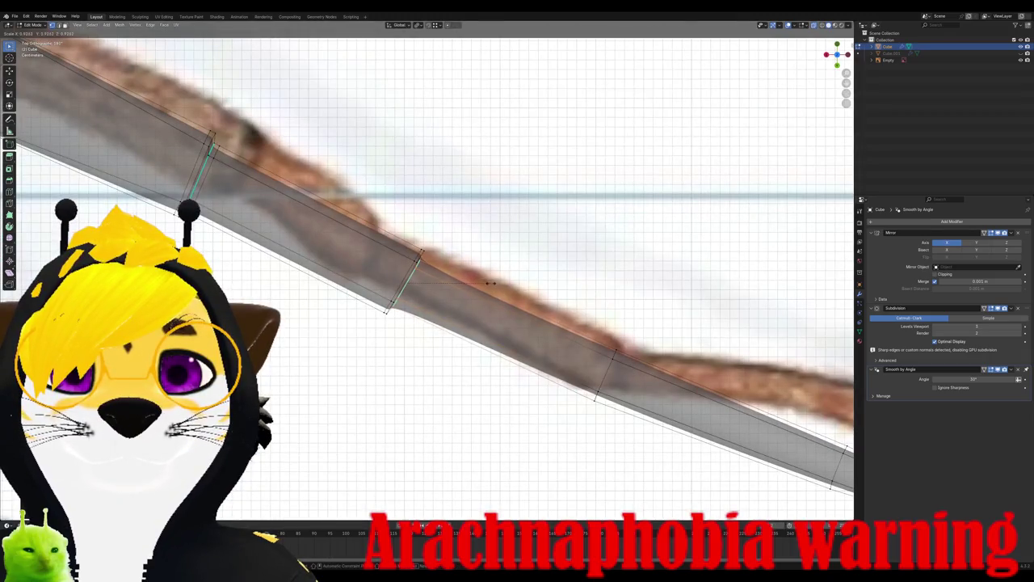
pyautogui.click(490, 283)
pyautogui.press('ctrl+KP_1')
pyautogui.scroll(2, 427, 232)
pyautogui.scroll(2, 428, 231)
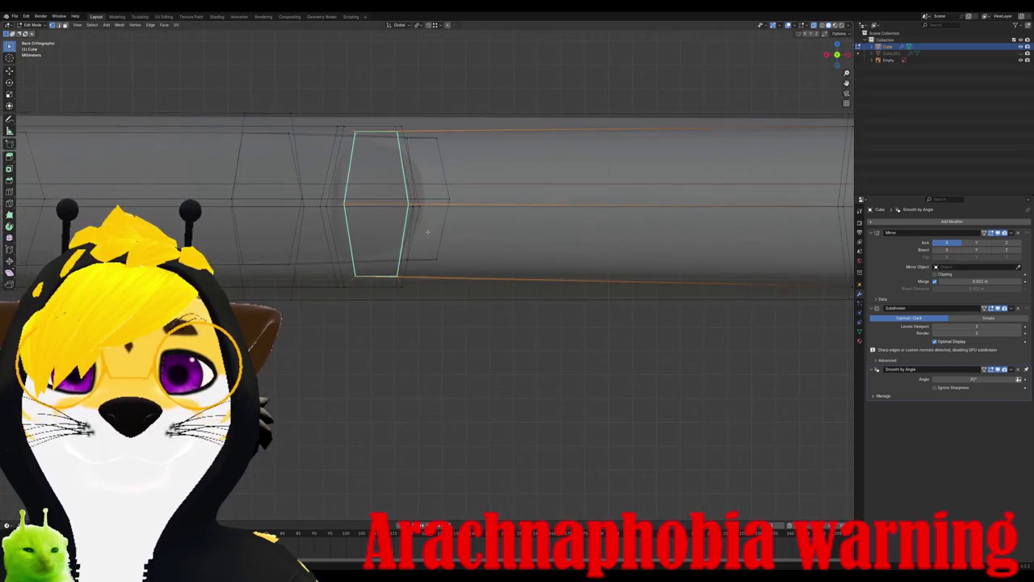
pyautogui.press('g')
pyautogui.click(418, 235)
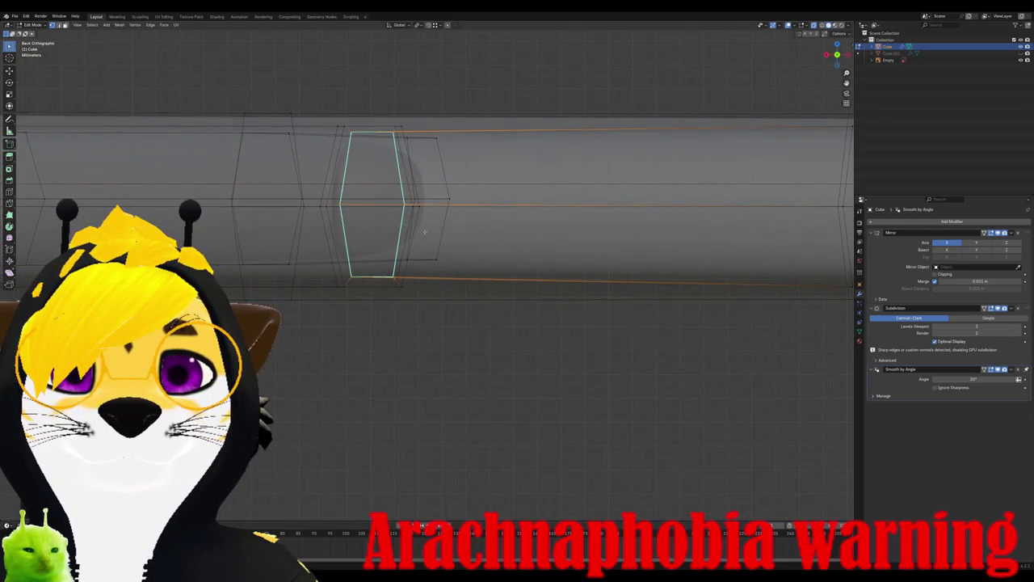
# Step: Scale the hexagon joint loop larger into a bulge and view the spider in Object Mode
pyautogui.press('KP_7')
pyautogui.scroll(-2, 392, 348)
pyautogui.moveTo(393, 350)
pyautogui.mouseDown(button='middle')
pyautogui.moveTo(364, 289)
pyautogui.moveTo(348, 309)
pyautogui.moveTo(335, 290)
pyautogui.moveTo(424, 331)
pyautogui.moveTo(379, 243)
pyautogui.mouseUp(button='middle')
pyautogui.press('Tab')
pyautogui.press('Tab')
pyautogui.scroll(3, 324, 123)
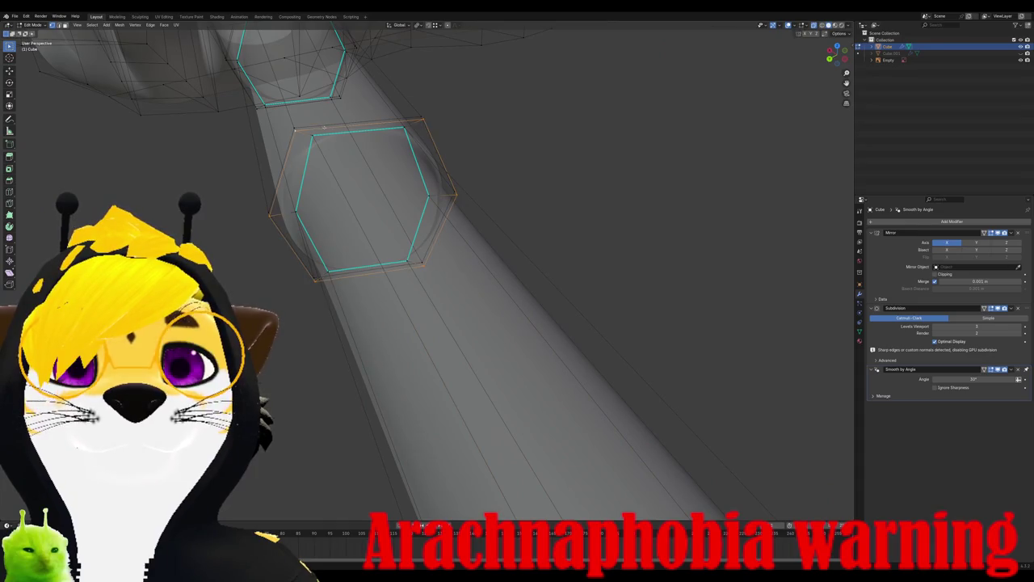
pyautogui.press('s')
pyautogui.press('Escape')
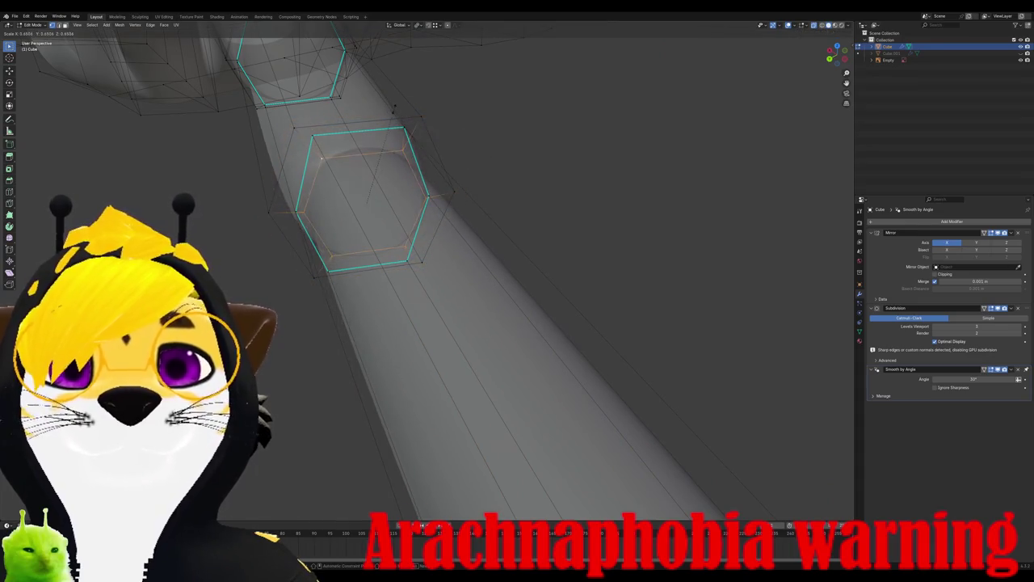
pyautogui.press('s')
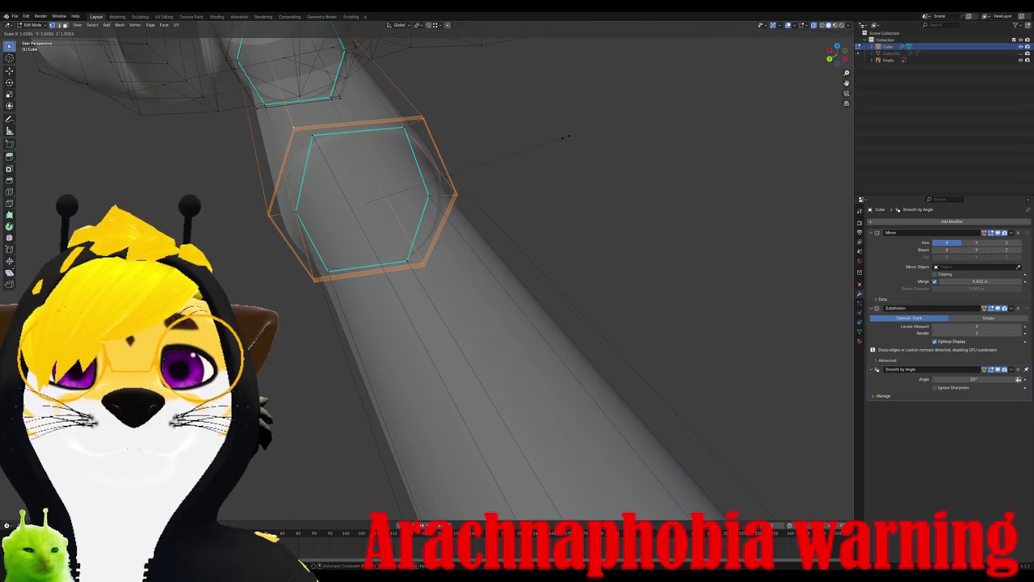
pyautogui.click(588, 135)
pyautogui.moveTo(565, 161)
pyautogui.mouseDown(button='middle')
pyautogui.moveTo(535, 185)
pyautogui.moveTo(469, 198)
pyautogui.moveTo(500, 233)
pyautogui.mouseUp(button='middle')
pyautogui.press('Tab')
pyautogui.scroll(-4, 501, 233)
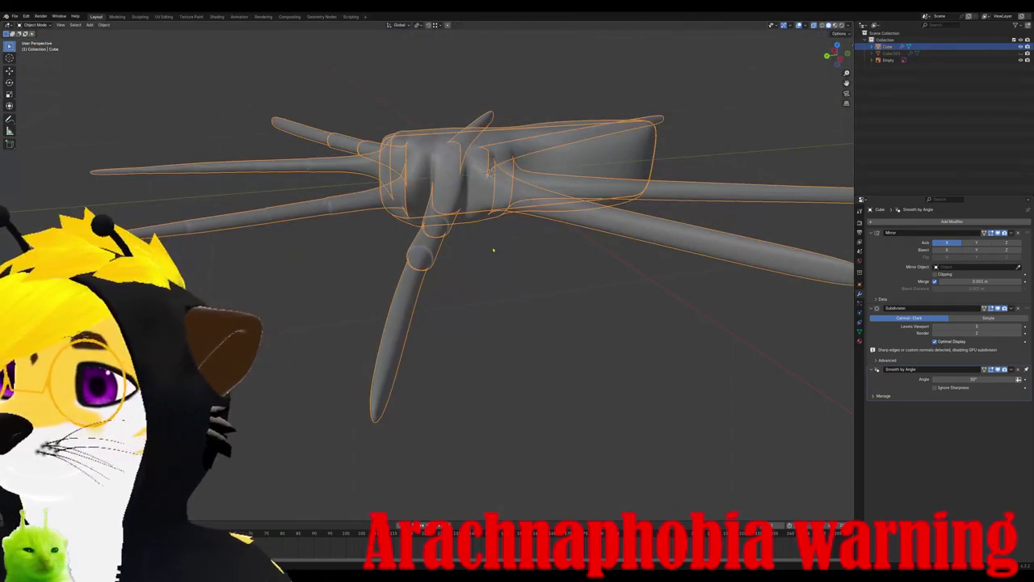
# Step: Inspect the whole spider, then enter Edit Mode in top view over the reference
pyautogui.scroll(-4, 492, 251)
pyautogui.moveTo(474, 296); pyautogui.dragTo(455, 325, button='middle')
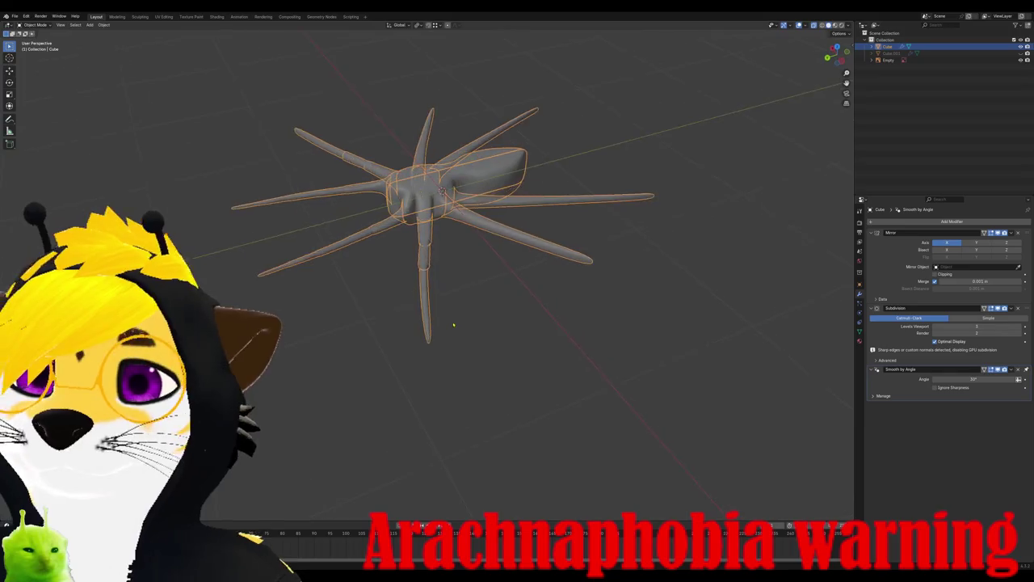
pyautogui.scroll(2, 454, 326)
pyautogui.scroll(1, 455, 326)
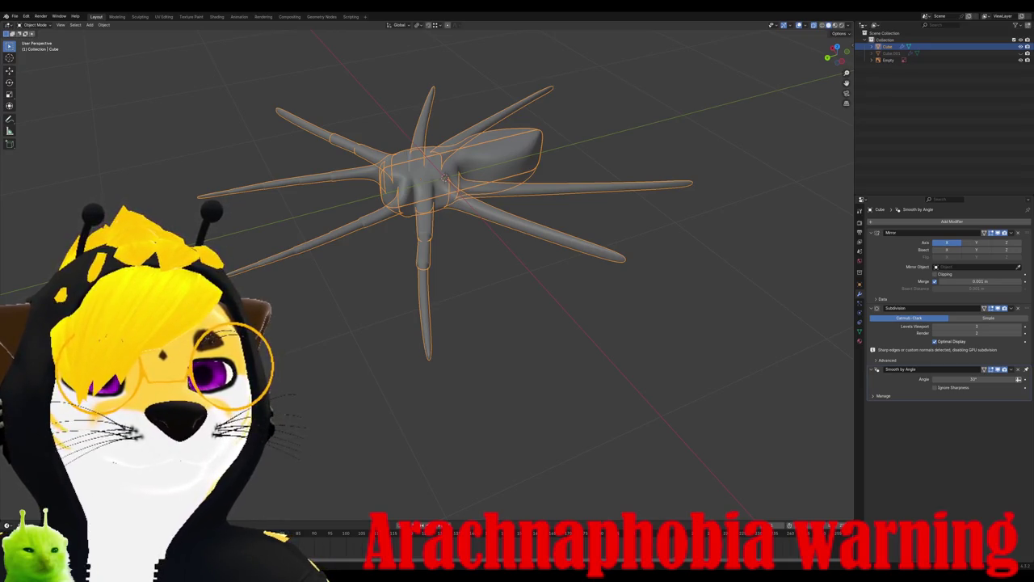
pyautogui.scroll(2, 428, 271)
pyautogui.scroll(2, 428, 270)
pyautogui.scroll(2, 428, 271)
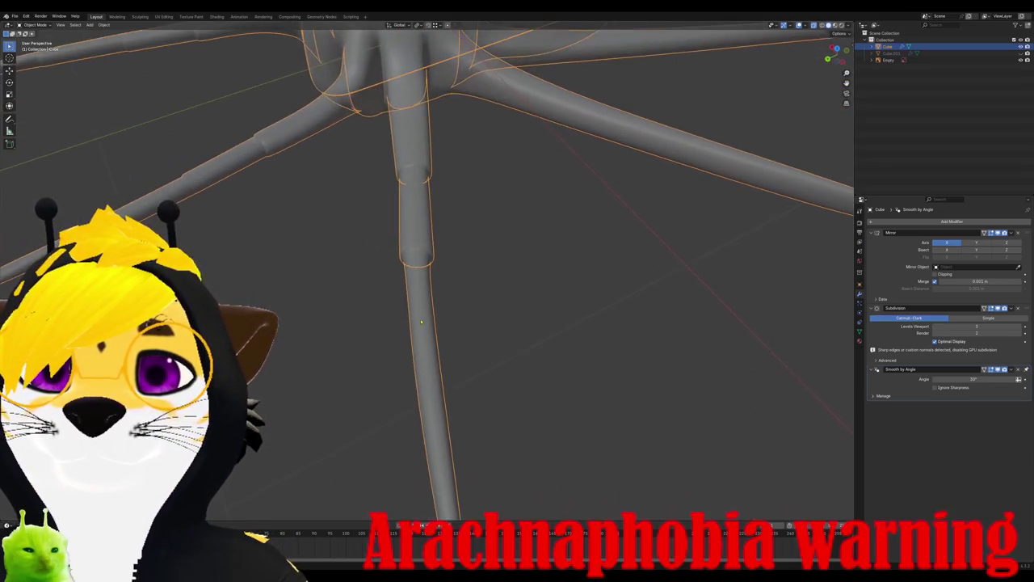
pyautogui.press('KP_7')
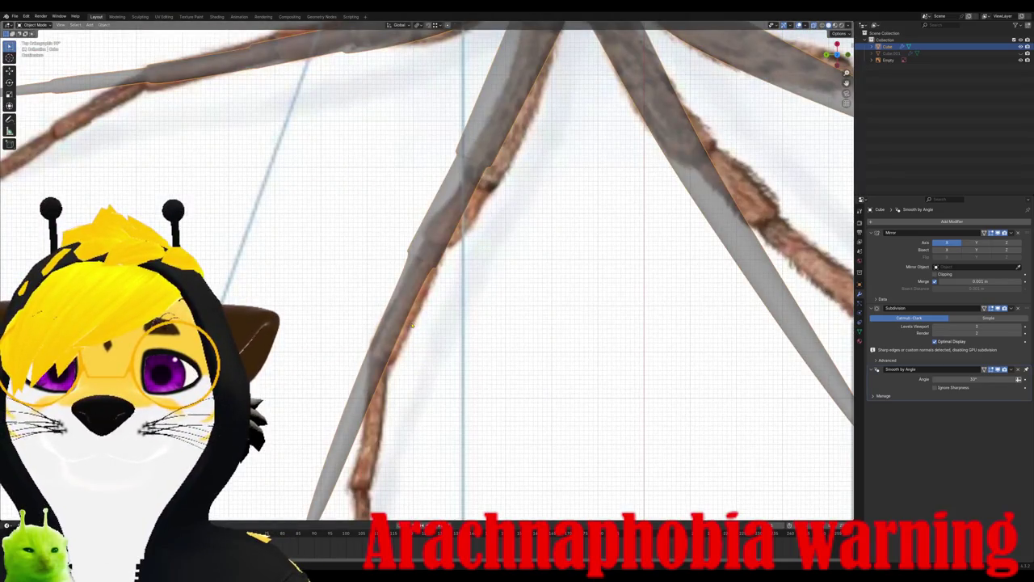
pyautogui.press('Tab')
pyautogui.scroll(2, 420, 307)
pyautogui.scroll(2, 432, 266)
pyautogui.scroll(1, 443, 227)
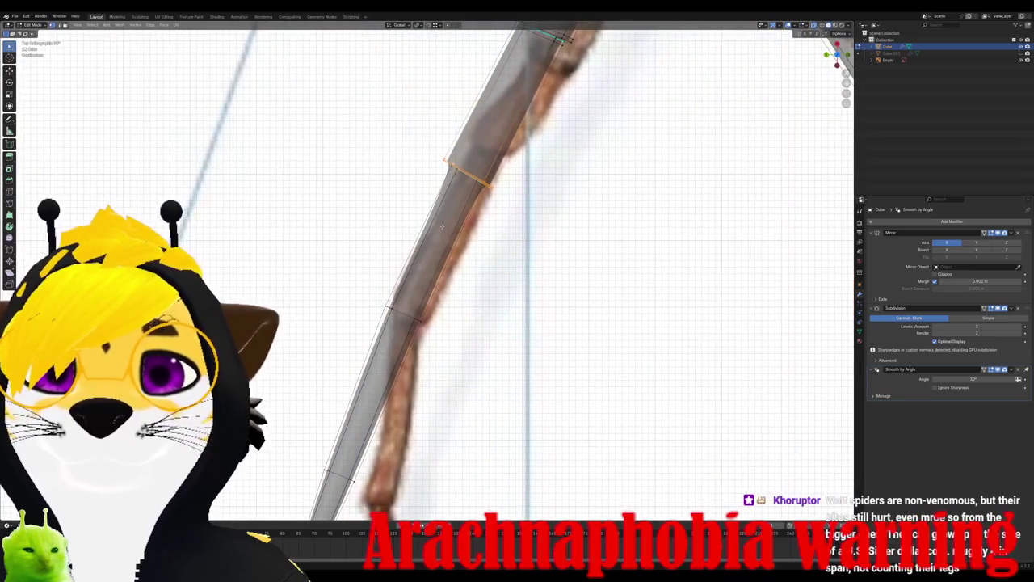
# Step: Add a new edge loop across the leg and move it onto the leg's joint
pyautogui.hotkey('ctrl', 'r')
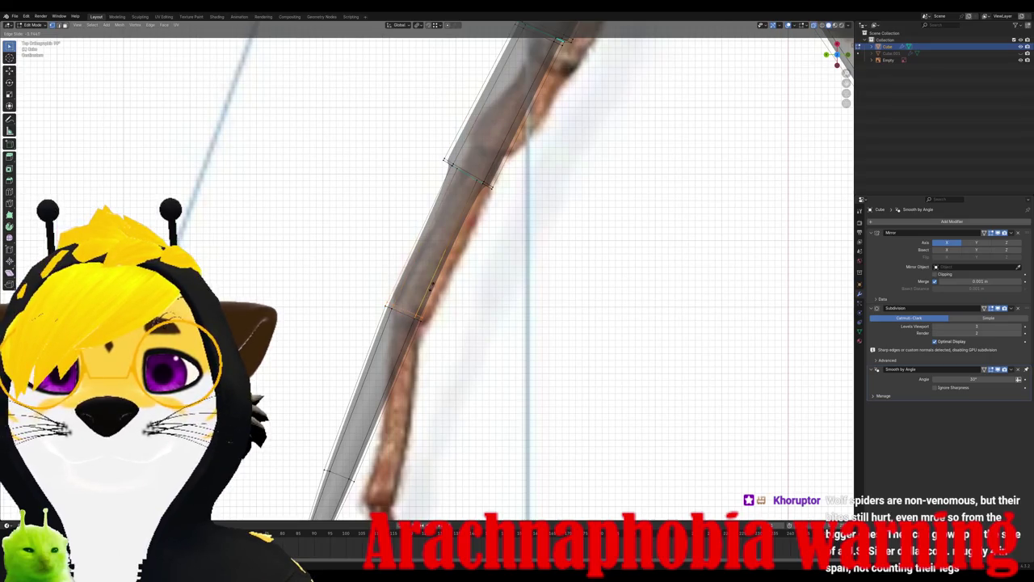
pyautogui.click(431, 286)
pyautogui.scroll(1, 432, 283)
pyautogui.scroll(1, 432, 281)
pyautogui.scroll(1, 432, 278)
pyautogui.scroll(1, 431, 274)
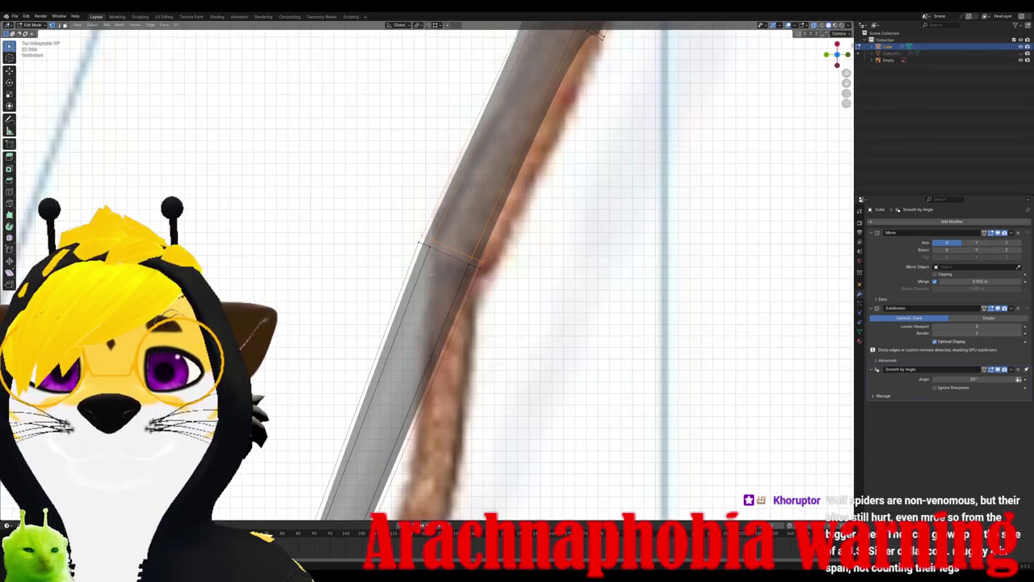
pyautogui.press('ctrl+KP_3')
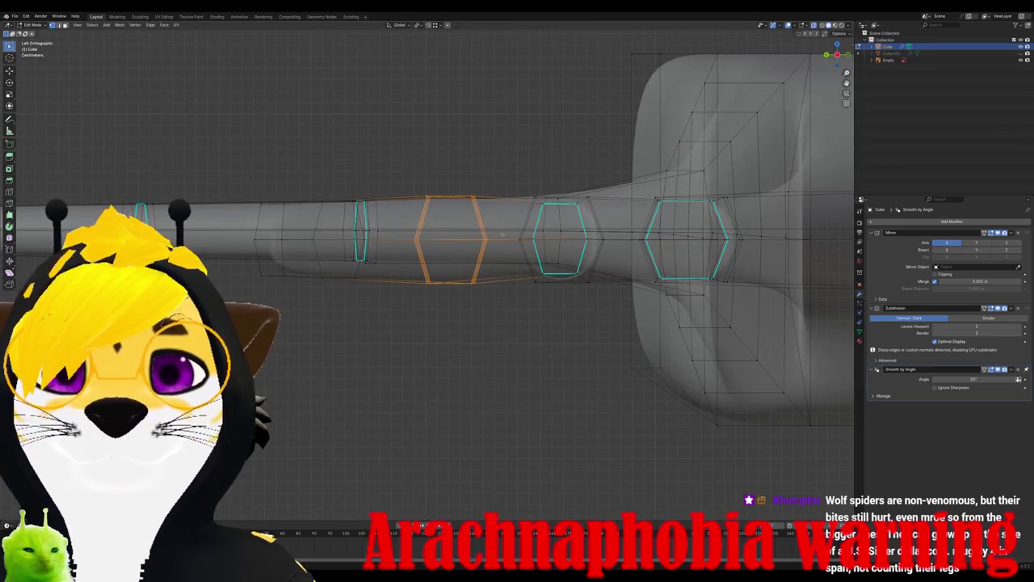
pyautogui.press('KP_7')
pyautogui.scroll(-2, 521, 236)
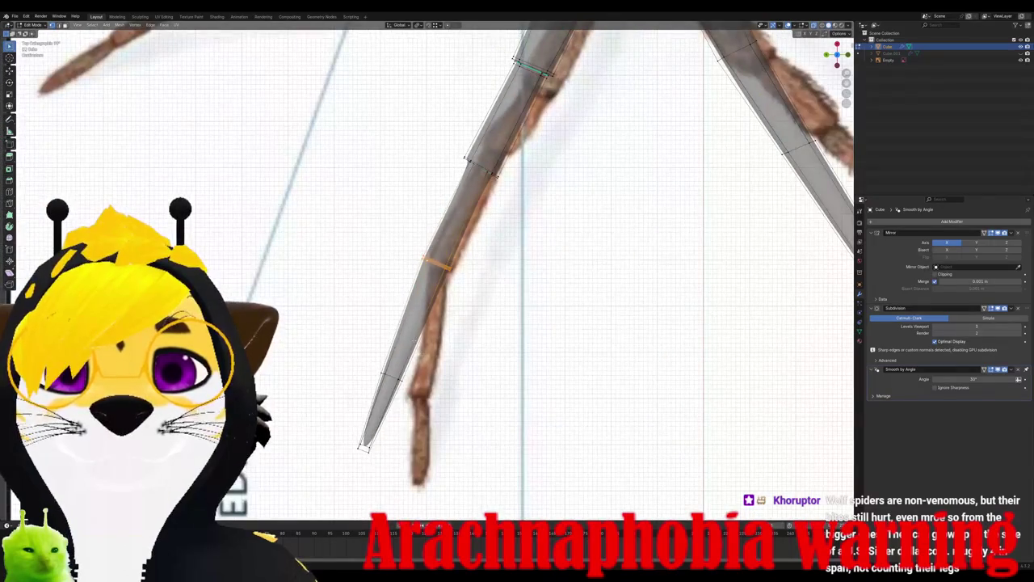
pyautogui.press('g')
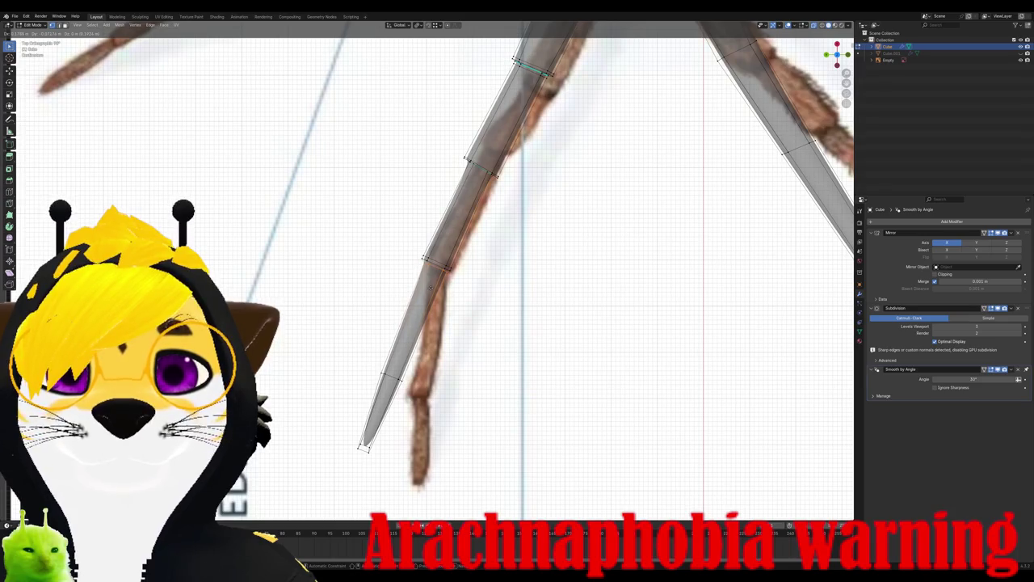
pyautogui.click(431, 287)
# Step: Mark the joint loop as a seam, then move and rotate it to follow the leg
pyautogui.scroll(2, 432, 287)
pyautogui.scroll(2, 445, 287)
pyautogui.moveTo(496, 278); pyautogui.dragTo(873, 14, button='middle')
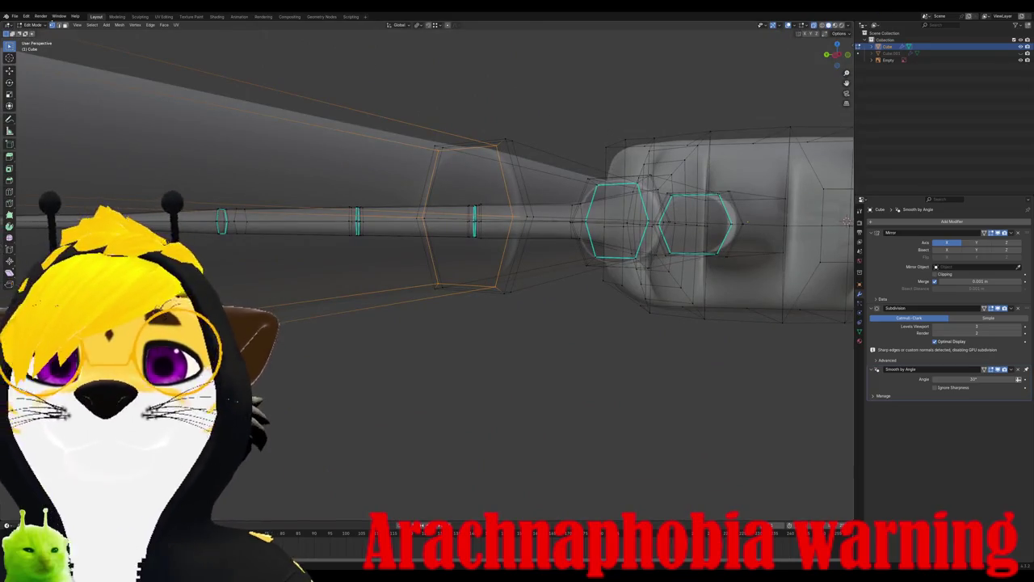
pyautogui.click(150, 25)
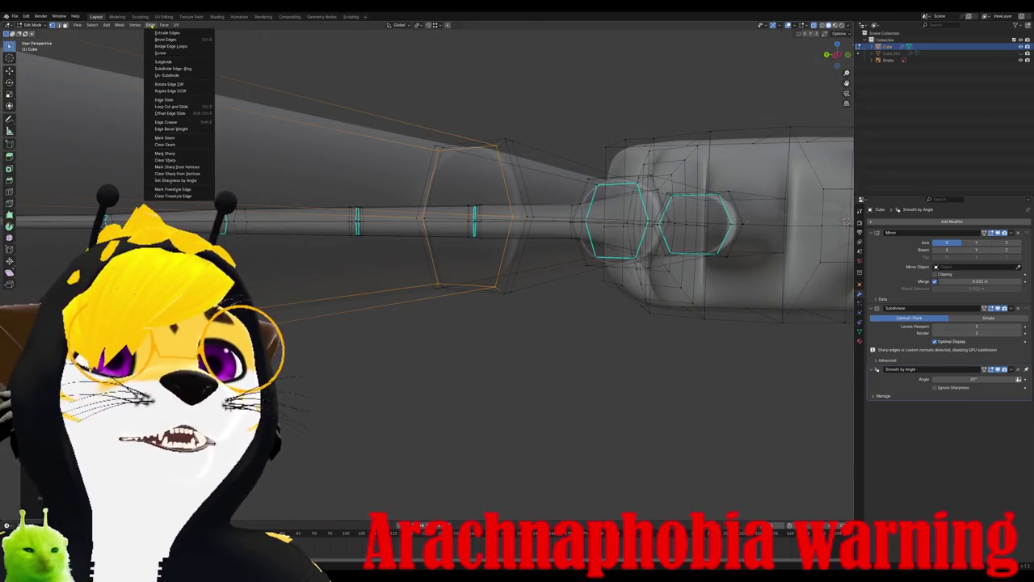
pyautogui.click(164, 138)
pyautogui.moveTo(164, 138); pyautogui.dragTo(451, 286, button='middle')
pyautogui.press('Tab')
pyautogui.press('Tab')
pyautogui.press('KP_7')
pyautogui.press('g')
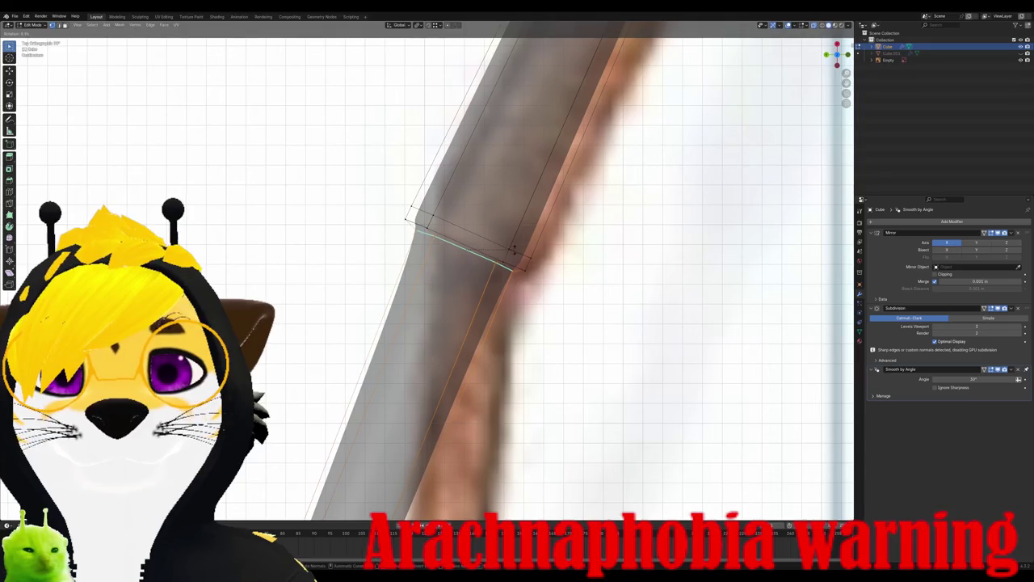
pyautogui.click(514, 249)
pyautogui.press('r')
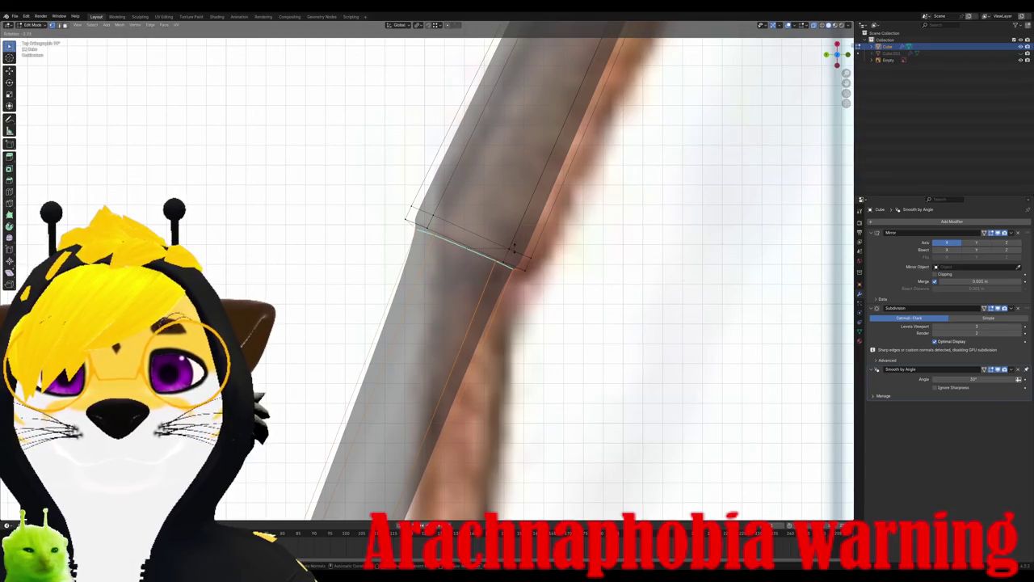
pyautogui.click(514, 249)
# Step: Add another loop cut and shift the lower leg section to match the reference angle
pyautogui.press('Tab')
pyautogui.moveTo(514, 248)
pyautogui.mouseDown(button='middle')
pyautogui.moveTo(456, 246)
pyautogui.moveTo(462, 231)
pyautogui.mouseUp(button='middle')
pyautogui.scroll(4, 462, 231)
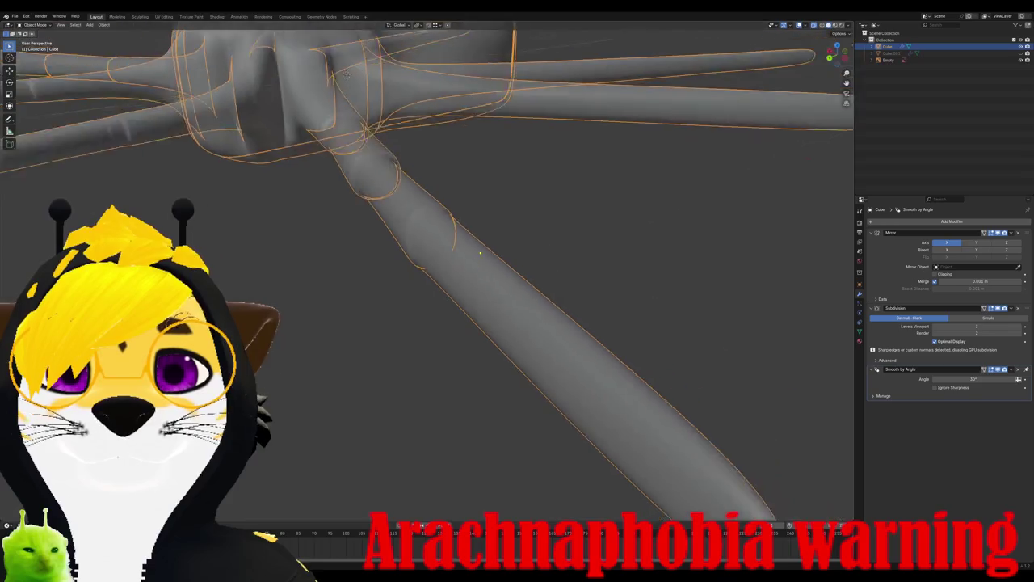
pyautogui.press('Tab')
pyautogui.scroll(-3, 493, 264)
pyautogui.hotkey('ctrl', 'r')
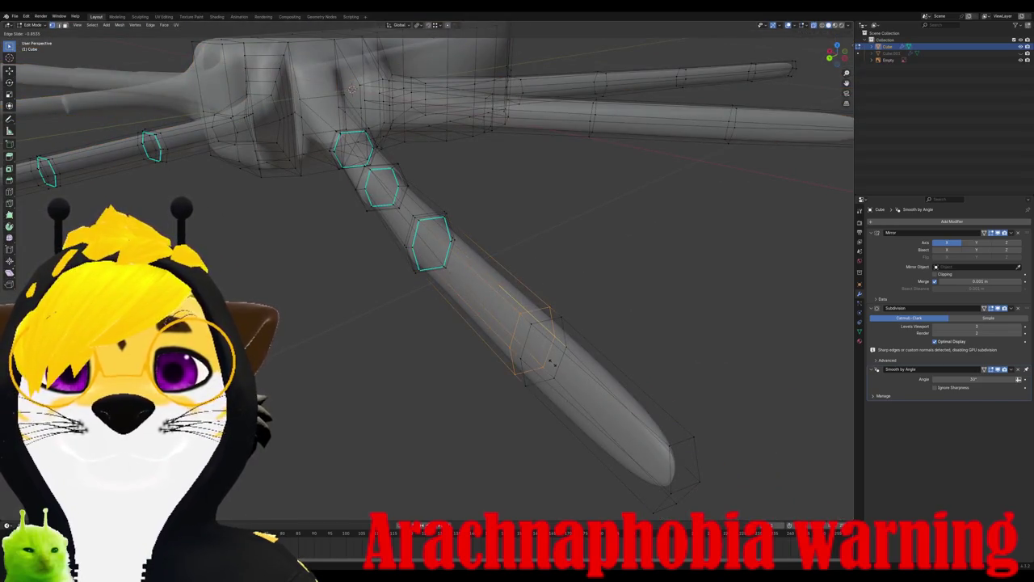
pyautogui.click(549, 361)
pyautogui.press('KP_1')
pyautogui.press('g')
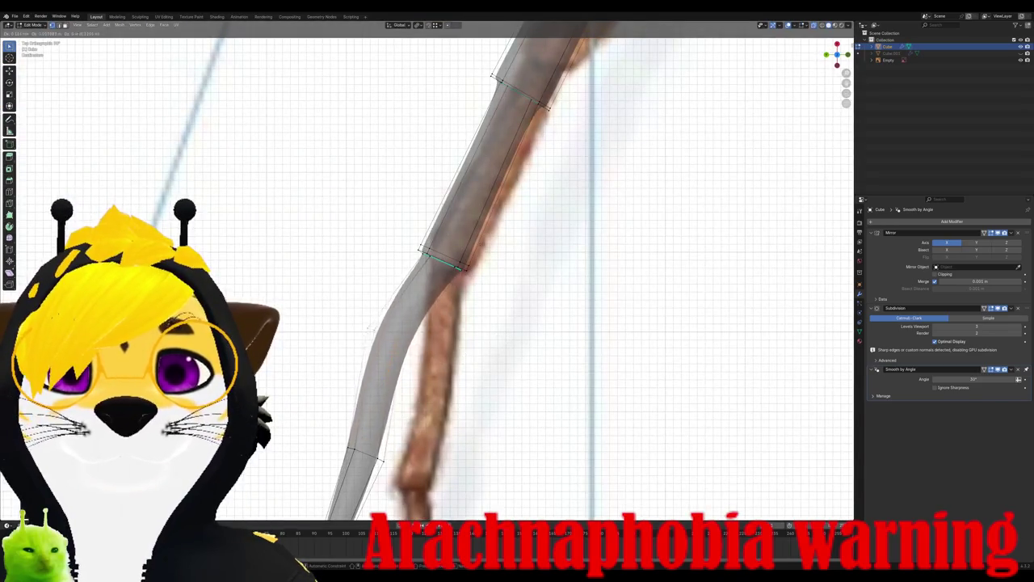
pyautogui.click(532, 177)
pyautogui.press('Tab')
pyautogui.scroll(3, 484, 202)
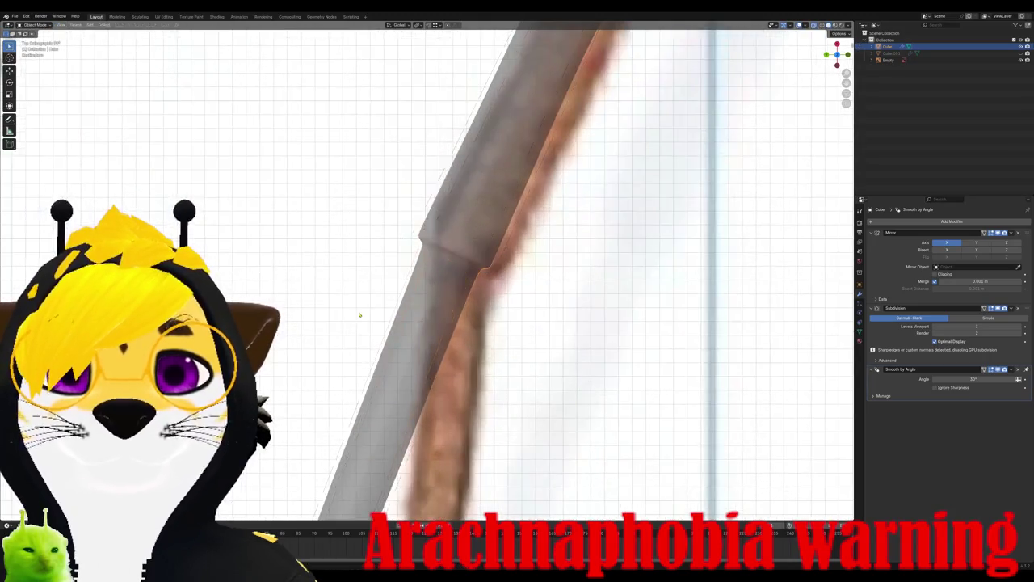
pyautogui.moveTo(485, 202)
pyautogui.mouseDown(button='middle')
pyautogui.moveTo(400, 225)
pyautogui.moveTo(477, 304)
pyautogui.moveTo(369, 294)
pyautogui.moveTo(285, 319)
pyautogui.moveTo(407, 333)
pyautogui.mouseUp(button='middle')
pyautogui.scroll(-3, 369, 293)
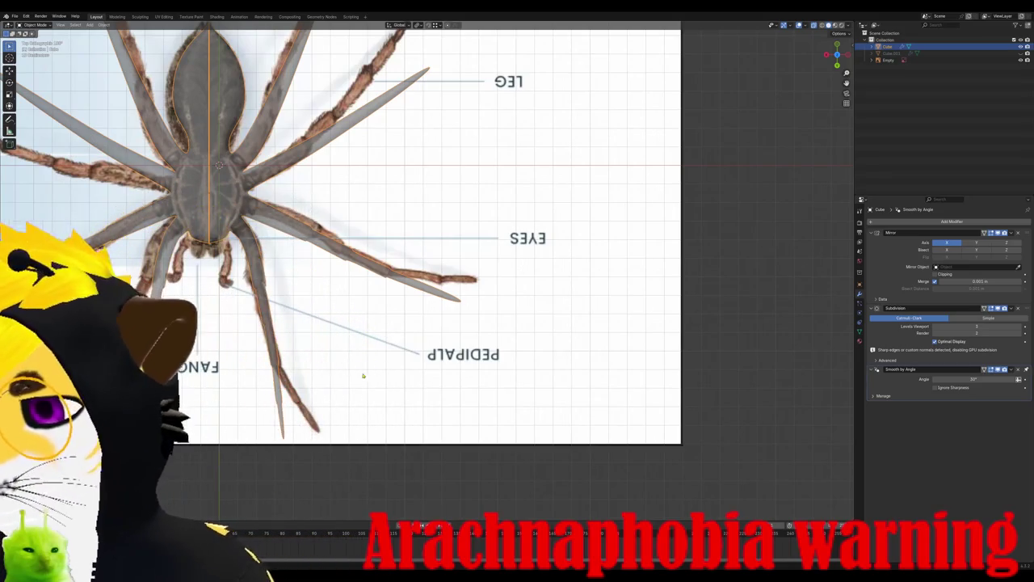
# Step: Add two loop cuts along the leg, one near the tip, and slide the new loop into place
pyautogui.press('Tab')
pyautogui.scroll(5, 340, 375)
pyautogui.scroll(1, 340, 374)
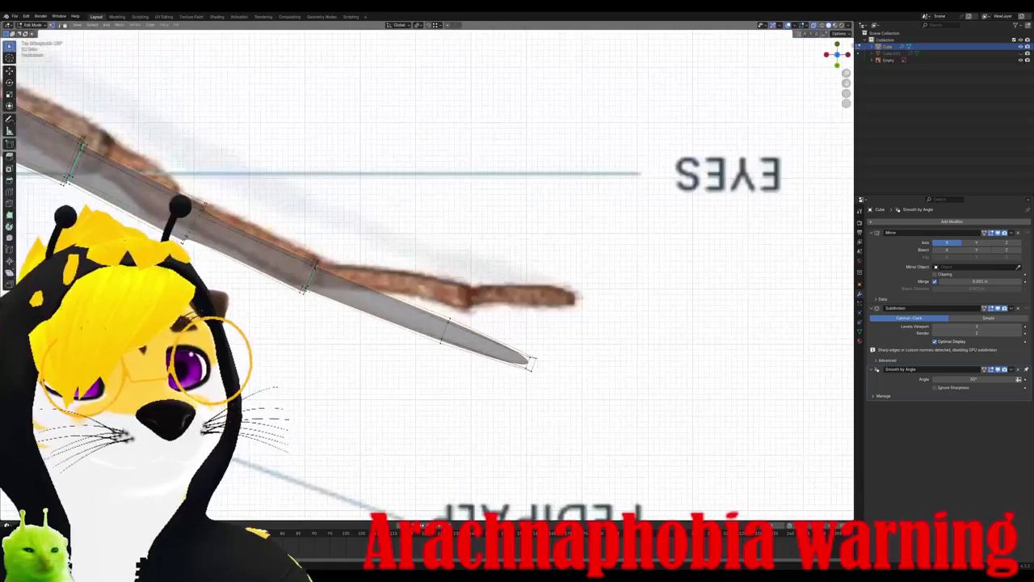
pyautogui.scroll(2, 356, 242)
pyautogui.hotkey('ctrl', 'r')
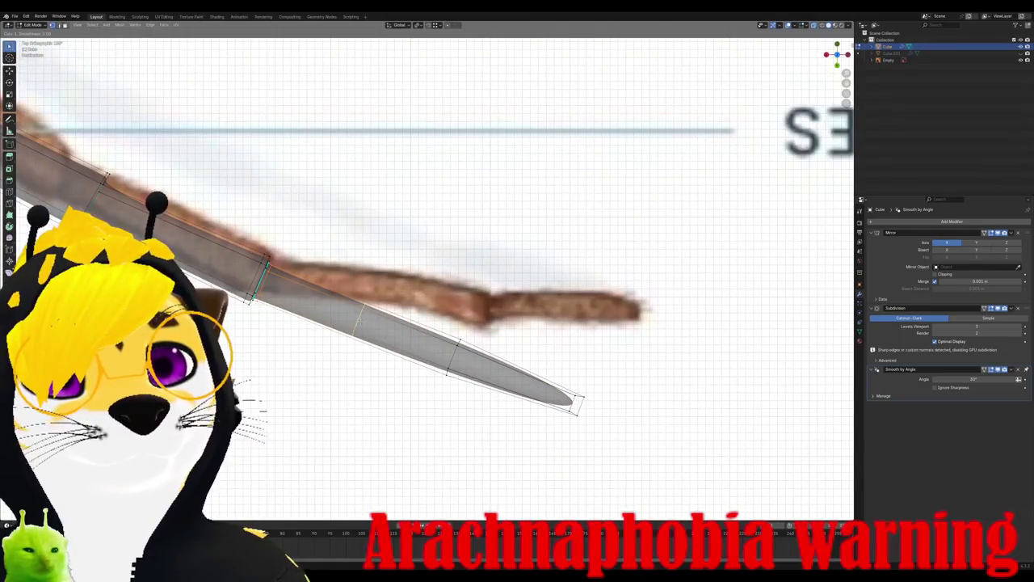
pyautogui.click(454, 353)
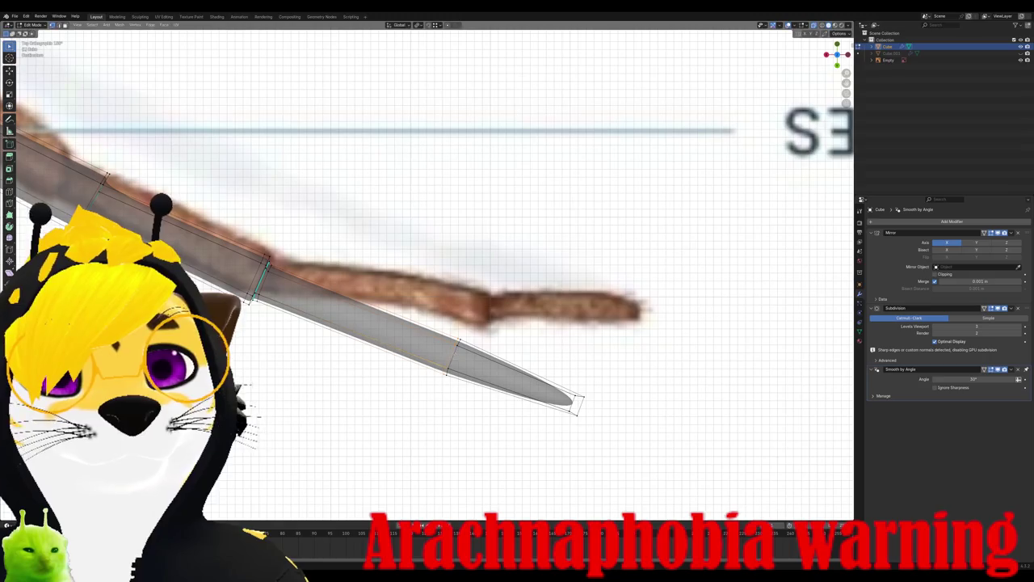
pyautogui.hotkey('ctrl', 'r')
pyautogui.click(577, 400)
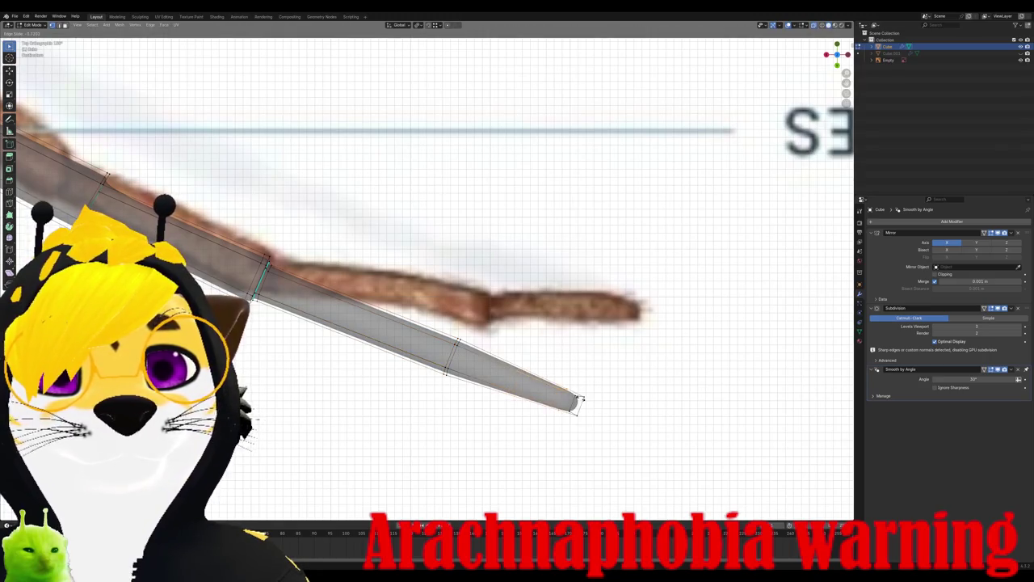
pyautogui.click(579, 399)
pyautogui.press('g')
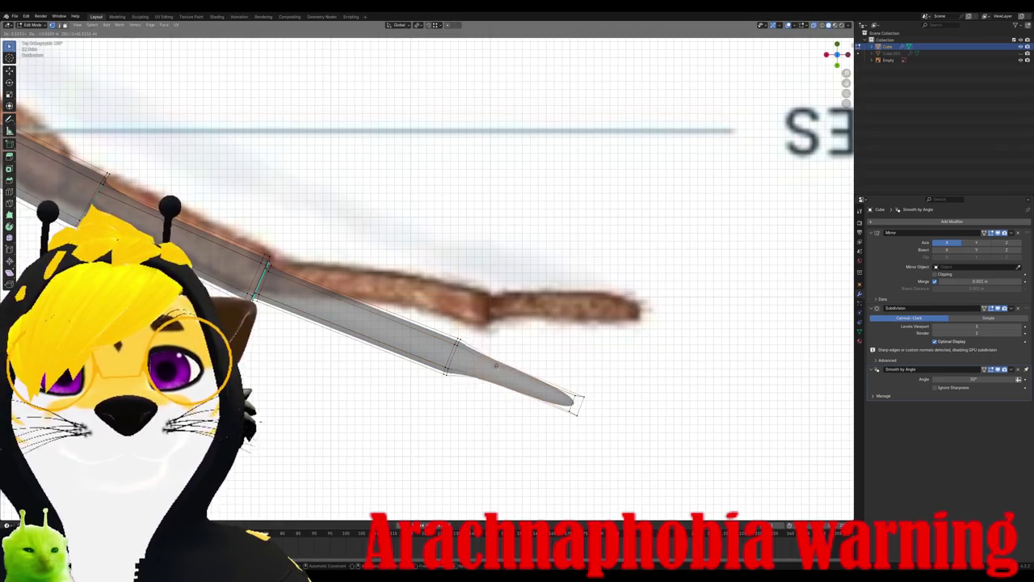
pyautogui.click(478, 361)
# Step: Check the leg from back and side, then move the junction edges in top view to narrow the tip
pyautogui.press('ctrl+KP_1')
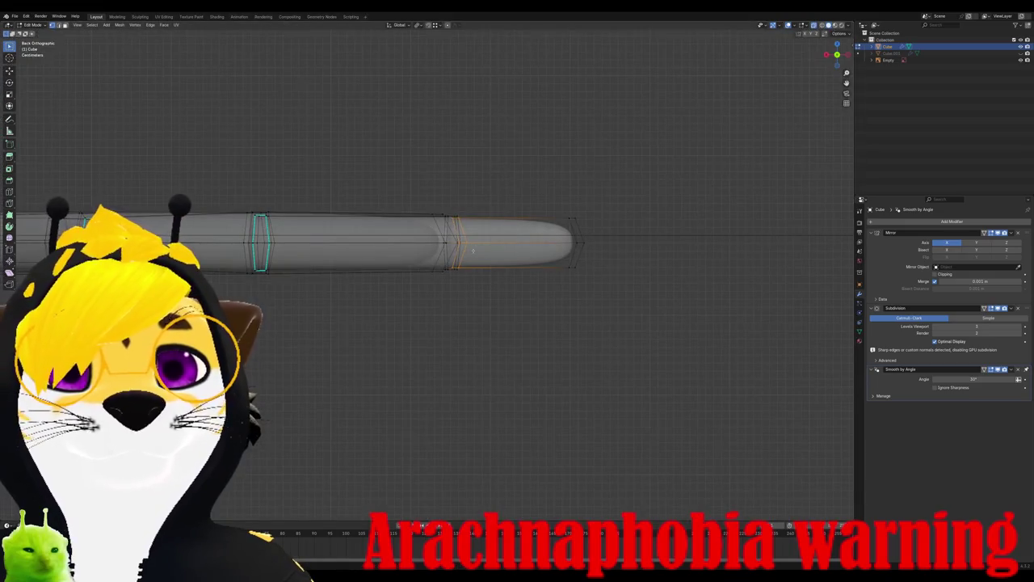
pyautogui.moveTo(473, 249)
pyautogui.mouseDown(button='middle')
pyautogui.moveTo(423, 283)
pyautogui.moveTo(362, 241)
pyautogui.mouseUp(button='middle')
pyautogui.press('ctrl+KP_3')
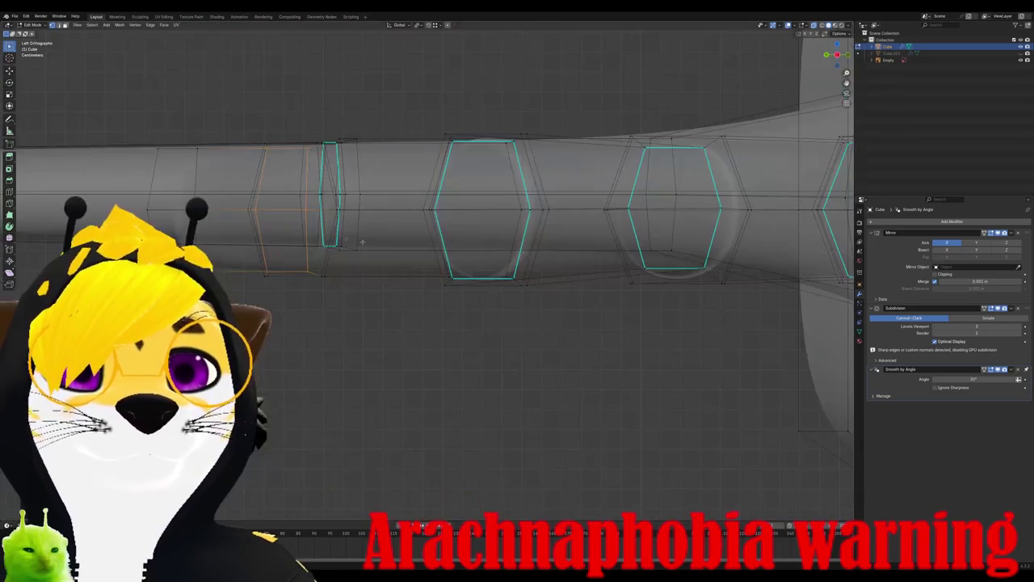
pyautogui.moveTo(305, 217); pyautogui.dragTo(270, 314, button='middle')
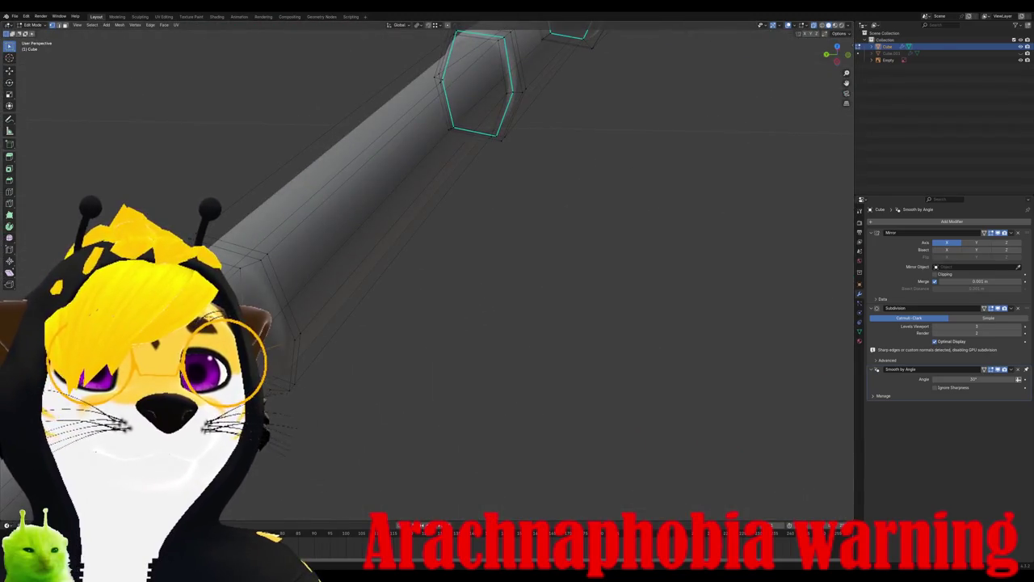
pyautogui.press('KP_7')
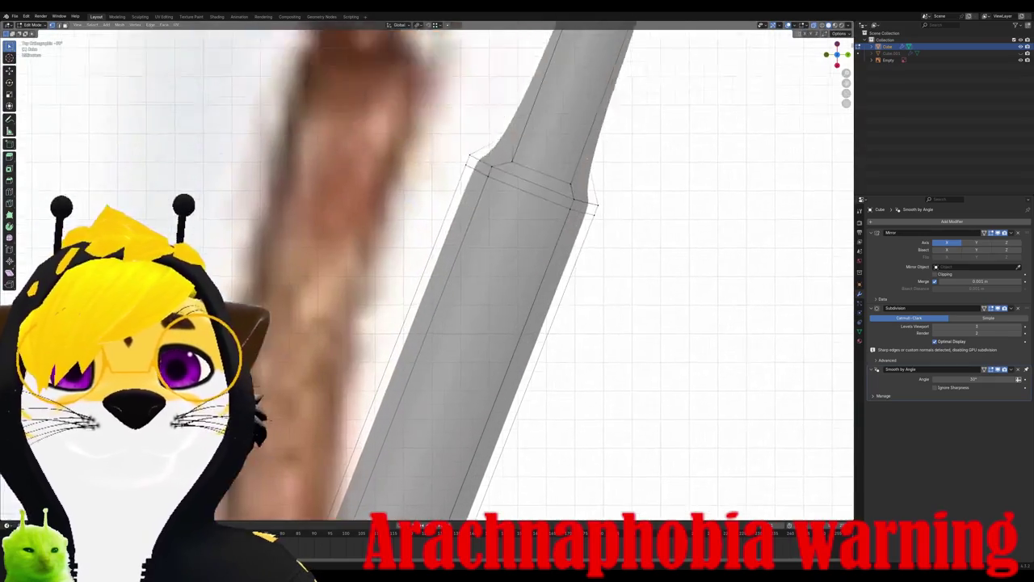
pyautogui.keyDown('shift'); pyautogui.moveTo(590, 178); pyautogui.dragTo(508, 257, button='middle'); pyautogui.keyUp('shift')
pyautogui.press('g')
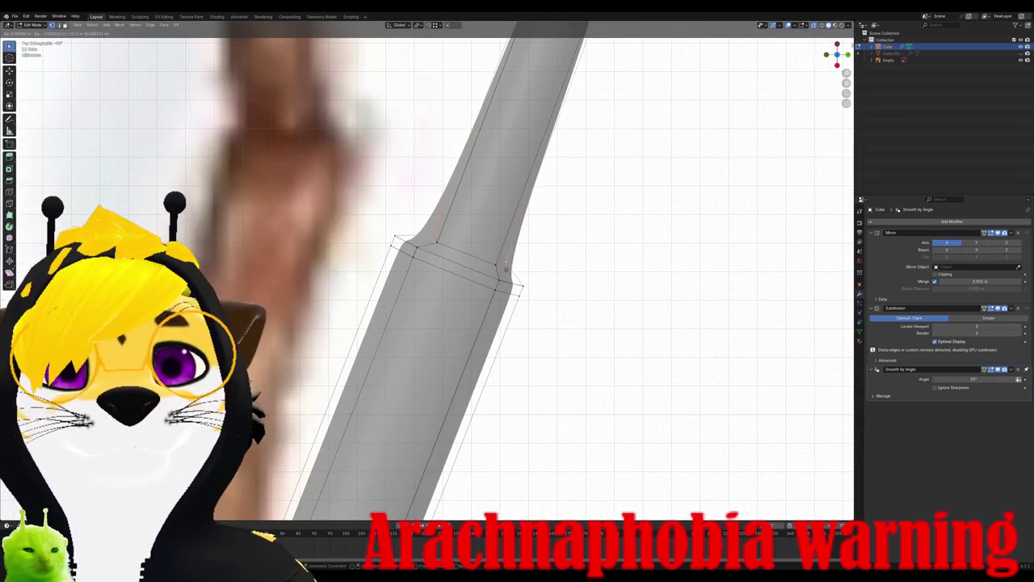
pyautogui.click(505, 274)
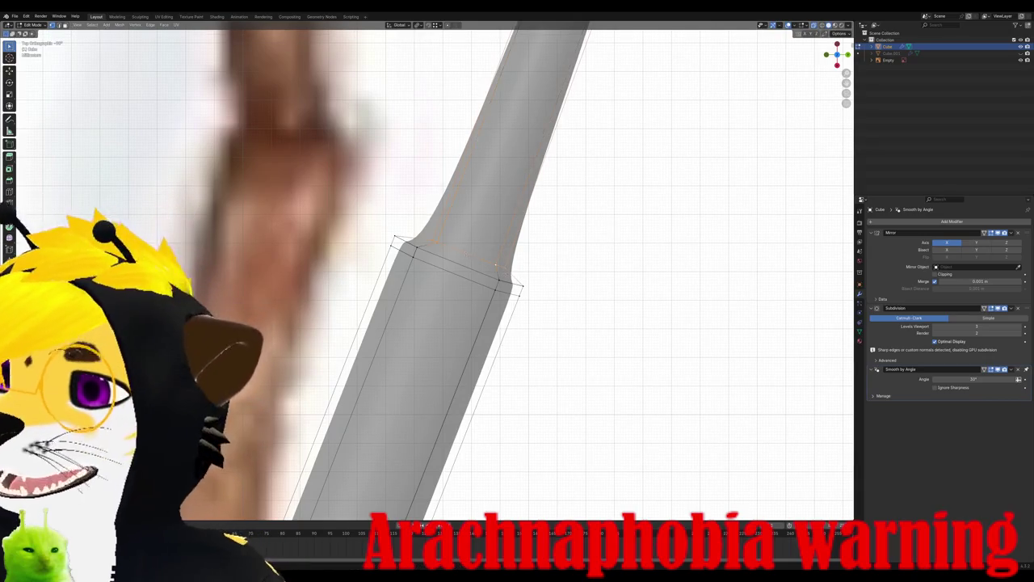
pyautogui.moveTo(505, 267)
pyautogui.mouseDown(button='middle')
pyautogui.moveTo(432, 339)
pyautogui.moveTo(490, 295)
pyautogui.mouseUp(button='middle')
pyautogui.press('g')
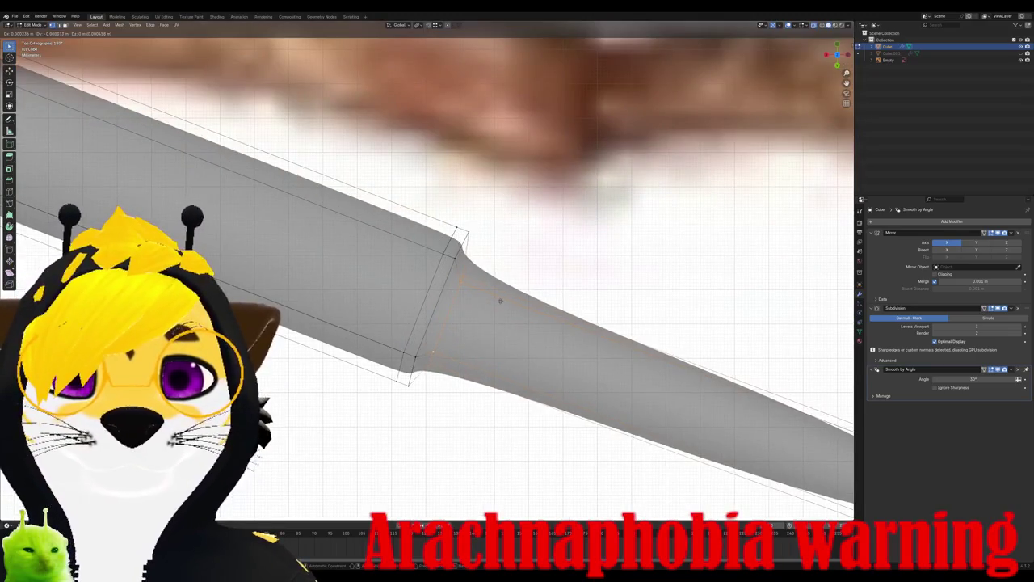
pyautogui.click(490, 296)
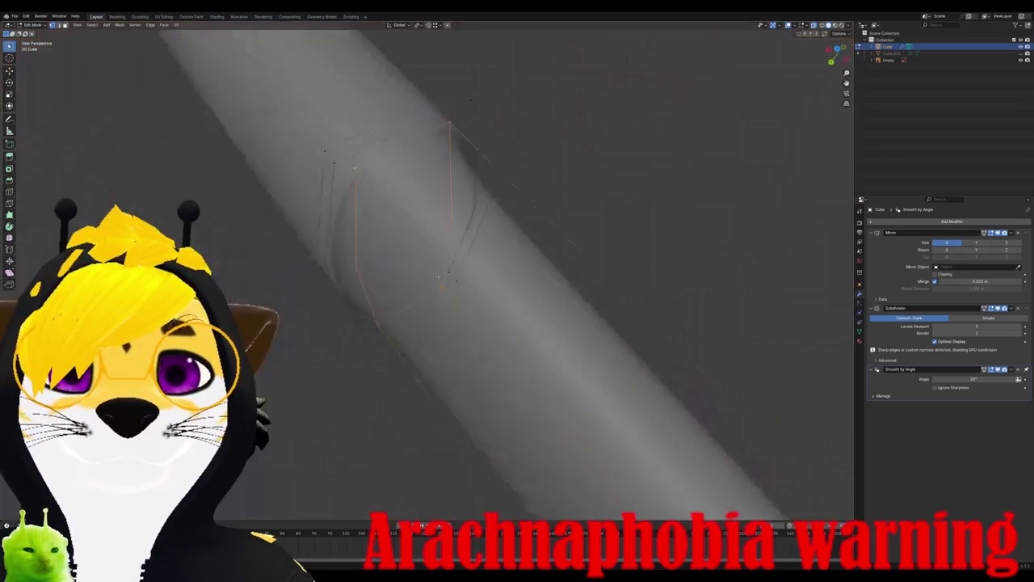
# Step: Add a loop near the next leg's tip and mark it as a sharp edge
pyautogui.moveTo(491, 297)
pyautogui.mouseDown(button='middle')
pyautogui.moveTo(431, 275)
pyautogui.moveTo(404, 247)
pyautogui.moveTo(371, 242)
pyautogui.mouseUp(button='middle')
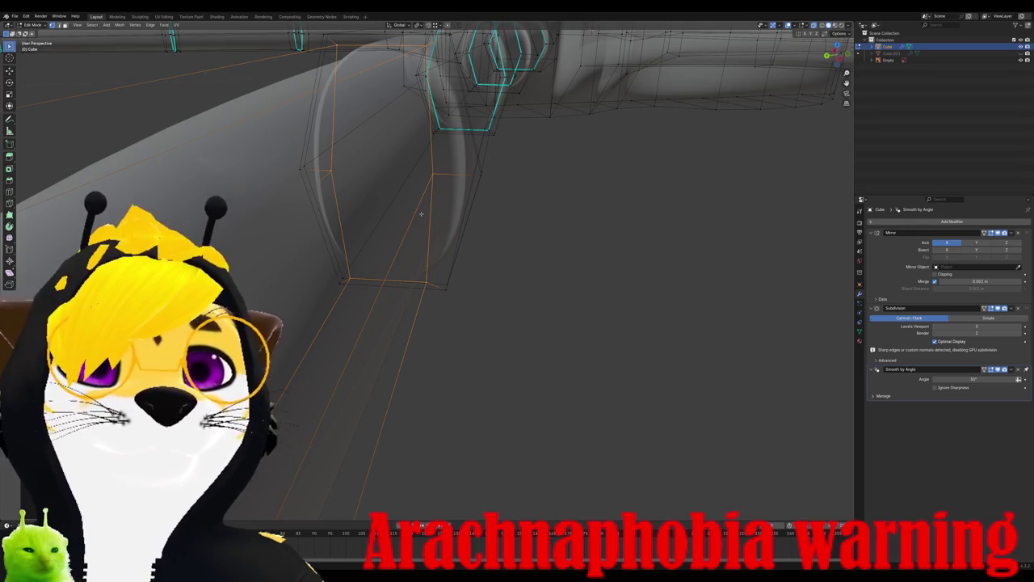
pyautogui.moveTo(421, 213)
pyautogui.mouseDown(button='middle')
pyautogui.moveTo(431, 237)
pyautogui.moveTo(589, 302)
pyautogui.mouseUp(button='middle')
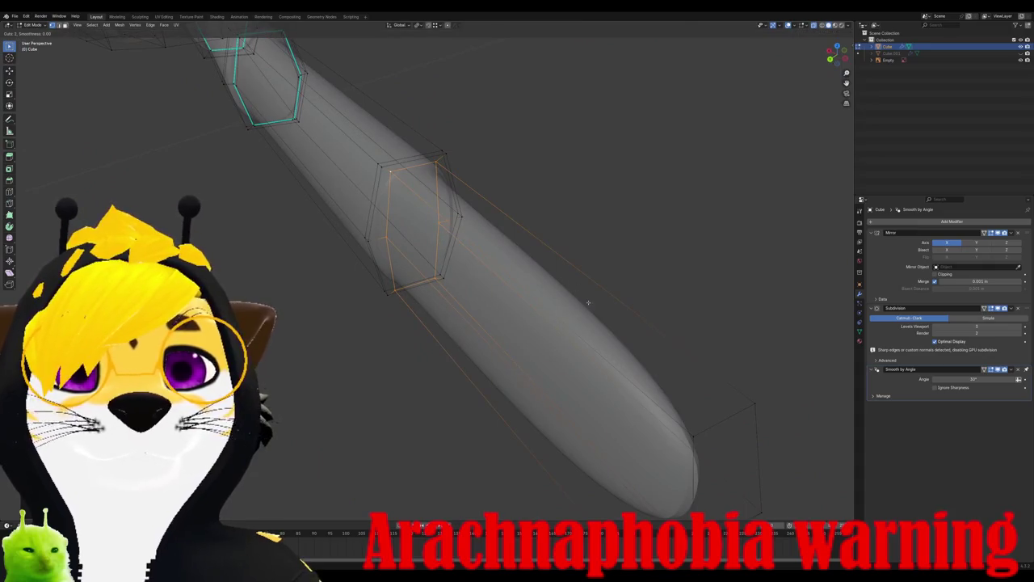
pyautogui.scroll(1, 543, 256)
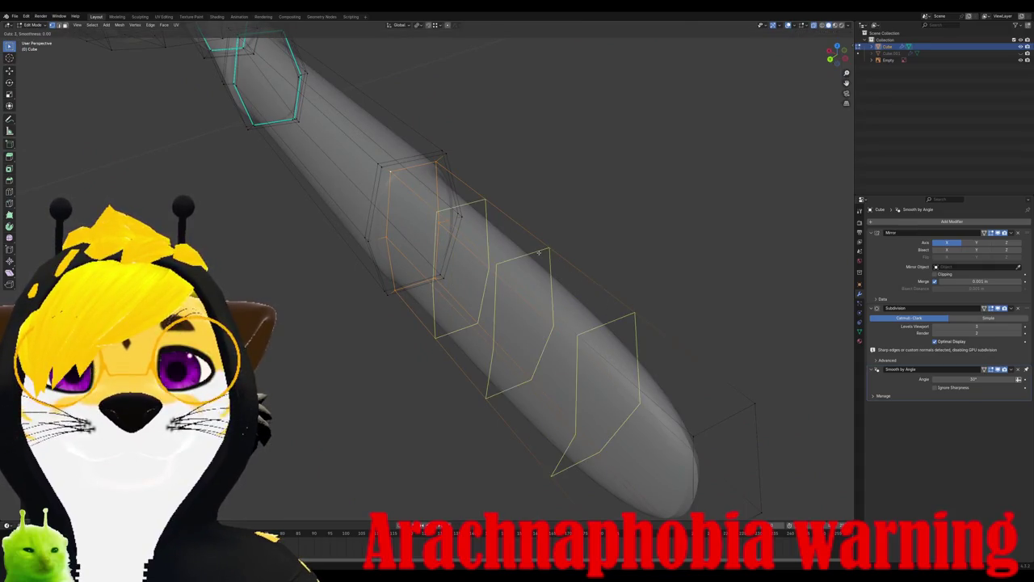
pyautogui.click(537, 255)
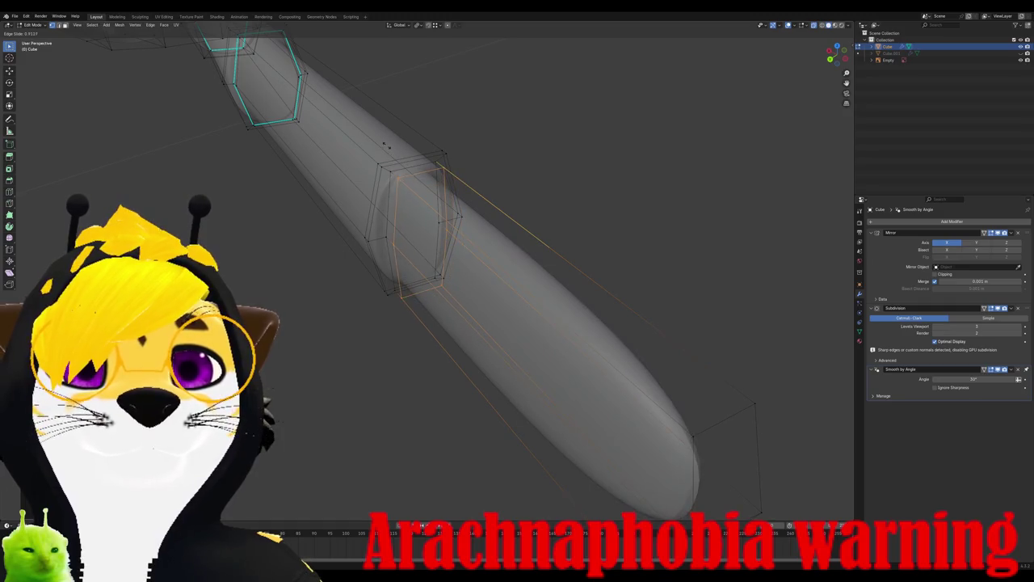
pyautogui.click(380, 142)
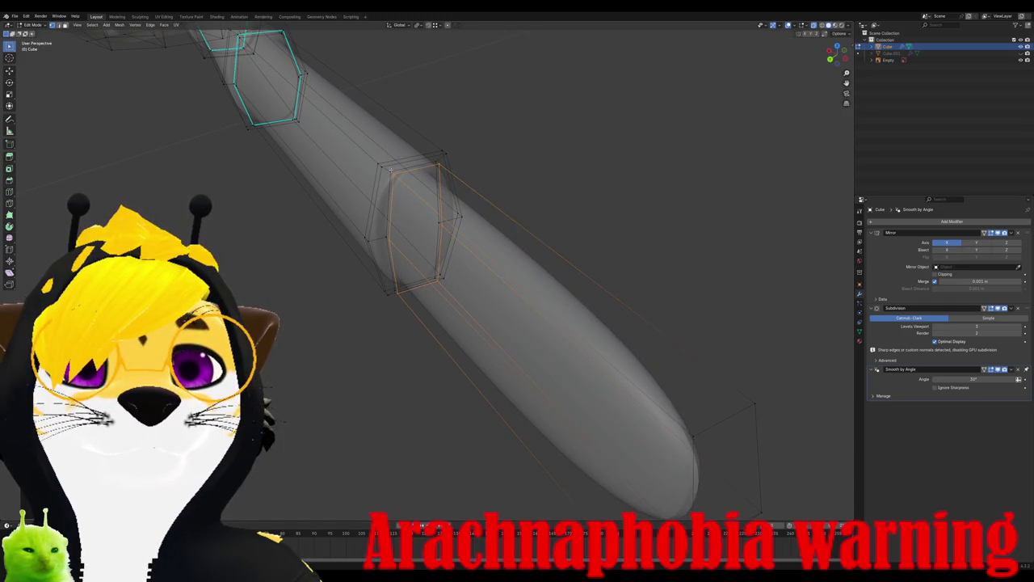
pyautogui.rightClick(413, 183)
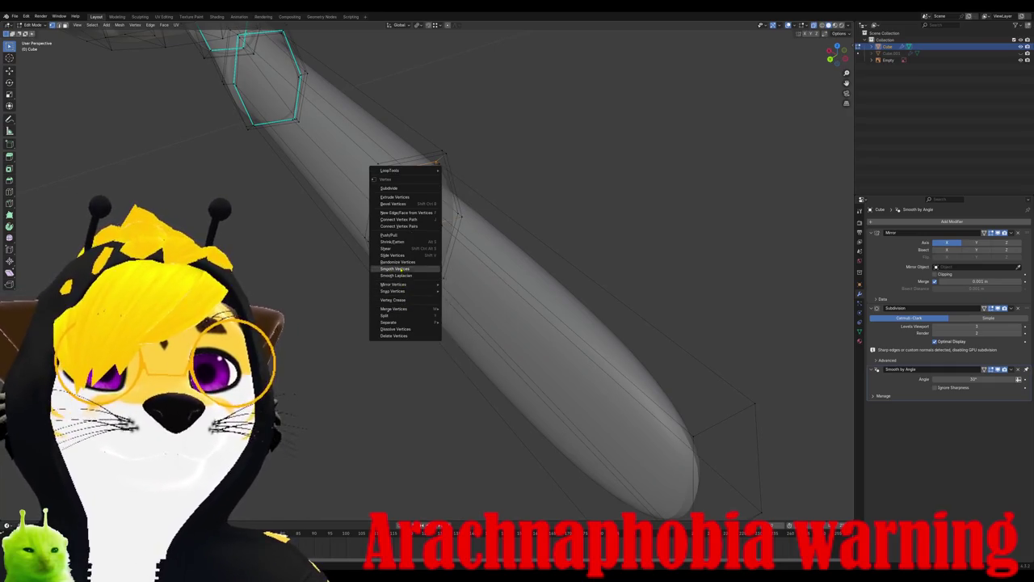
pyautogui.click(150, 24)
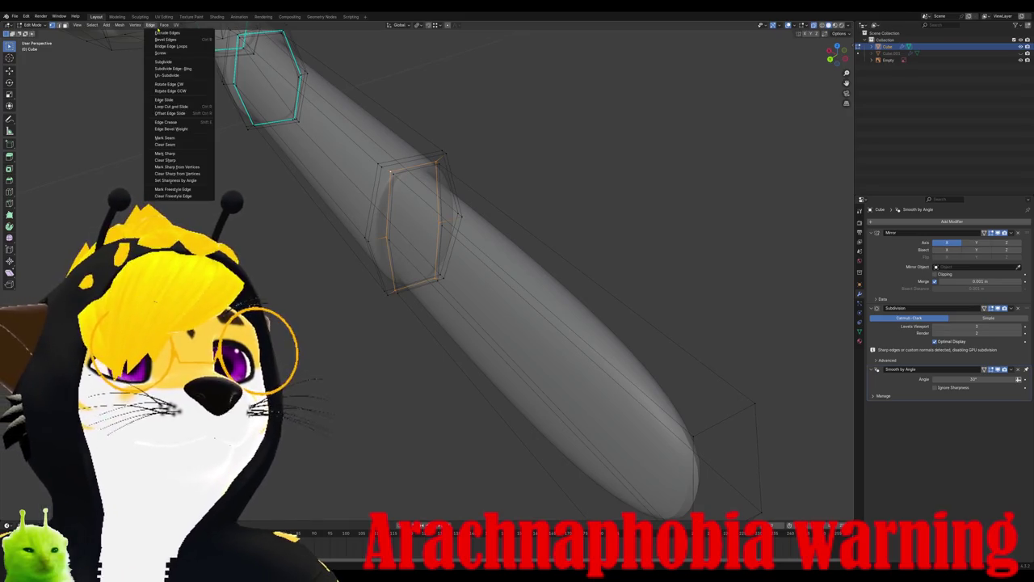
pyautogui.click(166, 153)
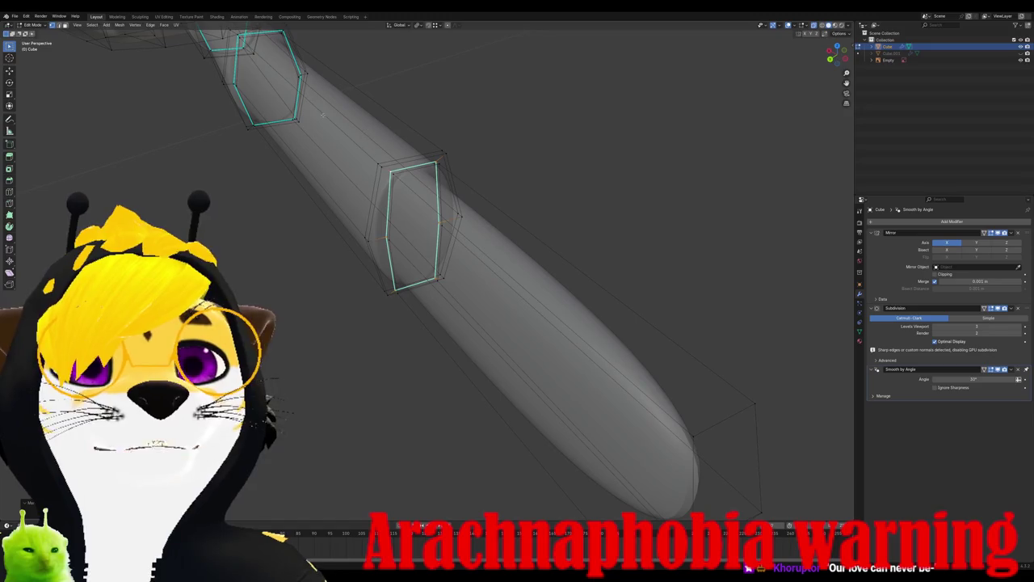
# Step: Select the faces at the leg's end and scale the tip smaller
pyautogui.moveTo(321, 114); pyautogui.dragTo(480, 337)
pyautogui.scroll(-3, 479, 336)
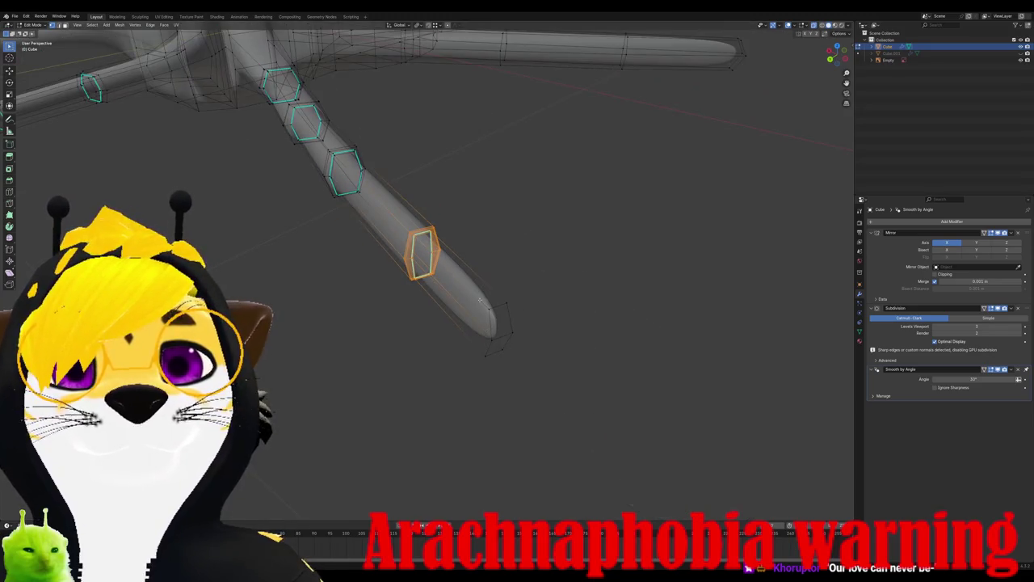
pyautogui.moveTo(442, 258); pyautogui.dragTo(537, 399)
pyautogui.press('s')
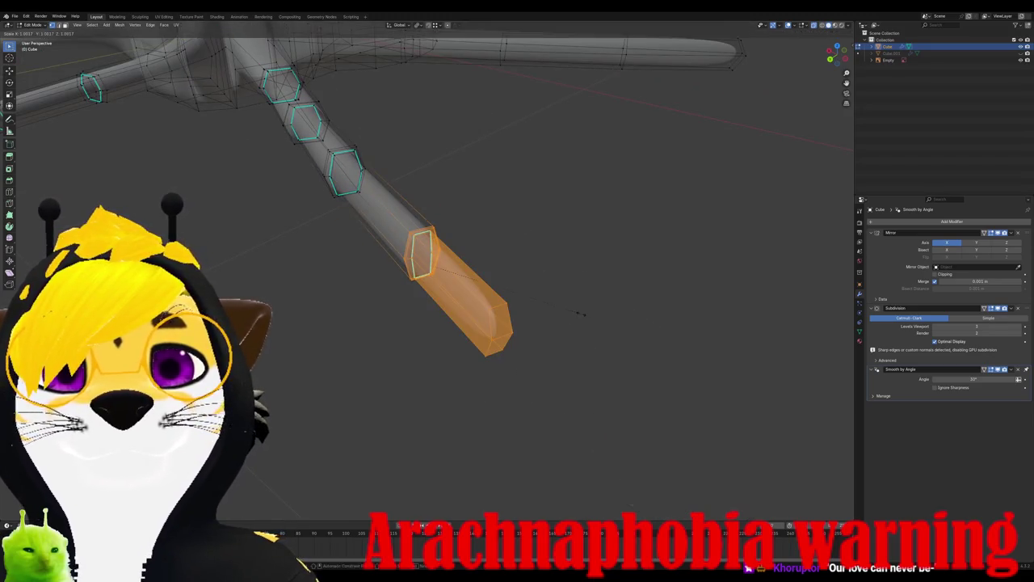
pyautogui.click(552, 311)
# Step: Flatten the end tube by scaling it along Z, then return to Object Mode
pyautogui.moveTo(552, 311)
pyautogui.mouseDown(button='middle')
pyautogui.moveTo(505, 269)
pyautogui.moveTo(160, 194)
pyautogui.mouseUp(button='middle')
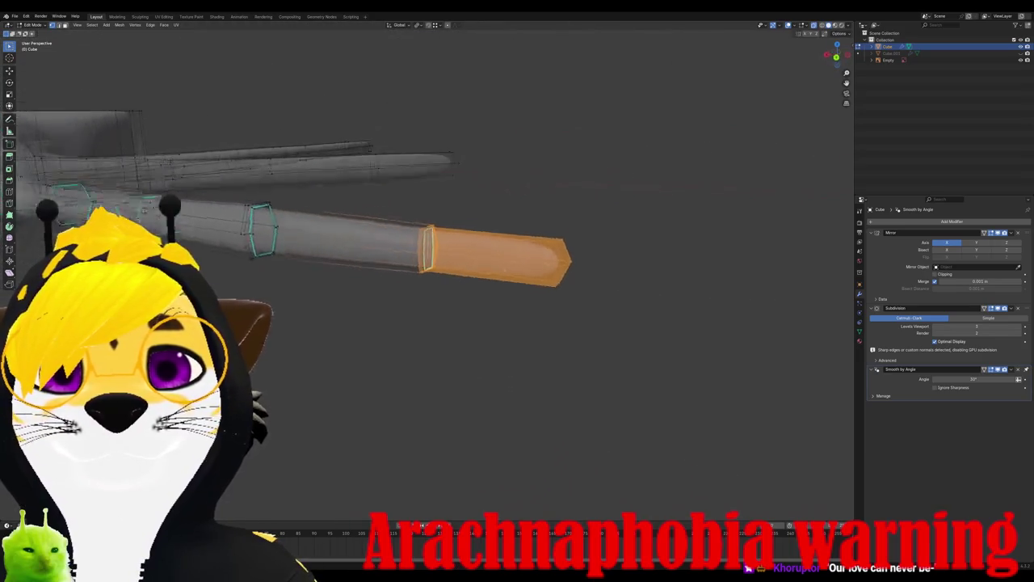
pyautogui.moveTo(160, 194); pyautogui.dragTo(269, 355)
pyautogui.press('s')
pyautogui.press('z')
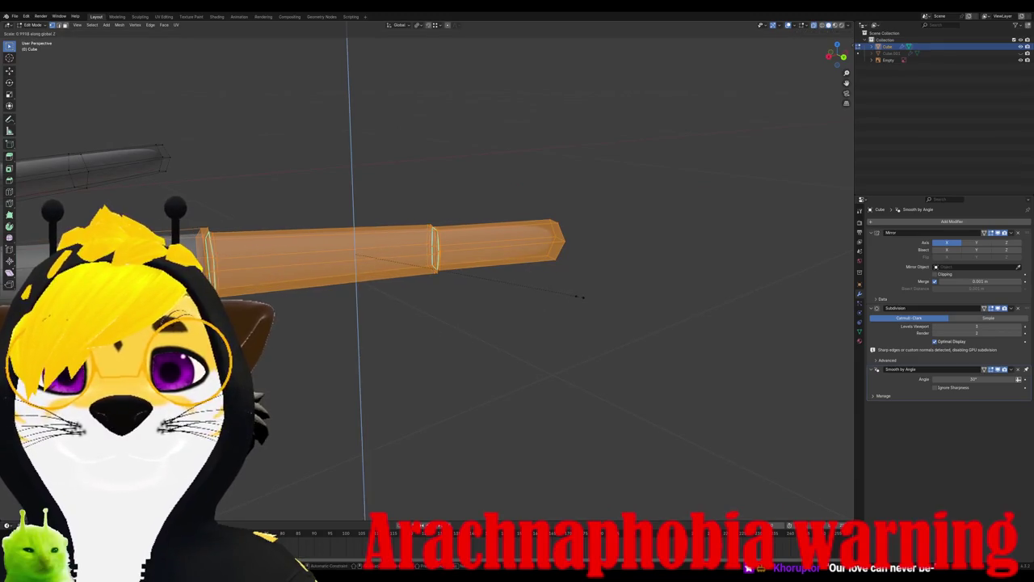
pyautogui.press('Escape')
pyautogui.moveTo(552, 286)
pyautogui.mouseDown(button='middle')
pyautogui.moveTo(457, 300)
pyautogui.moveTo(642, 282)
pyautogui.moveTo(605, 314)
pyautogui.moveTo(558, 313)
pyautogui.moveTo(519, 363)
pyautogui.moveTo(515, 392)
pyautogui.moveTo(512, 377)
pyautogui.mouseUp(button='middle')
pyautogui.press('s')
pyautogui.press('z')
pyautogui.click(708, 266)
pyautogui.press('Tab')
# Step: In top view over the reference, move the existing edge loop down the lower leg
pyautogui.press('ctrl+KP_3')
pyautogui.press('KP_7')
pyautogui.scroll(-2, 437, 313)
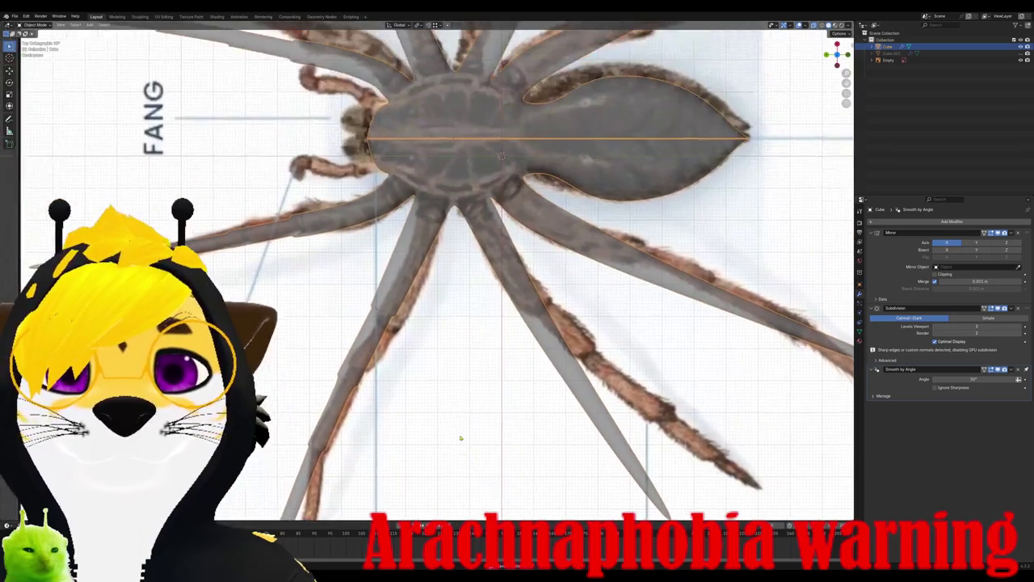
pyautogui.scroll(4, 437, 313)
pyautogui.keyDown('shift'); pyautogui.scroll(4, 385, 259); pyautogui.keyUp('shift')
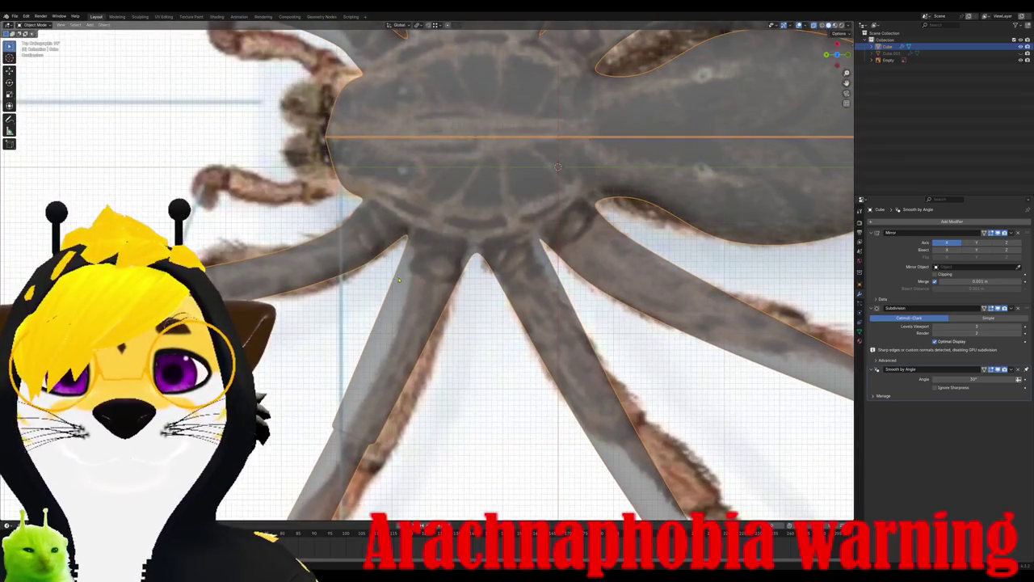
pyautogui.press('Tab')
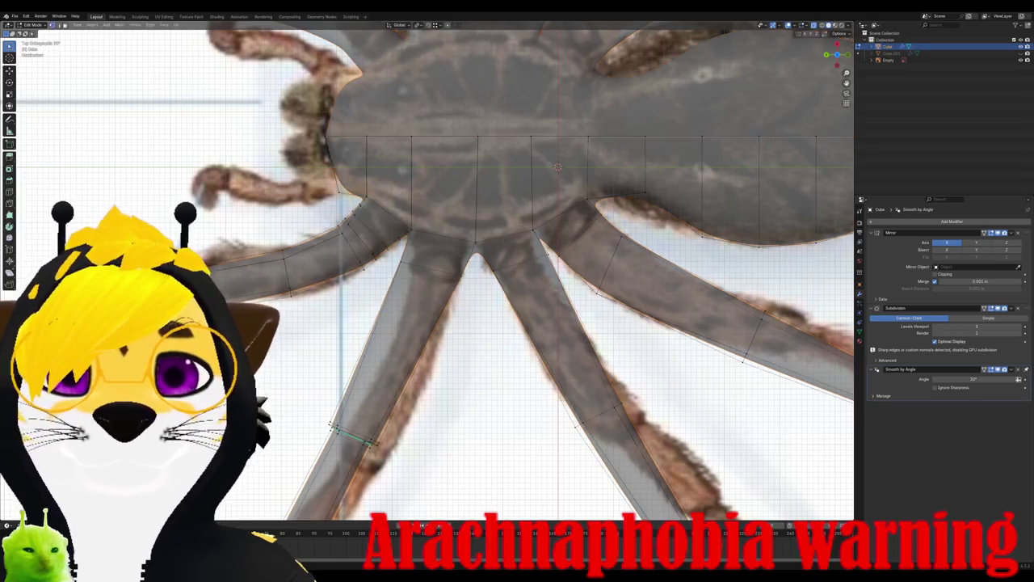
pyautogui.scroll(2, 401, 285)
pyautogui.scroll(1, 412, 279)
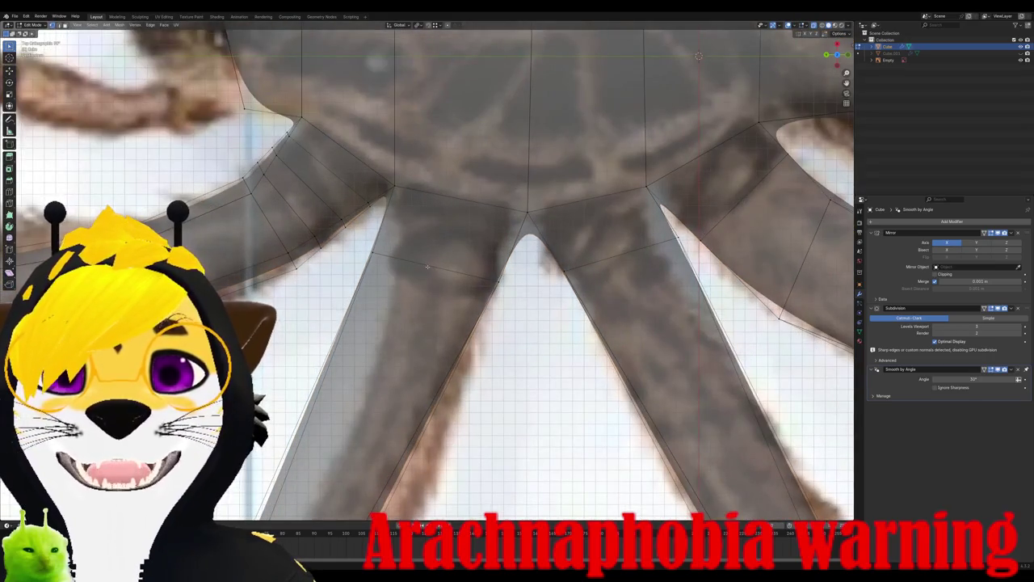
pyautogui.press('g')
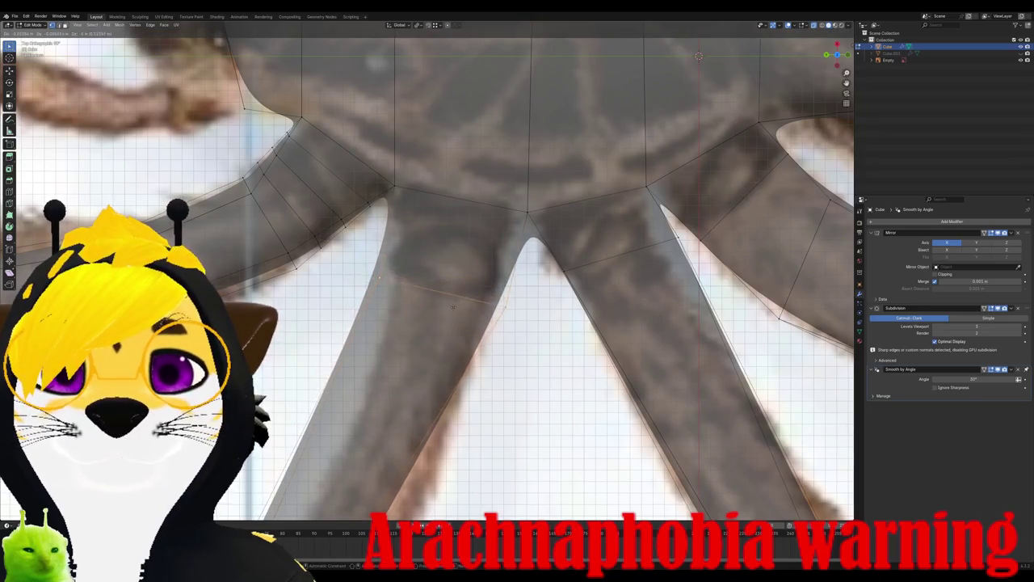
pyautogui.click(450, 308)
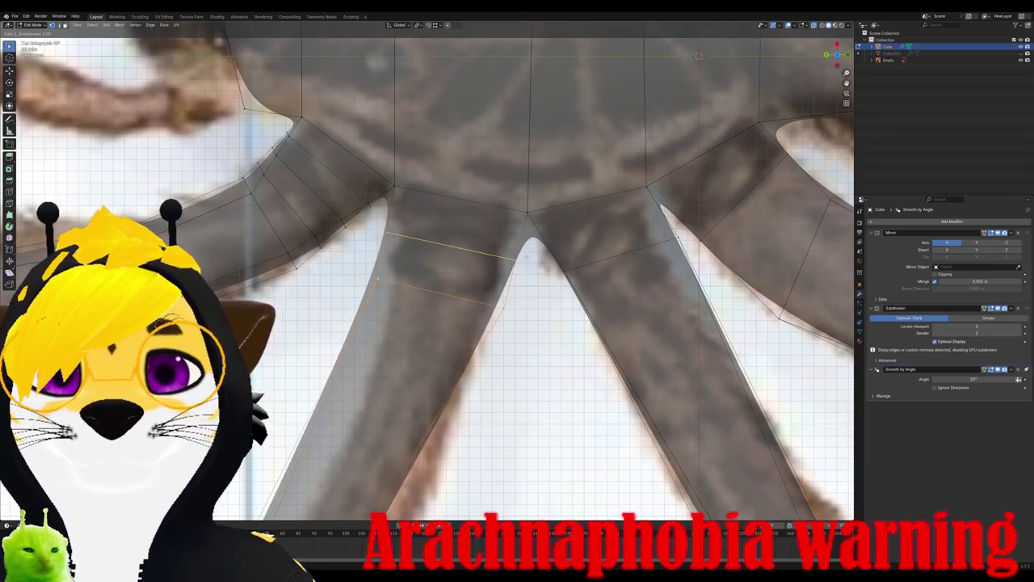
# Step: Place a new edge loop across the leg joint, adjust its end vertex, and move it up the leg
pyautogui.click(376, 279)
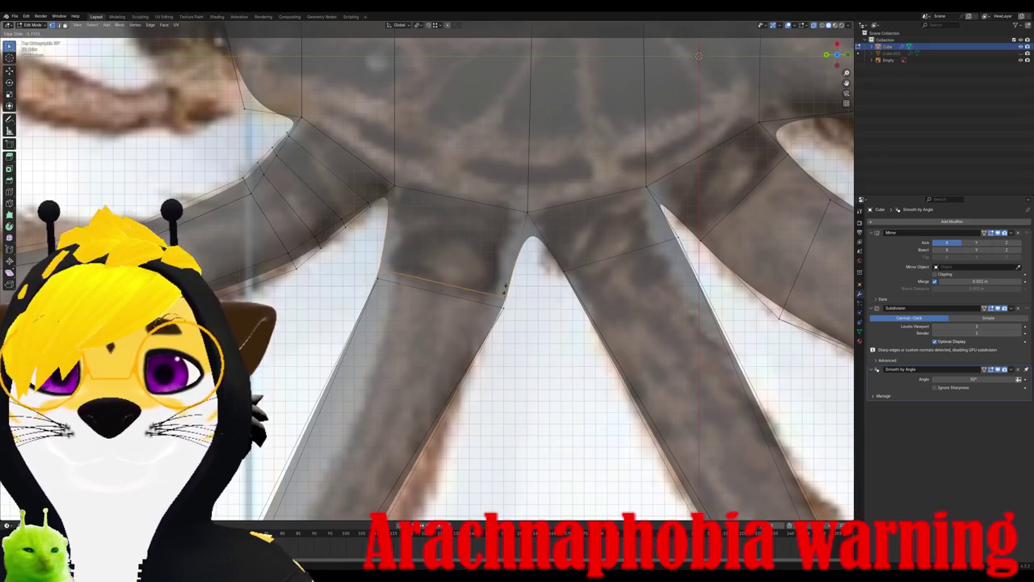
pyautogui.press('s')
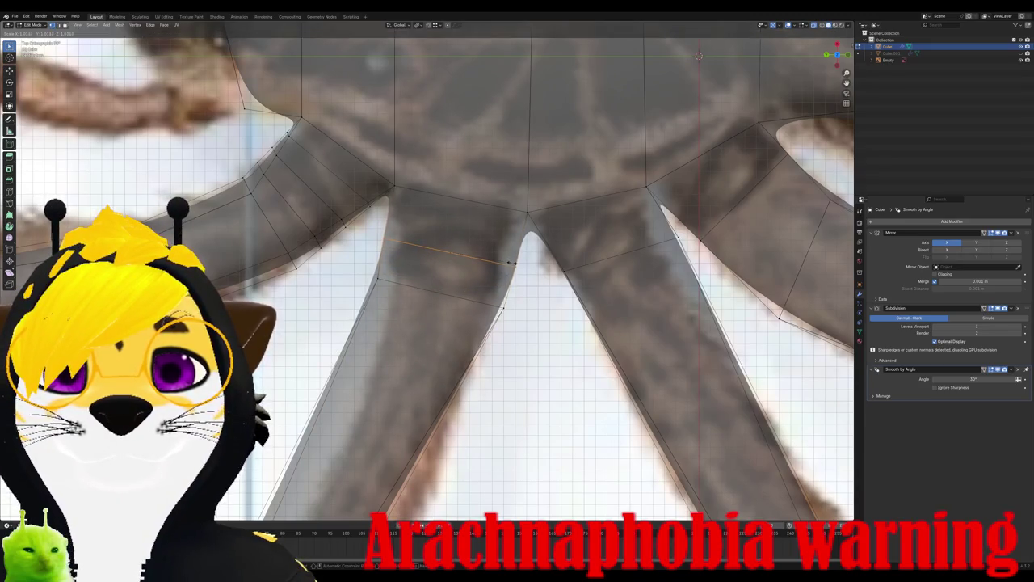
pyautogui.press('g')
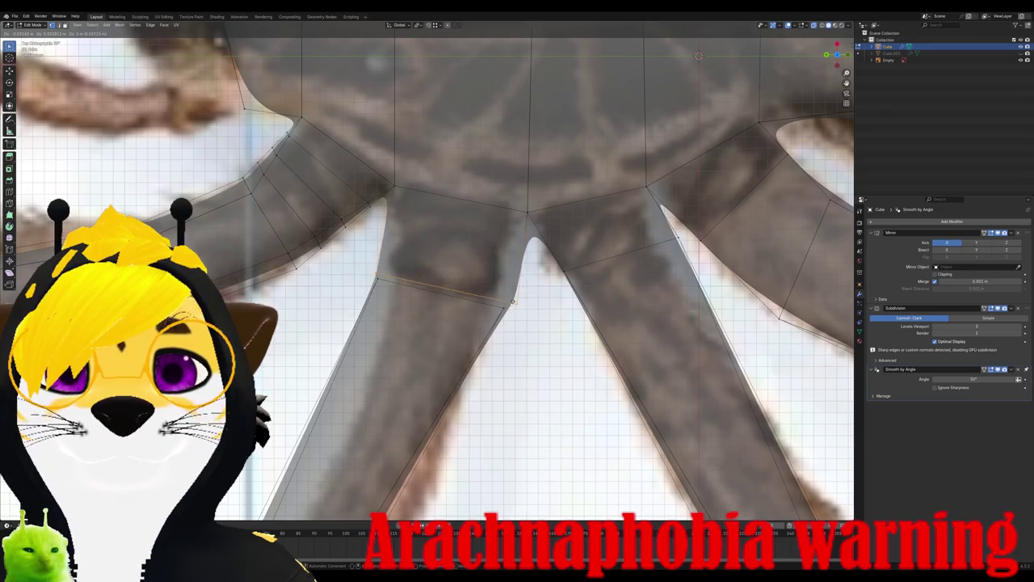
pyautogui.click(514, 306)
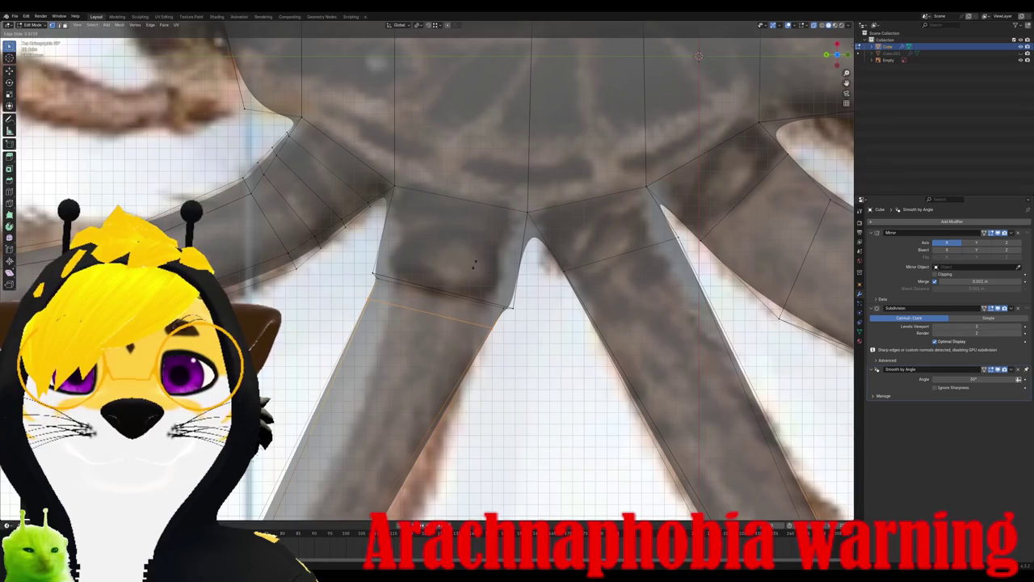
pyautogui.click(324, 496)
pyautogui.press('g')
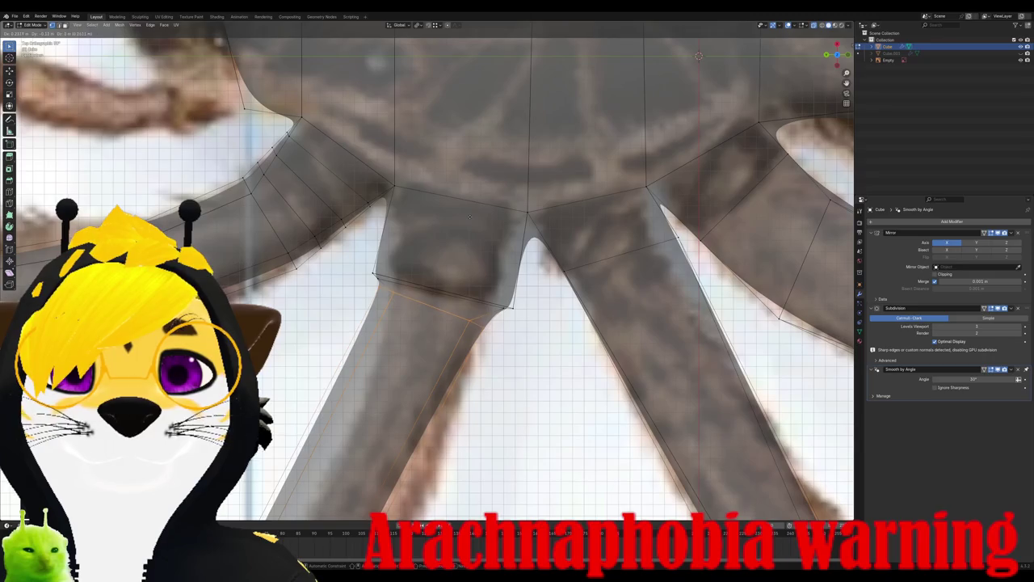
pyautogui.click(469, 216)
# Step: Try rotating and resizing the new loop, cancelling each, then orbit to view the legs in 3D
pyautogui.press('r')
pyautogui.rightClick(555, 278)
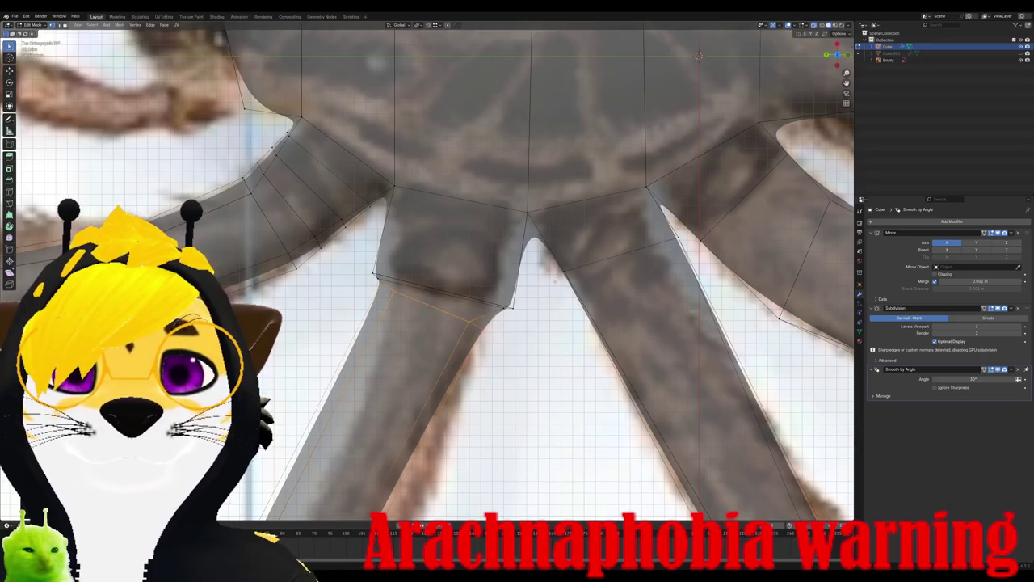
pyautogui.press('s')
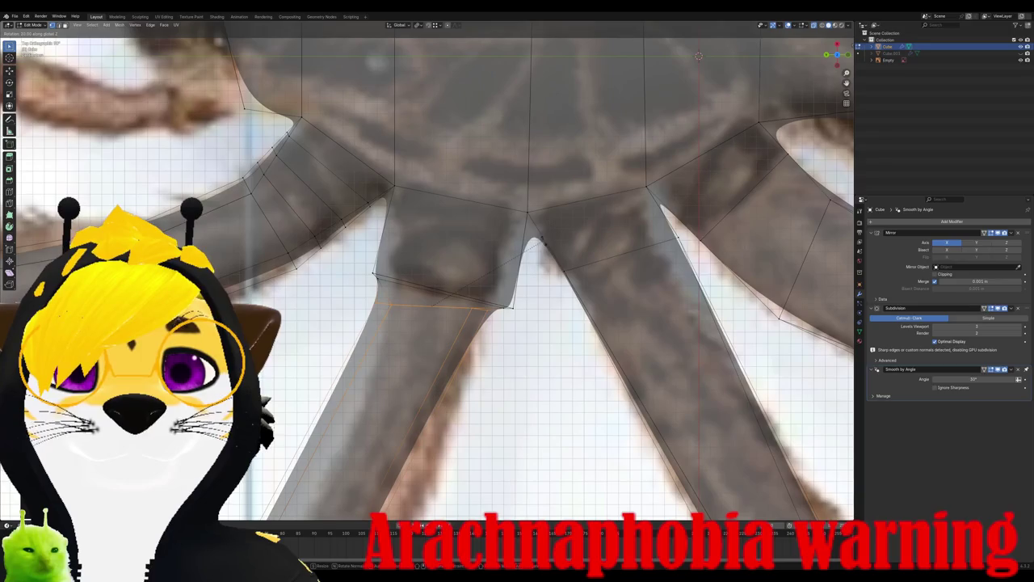
pyautogui.rightClick(533, 243)
pyautogui.press('s')
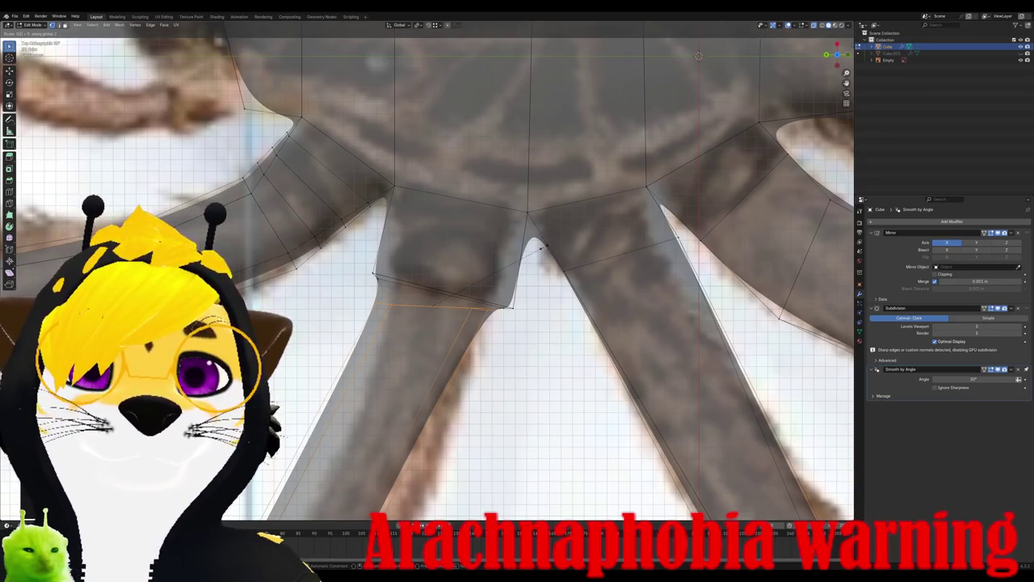
pyautogui.rightClick(543, 245)
pyautogui.moveTo(544, 244)
pyautogui.mouseDown(button='middle')
pyautogui.moveTo(471, 308)
pyautogui.moveTo(436, 212)
pyautogui.mouseUp(button='middle')
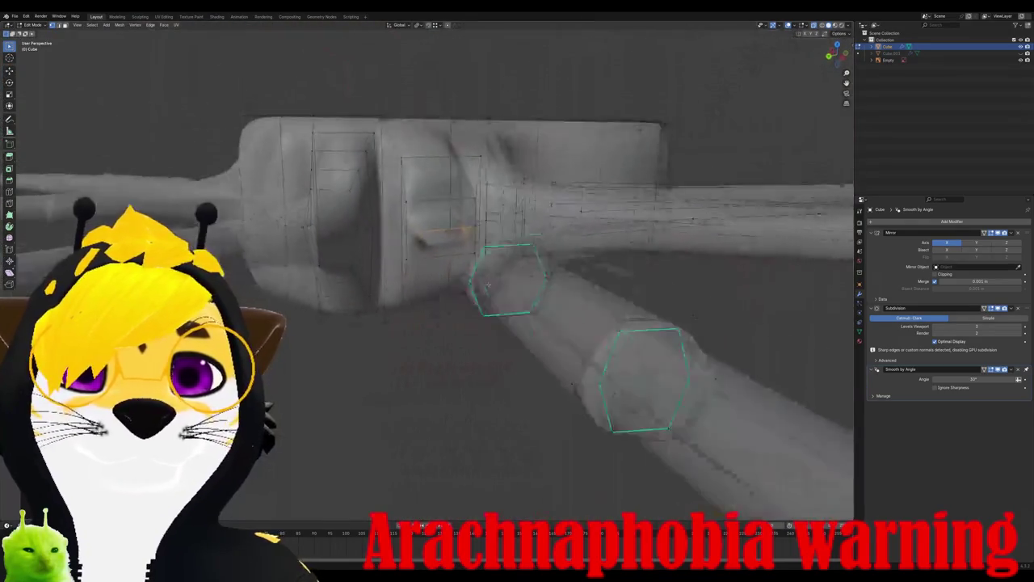
# Step: Flatten the leg loops along X and resize the selected edges in top view
pyautogui.press('s')
pyautogui.press('x')
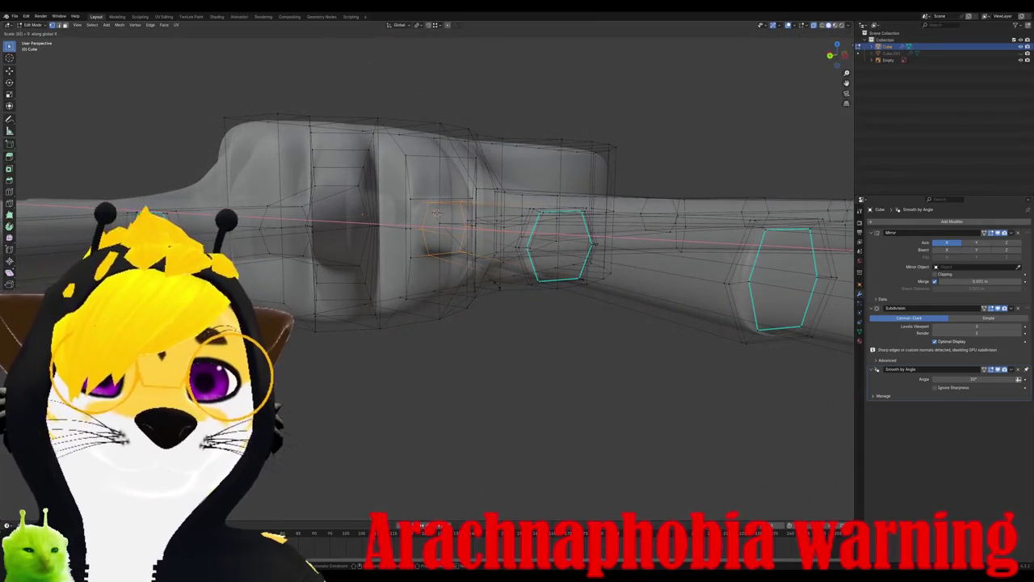
pyautogui.click(437, 211)
pyautogui.press('KP_7')
pyautogui.press('s')
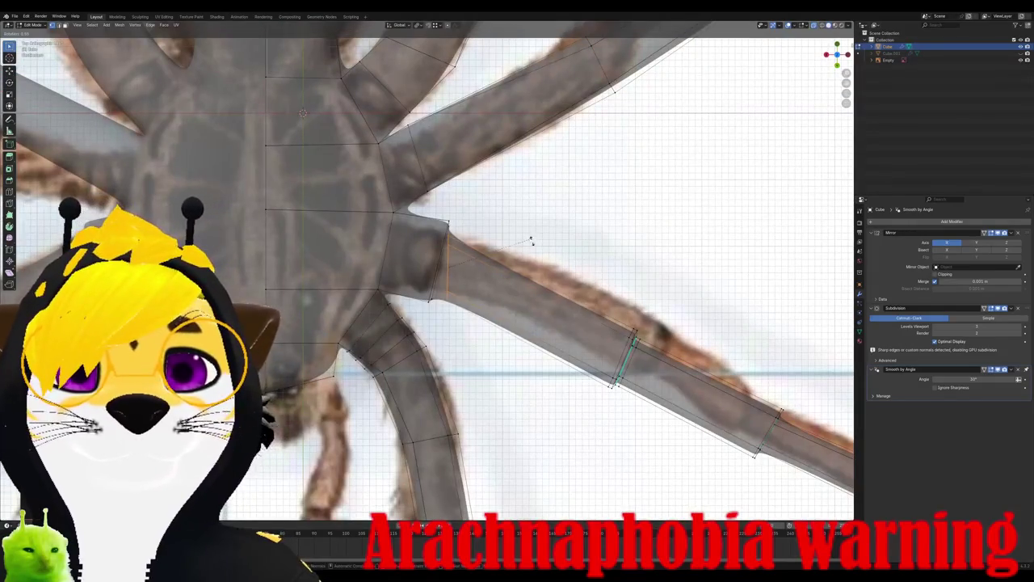
pyautogui.click(534, 253)
pyautogui.press('KP_1')
pyautogui.press('KP_7')
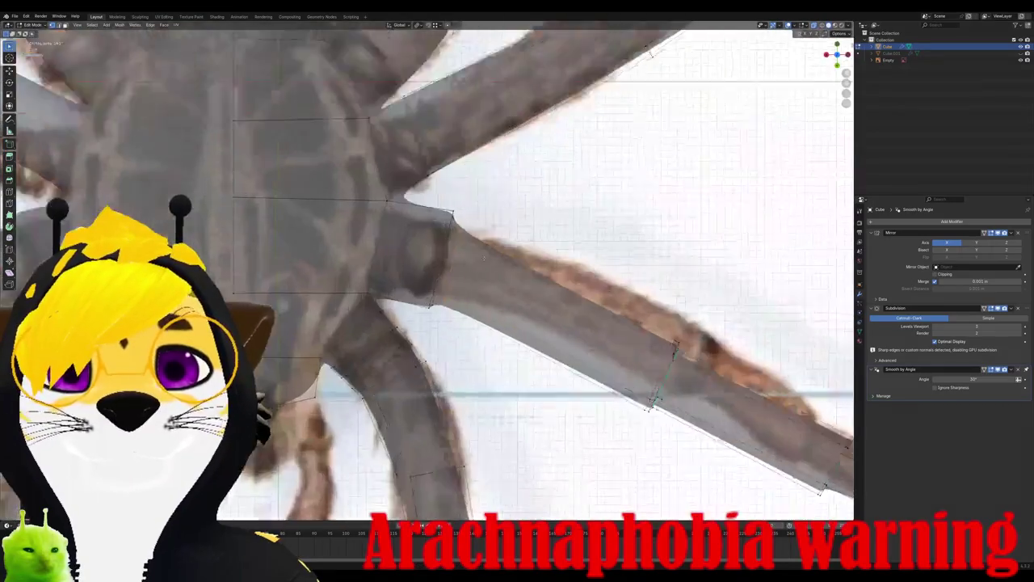
pyautogui.scroll(3, 532, 259)
# Step: Move and rotate the edges to follow the reference leg's angle
pyautogui.press('g')
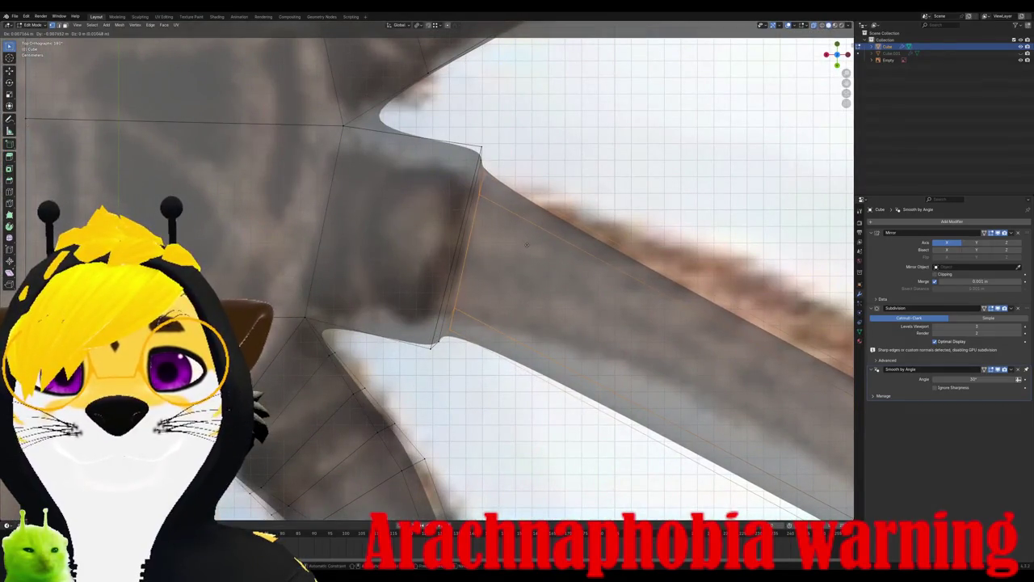
pyautogui.press('r')
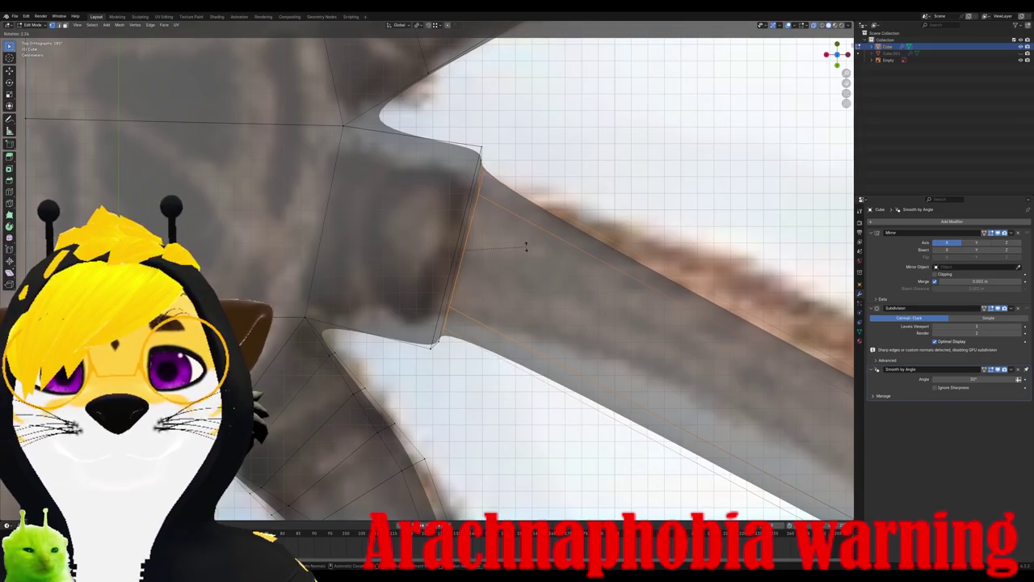
pyautogui.press('Escape')
pyautogui.scroll(-2, 526, 247)
# Step: Add an edge loop across the leg's base and mark it sharp
pyautogui.hotkey('ctrl', 'r')
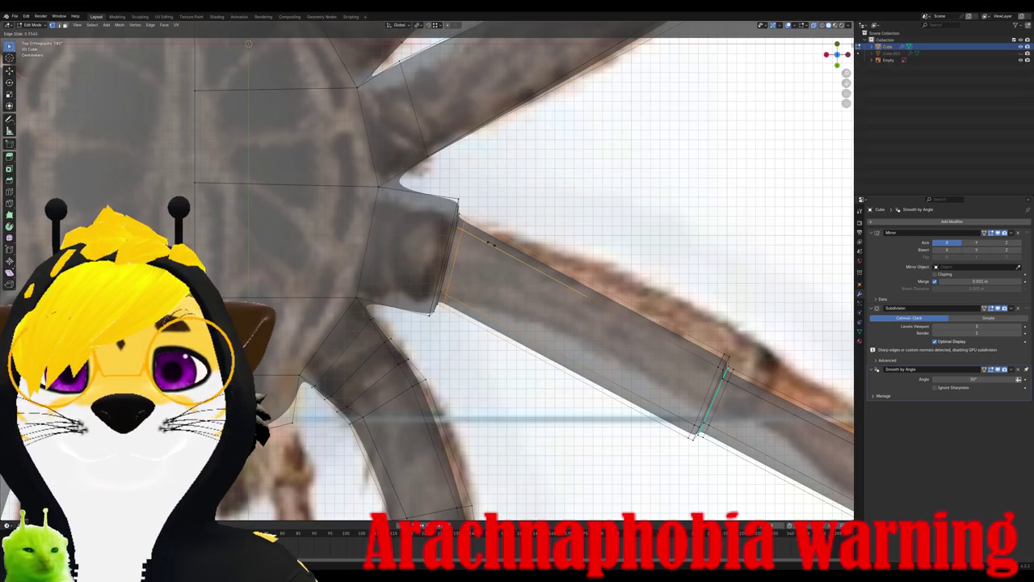
pyautogui.click(490, 243)
pyautogui.moveTo(491, 243); pyautogui.dragTo(446, 247, button='middle')
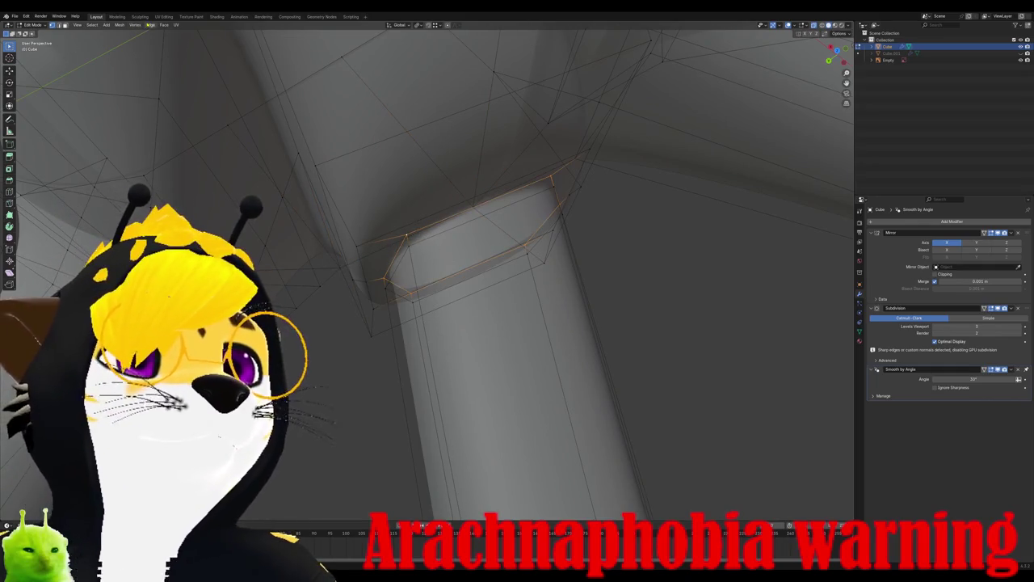
pyautogui.click(150, 24)
pyautogui.click(169, 161)
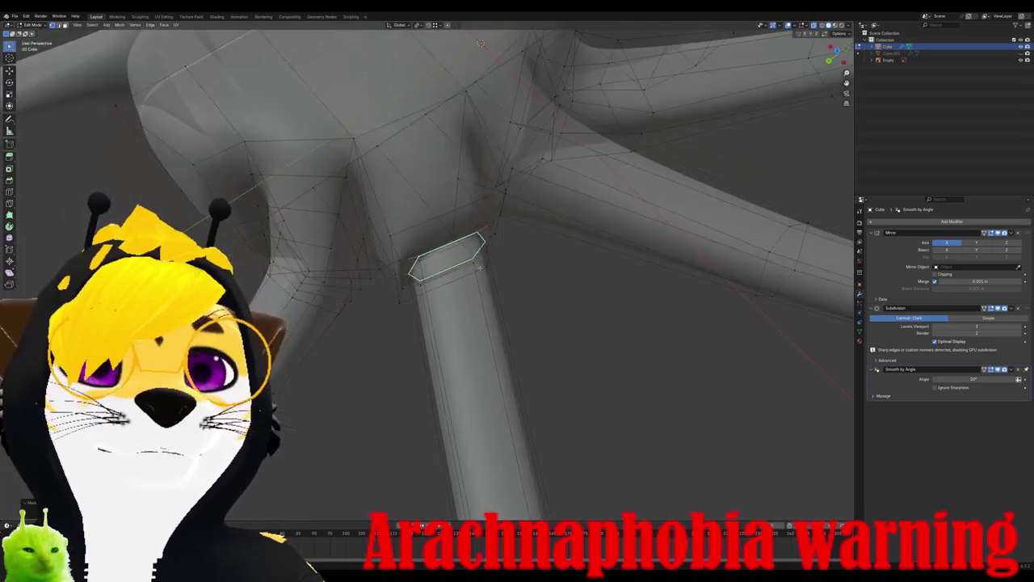
# Step: Preview the smoothed spider in Object Mode, then re-enter Edit Mode and orbit the leg joints
pyautogui.press('Tab')
pyautogui.moveTo(169, 161)
pyautogui.mouseDown(button='middle')
pyautogui.moveTo(394, 237)
pyautogui.moveTo(379, 249)
pyautogui.mouseUp(button='middle')
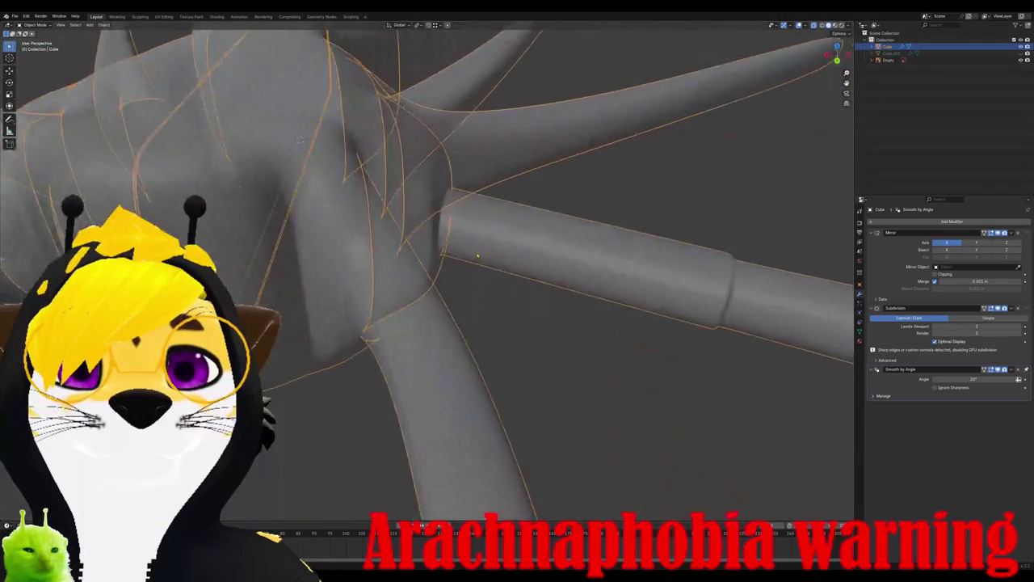
pyautogui.press('Tab')
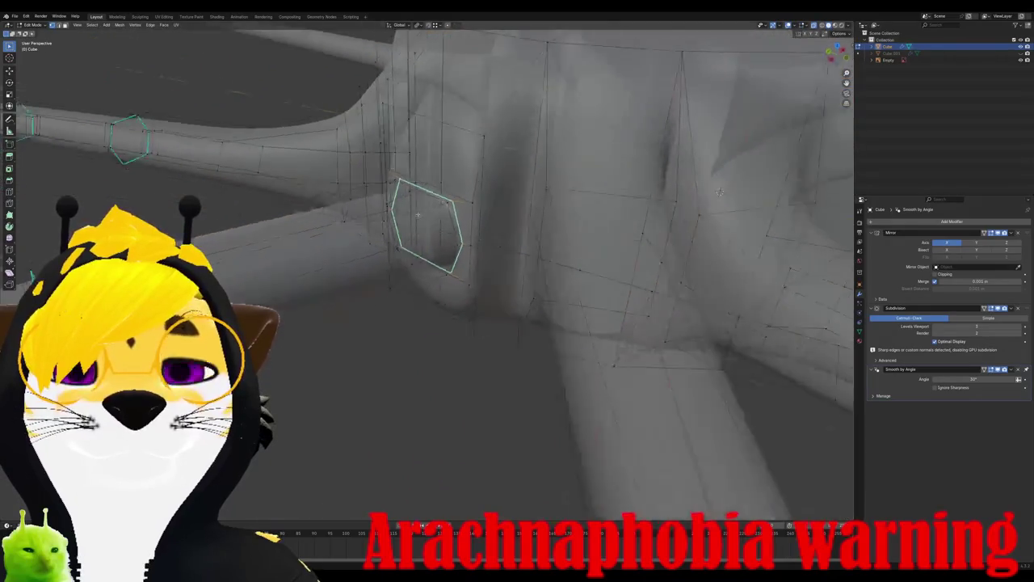
pyautogui.moveTo(378, 249); pyautogui.dragTo(695, 251, button='middle')
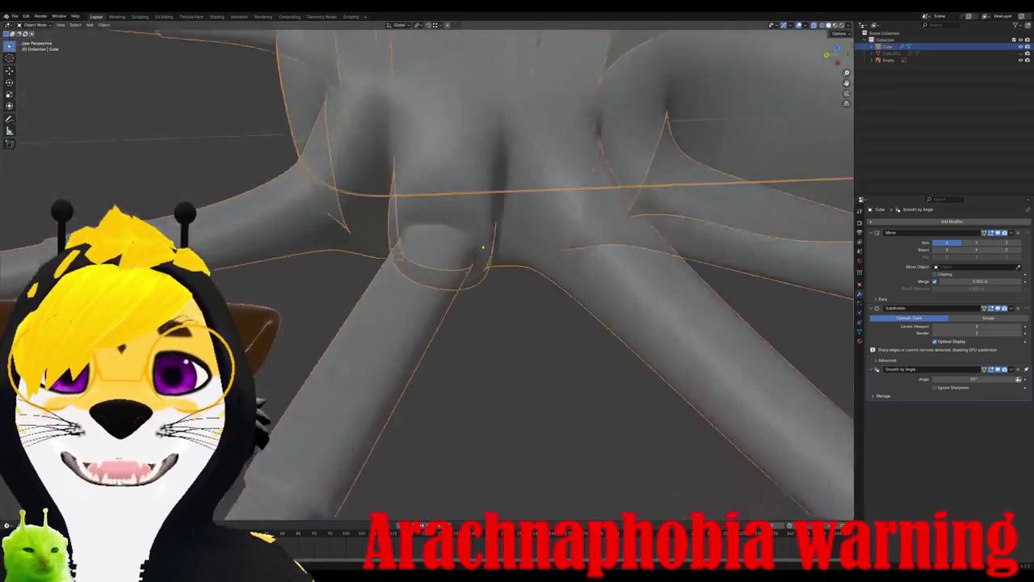
pyautogui.moveTo(483, 248); pyautogui.dragTo(519, 224, button='middle')
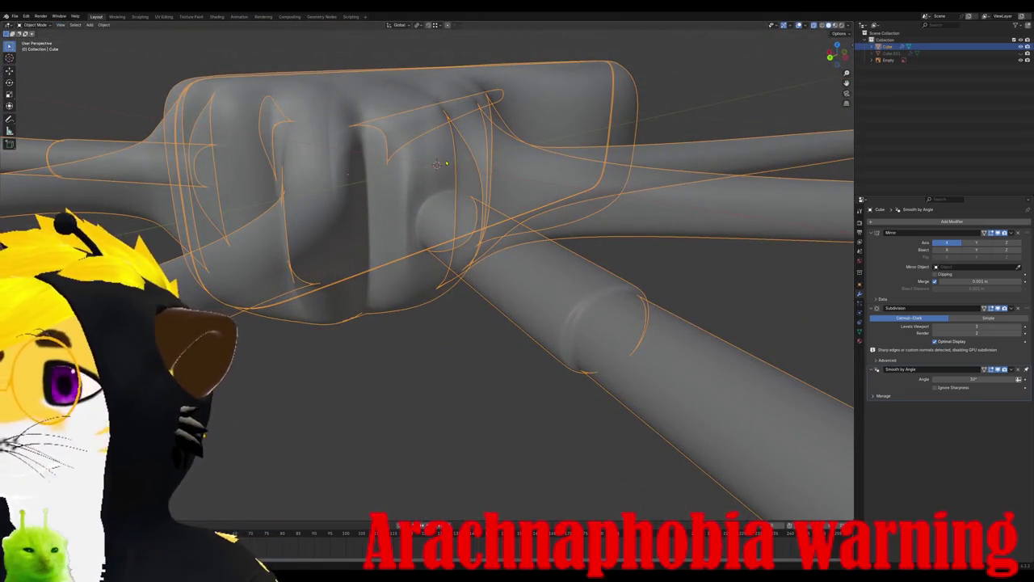
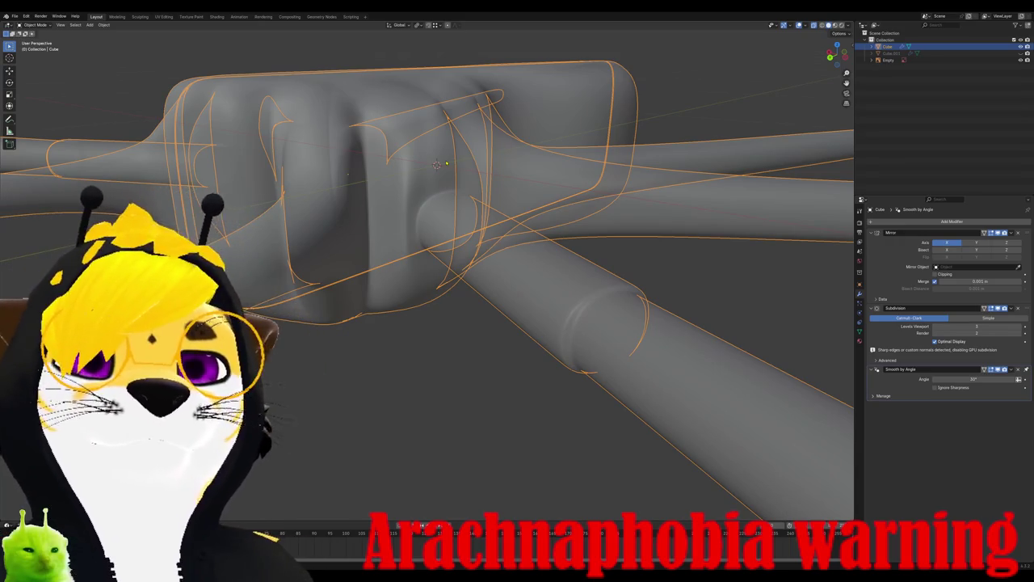
# Step: In top view over the photo, scale the front leg's joint loop narrower
pyautogui.scroll(-3, 575, 383)
pyautogui.press('KP_7')
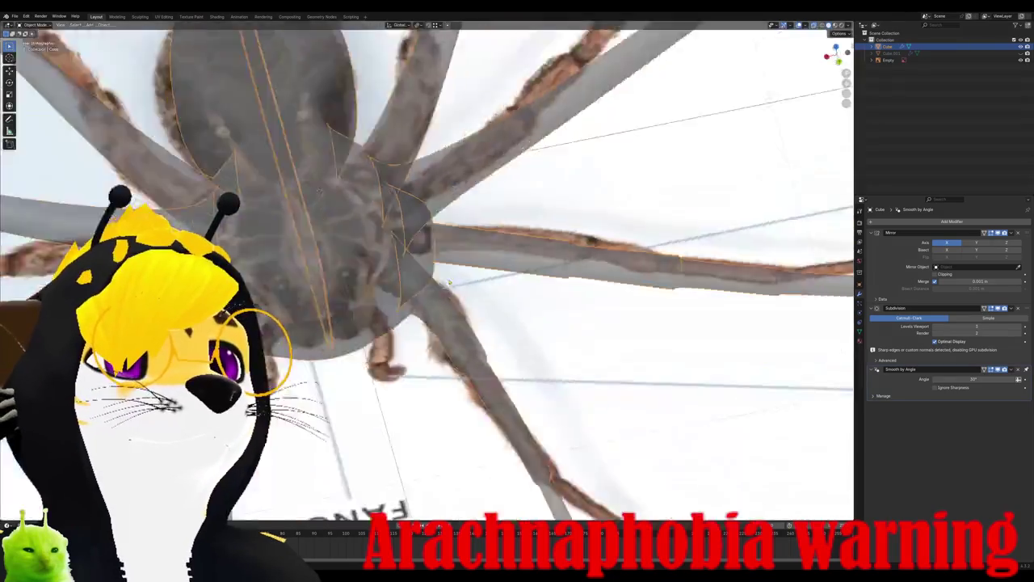
pyautogui.scroll(2, 429, 347)
pyautogui.scroll(1, 436, 323)
pyautogui.scroll(1, 453, 278)
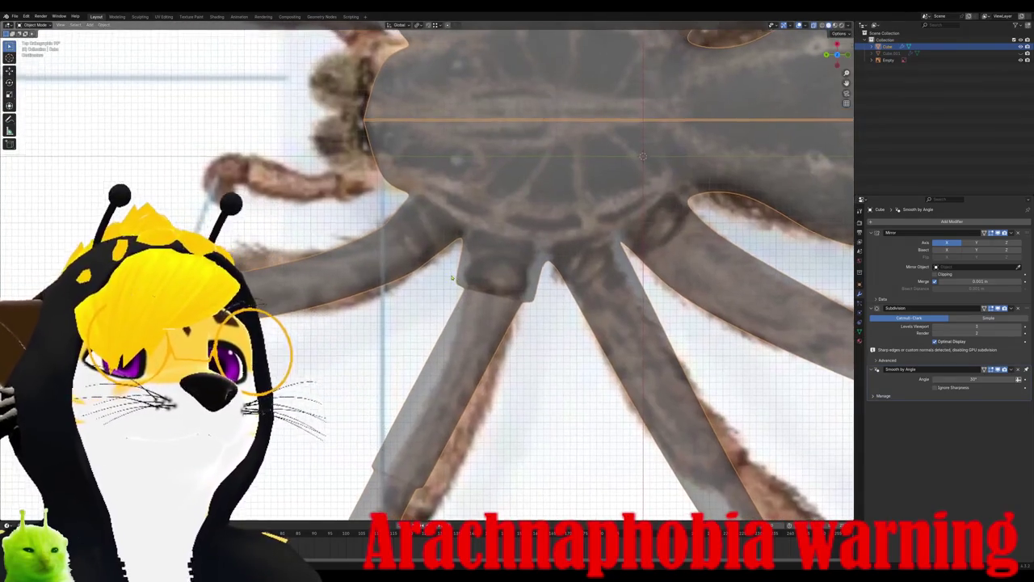
pyautogui.scroll(1, 449, 268)
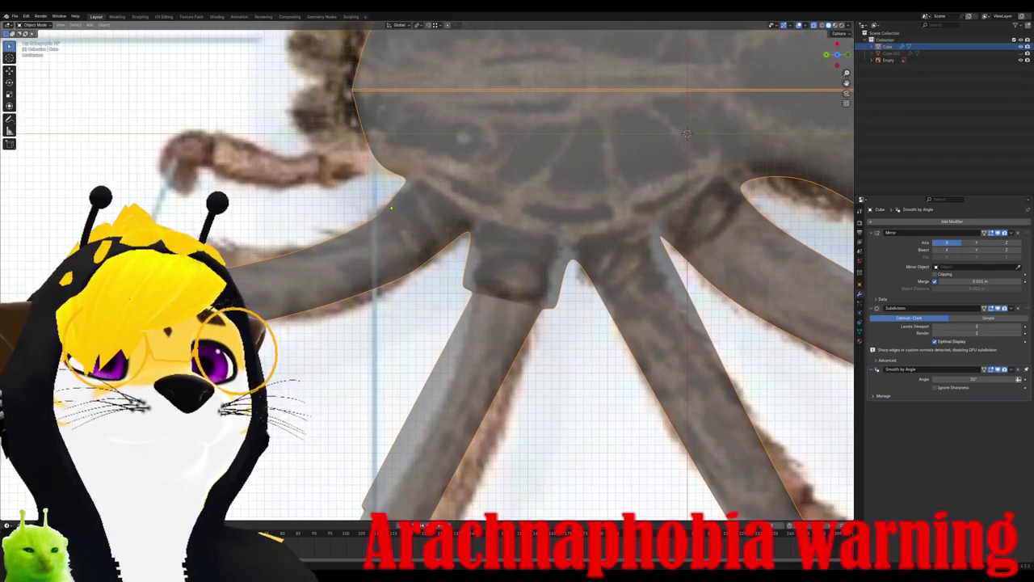
pyautogui.press('Tab')
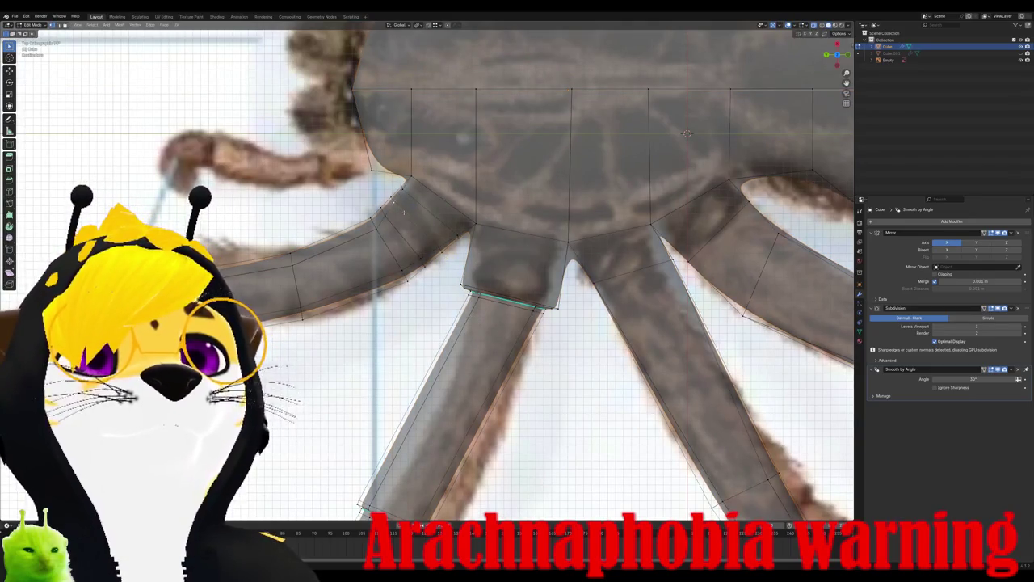
pyautogui.press('s')
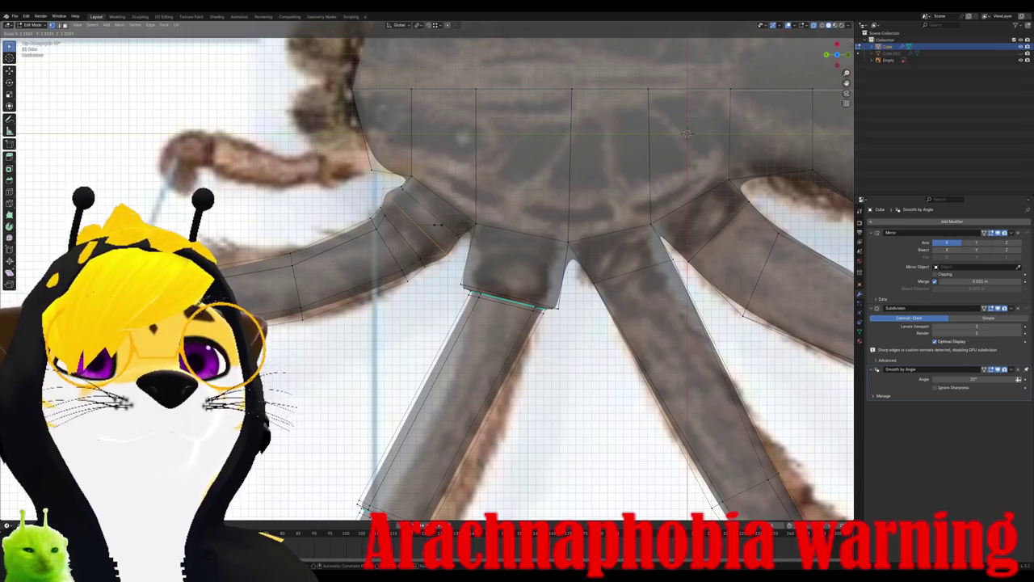
pyautogui.click(436, 225)
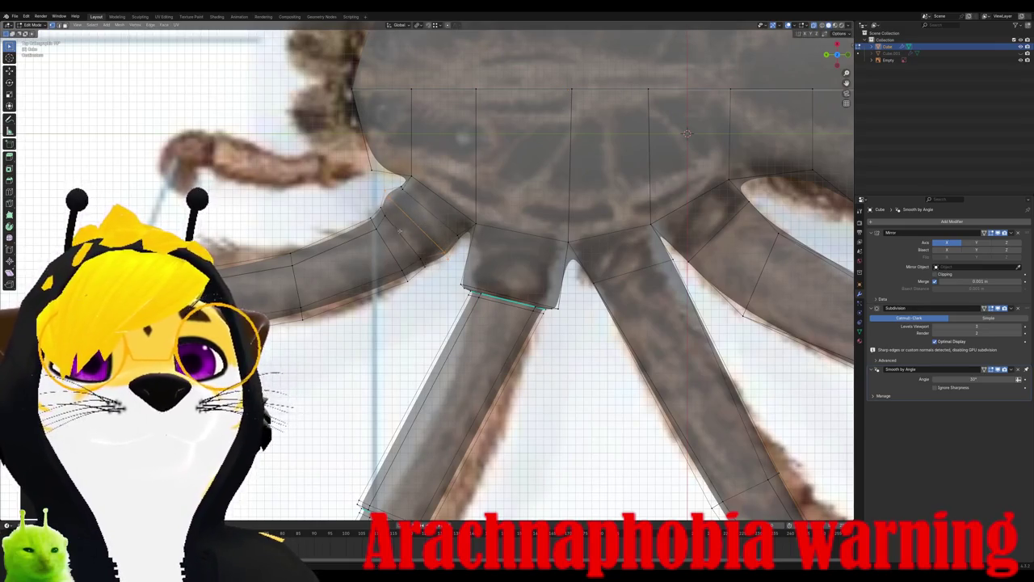
# Step: Rotate and shift the joint vertices so they sit over the photo's leg
pyautogui.press('g')
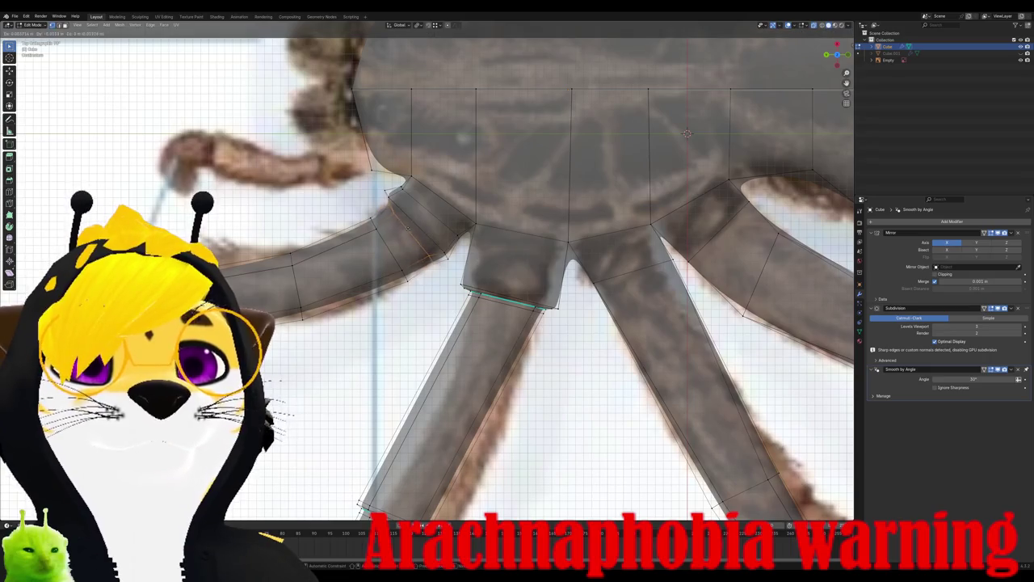
pyautogui.press('r')
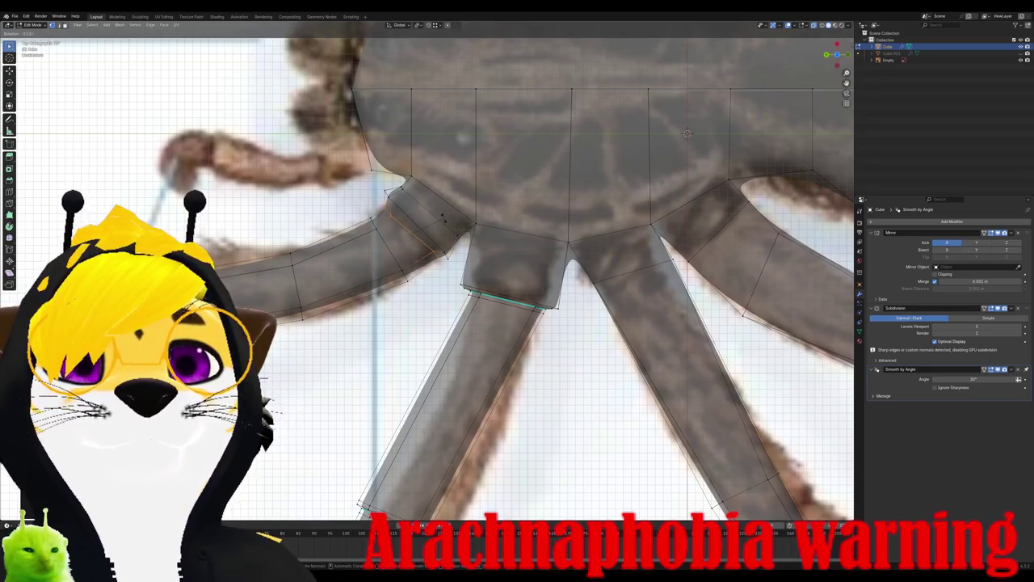
pyautogui.click(443, 216)
pyautogui.press('g')
pyautogui.click(443, 220)
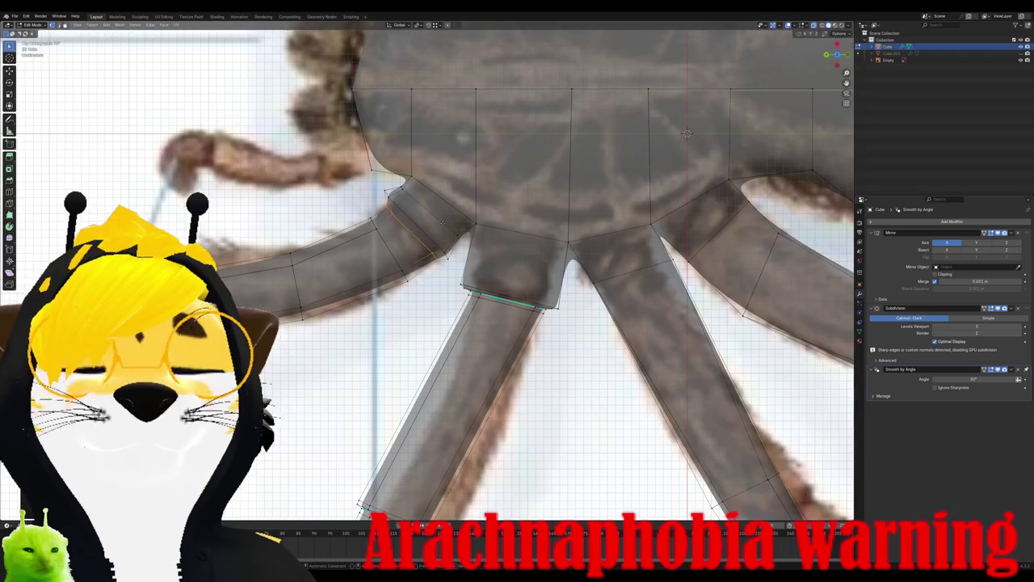
pyautogui.press('g')
pyautogui.click(444, 220)
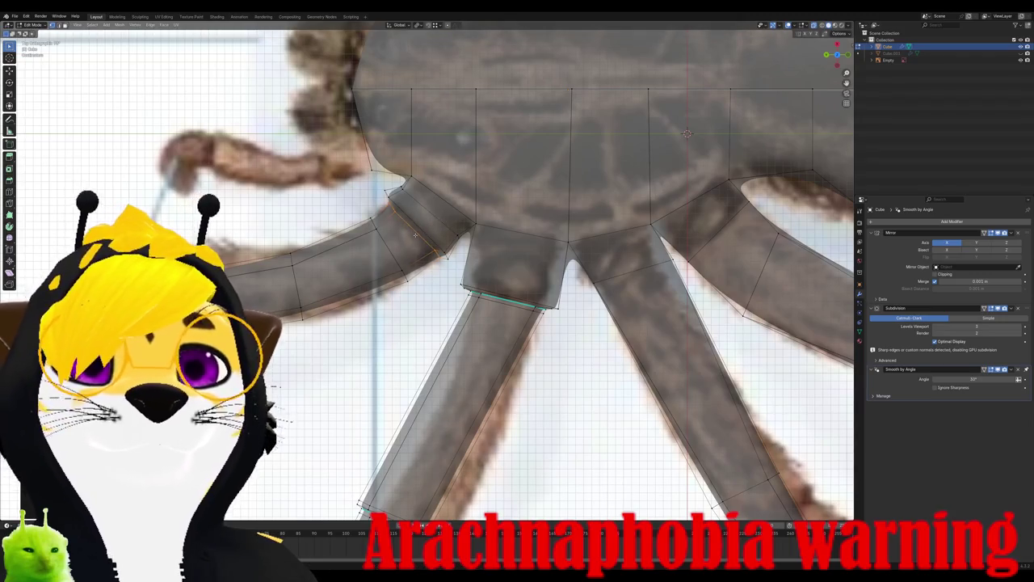
# Step: Mark the selected leg joint edges sharp
pyautogui.rightClick(415, 235)
pyautogui.click(151, 25)
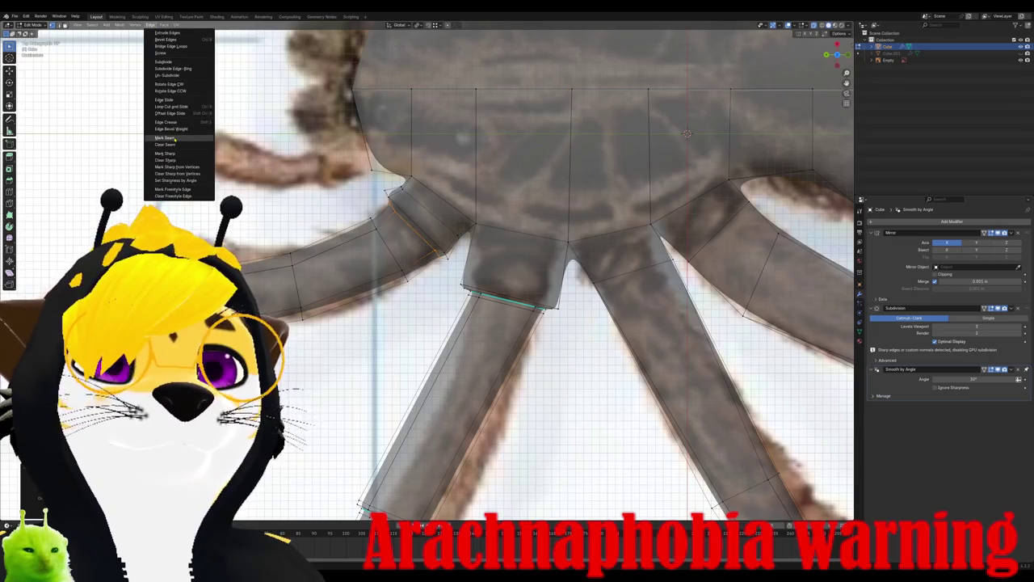
pyautogui.click(172, 153)
pyautogui.scroll(2, 375, 229)
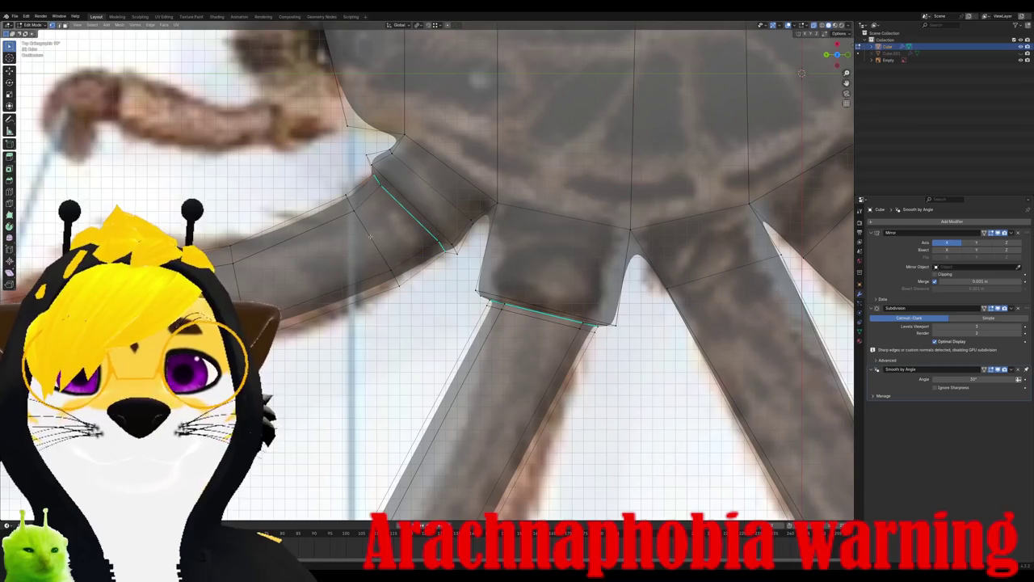
# Step: Fine-tune the leg vertex placement, return to Object Mode, and orbit into perspective
pyautogui.press('g')
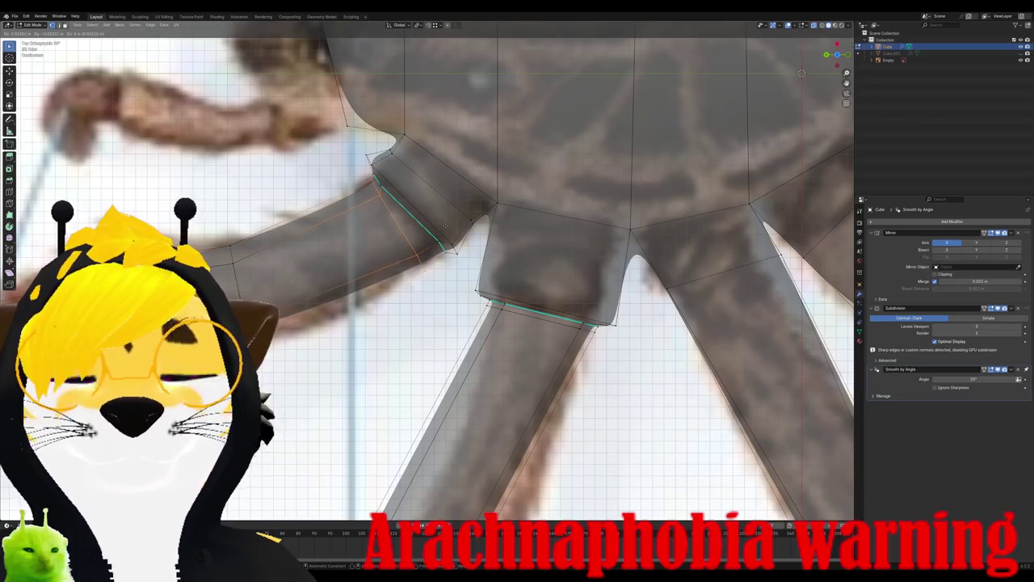
pyautogui.press('r')
pyautogui.press('g')
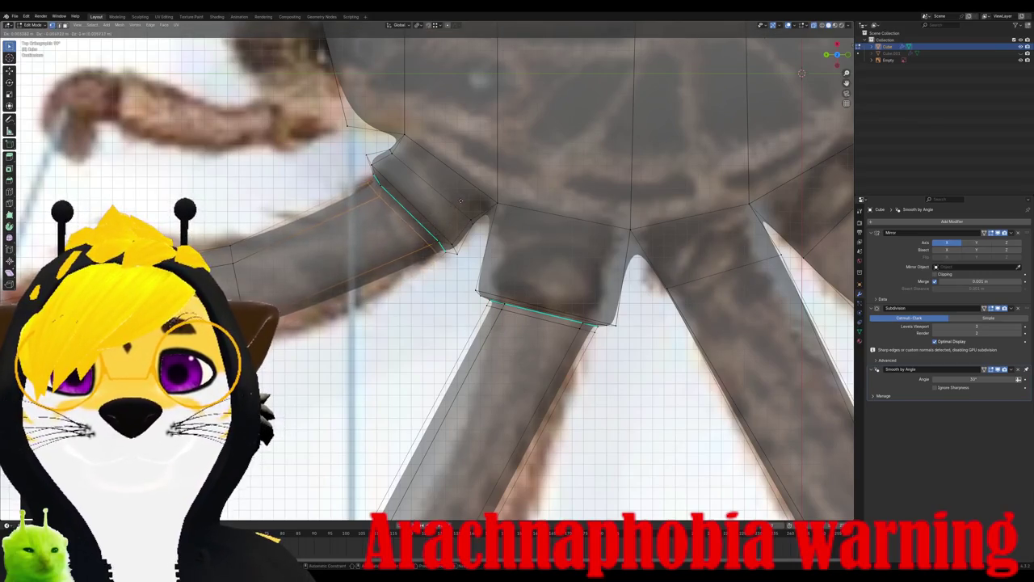
pyautogui.click(462, 198)
pyautogui.press('Tab')
pyautogui.moveTo(462, 197)
pyautogui.mouseDown(button='middle')
pyautogui.moveTo(432, 229)
pyautogui.moveTo(450, 183)
pyautogui.moveTo(443, 305)
pyautogui.mouseUp(button='middle')
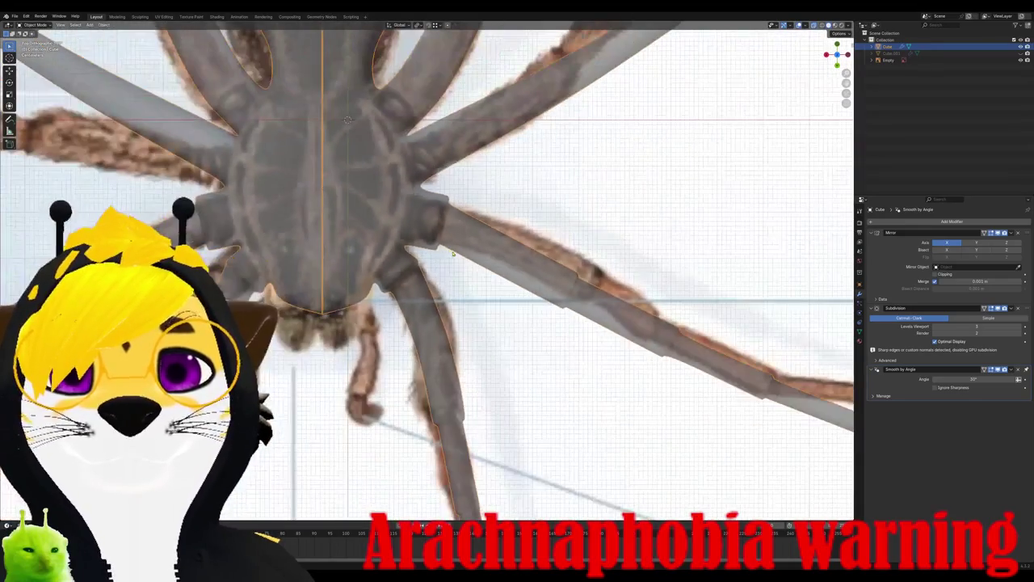
# Step: Move two joint vertices onto the photo's leg outline, then return to Object Mode
pyautogui.scroll(3, 442, 305)
pyautogui.scroll(3, 435, 298)
pyautogui.press('Tab')
pyautogui.scroll(3, 426, 291)
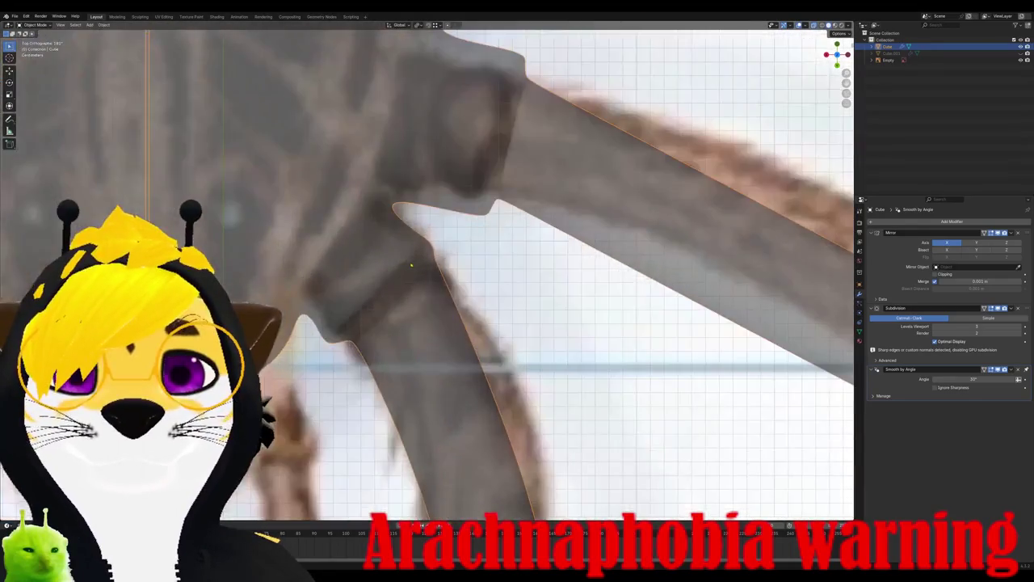
pyautogui.scroll(3, 416, 282)
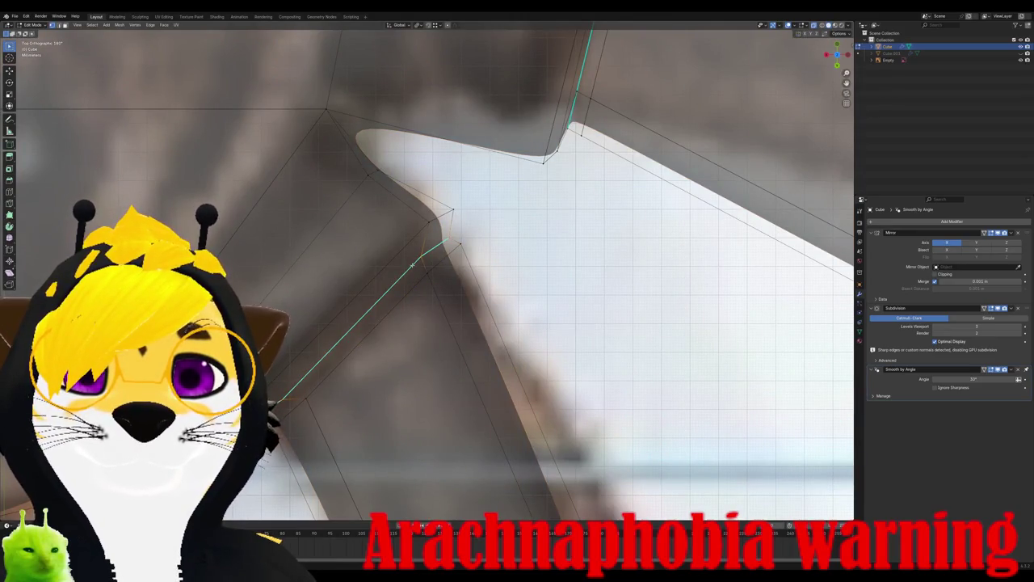
pyautogui.press('g')
pyautogui.click(414, 249)
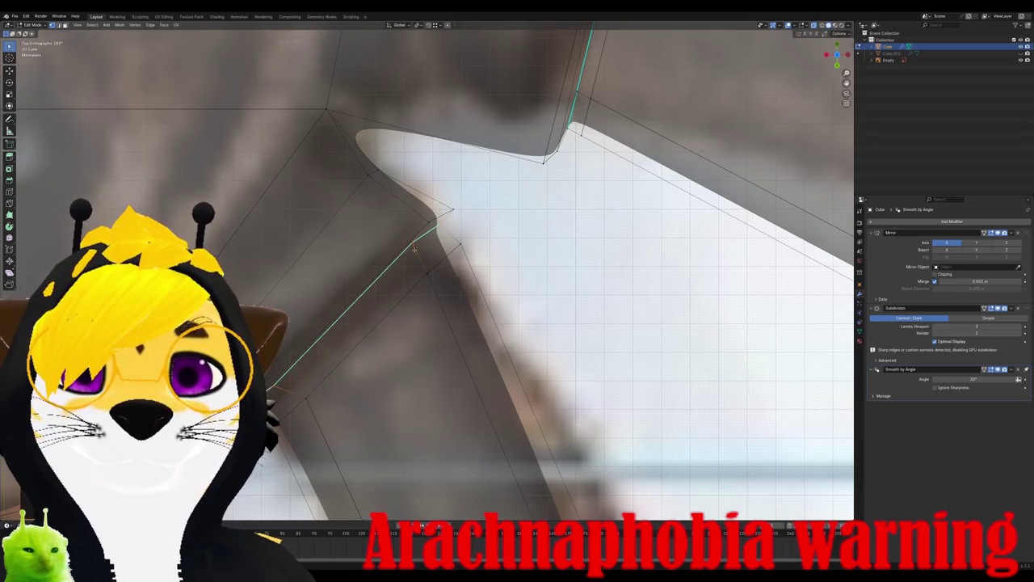
pyautogui.press('g')
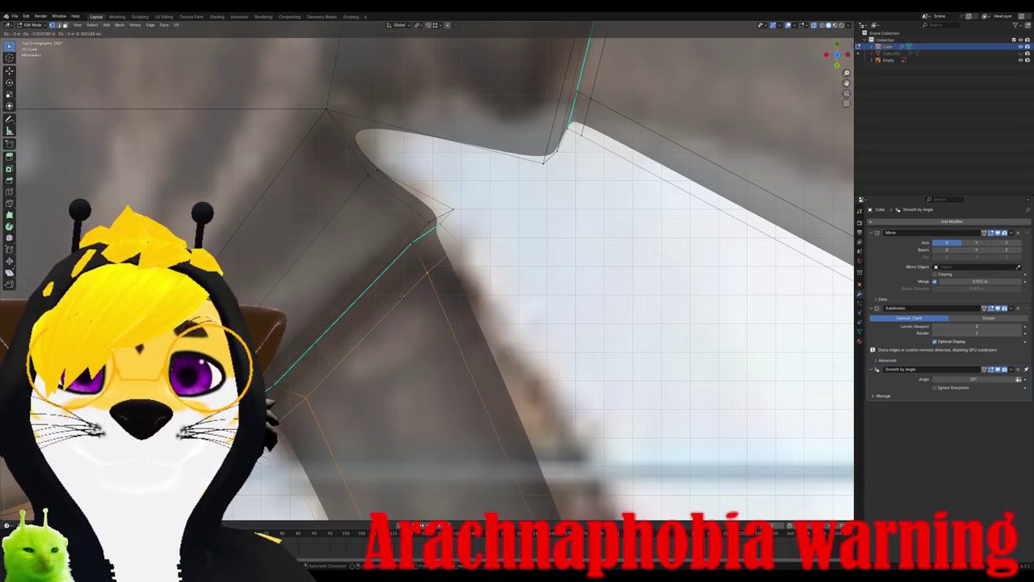
pyautogui.click(385, 278)
pyautogui.moveTo(384, 278); pyautogui.dragTo(366, 294, button='middle')
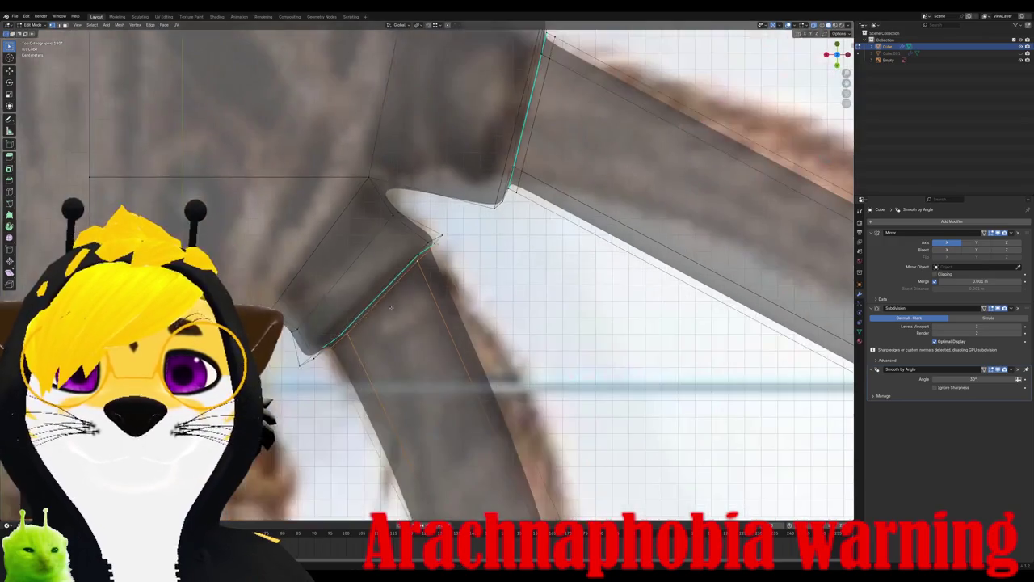
pyautogui.press('Tab')
# Step: Add a loop cut across a leg and orbit to inspect the new leg loops
pyautogui.scroll(-5, 366, 294)
pyautogui.press('Tab')
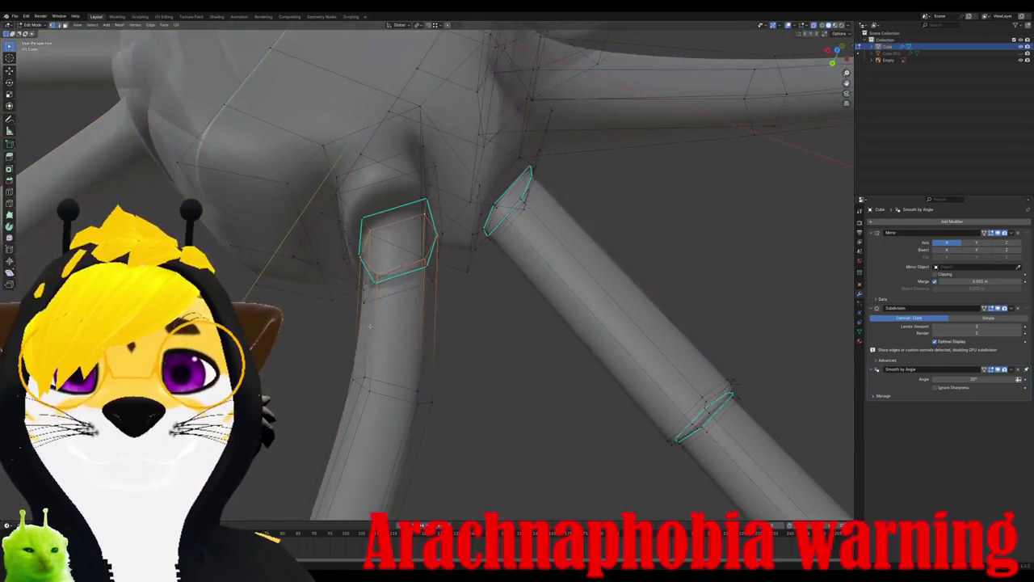
pyautogui.hotkey('ctrl', 'r')
pyautogui.moveTo(389, 308); pyautogui.dragTo(404, 345, button='middle')
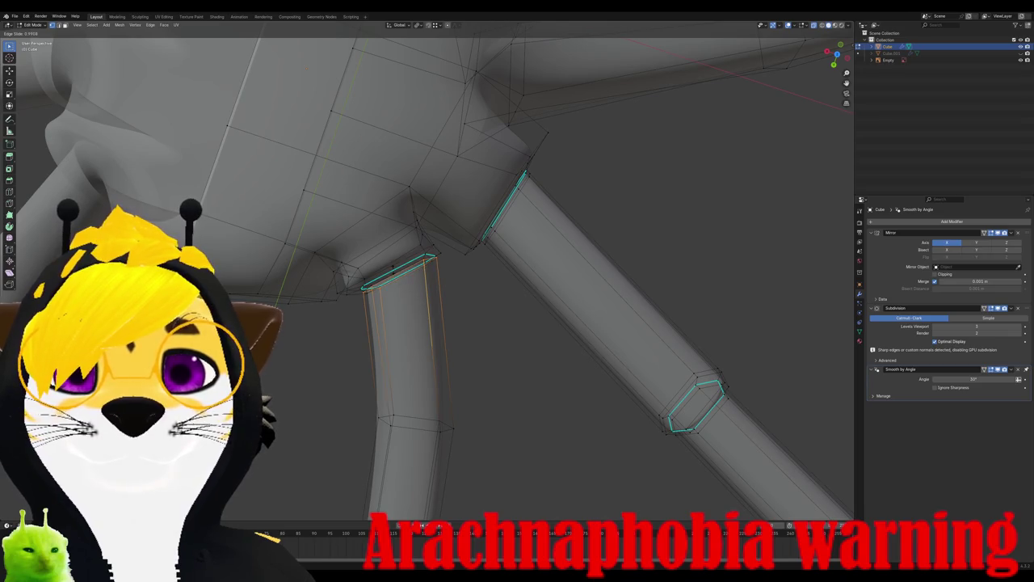
pyautogui.press('Return')
pyautogui.scroll(-3, 428, 274)
pyautogui.scroll(-4, 428, 275)
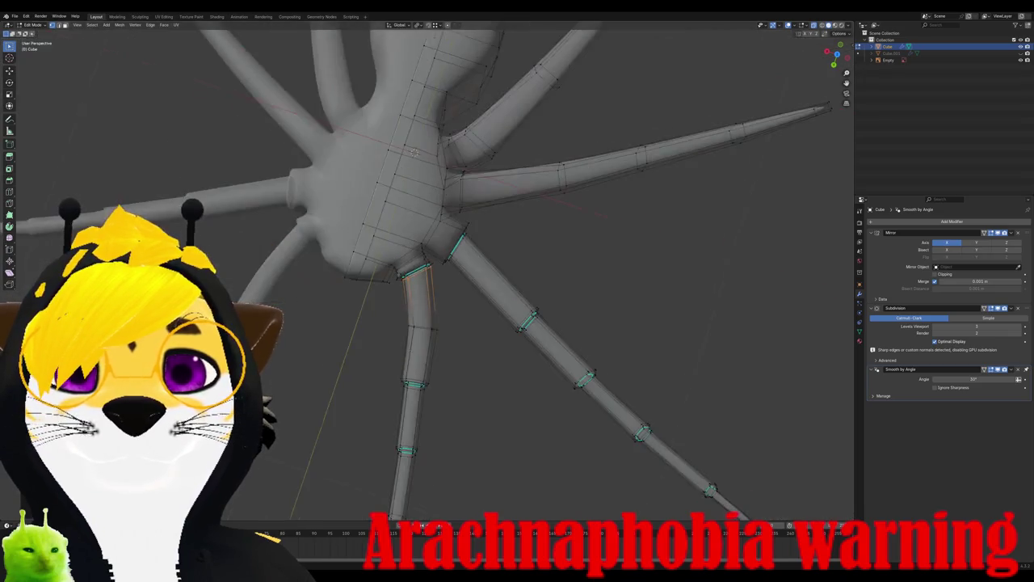
pyautogui.moveTo(428, 274)
pyautogui.mouseDown(button='middle')
pyautogui.moveTo(469, 226)
pyautogui.moveTo(484, 266)
pyautogui.moveTo(501, 243)
pyautogui.moveTo(496, 197)
pyautogui.moveTo(558, 323)
pyautogui.mouseUp(button='middle')
pyautogui.scroll(-3, 566, 341)
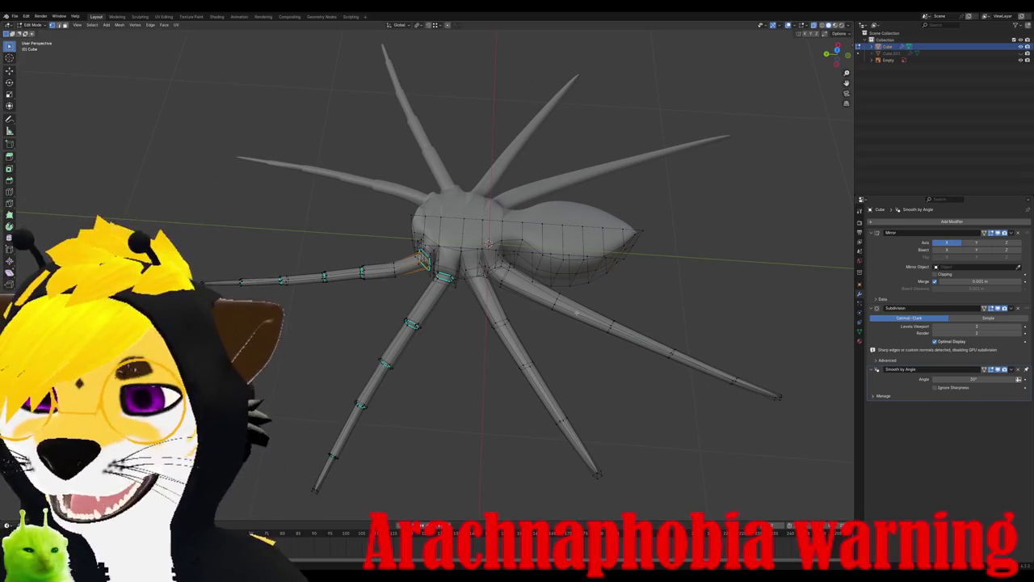
# Step: From top view, add a loop cut near a leg base
pyautogui.scroll(-2, 566, 307)
pyautogui.scroll(2, 534, 290)
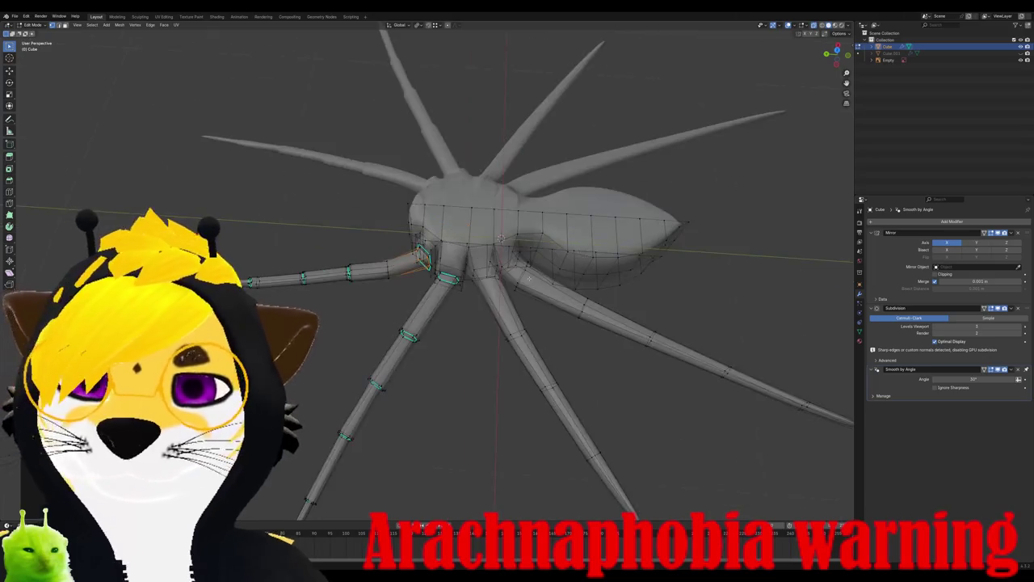
pyautogui.scroll(2, 517, 282)
pyautogui.scroll(-1, 507, 281)
pyautogui.scroll(2, 507, 279)
pyautogui.scroll(2, 508, 280)
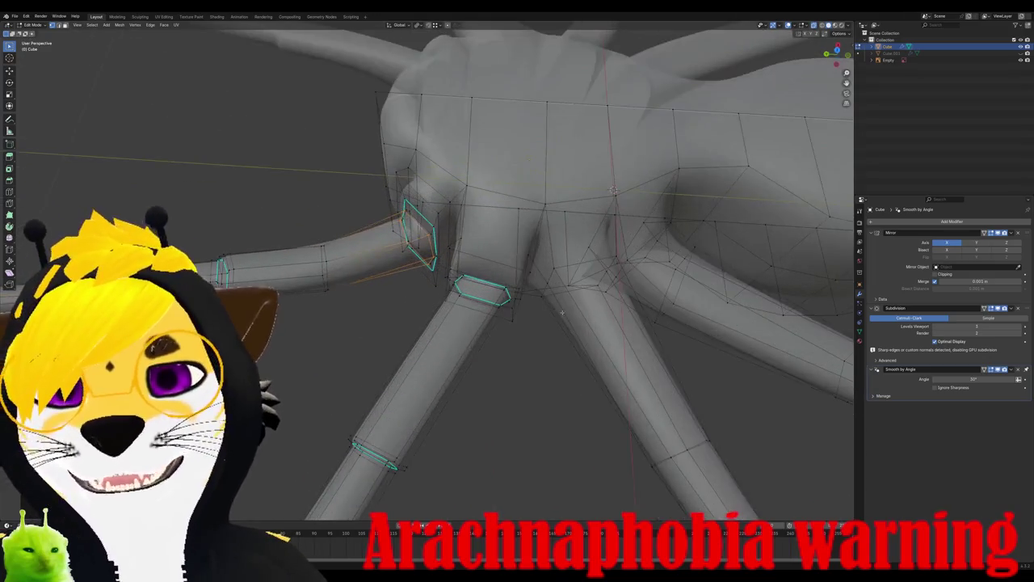
pyautogui.press('KP_1')
pyautogui.press('KP_7')
pyautogui.scroll(2, 529, 282)
pyautogui.scroll(1, 529, 282)
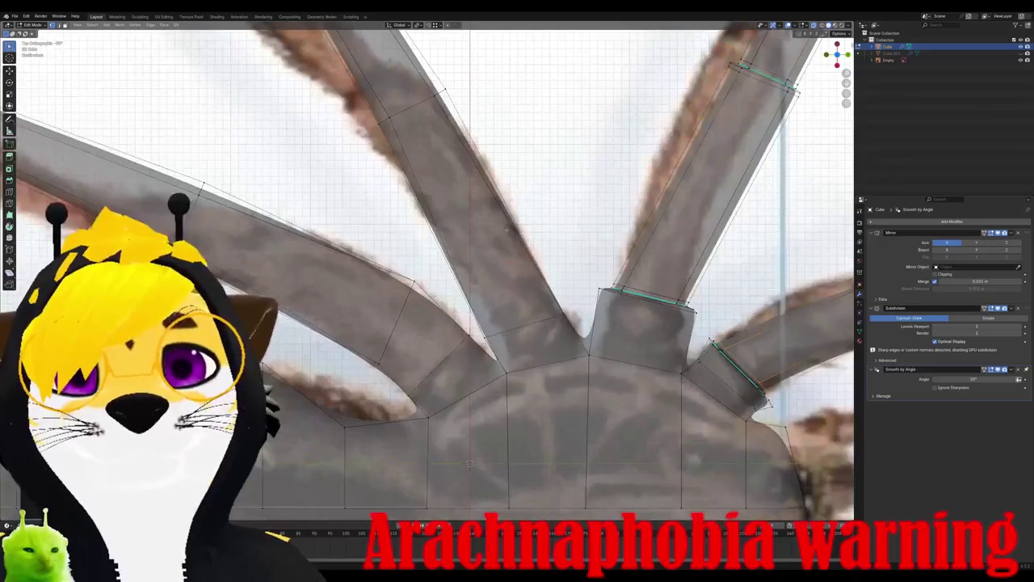
pyautogui.scroll(-1, 529, 282)
pyautogui.scroll(1, 529, 282)
pyautogui.hotkey('ctrl', 'r')
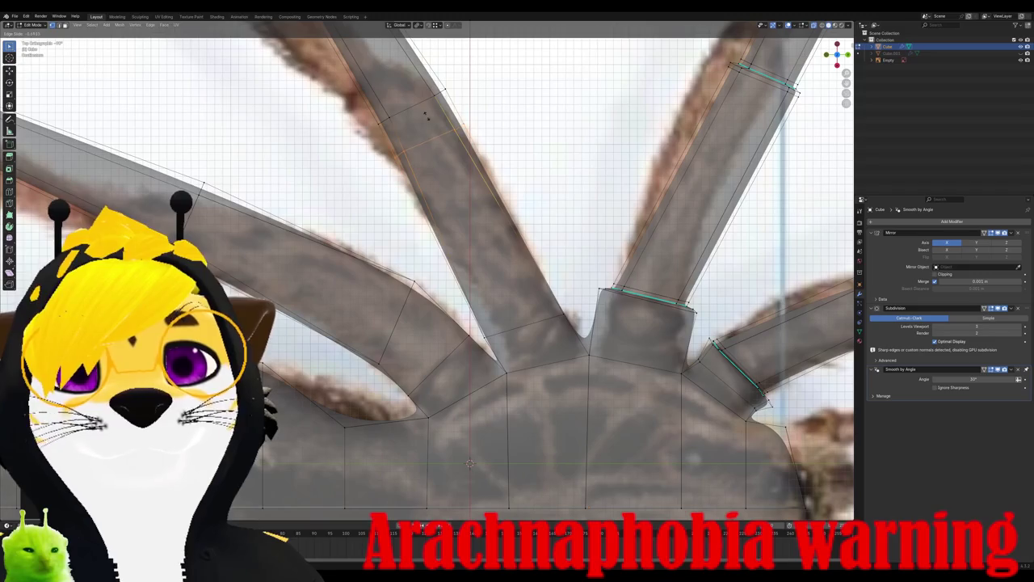
pyautogui.click(432, 121)
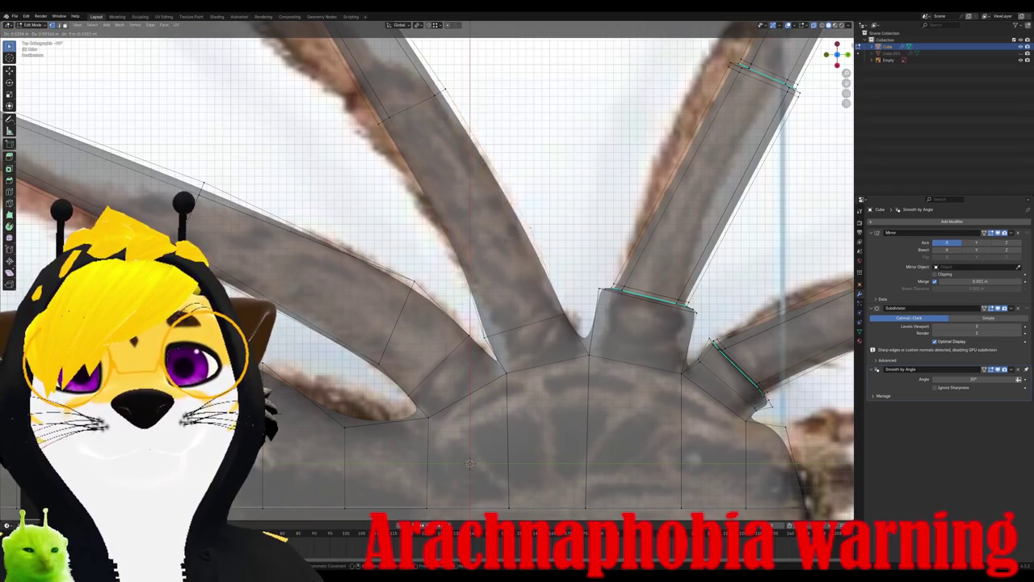
pyautogui.click(526, 299)
# Step: Flatten the new loop with scale X 0 and rotate it to the leg's angle
pyautogui.hotkey('ctrl', 'b')
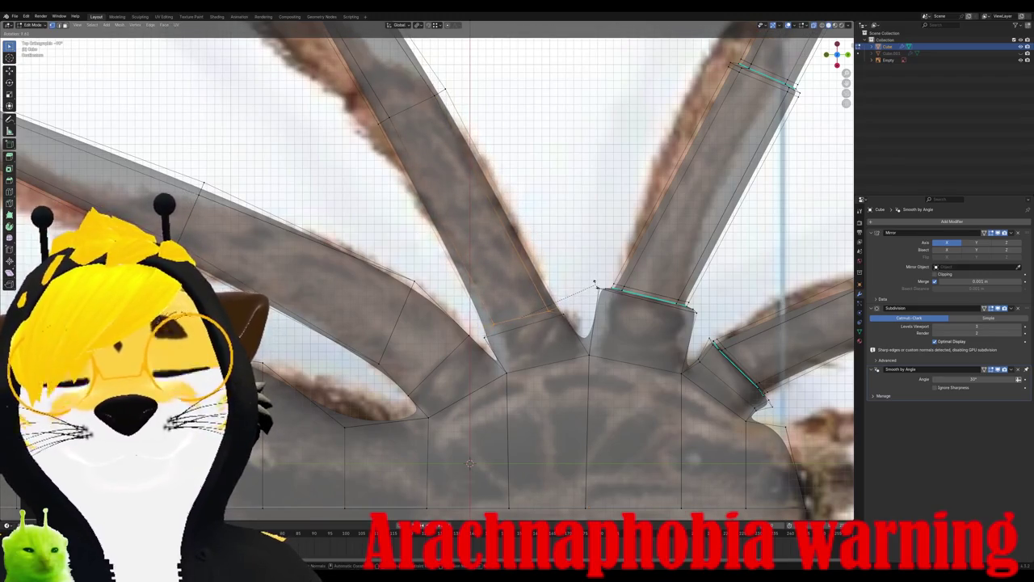
pyautogui.press('Escape')
pyautogui.press('s')
pyautogui.press('x')
pyautogui.press('0')
pyautogui.press('Return')
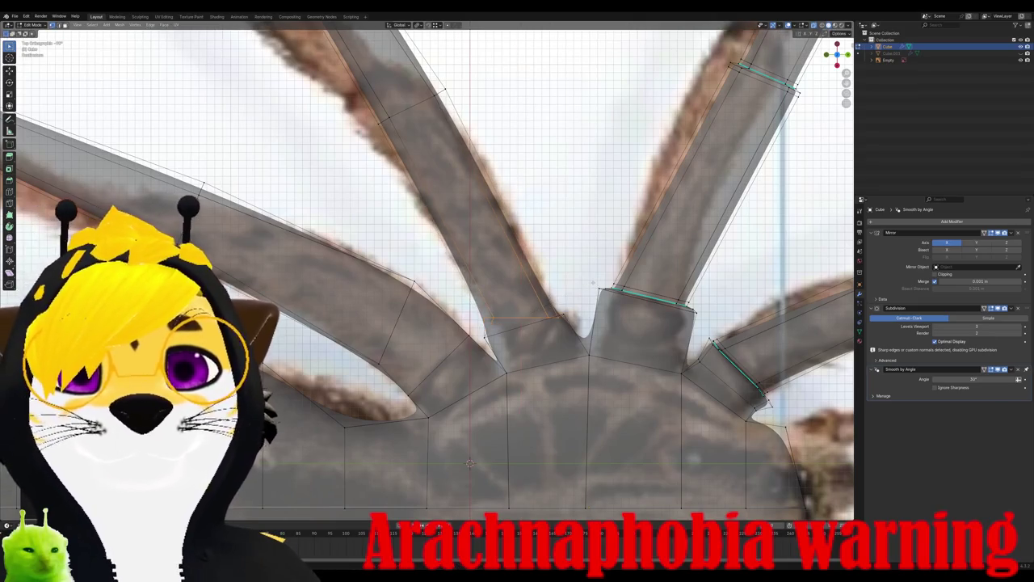
pyautogui.press('r')
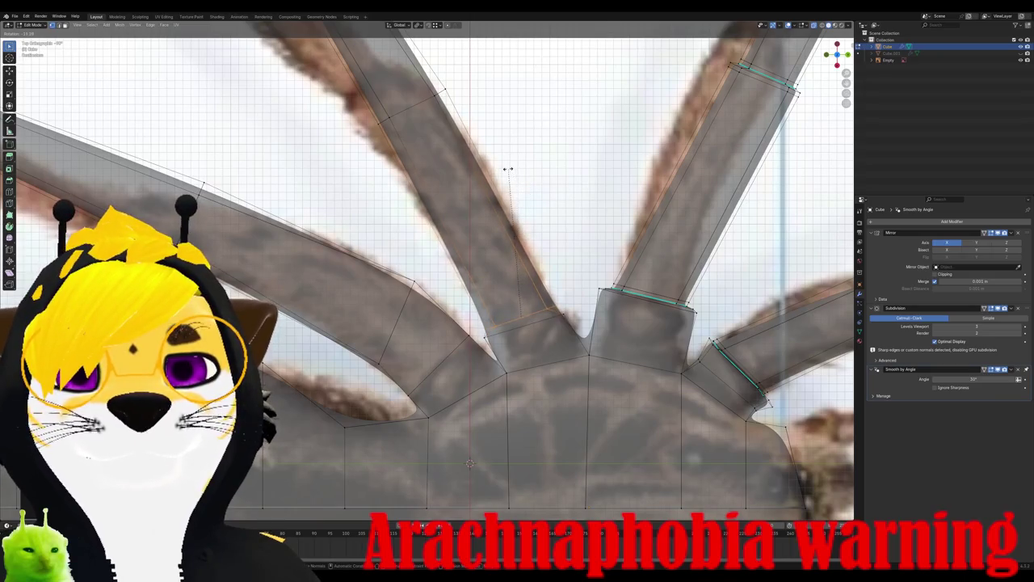
pyautogui.press('g')
pyautogui.press('r')
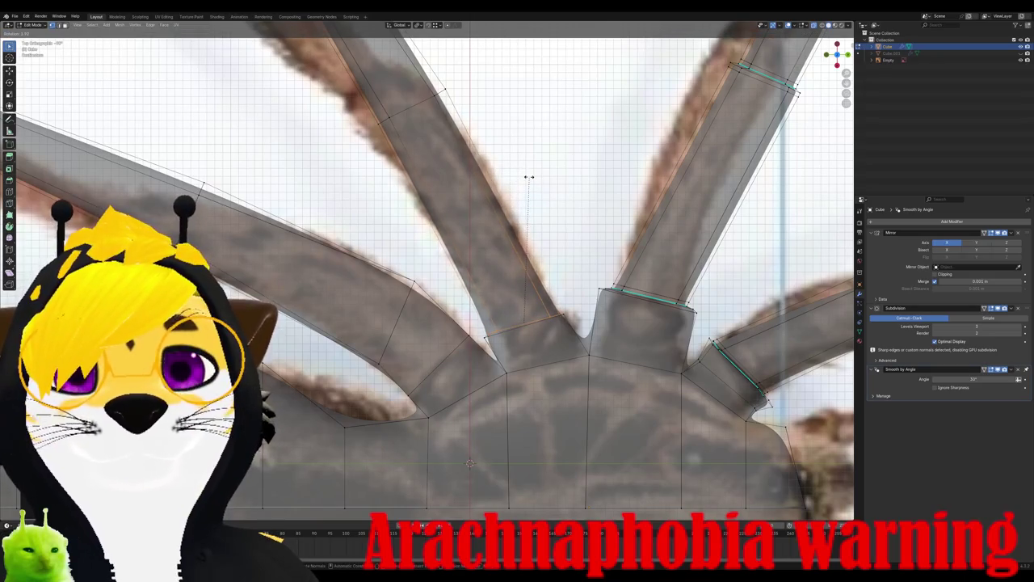
pyautogui.click(527, 174)
# Step: Add another loop cut across the leg and orbit around to inspect the joints
pyautogui.scroll(2, 527, 242)
pyautogui.hotkey('ctrl', 'r')
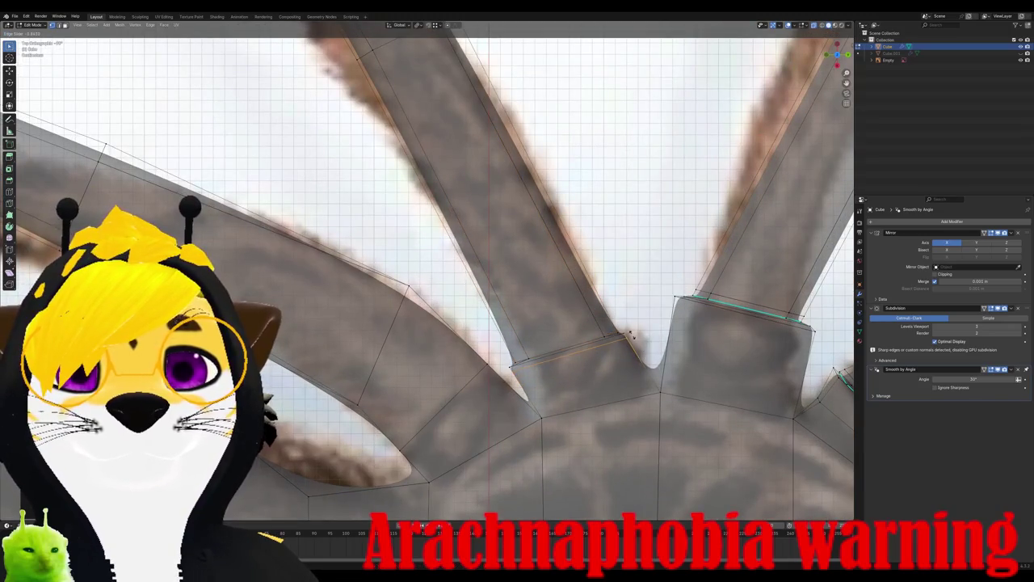
pyautogui.click(632, 335)
pyautogui.moveTo(632, 335)
pyautogui.mouseDown(button='middle')
pyautogui.moveTo(527, 323)
pyautogui.moveTo(481, 151)
pyautogui.mouseUp(button='middle')
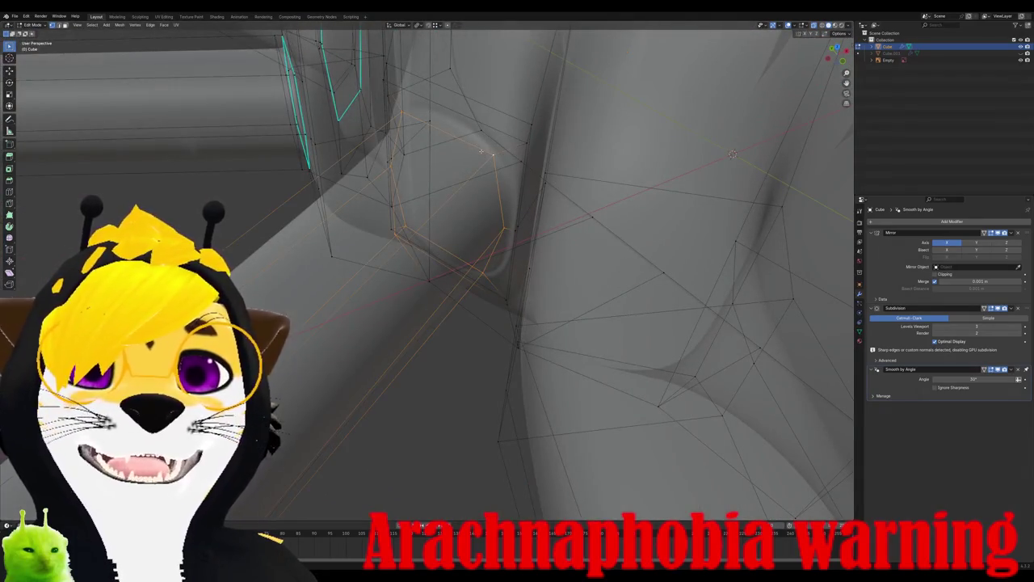
pyautogui.click(150, 25)
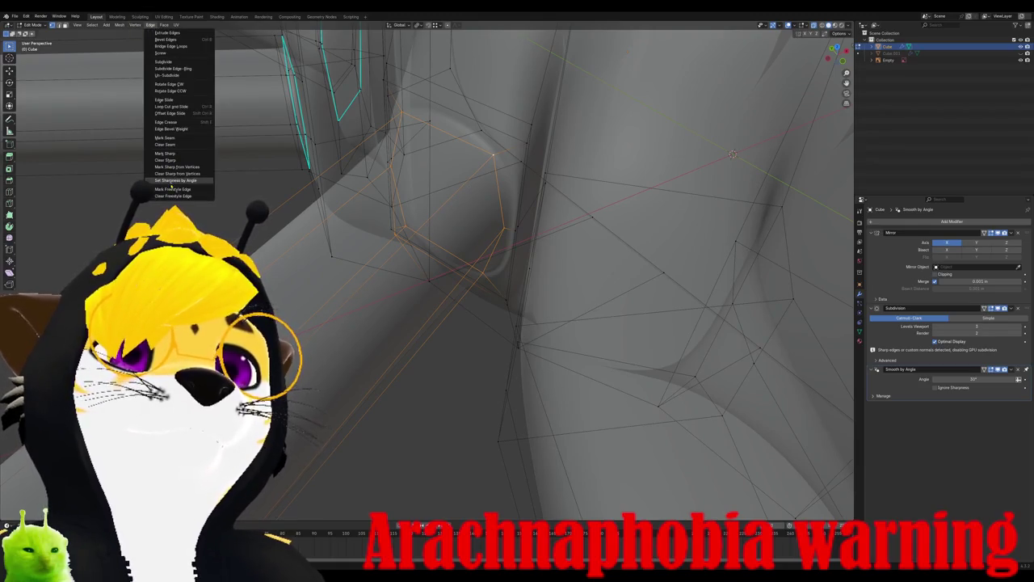
pyautogui.press('Escape')
pyautogui.press('Tab')
pyautogui.moveTo(171, 186)
pyautogui.mouseDown(button='middle')
pyautogui.moveTo(434, 216)
pyautogui.moveTo(487, 278)
pyautogui.mouseUp(button='middle')
# Step: Back in top view, add a loop cut near the next leg's base
pyautogui.press('Tab')
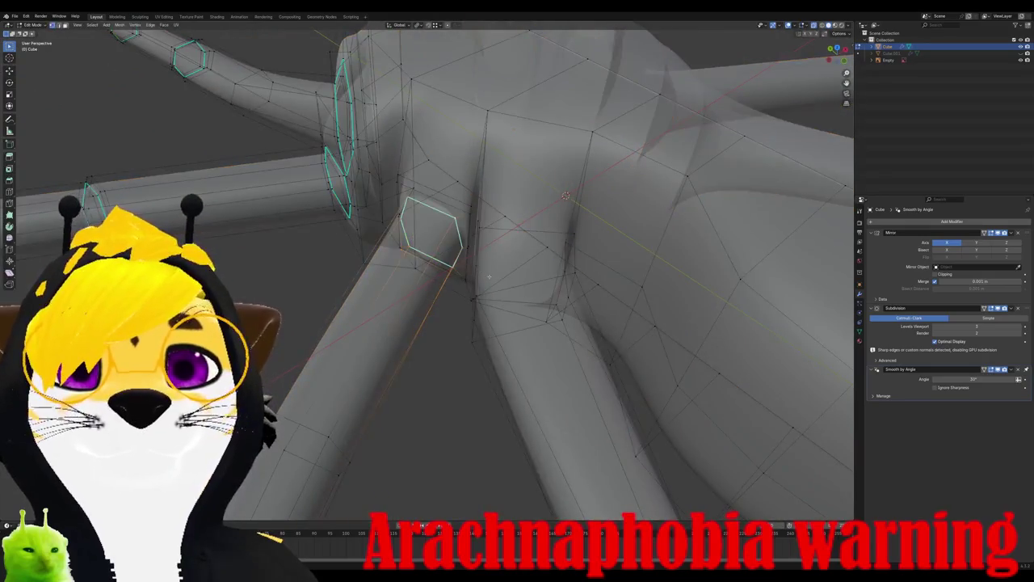
pyautogui.press('KP_7')
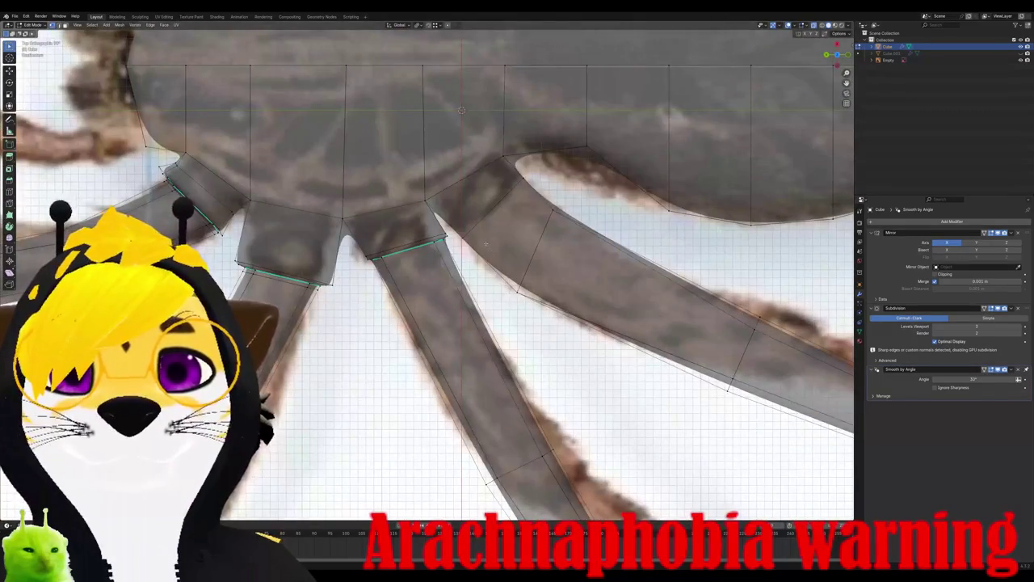
pyautogui.scroll(1, 486, 242)
pyautogui.keyDown('shift'); pyautogui.moveTo(486, 242); pyautogui.dragTo(366, 206, button='middle'); pyautogui.keyUp('shift')
pyautogui.hotkey('ctrl', 'r')
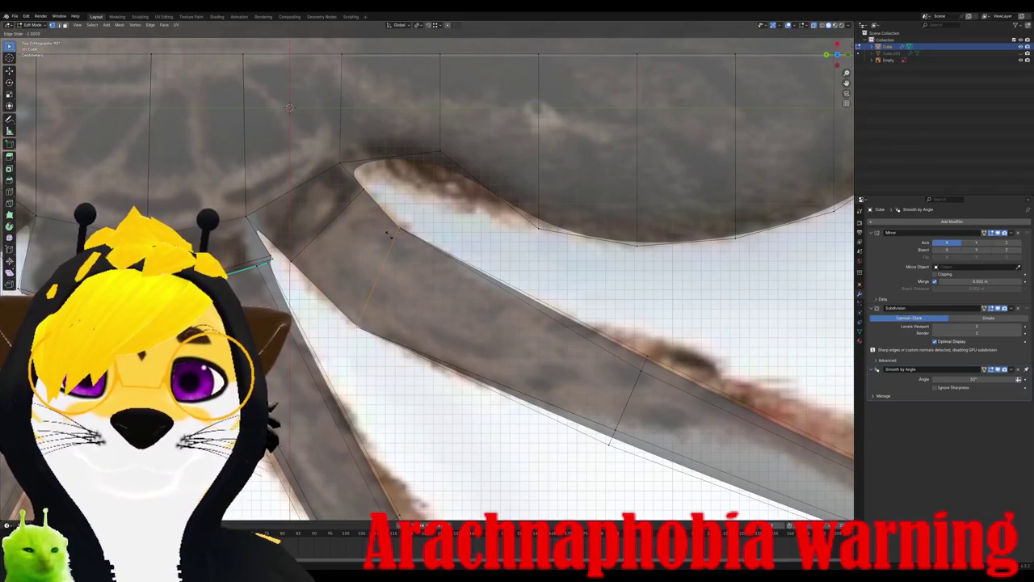
pyautogui.click(378, 225)
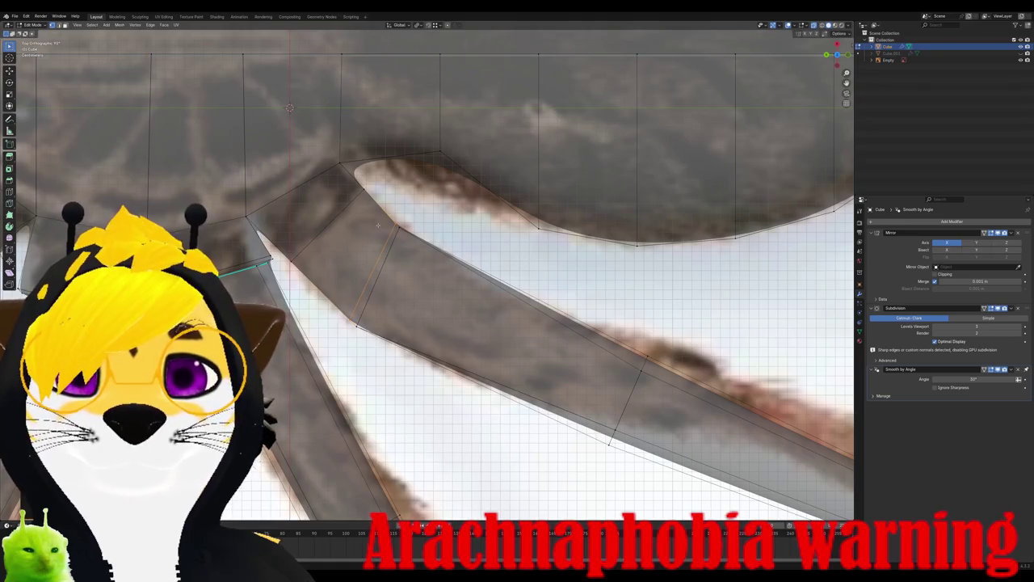
# Step: Rotate the new loop to follow the photo's leg
pyautogui.press('r')
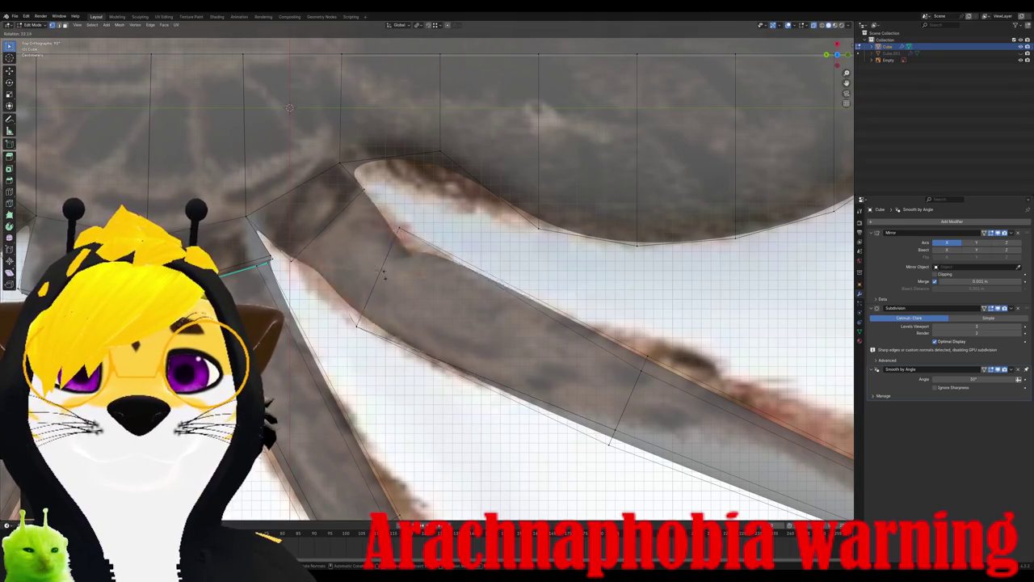
pyautogui.press('Escape')
pyautogui.press('g')
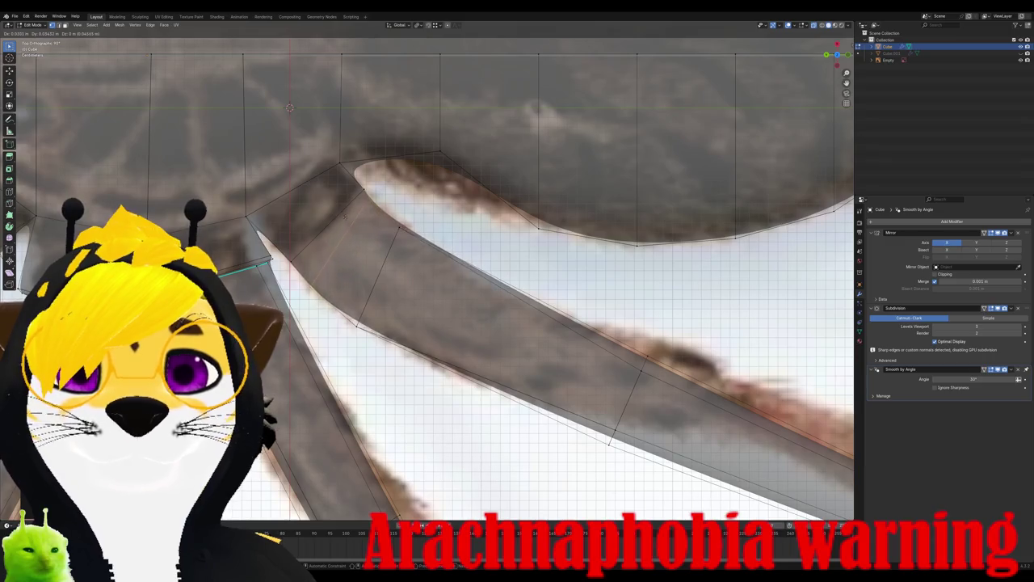
pyautogui.press('Escape')
pyautogui.press('r')
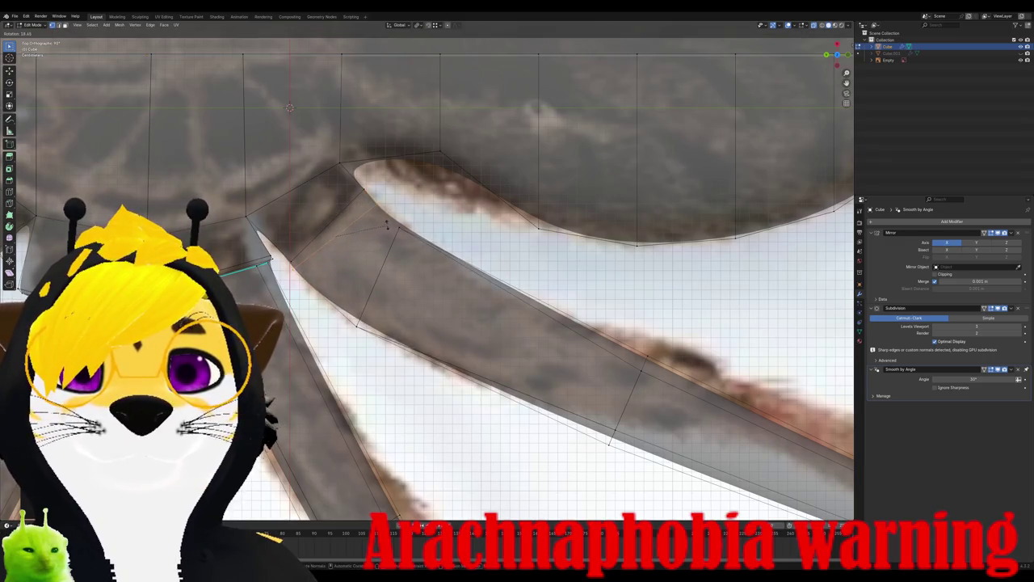
pyautogui.press('Escape')
pyautogui.press('g')
pyautogui.press('Escape')
pyautogui.press('r')
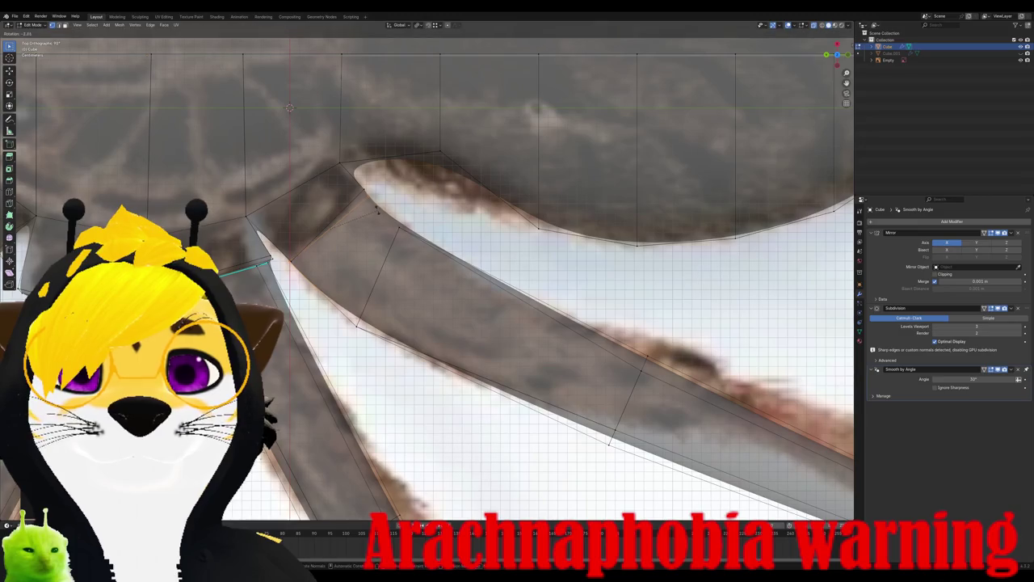
pyautogui.press('Return')
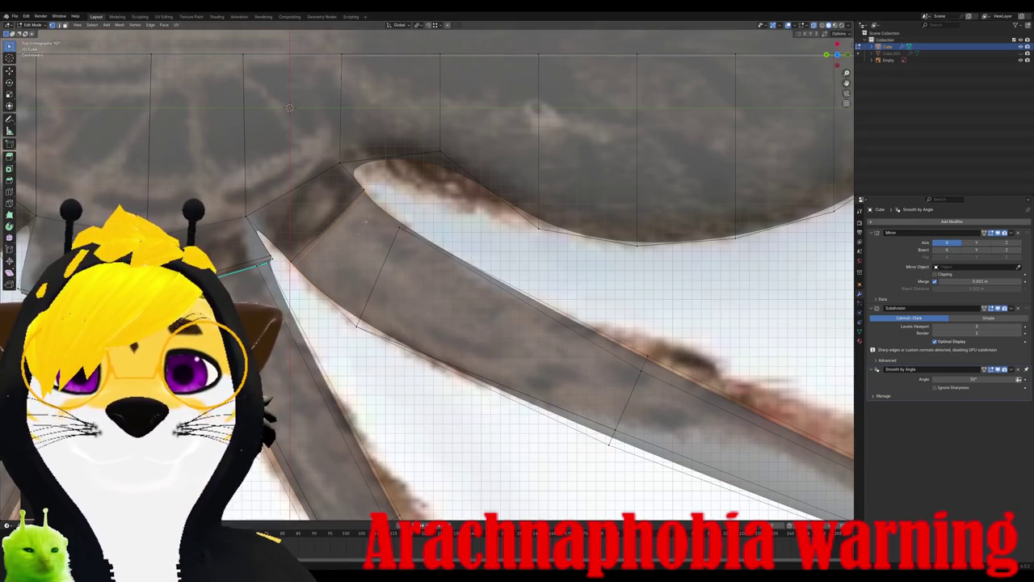
# Step: Check the loop from front and side views and confirm its position
pyautogui.moveTo(289, 108)
pyautogui.mouseDown(button='middle')
pyautogui.moveTo(410, 274)
pyautogui.moveTo(422, 326)
pyautogui.moveTo(370, 356)
pyautogui.moveTo(587, 291)
pyautogui.moveTo(553, 284)
pyautogui.moveTo(488, 198)
pyautogui.mouseUp(button='middle')
pyautogui.scroll(-3, 409, 274)
pyautogui.scroll(5, 422, 326)
pyautogui.scroll(-3, 586, 290)
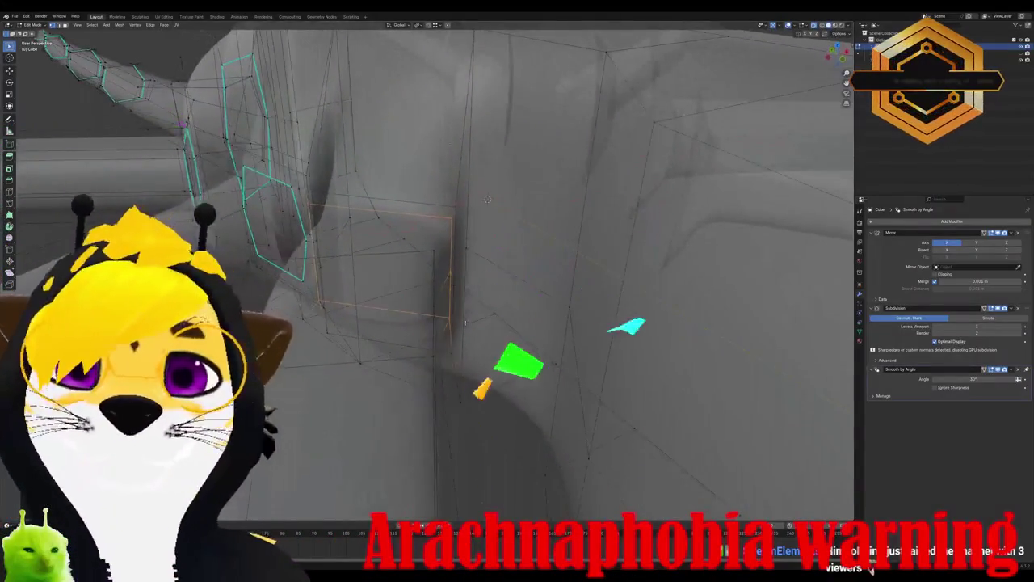
pyautogui.press('KP_1')
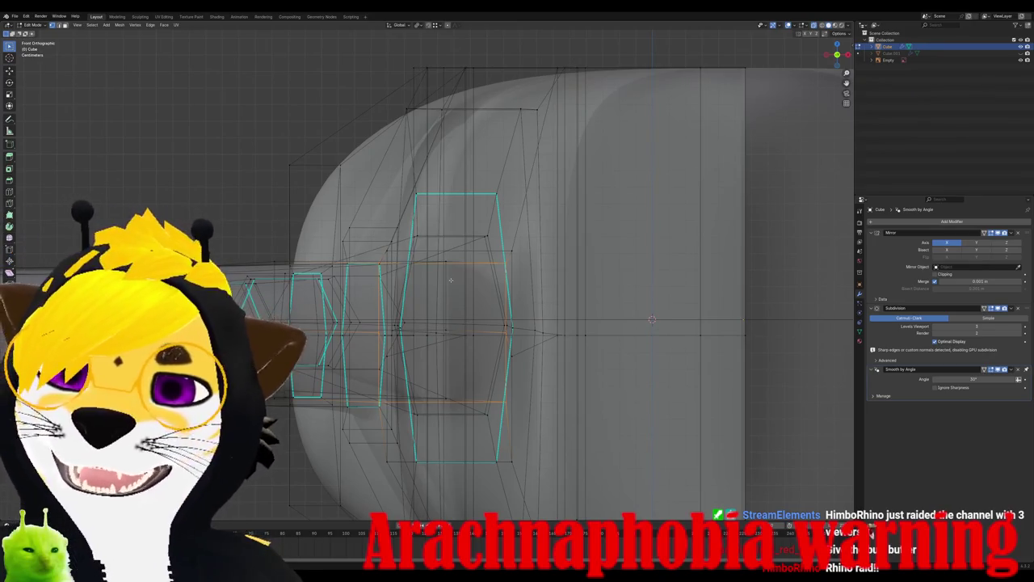
pyautogui.moveTo(453, 281)
pyautogui.mouseDown(button='middle')
pyautogui.moveTo(440, 346)
pyautogui.moveTo(491, 331)
pyautogui.mouseUp(button='middle')
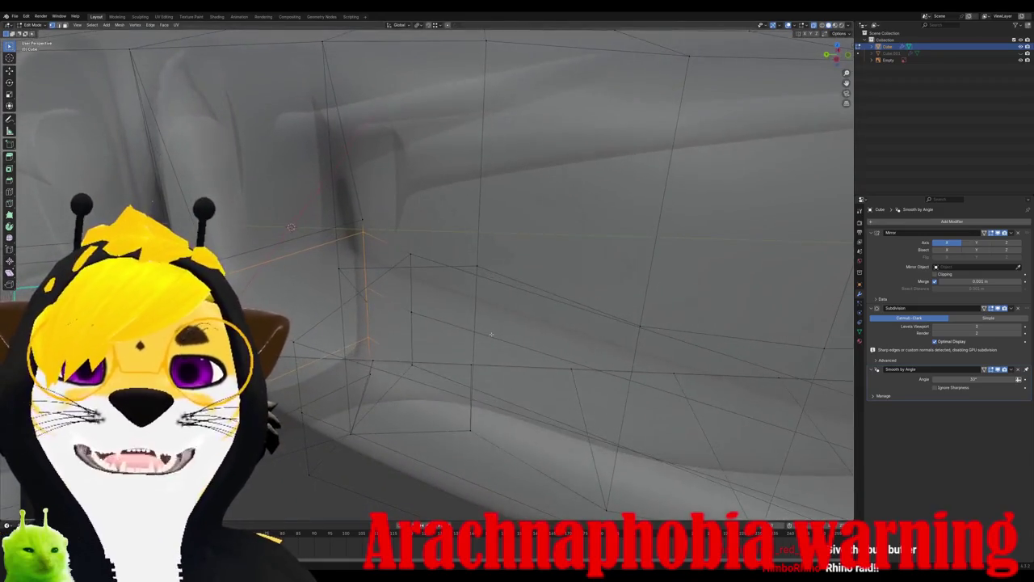
pyautogui.keyDown('alt'); pyautogui.moveTo(491, 331); pyautogui.dragTo(350, 380, button='middle'); pyautogui.keyUp('alt')
pyautogui.moveTo(316, 308)
pyautogui.keyDown('alt'); pyautogui.mouseDown(button='middle')
pyautogui.moveTo(318, 353)
pyautogui.moveTo(344, 334)
pyautogui.mouseUp(button='middle'); pyautogui.keyUp('alt')
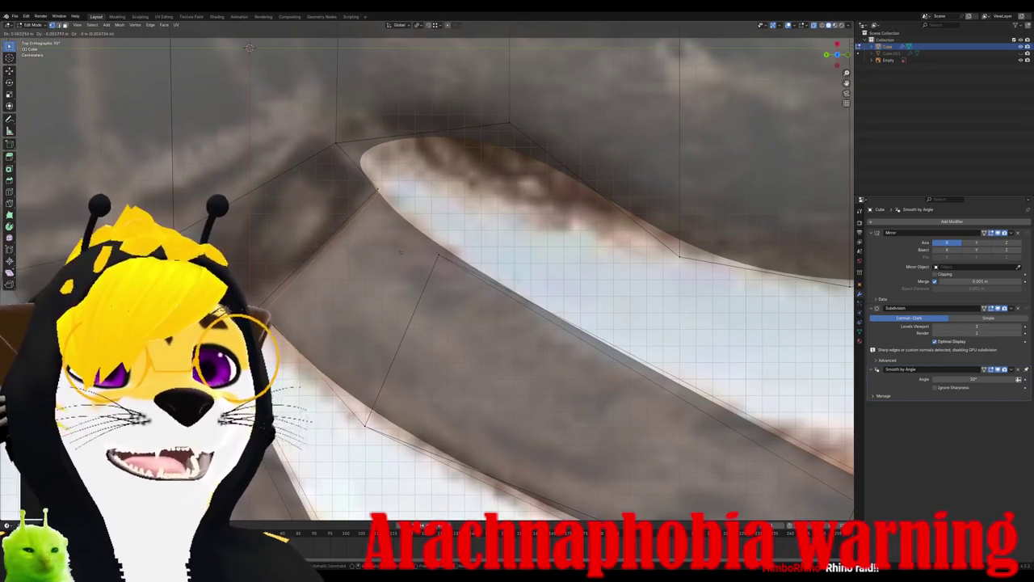
pyautogui.press('Return')
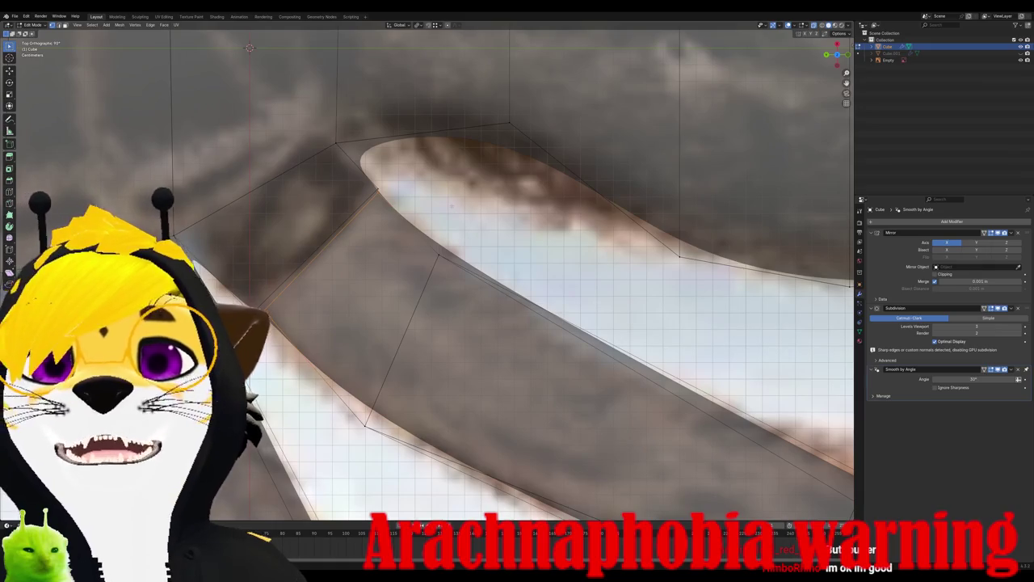
# Step: Try rotating and moving the loop again, cancelling both
pyautogui.press('r')
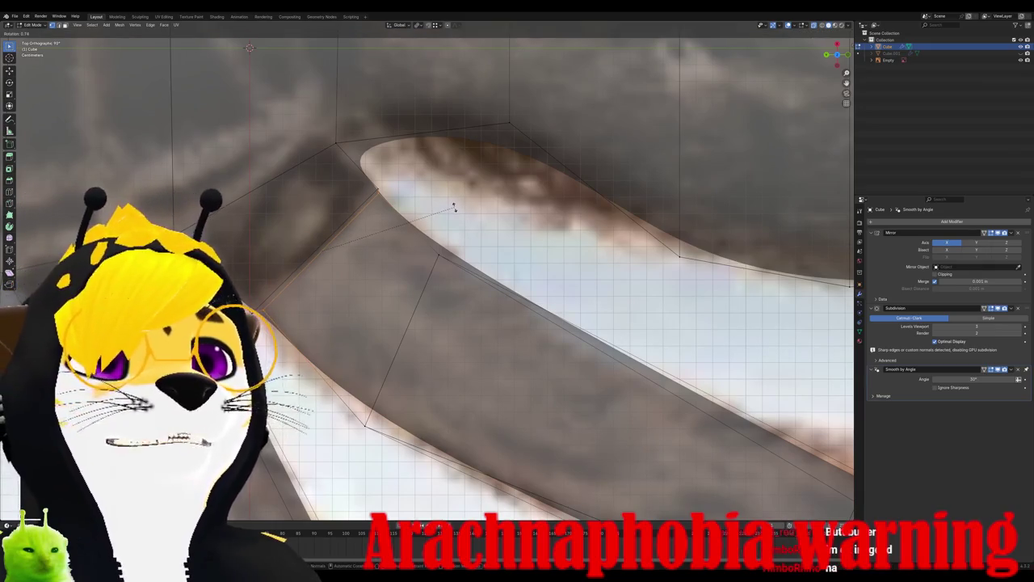
pyautogui.press('g')
pyautogui.press('Escape')
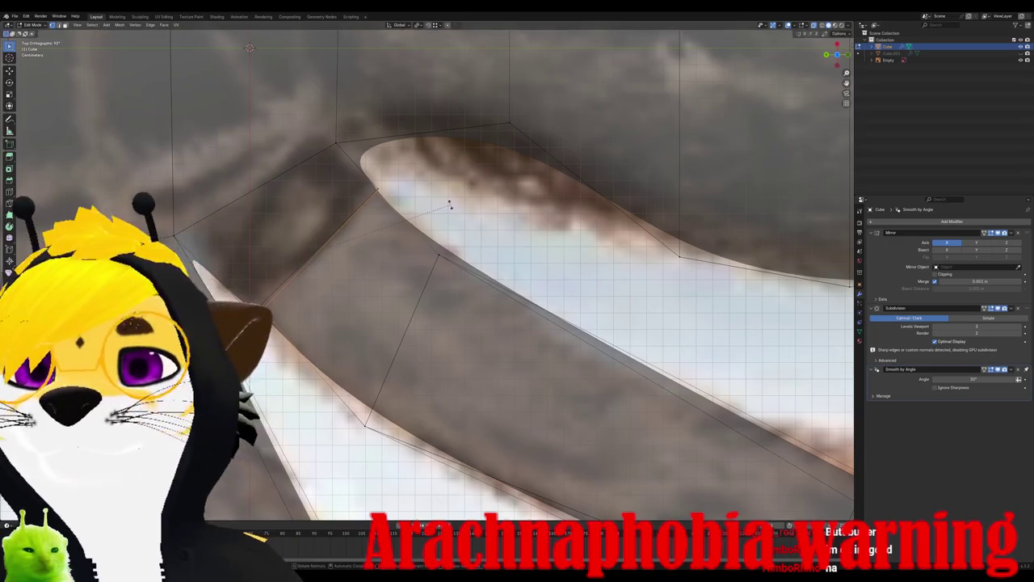
pyautogui.press('r')
pyautogui.press('Escape')
pyautogui.scroll(-5, 450, 208)
# Step: Orbit and switch between top and right views to frame the leg joint
pyautogui.scroll(-3, 451, 207)
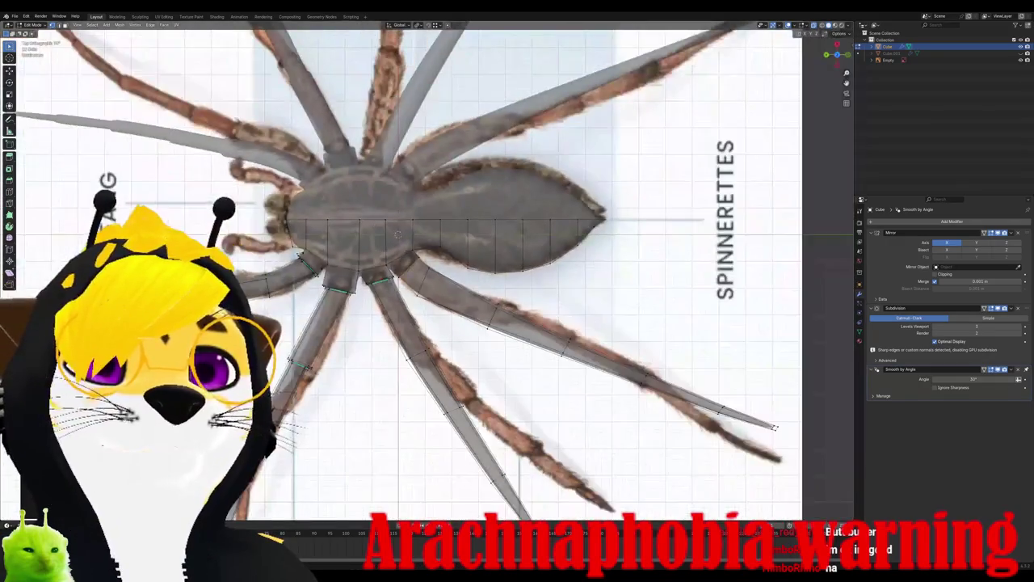
pyautogui.moveTo(451, 207)
pyautogui.mouseDown(button='middle')
pyautogui.moveTo(346, 231)
pyautogui.moveTo(333, 281)
pyautogui.mouseUp(button='middle')
pyautogui.press('KP_7')
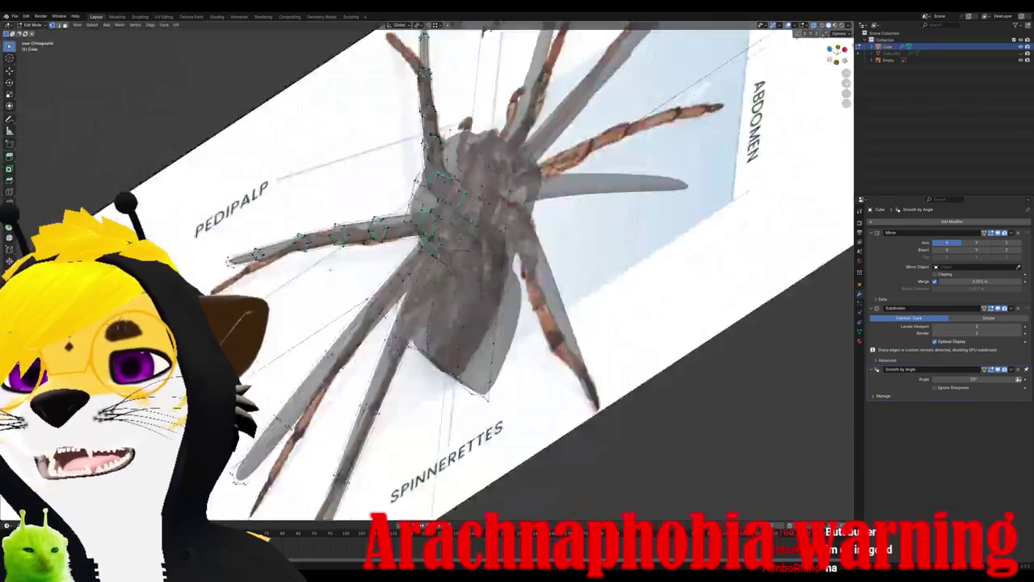
pyautogui.press('KP_3')
pyautogui.press('KP_7')
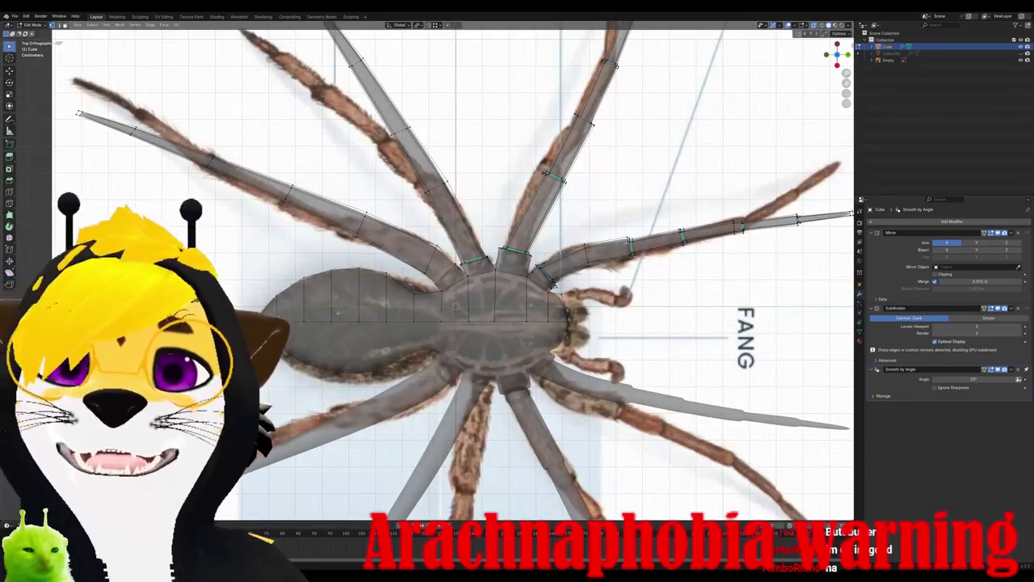
pyautogui.scroll(-2, 338, 312)
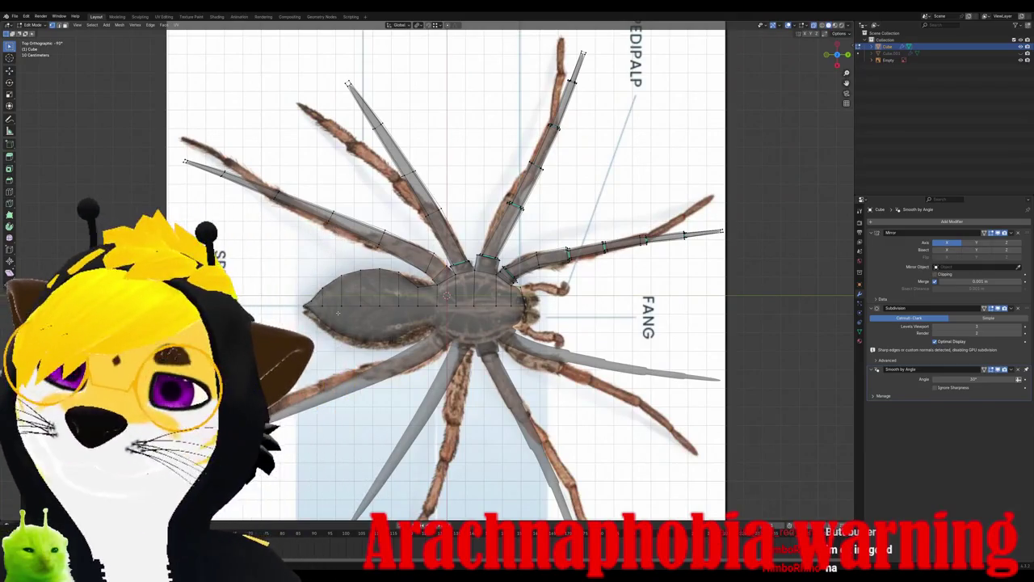
pyautogui.scroll(2, 339, 313)
pyautogui.scroll(2, 335, 314)
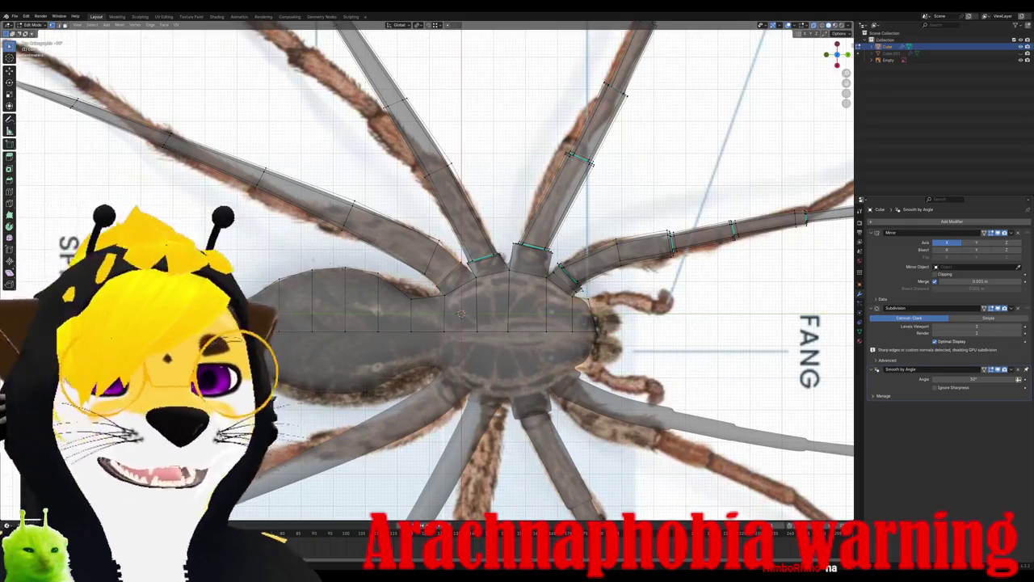
pyautogui.scroll(-2, 426, 271)
pyautogui.scroll(2, 426, 271)
pyautogui.scroll(-1, 426, 272)
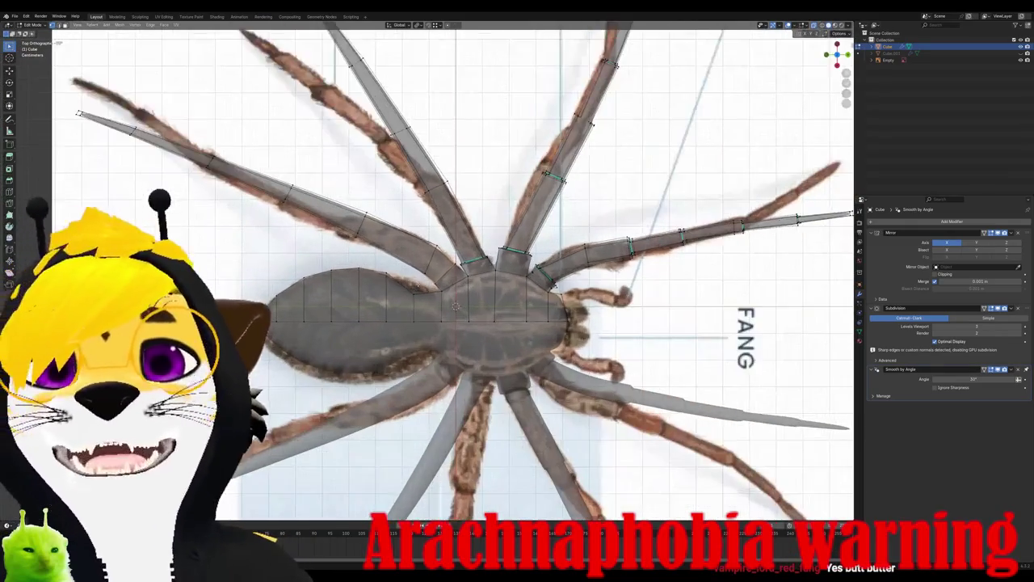
pyautogui.scroll(1, 427, 271)
pyautogui.scroll(2, 429, 268)
pyautogui.scroll(3, 429, 268)
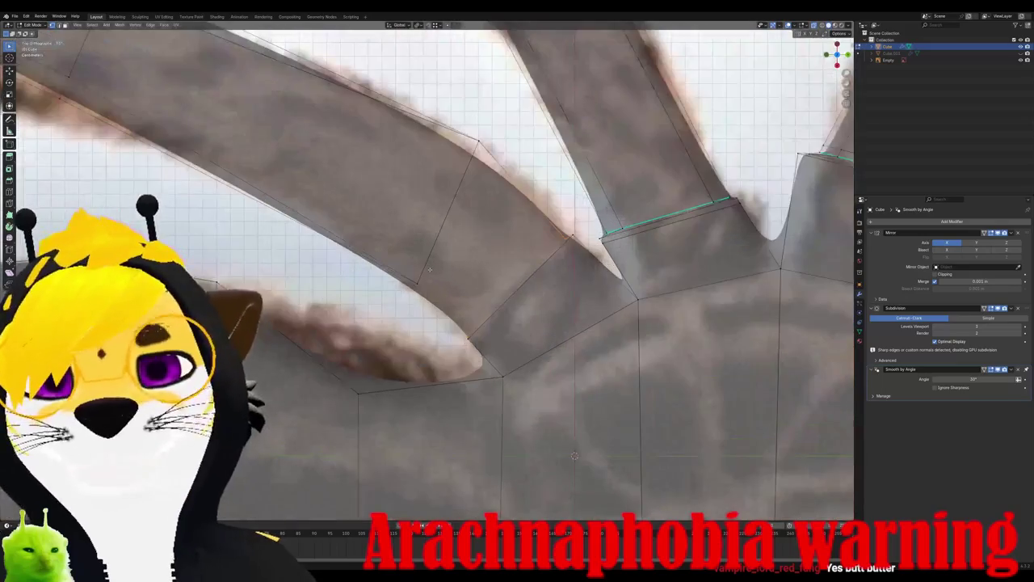
# Step: Toggle between back and top views to check the joint's shape
pyautogui.press('ctrl+KP_1')
pyautogui.press('KP_7')
pyautogui.press('ctrl+KP_1')
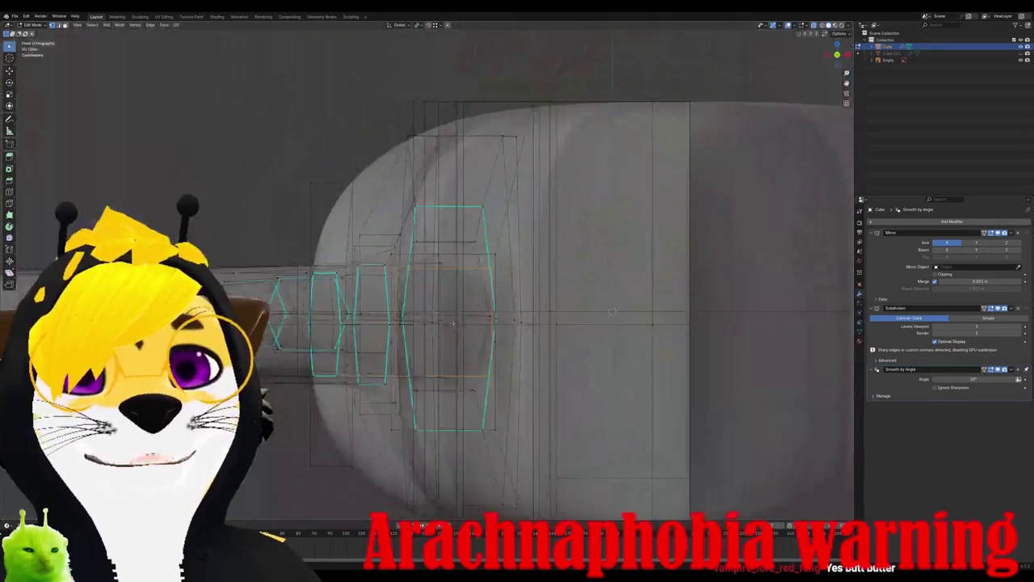
pyautogui.press('KP_7')
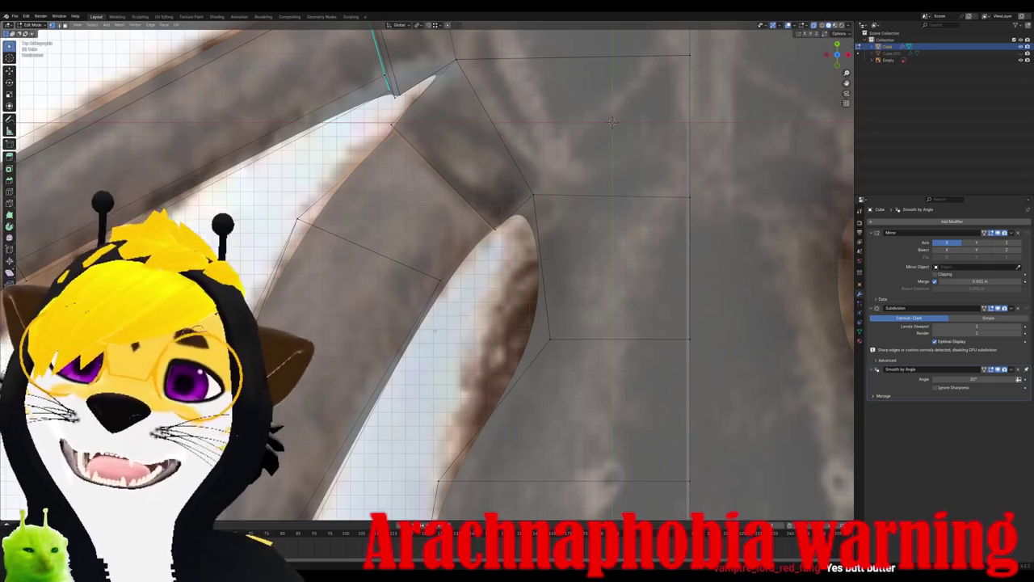
pyautogui.press('ctrl+KP_1')
pyautogui.press('KP_7')
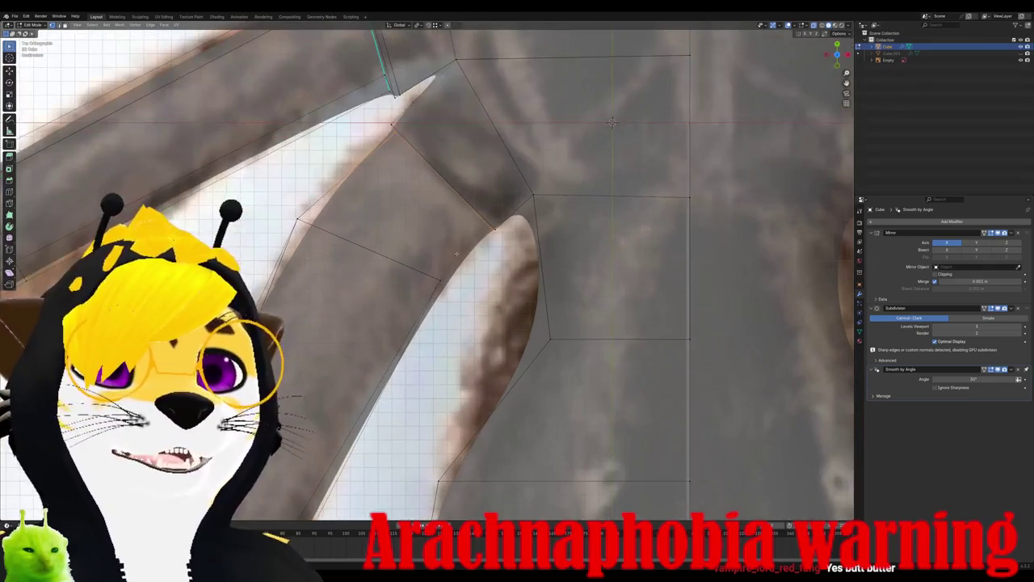
pyautogui.scroll(4, 463, 232)
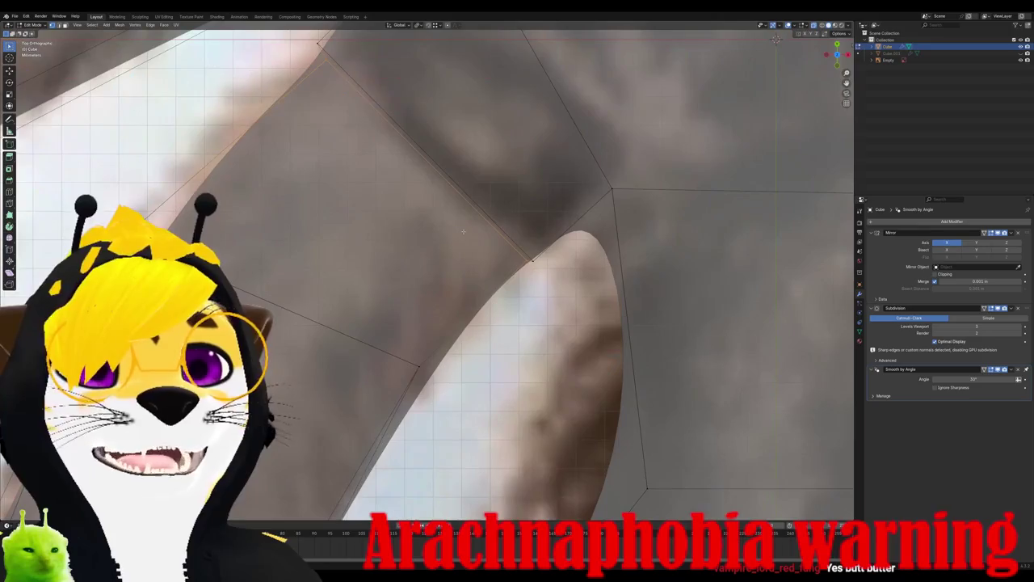
# Step: Move and rotate the joint vertices onto the photo's inner leg bend
pyautogui.press('g')
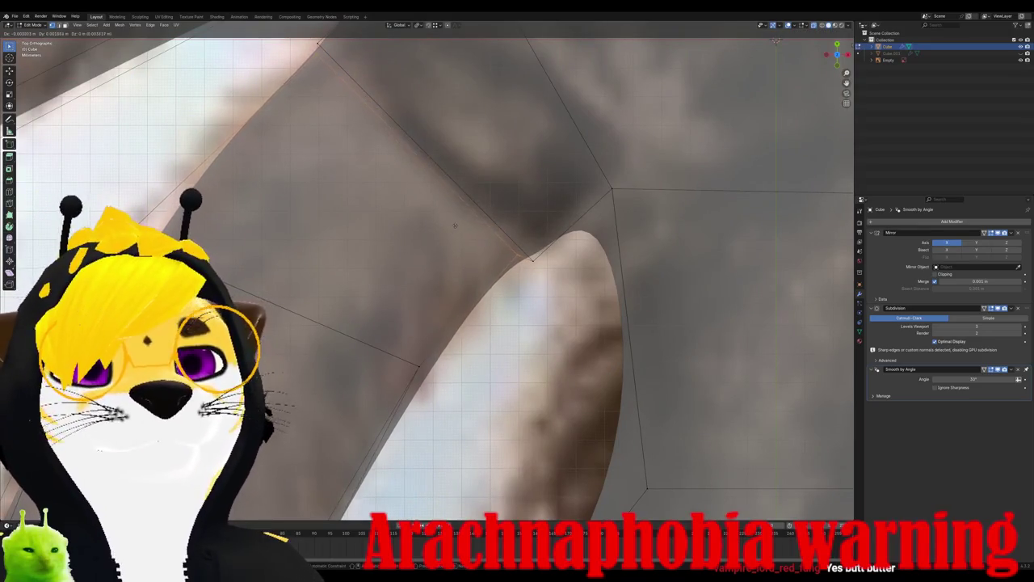
pyautogui.click(458, 222)
pyautogui.press('r')
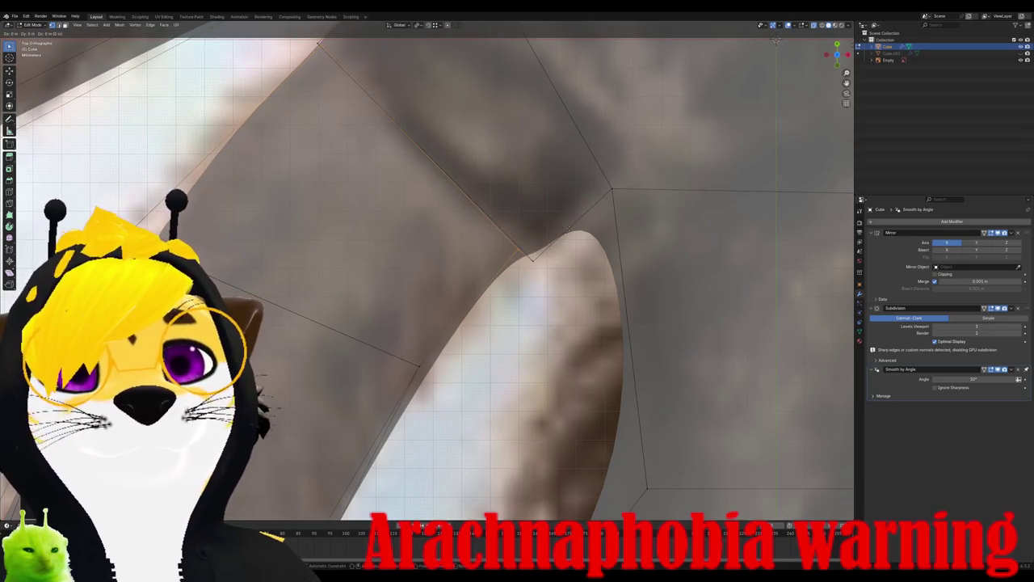
pyautogui.click(491, 240)
pyautogui.scroll(-2, 491, 240)
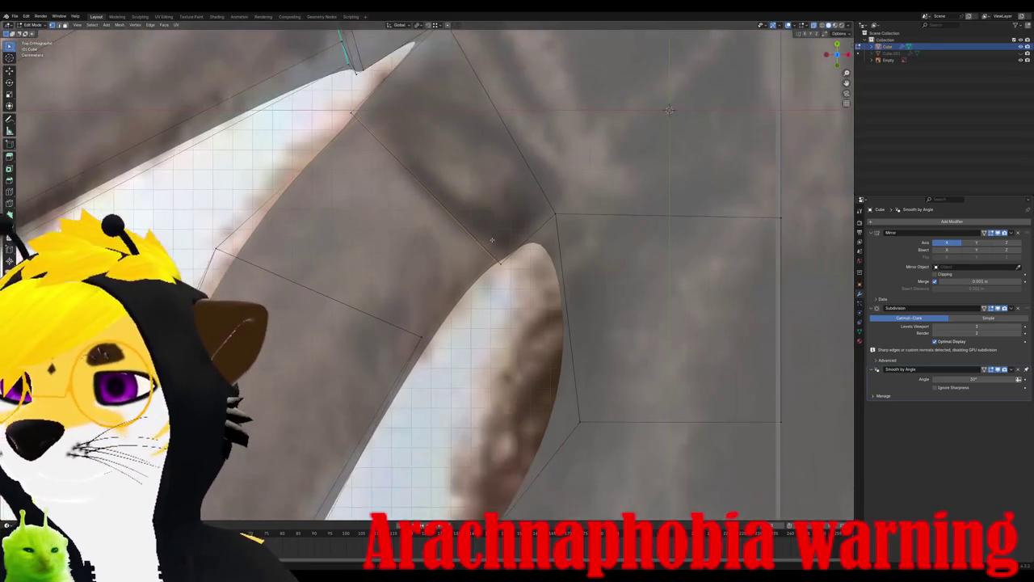
pyautogui.moveTo(491, 240)
pyautogui.mouseDown(button='middle')
pyautogui.moveTo(406, 328)
pyautogui.moveTo(475, 267)
pyautogui.mouseUp(button='middle')
# Step: In top view, add a new edge loop across the leg joint
pyautogui.press('KP_7')
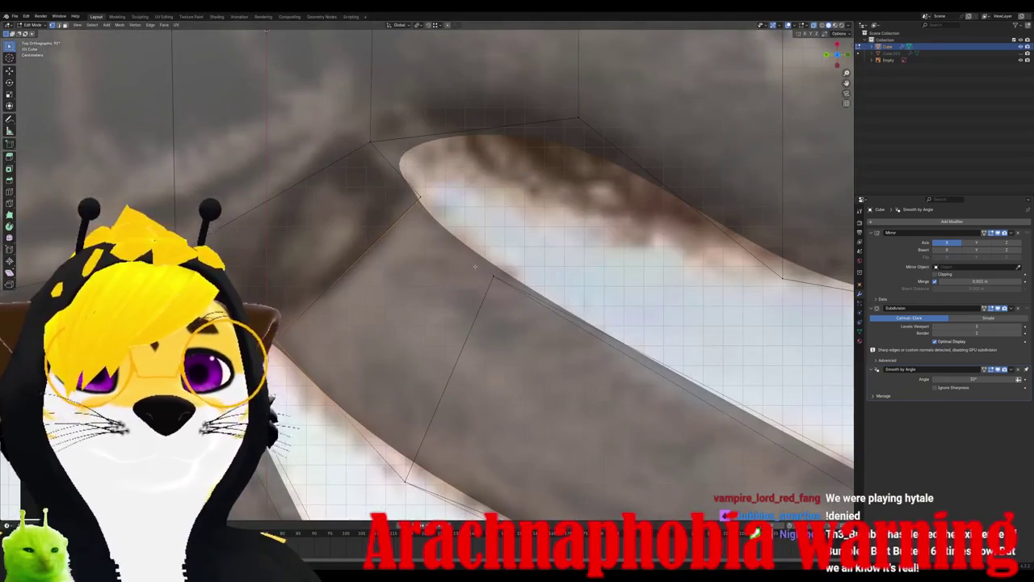
pyautogui.hotkey('ctrl', 'r')
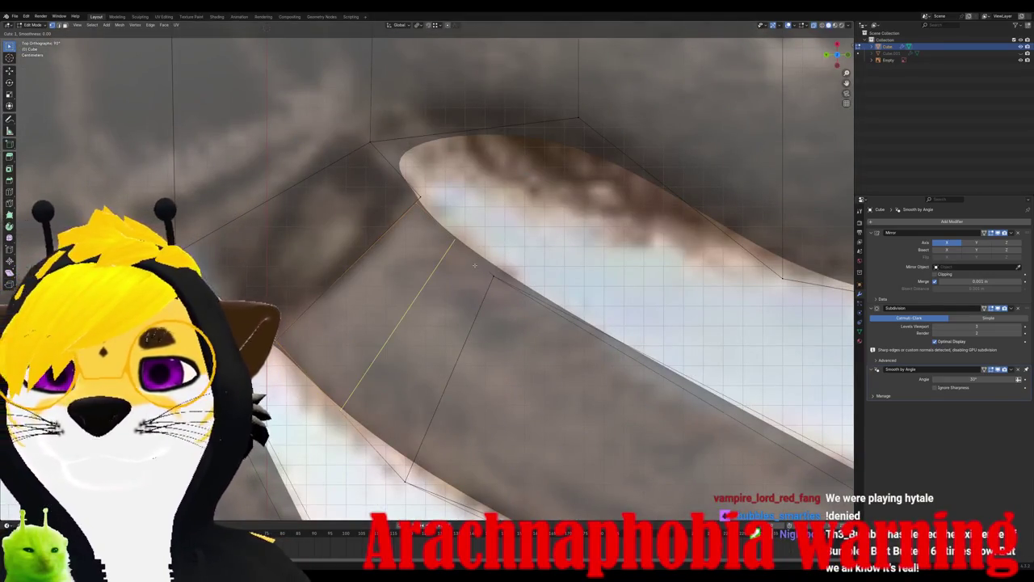
pyautogui.click(474, 264)
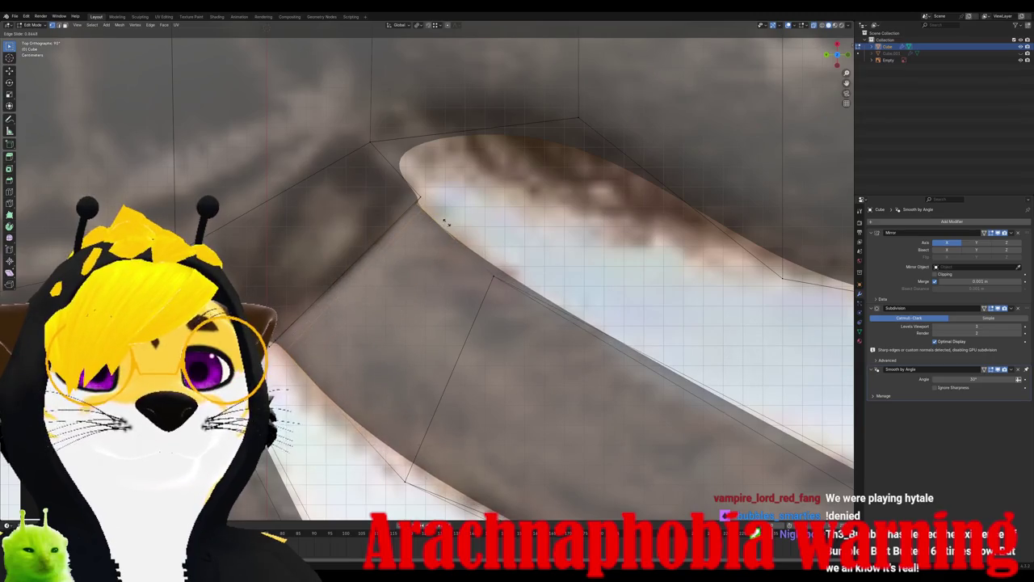
pyautogui.click(445, 222)
pyautogui.moveTo(445, 222); pyautogui.dragTo(303, 274, button='middle')
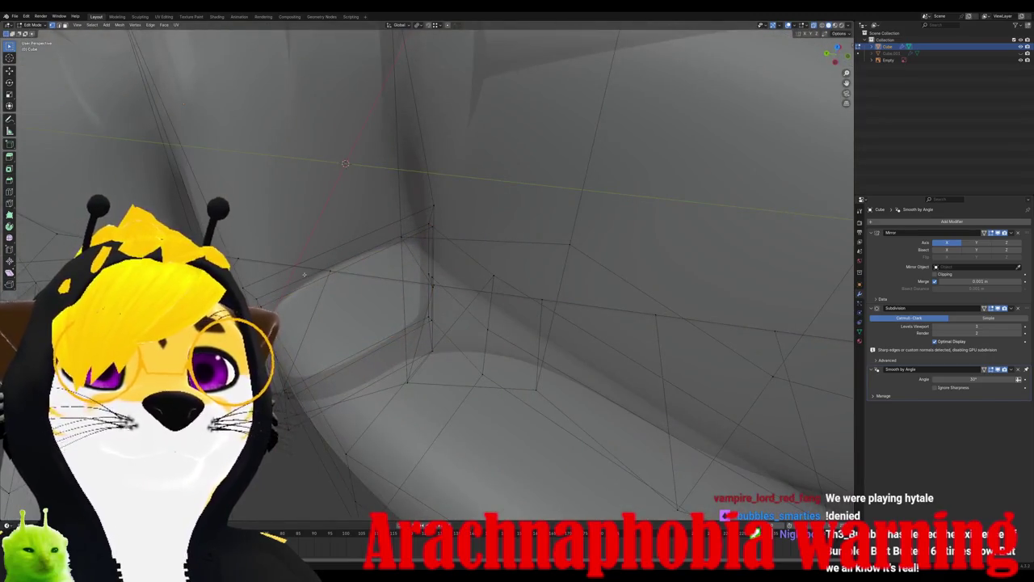
# Step: Mark the joint's edge loop sharp and return to Object Mode
pyautogui.keyDown('alt'); pyautogui.click(304, 276); pyautogui.keyUp('alt')
pyautogui.click(120, 24)
pyautogui.moveTo(150, 24)
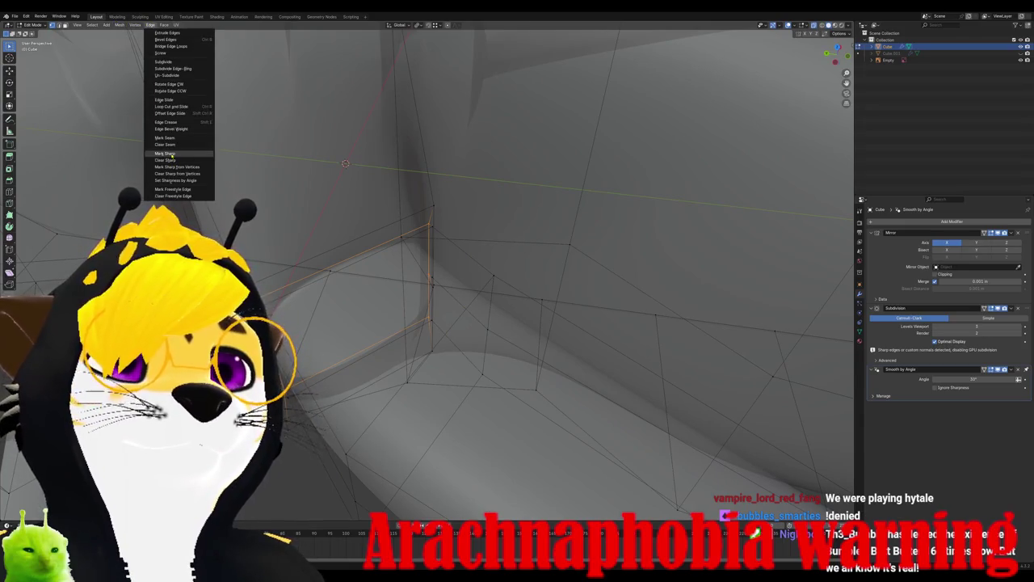
pyautogui.click(165, 154)
pyautogui.moveTo(171, 154); pyautogui.dragTo(210, 186, button='middle')
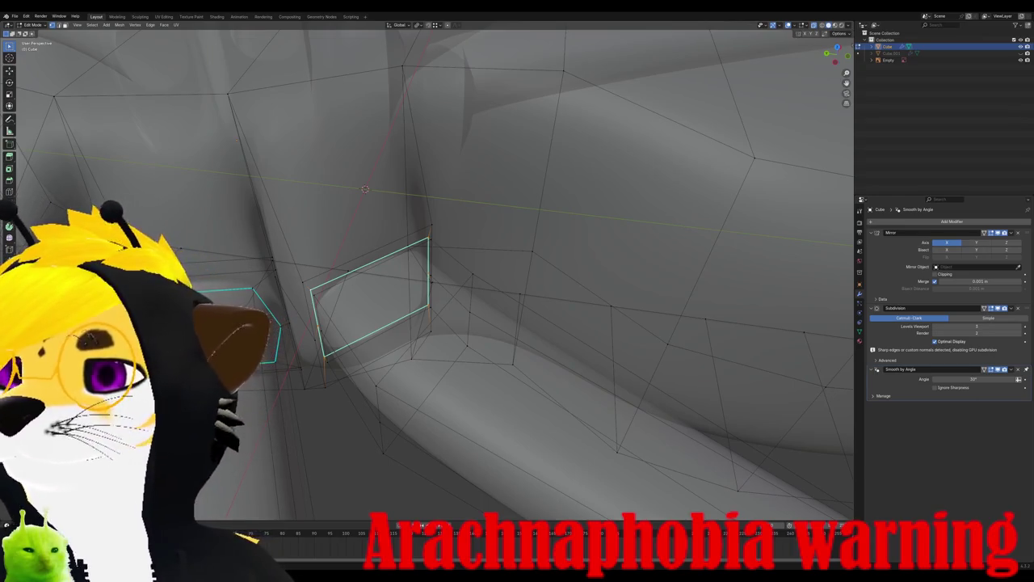
pyautogui.moveTo(379, 274); pyautogui.dragTo(395, 269, button='middle')
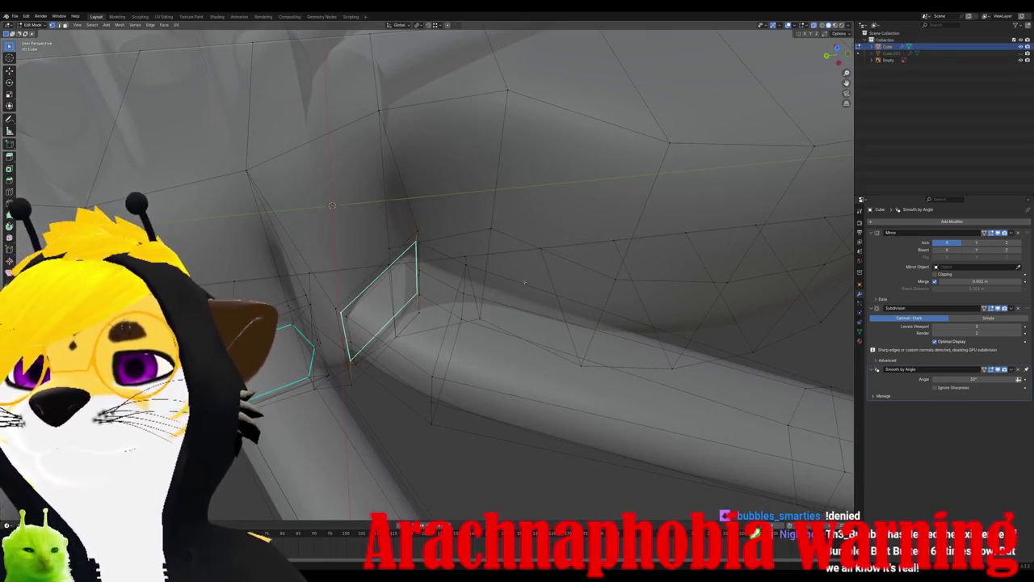
pyautogui.moveTo(505, 279)
pyautogui.mouseDown(button='middle')
pyautogui.moveTo(507, 249)
pyautogui.moveTo(534, 316)
pyautogui.moveTo(434, 326)
pyautogui.moveTo(404, 266)
pyautogui.moveTo(452, 258)
pyautogui.moveTo(501, 275)
pyautogui.mouseUp(button='middle')
pyautogui.press('Tab')
# Step: Inspect the smoothed spider in side and top views over the reference photo
pyautogui.press('KP_3')
pyautogui.press('KP_7')
pyautogui.scroll(3, 395, 237)
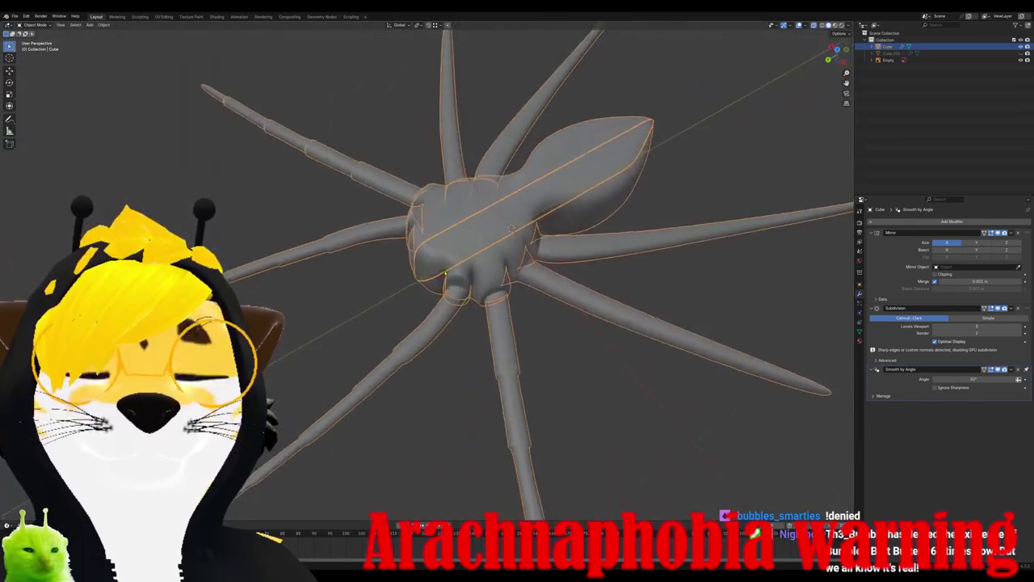
pyautogui.press('KP_7')
pyautogui.keyDown('shift'); pyautogui.moveTo(462, 342); pyautogui.dragTo(374, 376, button='middle'); pyautogui.keyUp('shift')
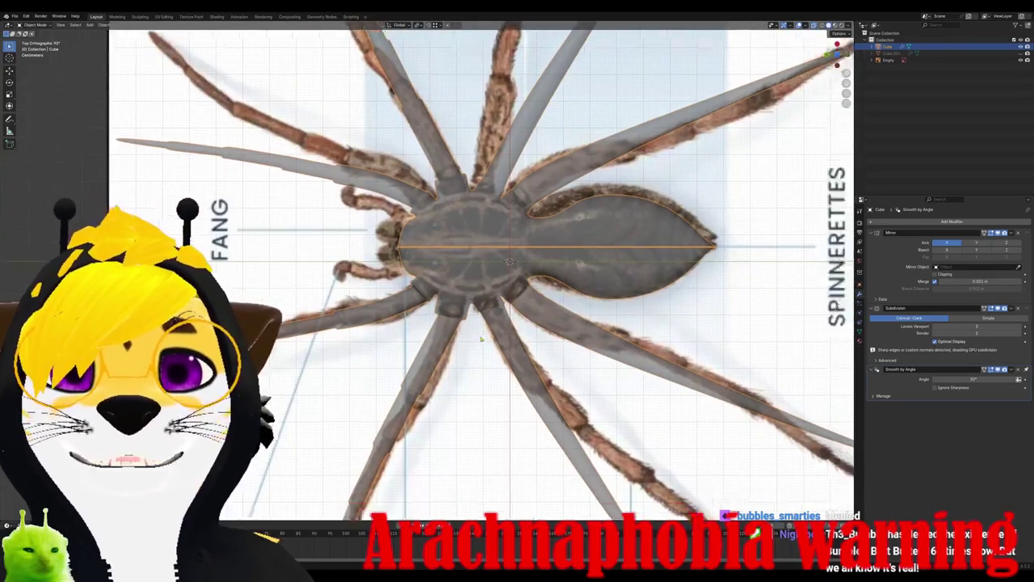
pyautogui.scroll(3, 374, 376)
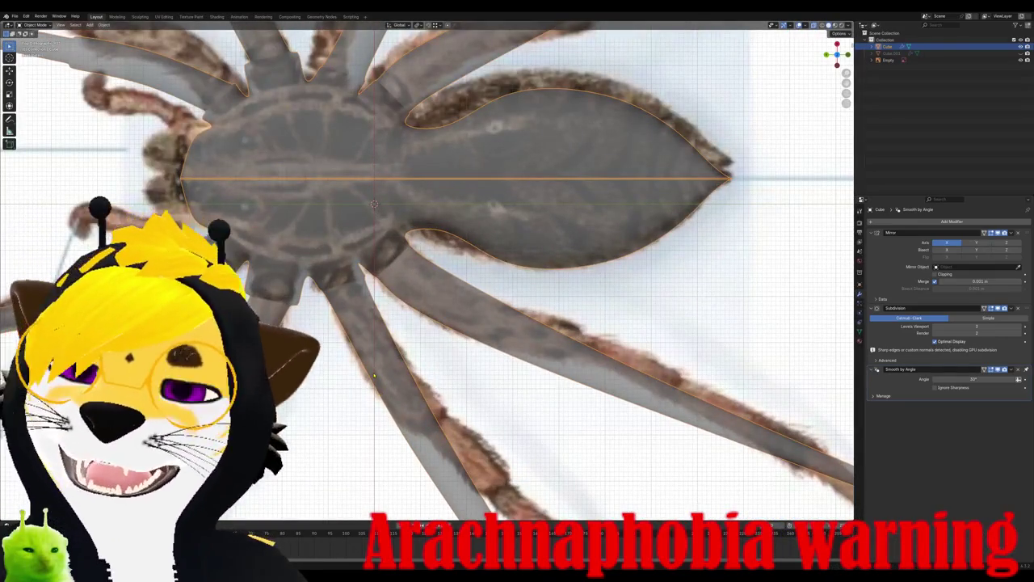
pyautogui.scroll(-3, 374, 375)
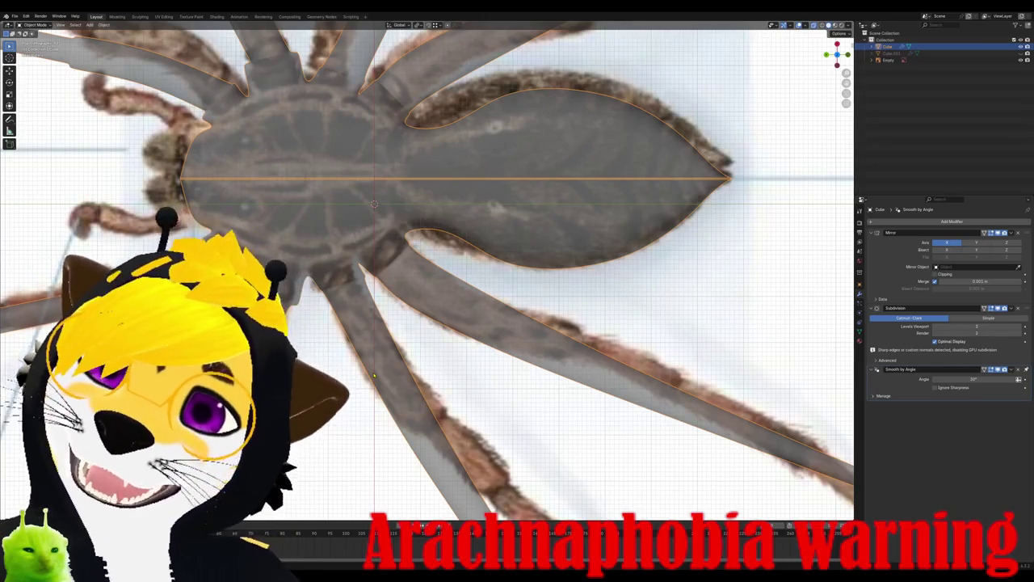
pyautogui.scroll(-2, 403, 349)
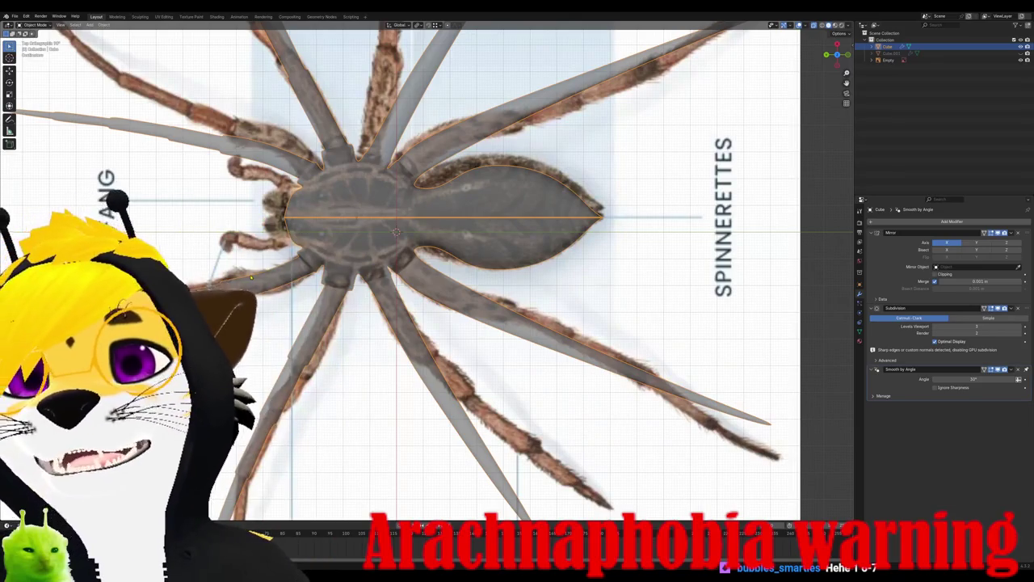
pyautogui.scroll(-1, 437, 307)
pyautogui.scroll(2, 437, 307)
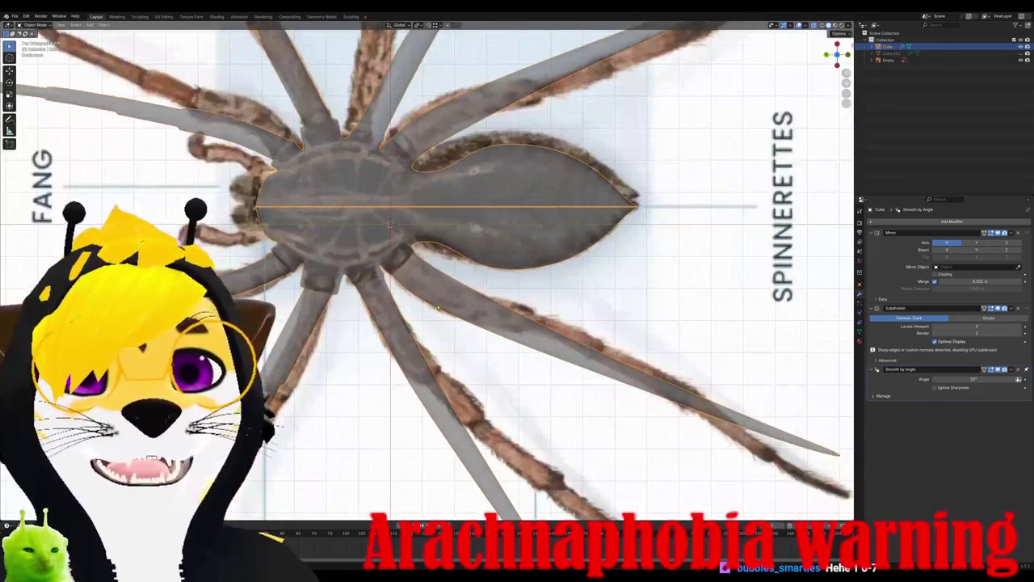
pyautogui.scroll(1, 433, 327)
pyautogui.scroll(1, 428, 345)
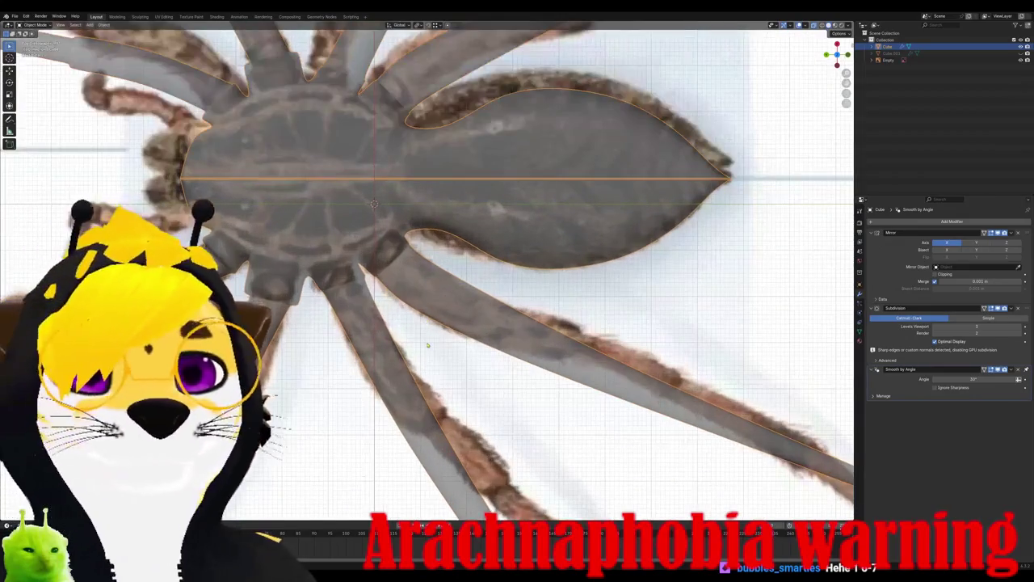
pyautogui.scroll(-1, 427, 345)
pyautogui.press('KP_3')
pyautogui.press('KP_7')
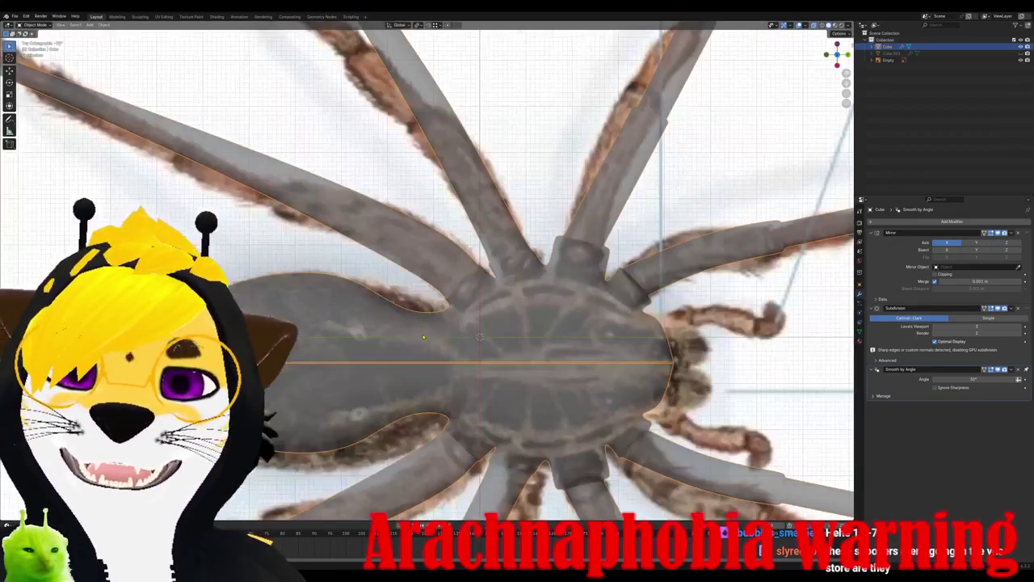
pyautogui.scroll(3, 504, 322)
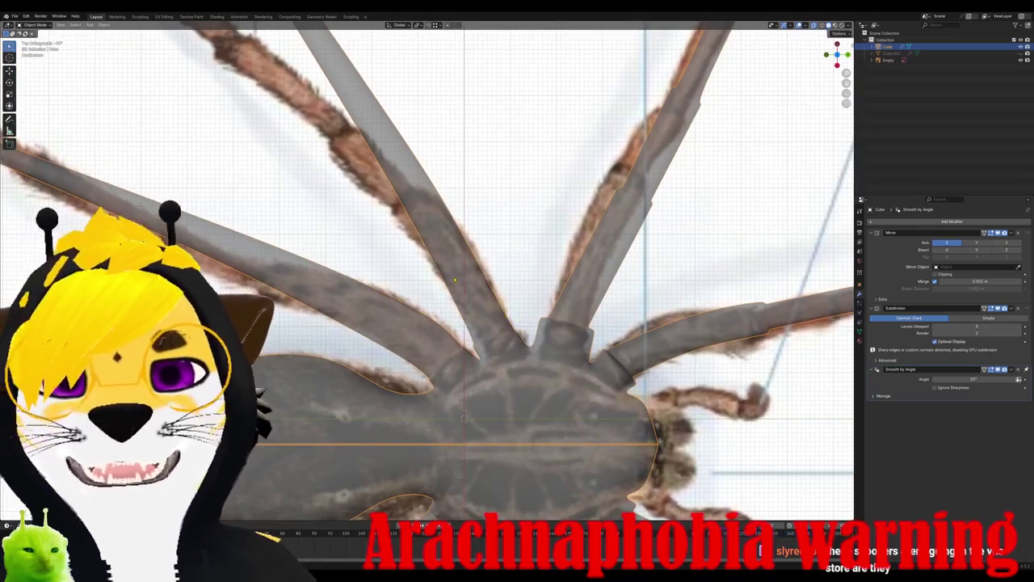
pyautogui.scroll(-2, 476, 289)
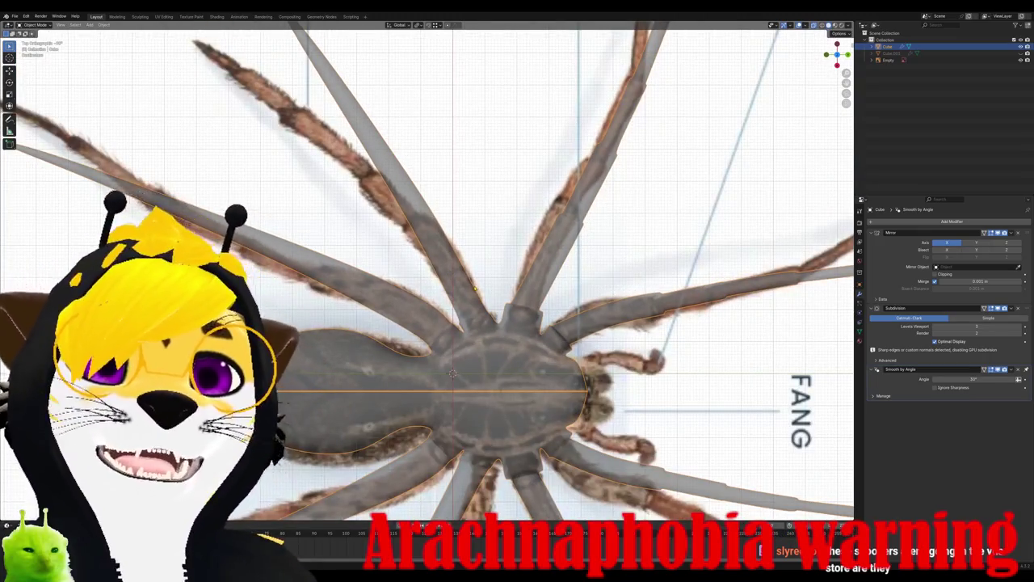
pyautogui.scroll(-4, 475, 291)
pyautogui.scroll(1, 476, 303)
pyautogui.scroll(6, 477, 320)
pyautogui.scroll(1, 477, 319)
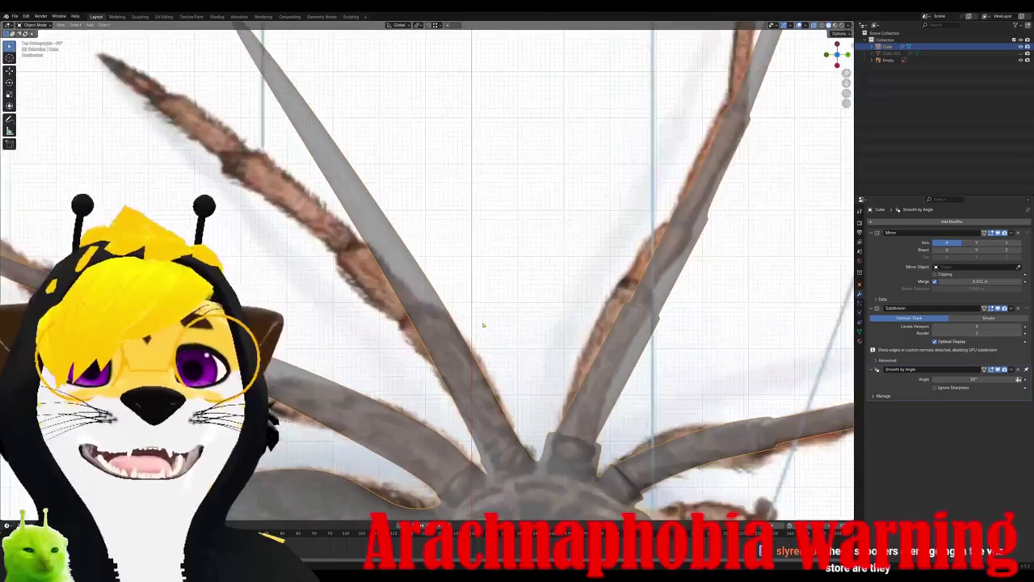
# Step: Enter Edit Mode and start a loop cut across the next leg
pyautogui.press('Tab')
pyautogui.scroll(2, 456, 307)
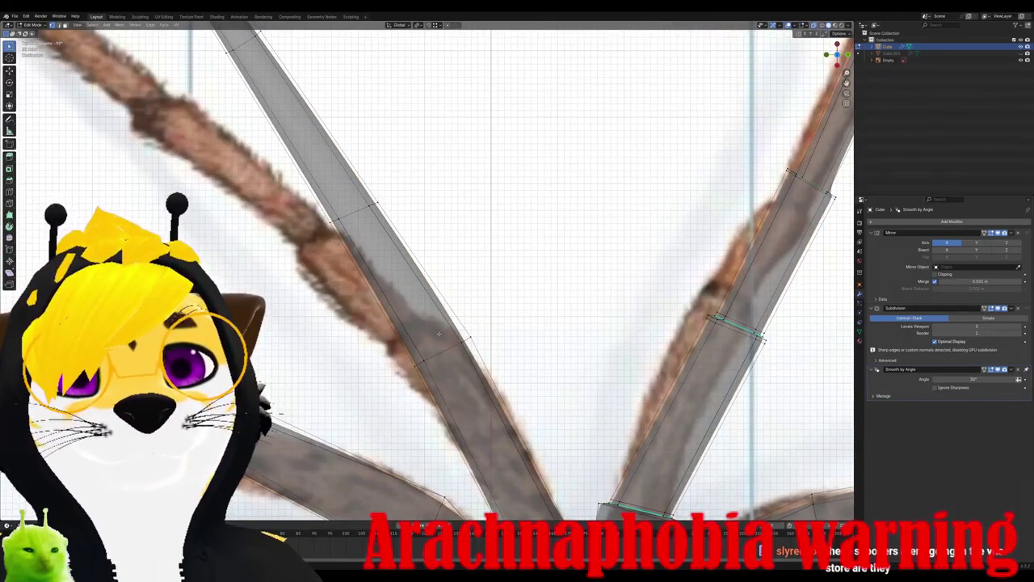
pyautogui.hotkey('ctrl', 'r')
# Step: Place the new edge loop across the leg near its joint
pyautogui.click(519, 443)
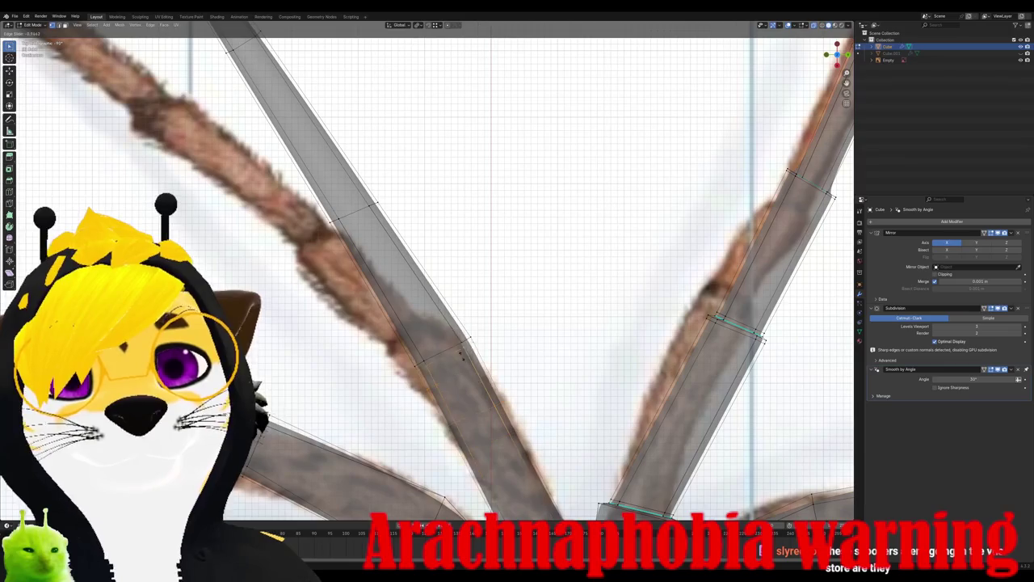
pyautogui.click(509, 440)
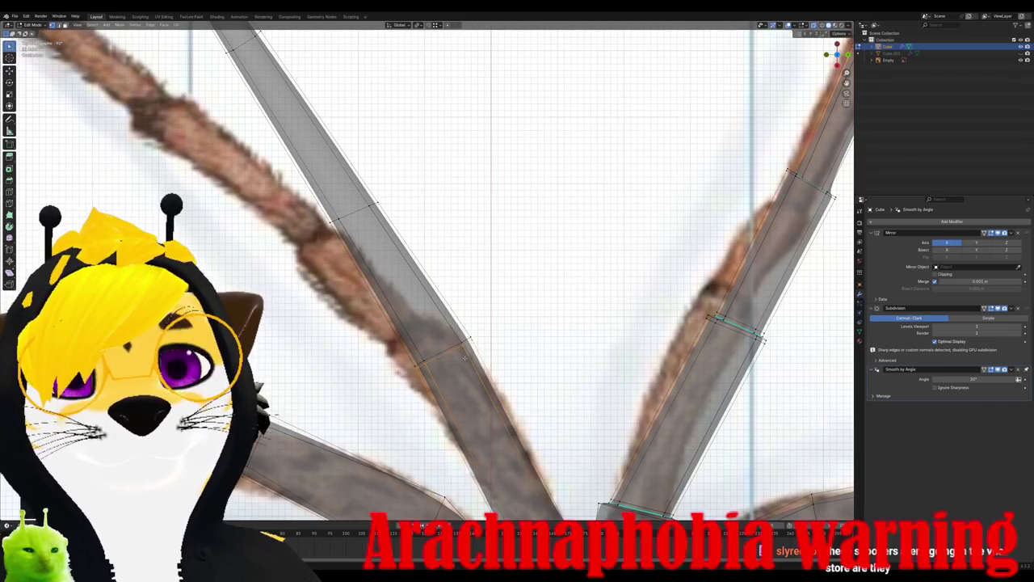
pyautogui.scroll(2, 509, 440)
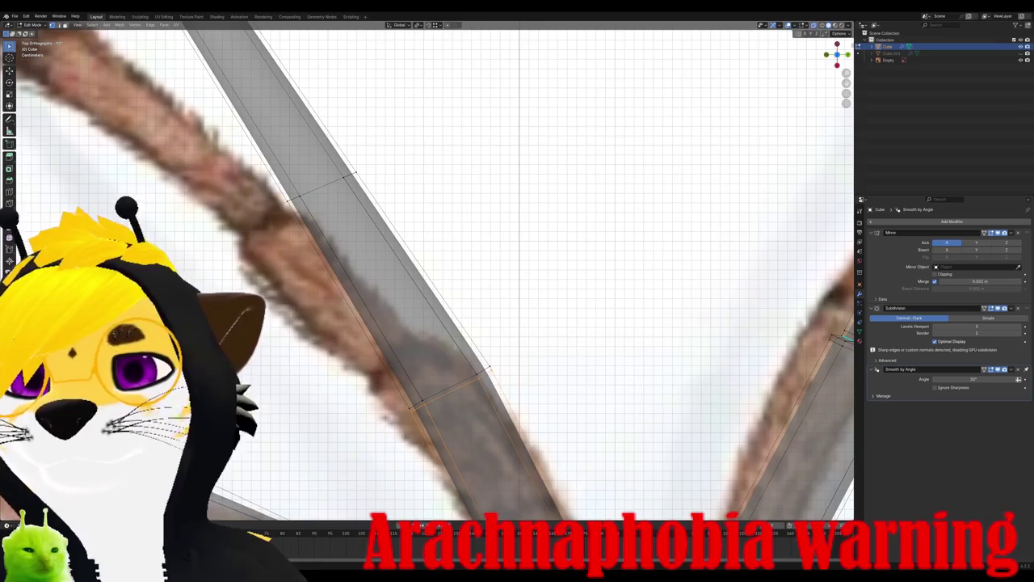
# Step: Move the loop freely onto the joint shown in the reference photo
pyautogui.press('g')
pyautogui.press('g')
pyautogui.rightClick(337, 156)
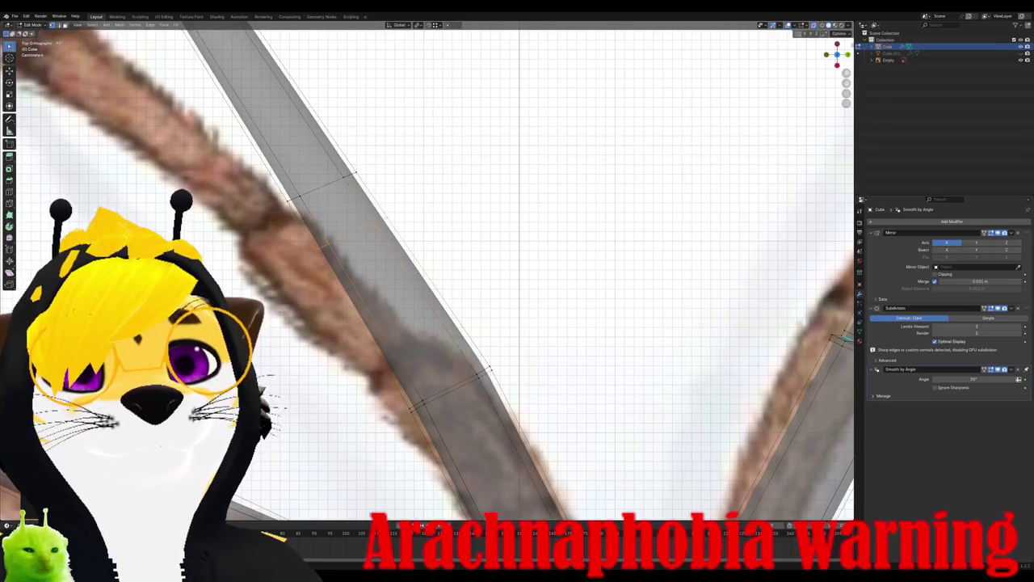
pyautogui.press('g')
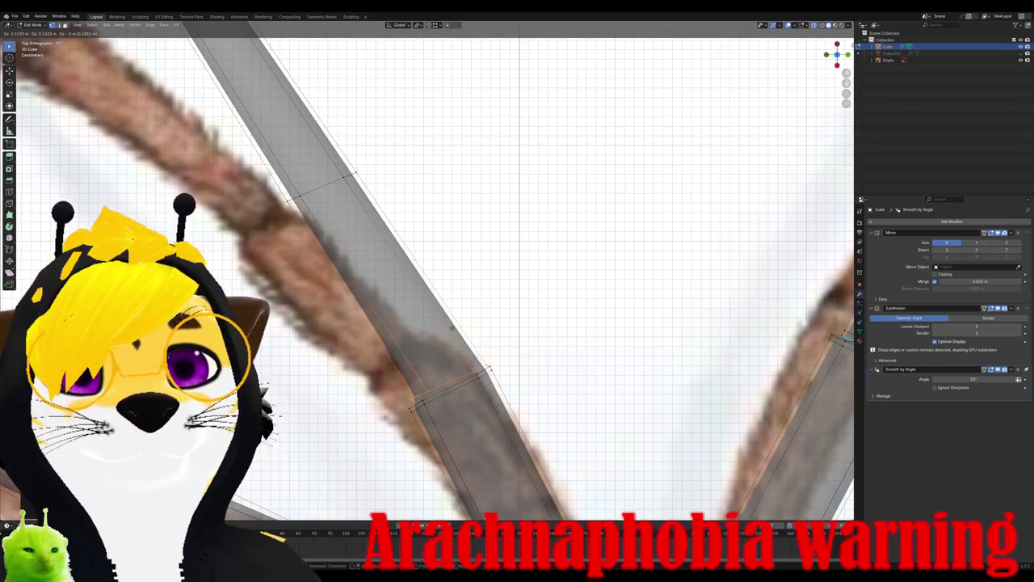
pyautogui.click(451, 327)
pyautogui.scroll(2, 451, 327)
pyautogui.scroll(1, 451, 327)
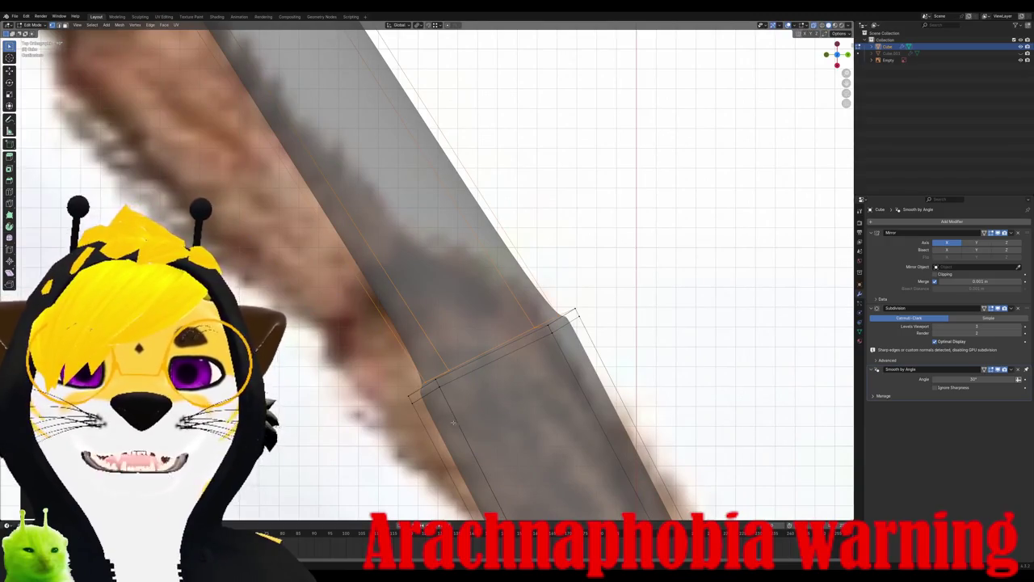
pyautogui.moveTo(454, 422); pyautogui.dragTo(523, 346, button='middle')
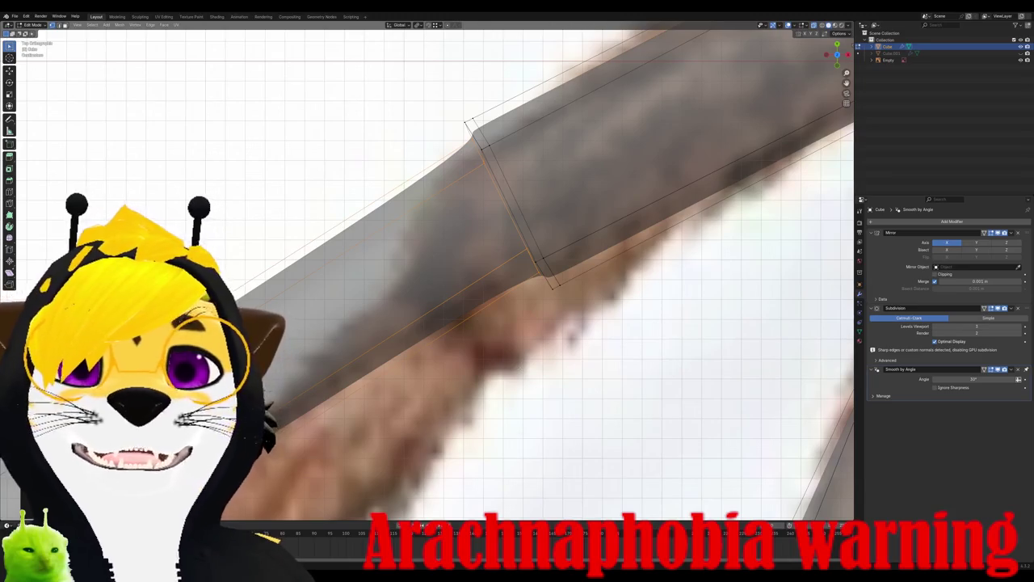
pyautogui.moveTo(523, 346)
pyautogui.mouseDown(button='middle')
pyautogui.moveTo(393, 247)
pyautogui.moveTo(532, 304)
pyautogui.mouseUp(button='middle')
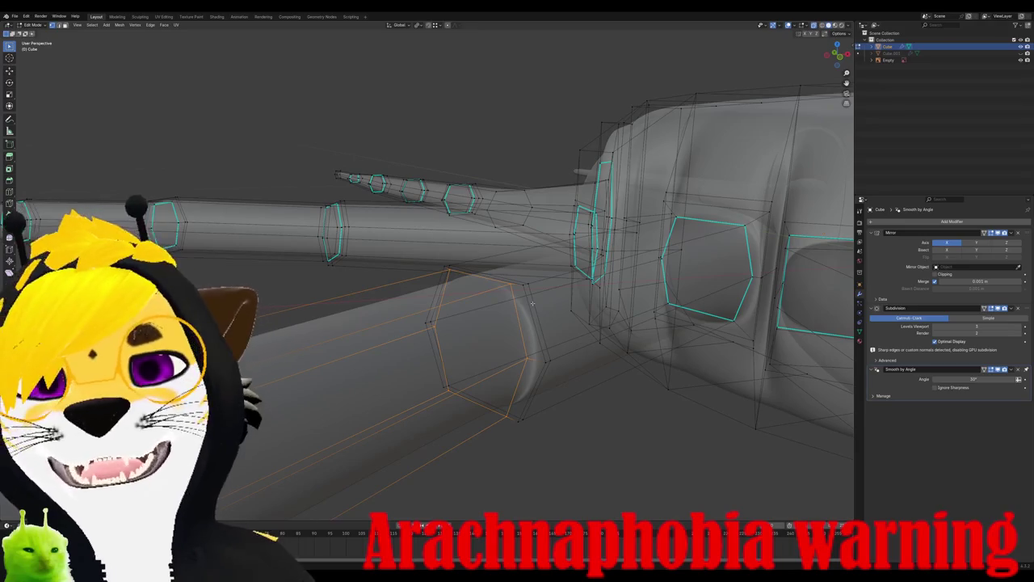
# Step: Slide the leg's edge loop along the tube to sit at the joint
pyautogui.moveTo(532, 304)
pyautogui.mouseDown(button='middle')
pyautogui.moveTo(396, 304)
pyautogui.moveTo(485, 328)
pyautogui.mouseUp(button='middle')
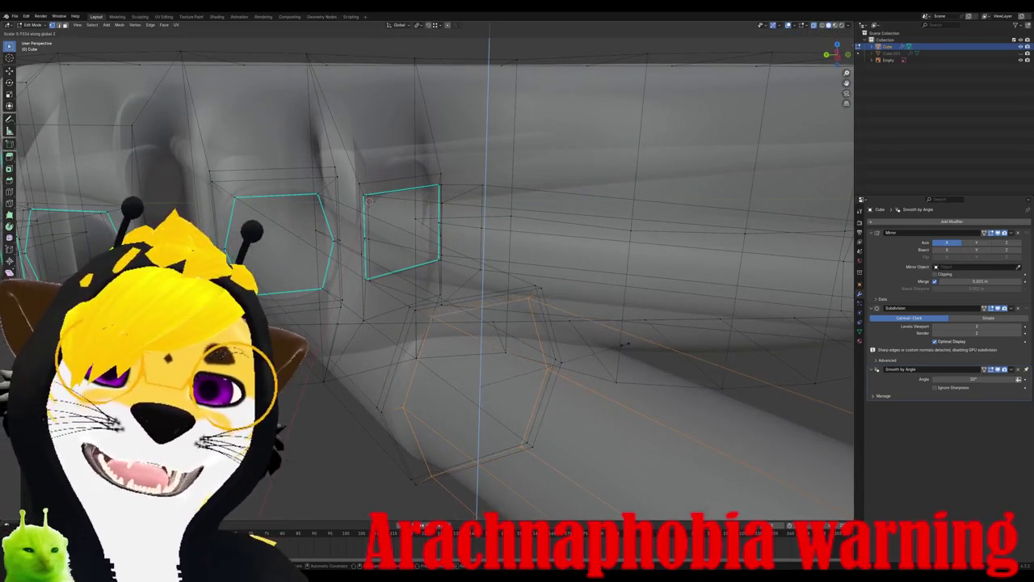
pyautogui.moveTo(611, 347); pyautogui.dragTo(410, 369, button='middle')
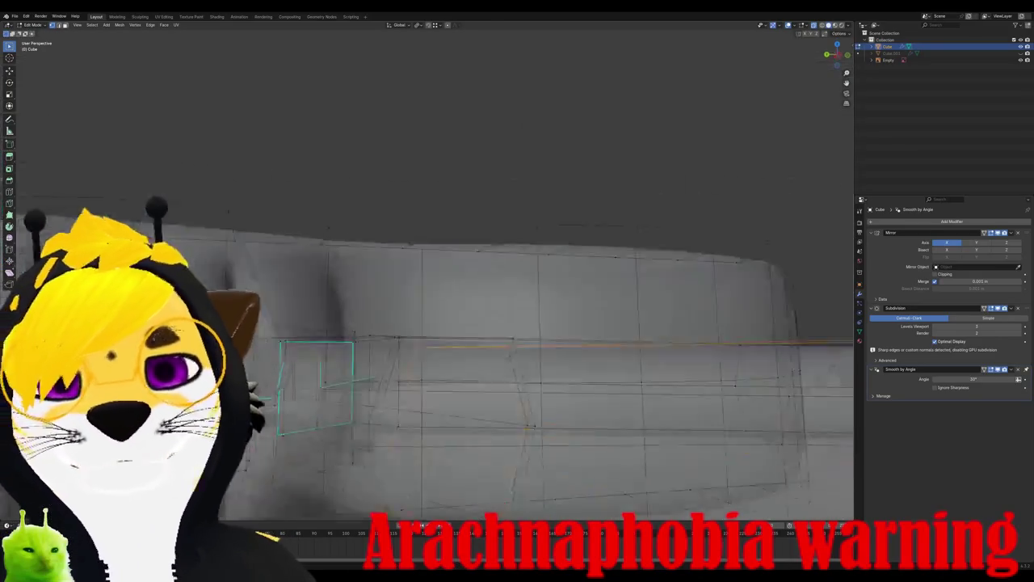
pyautogui.click(391, 347)
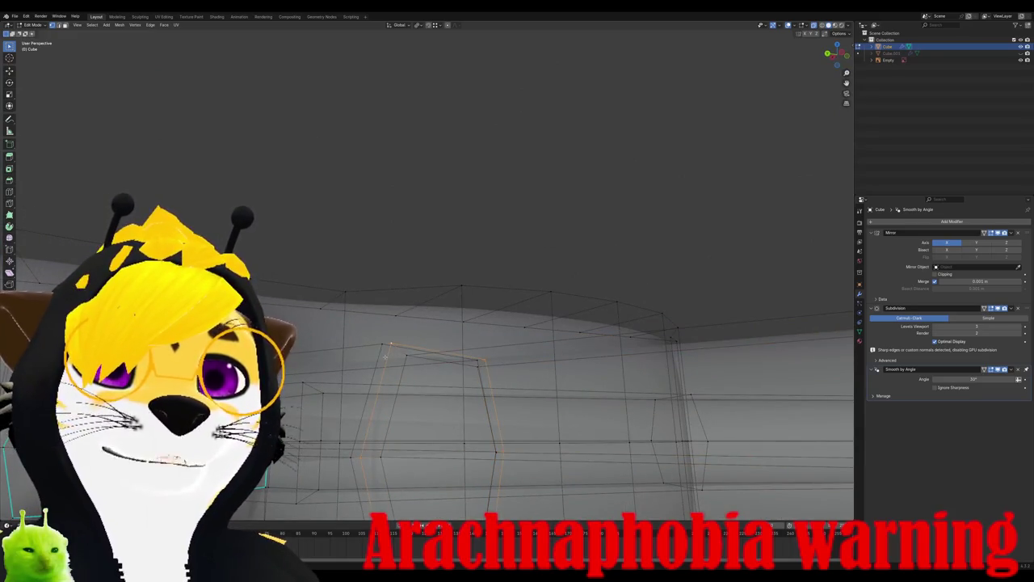
pyautogui.moveTo(384, 355); pyautogui.dragTo(394, 386, button='middle')
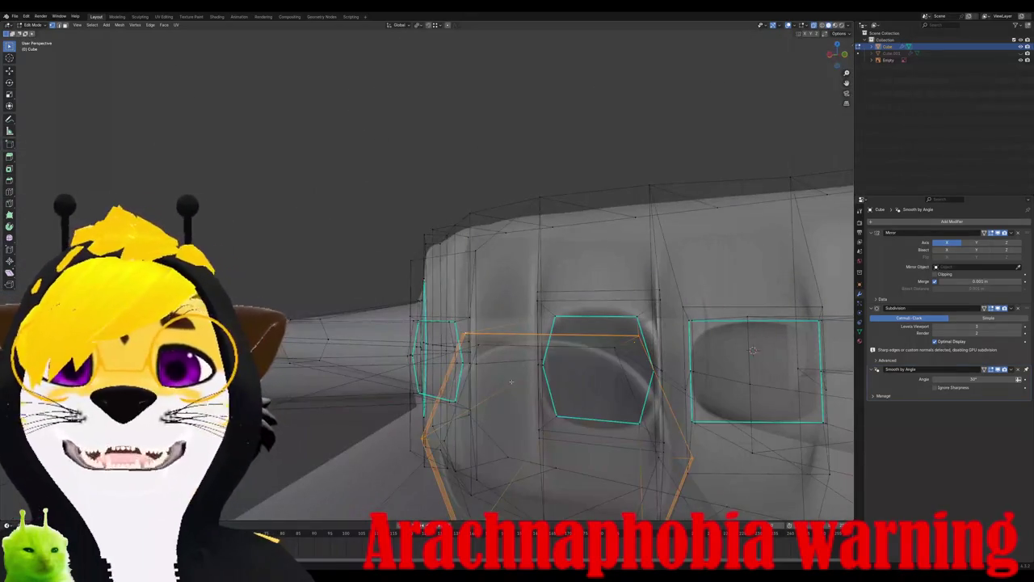
pyautogui.moveTo(510, 381)
pyautogui.mouseDown(button='middle')
pyautogui.moveTo(561, 418)
pyautogui.moveTo(556, 434)
pyautogui.mouseUp(button='middle')
pyautogui.press('g')
pyautogui.press('g')
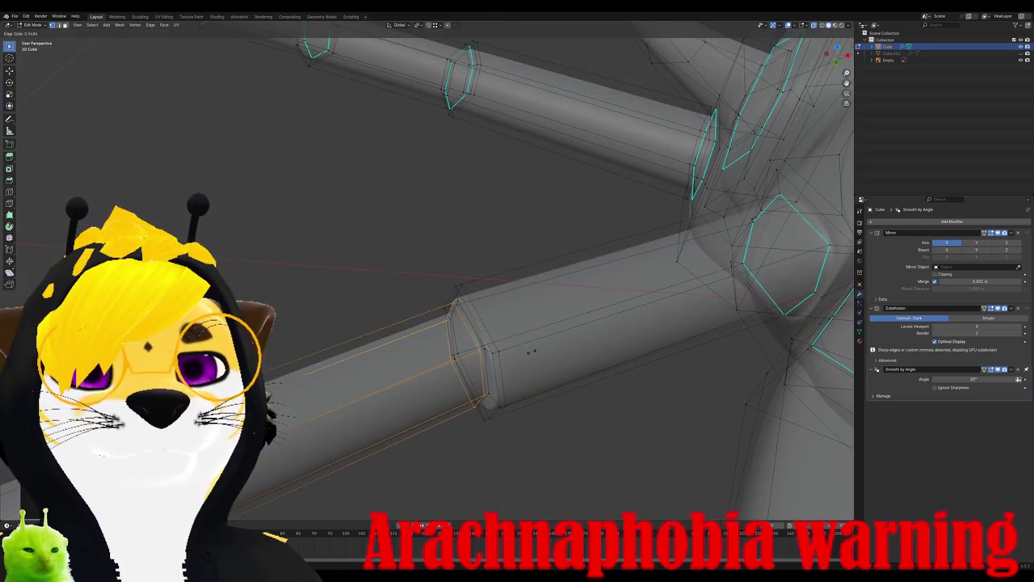
pyautogui.click(531, 351)
pyautogui.hotkey('alt', 'a')
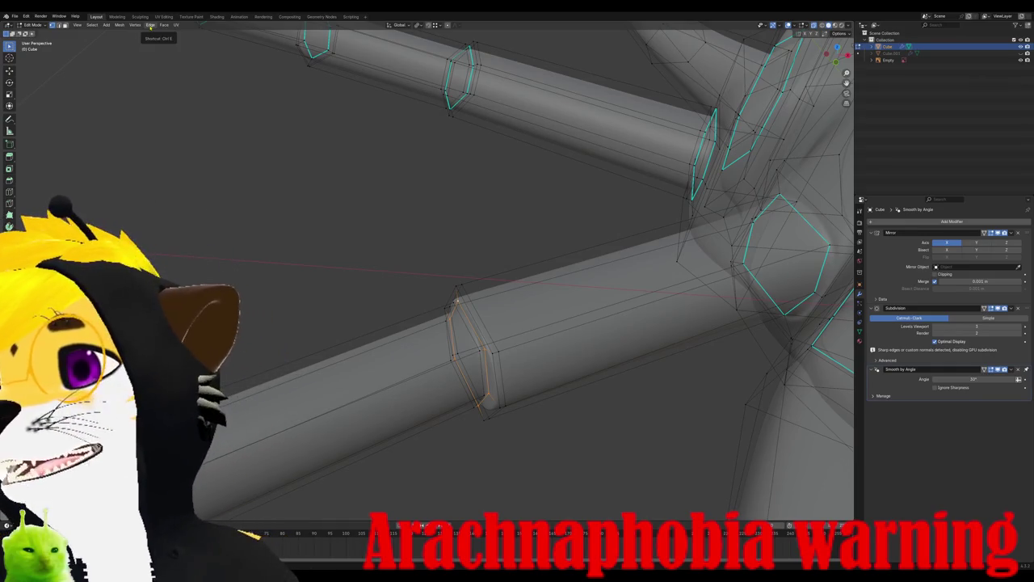
# Step: Mark the loop sharp, then check the legs in Object Mode
pyautogui.click(150, 25)
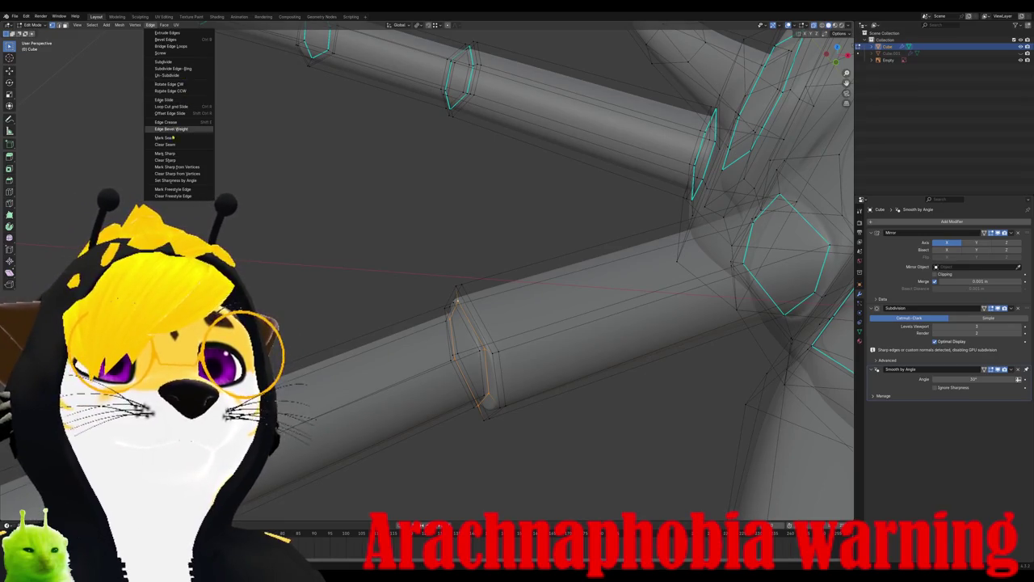
pyautogui.click(171, 154)
pyautogui.moveTo(171, 154); pyautogui.dragTo(687, 236, button='middle')
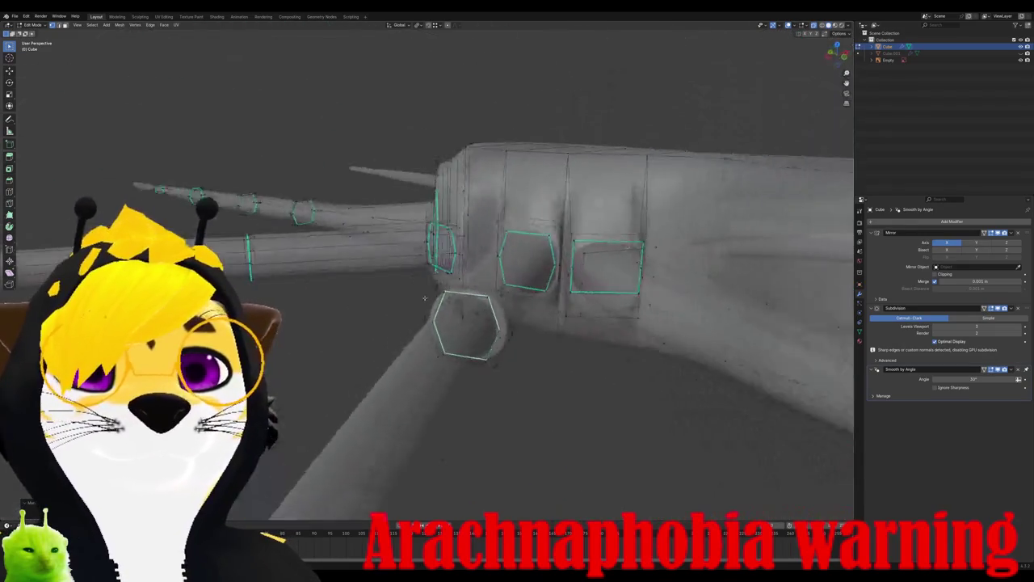
pyautogui.press('Tab')
pyautogui.scroll(-2, 428, 275)
pyautogui.moveTo(428, 274)
pyautogui.mouseDown(button='middle')
pyautogui.moveTo(452, 202)
pyautogui.moveTo(484, 185)
pyautogui.moveTo(517, 194)
pyautogui.moveTo(501, 162)
pyautogui.moveTo(453, 186)
pyautogui.mouseUp(button='middle')
pyautogui.moveTo(531, 348)
pyautogui.mouseDown(button='middle')
pyautogui.moveTo(462, 300)
pyautogui.moveTo(428, 307)
pyautogui.moveTo(379, 295)
pyautogui.mouseUp(button='middle')
# Step: Back in Edit Mode, add and slide two loop cuts on another leg
pyautogui.press('Tab')
pyautogui.hotkey('ctrl', 'r')
pyautogui.click(368, 295)
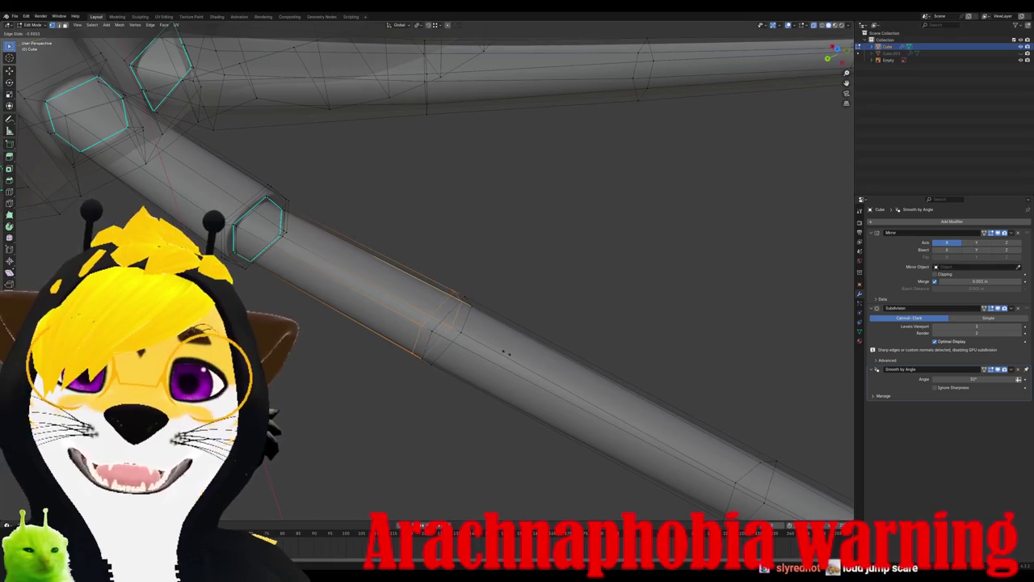
pyautogui.click(507, 355)
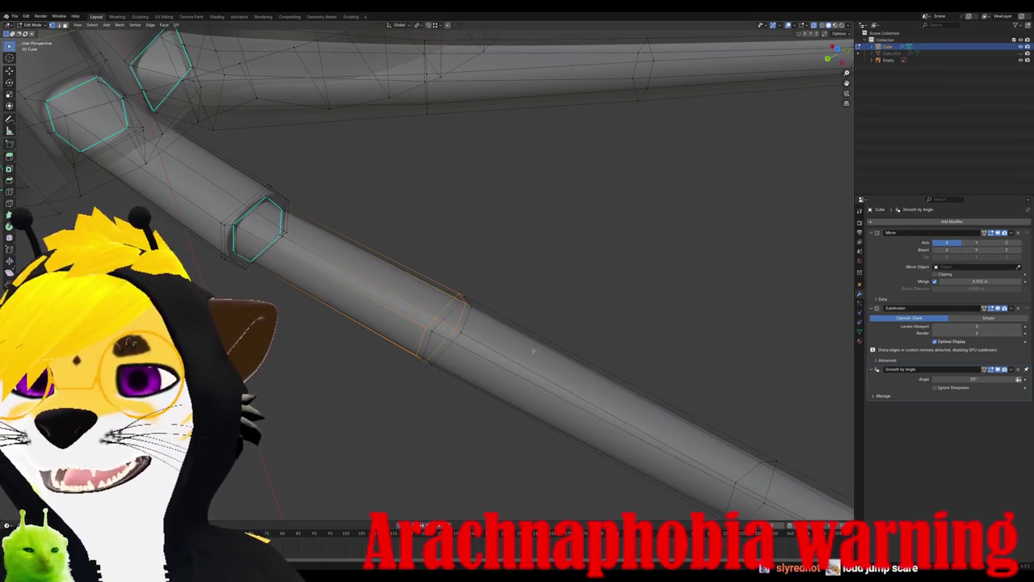
pyautogui.hotkey('ctrl', 'r')
pyautogui.click(587, 403)
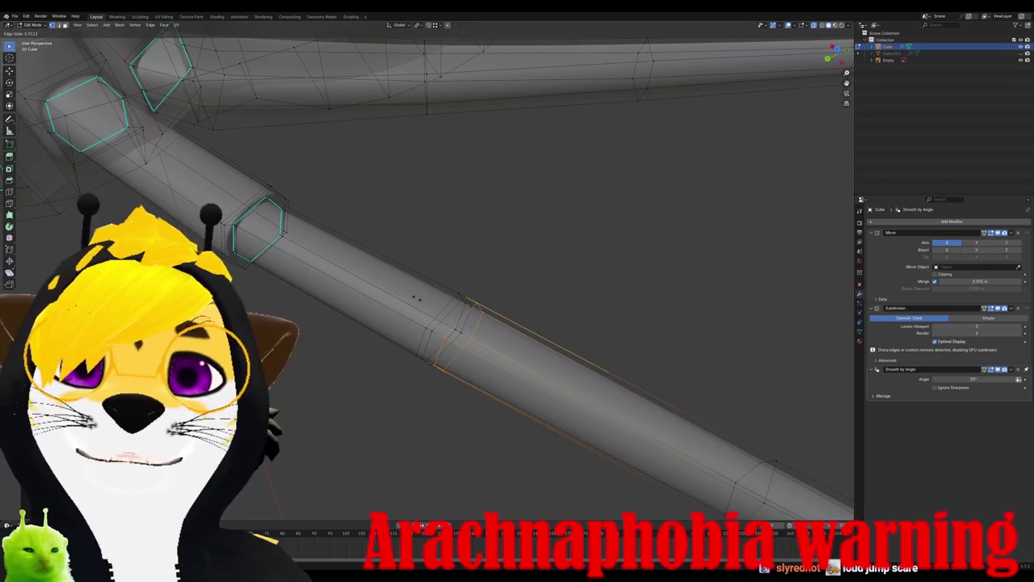
pyautogui.click(410, 296)
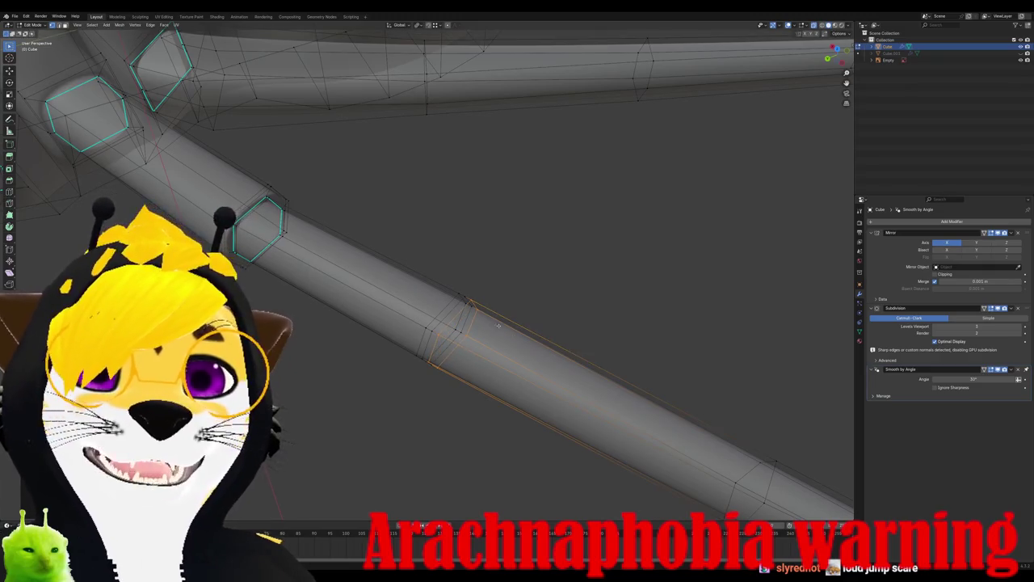
pyautogui.press('KP_7')
pyautogui.press('KP_1')
pyautogui.press('KP_7')
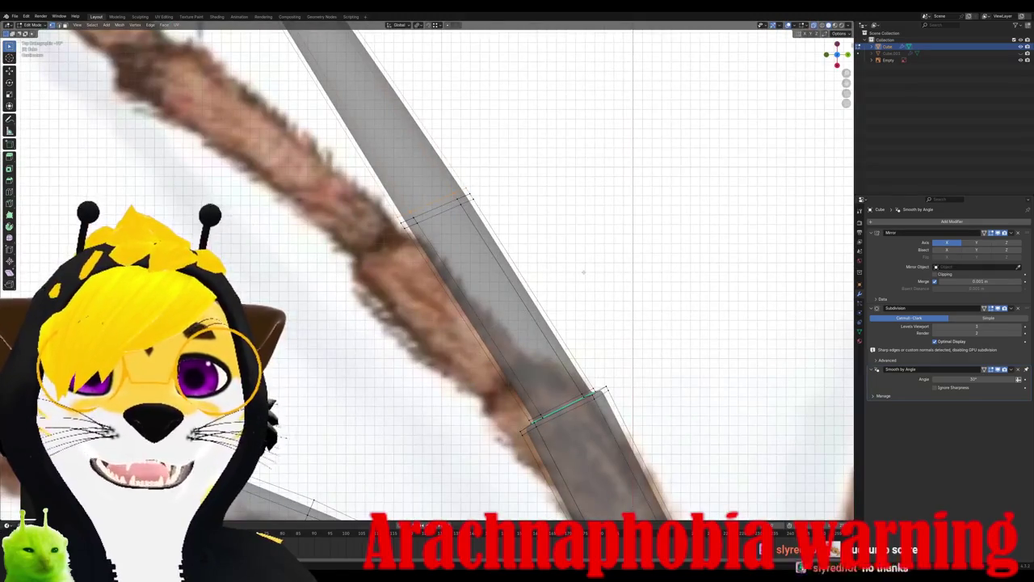
# Step: In top view, scale the joint loop down toward the leg's photo width
pyautogui.press('s')
pyautogui.click(574, 271)
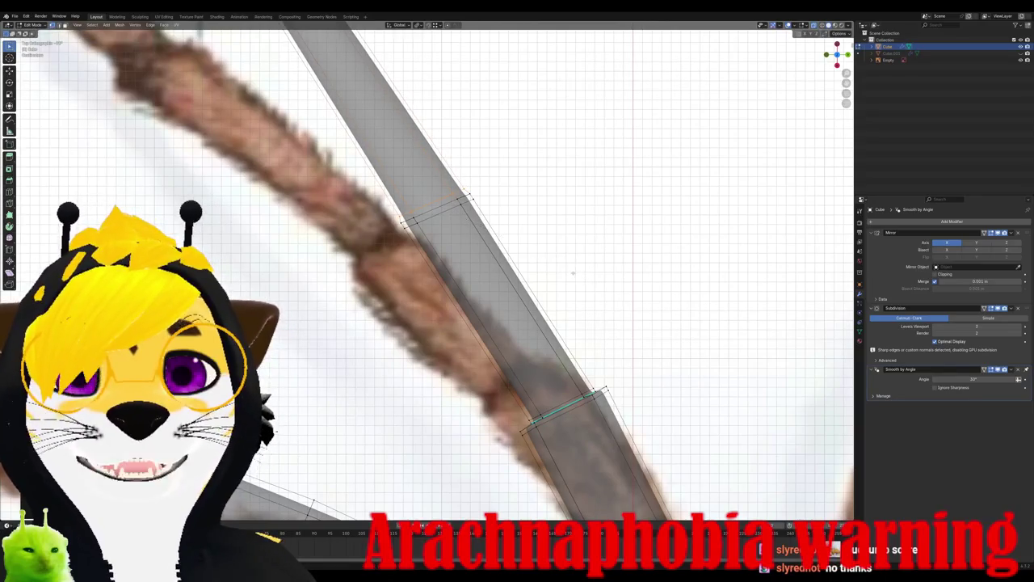
pyautogui.scroll(-1, 396, 131)
pyautogui.scroll(-1, 396, 131)
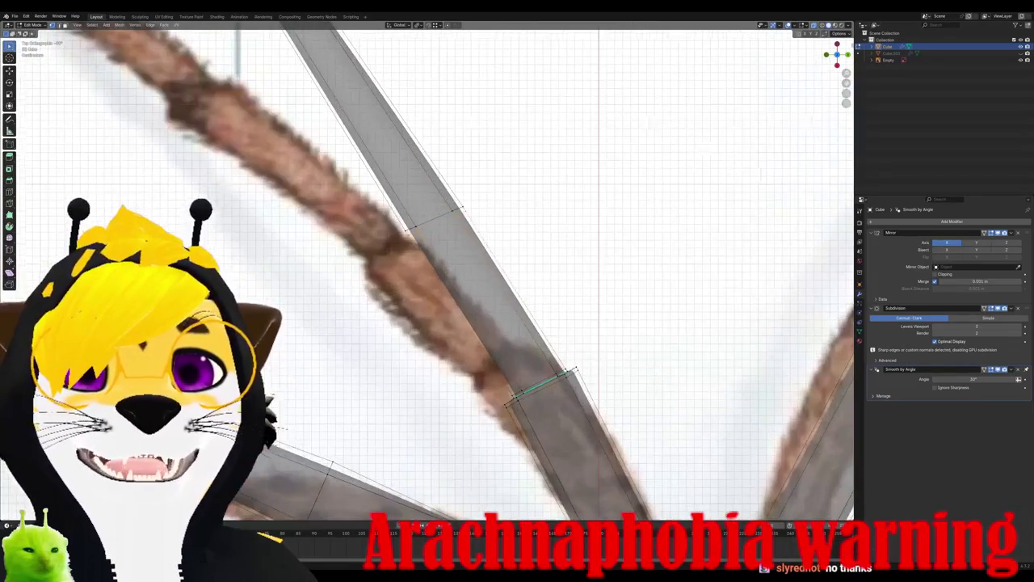
pyautogui.scroll(-1, 396, 131)
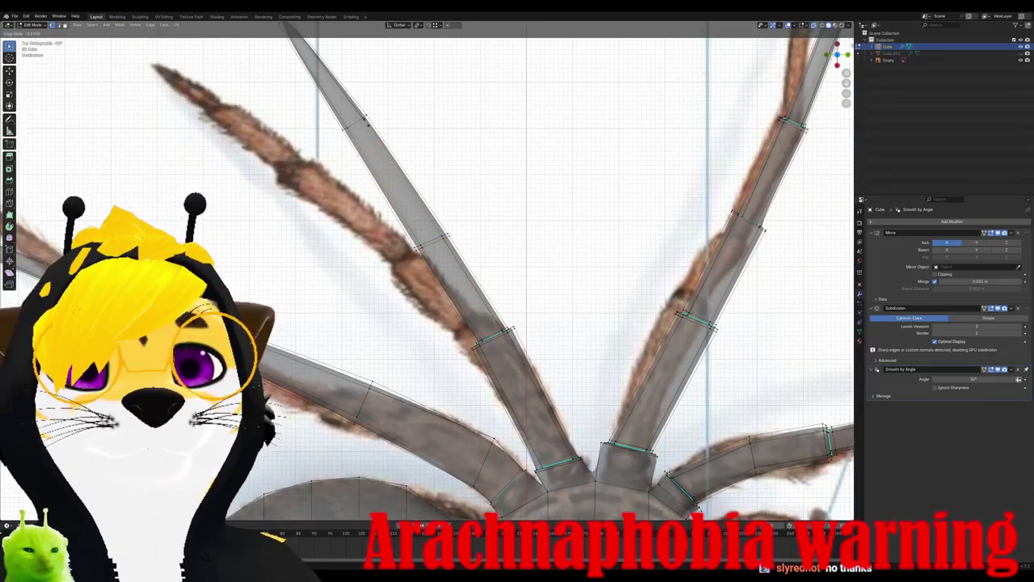
pyautogui.click(376, 133)
# Step: Move the edge loop onto the leg outline in the photo
pyautogui.press('g')
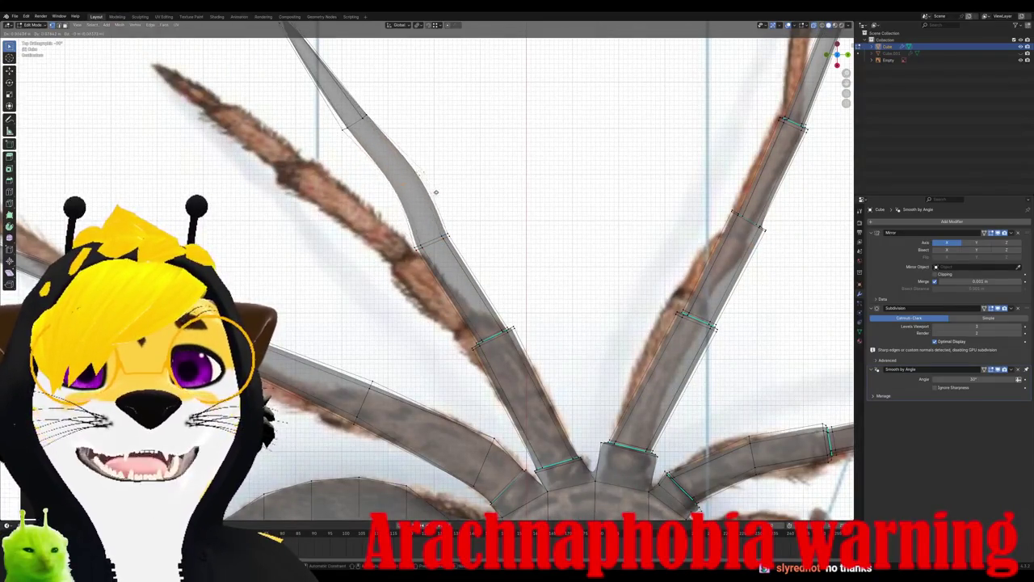
pyautogui.press('Return')
pyautogui.scroll(3, 427, 277)
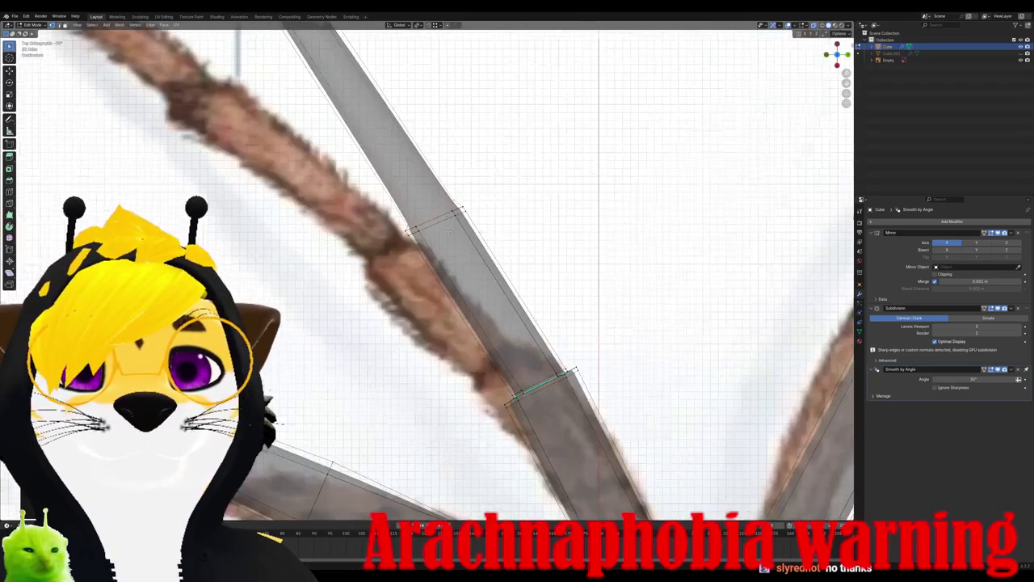
pyautogui.press('g')
pyautogui.press('Escape')
pyautogui.press('g')
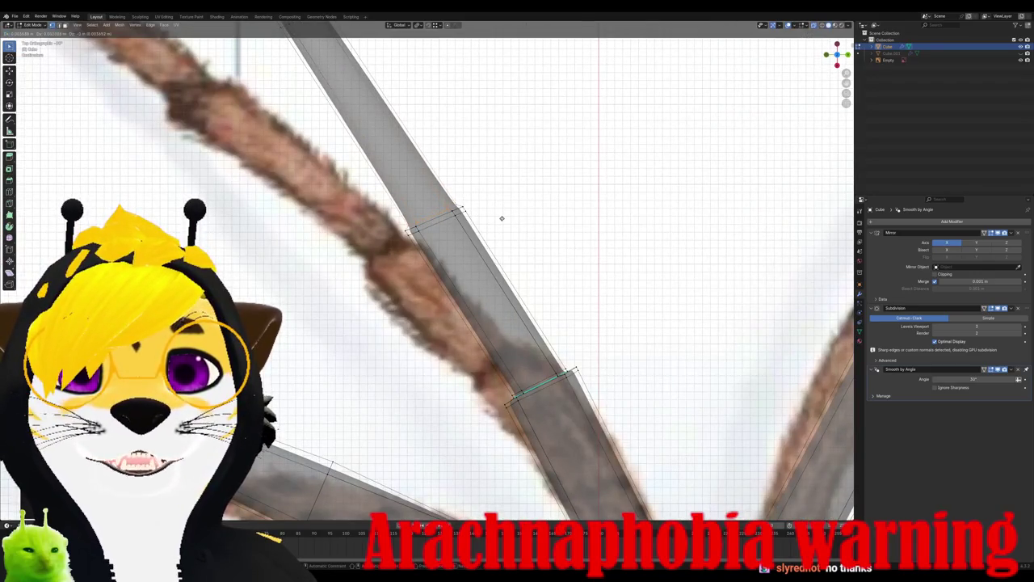
pyautogui.press('Escape')
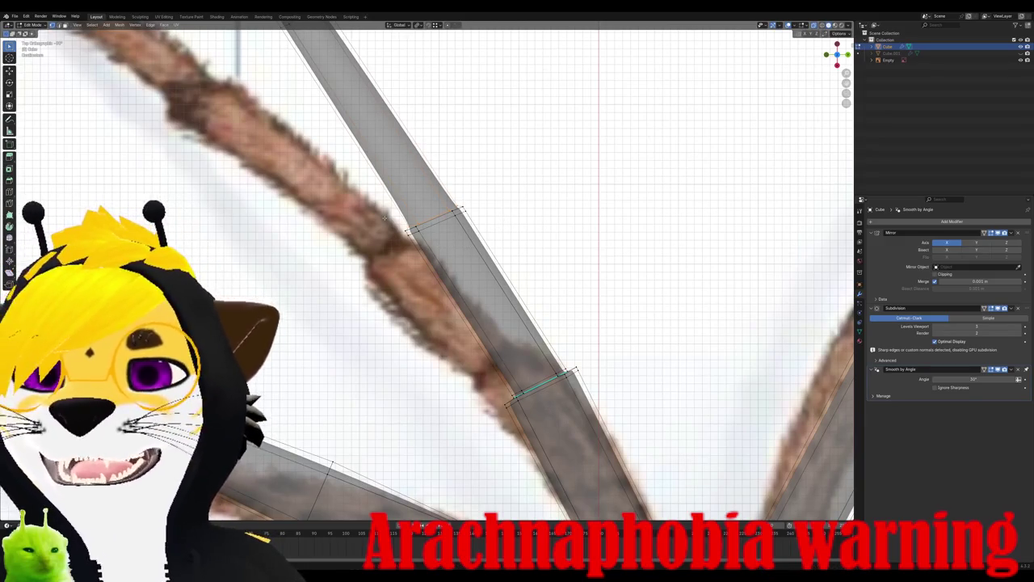
# Step: Compare front and top views, then scale the loop again to fit
pyautogui.press('KP_1')
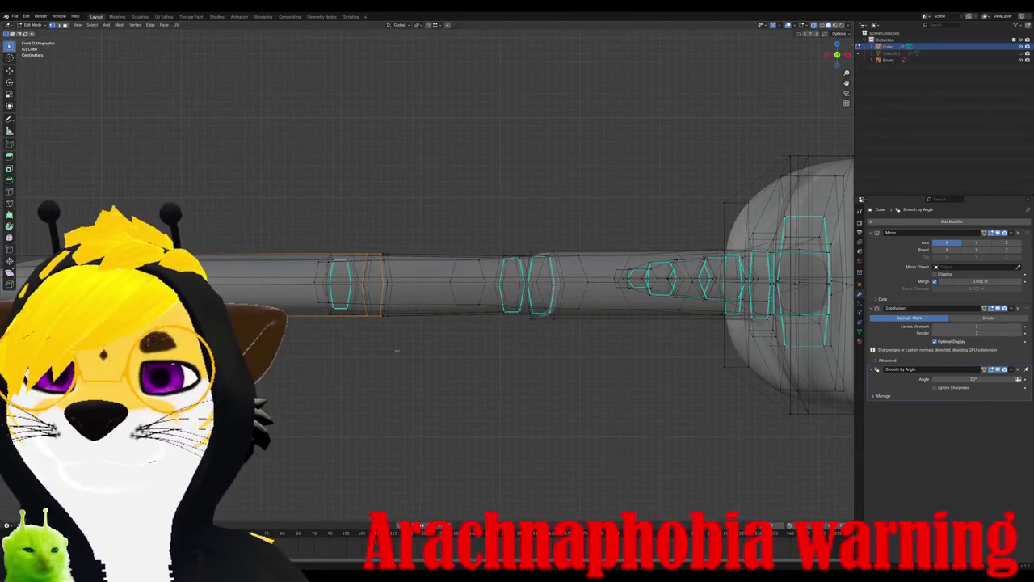
pyautogui.press('KP_7')
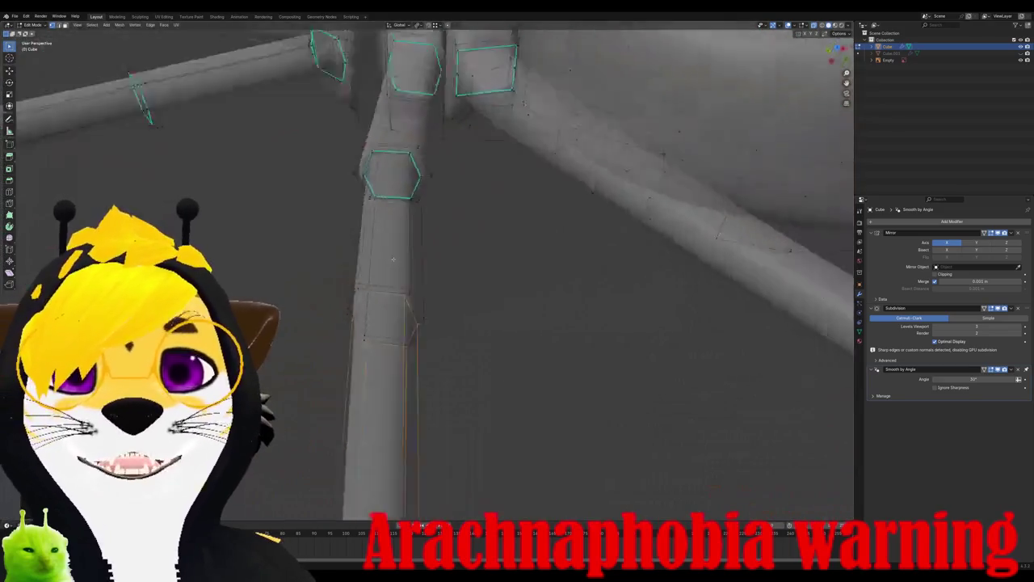
pyautogui.moveTo(428, 275)
pyautogui.mouseDown(button='middle')
pyautogui.moveTo(457, 311)
pyautogui.moveTo(492, 326)
pyautogui.moveTo(475, 221)
pyautogui.moveTo(517, 313)
pyautogui.moveTo(591, 316)
pyautogui.mouseUp(button='middle')
pyautogui.press('s')
pyautogui.click(476, 221)
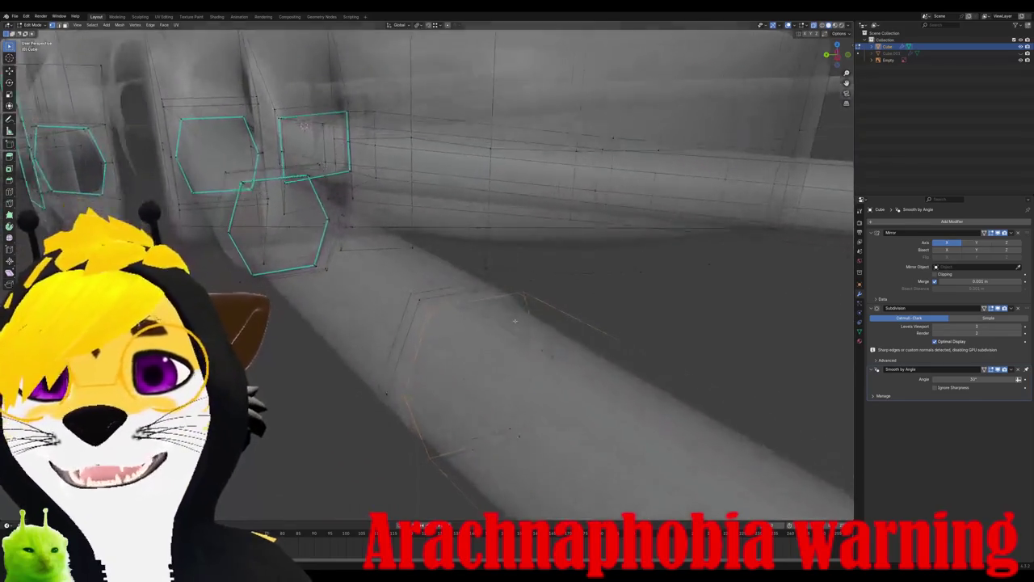
# Step: Slide the new edge loop partway along the leg to the joint
pyautogui.press('g')
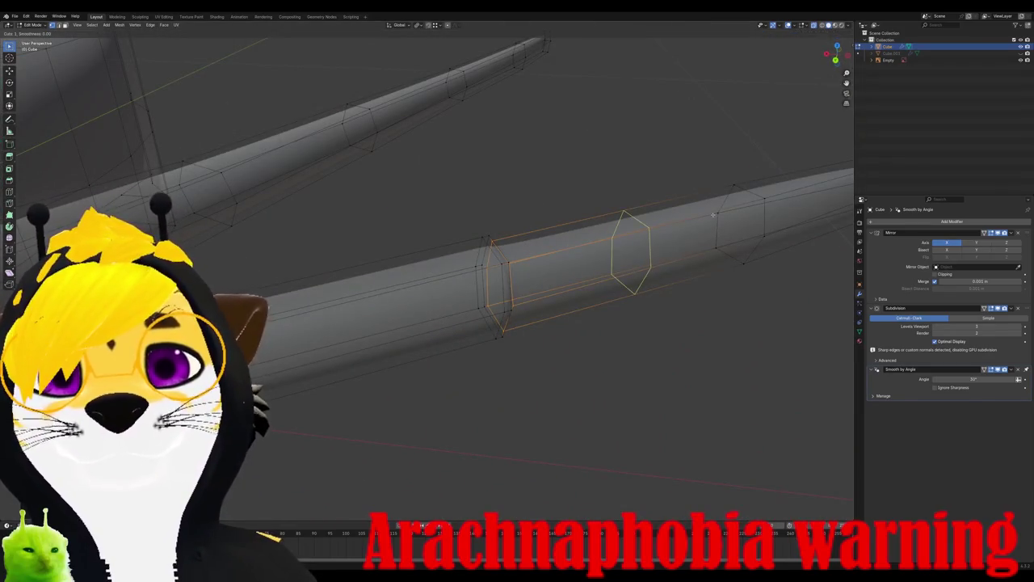
pyautogui.click(727, 211)
pyautogui.hotkey('ctrl', 'z')
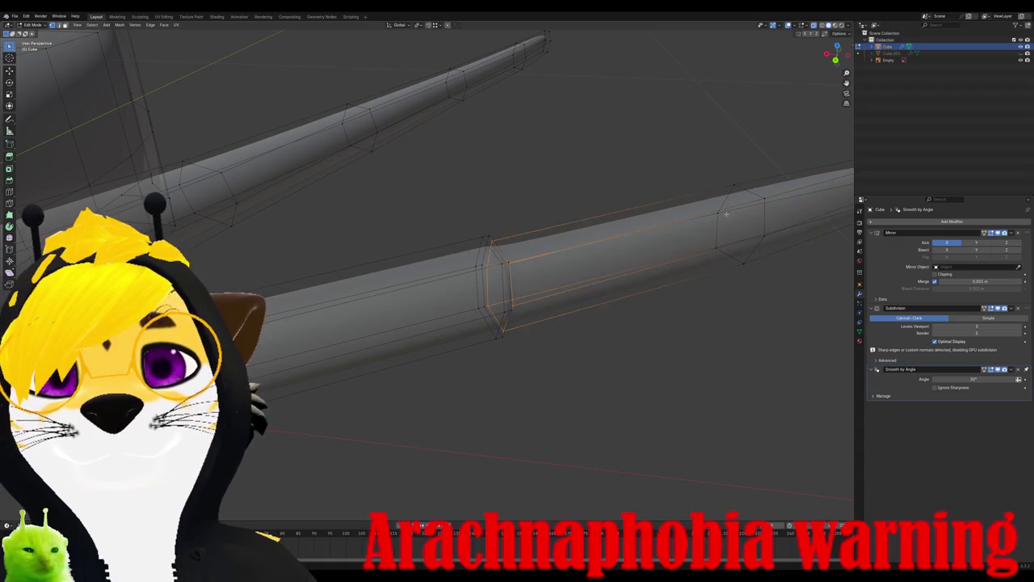
pyautogui.press('g')
pyautogui.click(699, 208)
pyautogui.press('g')
pyautogui.press('g')
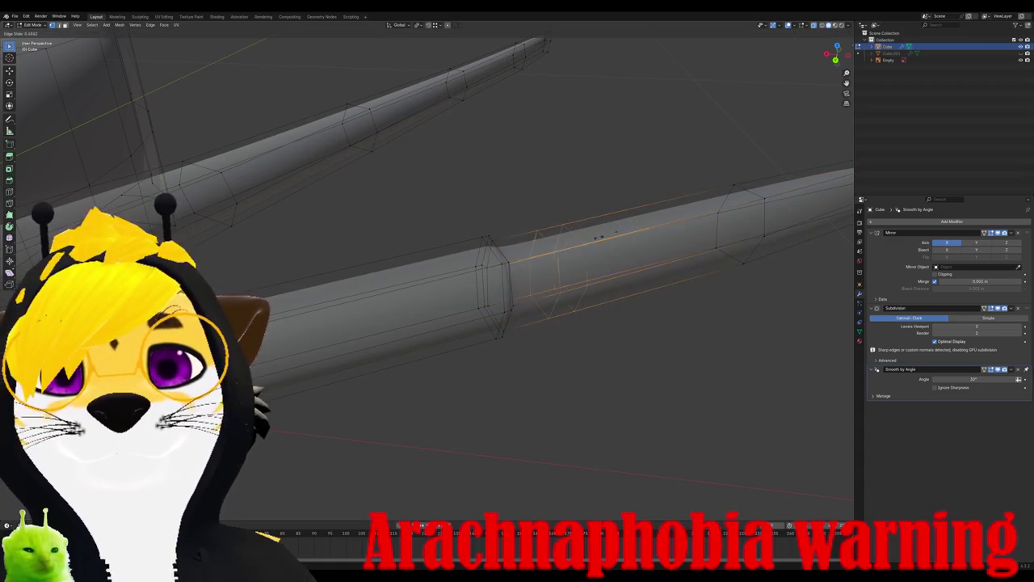
pyautogui.click(574, 242)
pyautogui.scroll(3, 574, 242)
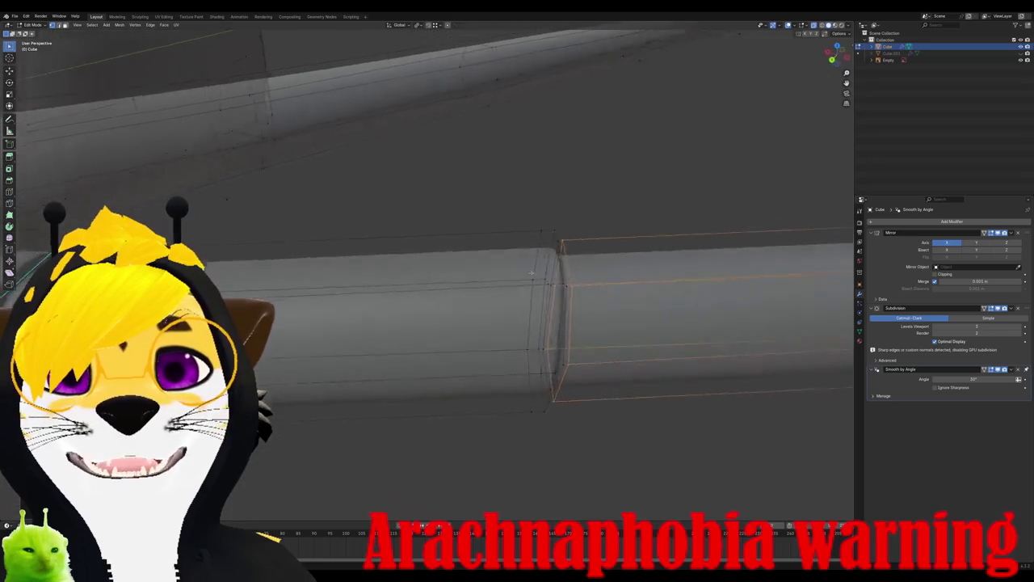
pyautogui.moveTo(573, 242); pyautogui.dragTo(563, 307, button='middle')
pyautogui.hotkey('alt', 'a')
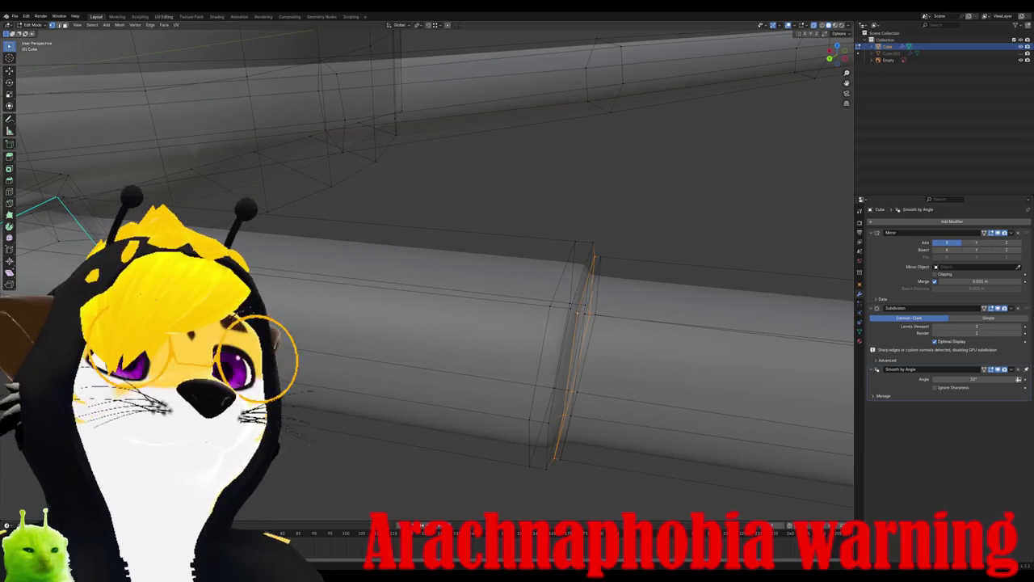
# Step: Mark that loop sharp and return to the top view
pyautogui.click(150, 24)
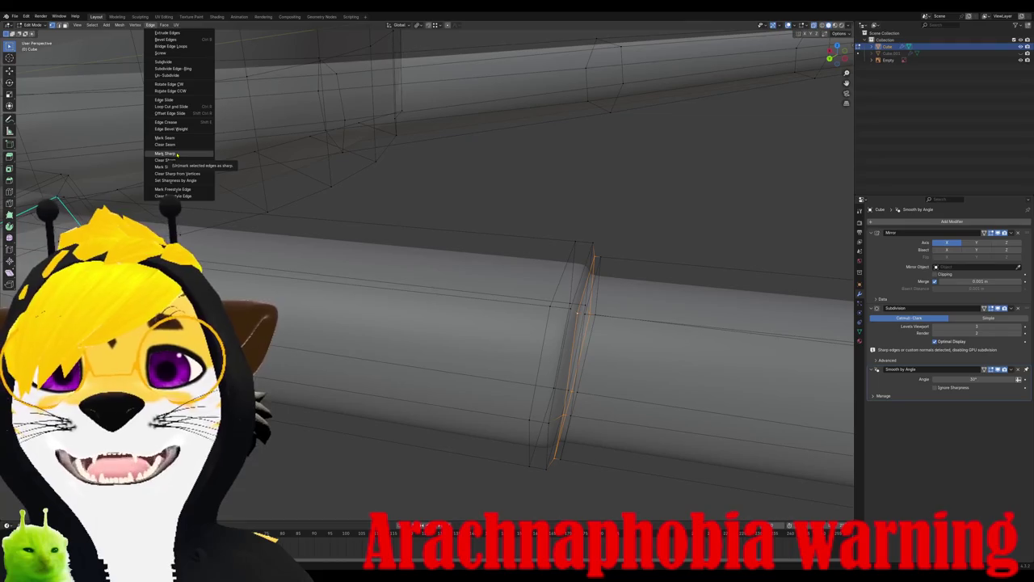
pyautogui.click(176, 154)
pyautogui.moveTo(415, 219)
pyautogui.mouseDown(button='middle')
pyautogui.moveTo(405, 211)
pyautogui.moveTo(414, 256)
pyautogui.moveTo(437, 270)
pyautogui.moveTo(417, 270)
pyautogui.moveTo(587, 302)
pyautogui.moveTo(359, 240)
pyautogui.moveTo(437, 248)
pyautogui.mouseUp(button='middle')
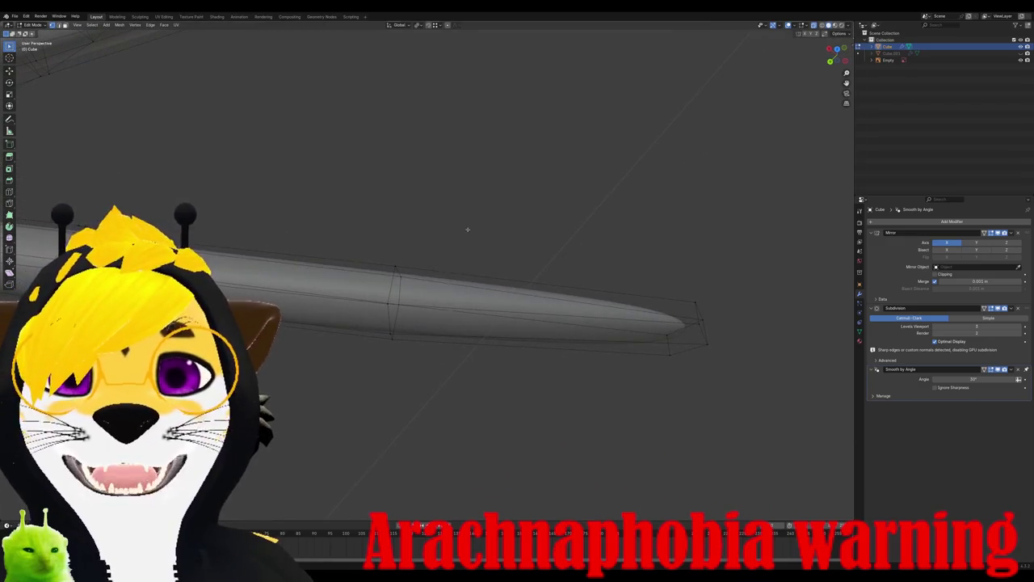
pyautogui.press('KP_1')
pyautogui.press('KP_7')
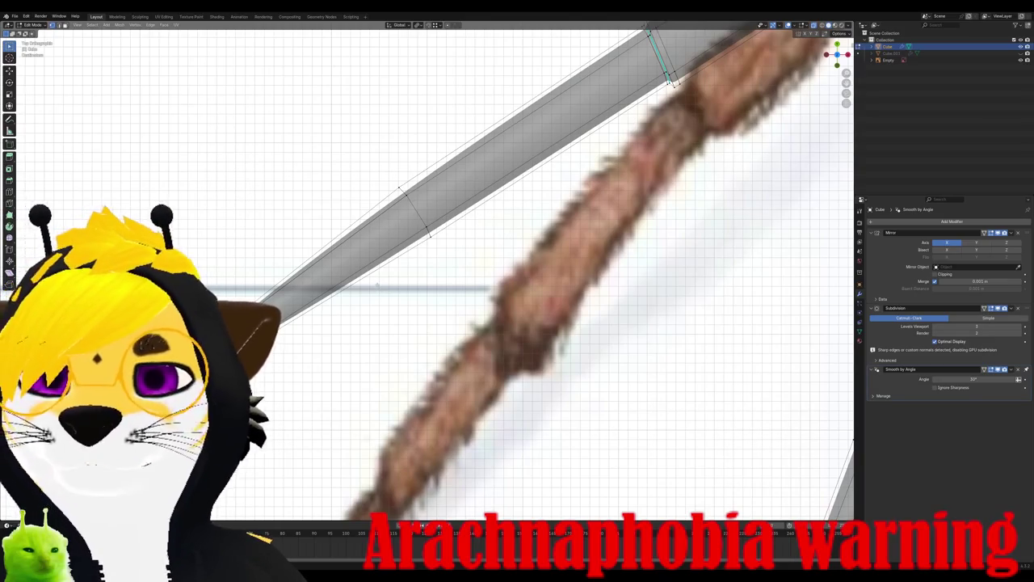
# Step: Add a loop cut near the leg tip, scale it on X, rotate and move it onto the photo
pyautogui.hotkey('ctrl', 'r')
pyautogui.click(307, 285)
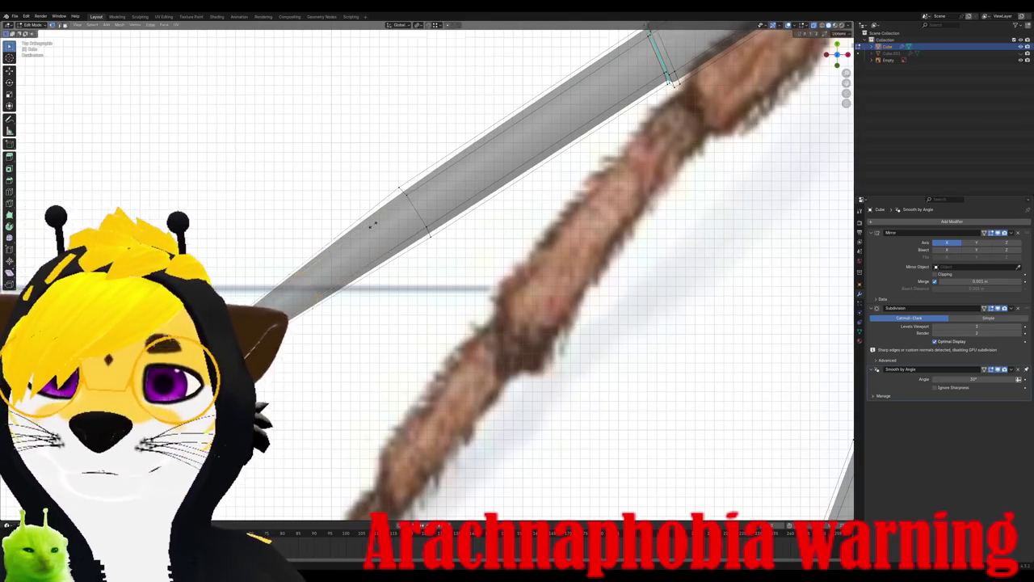
pyautogui.press('s')
pyautogui.press('x')
pyautogui.click(421, 206)
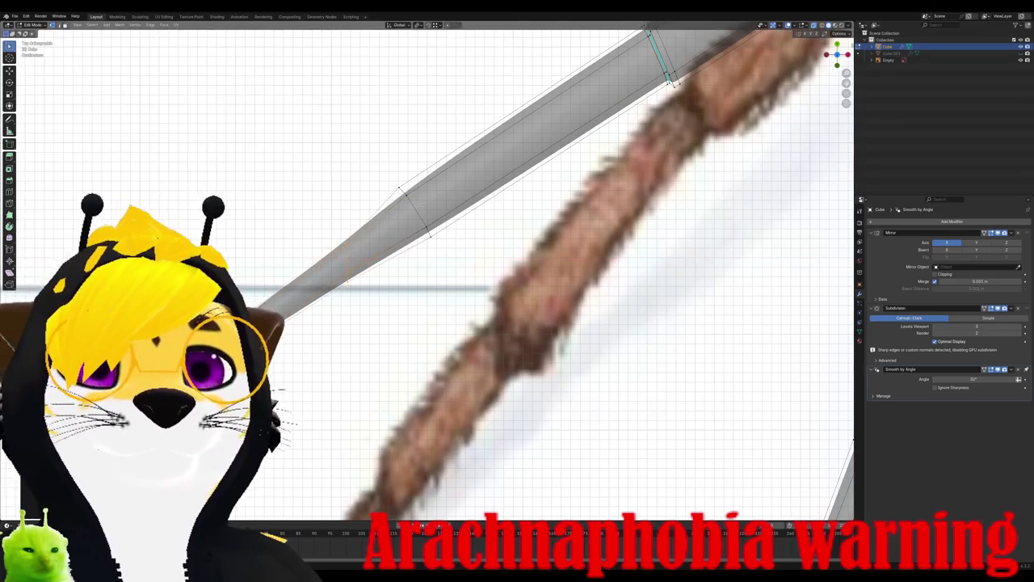
pyautogui.press('r')
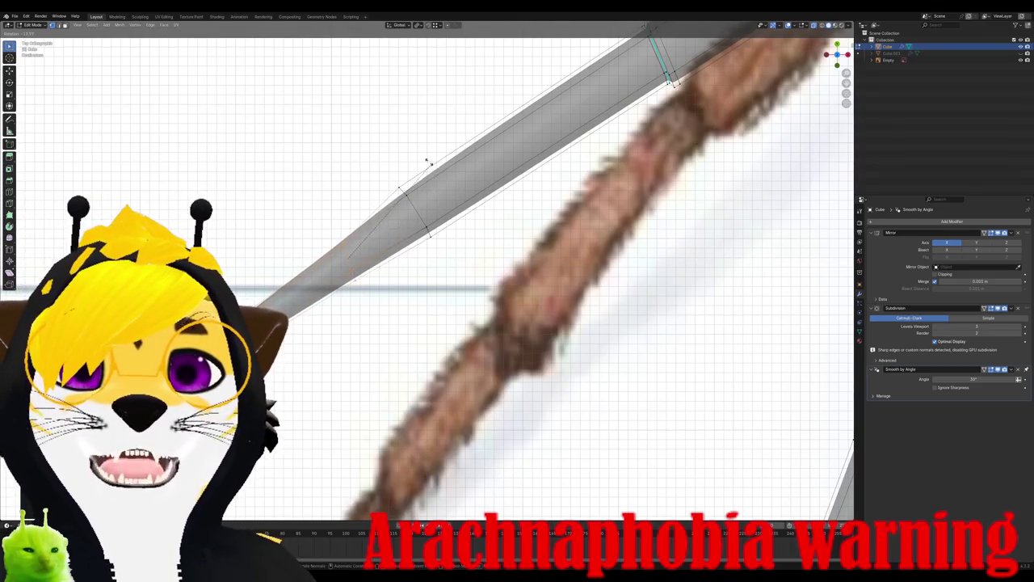
pyautogui.click(412, 154)
pyautogui.press('g')
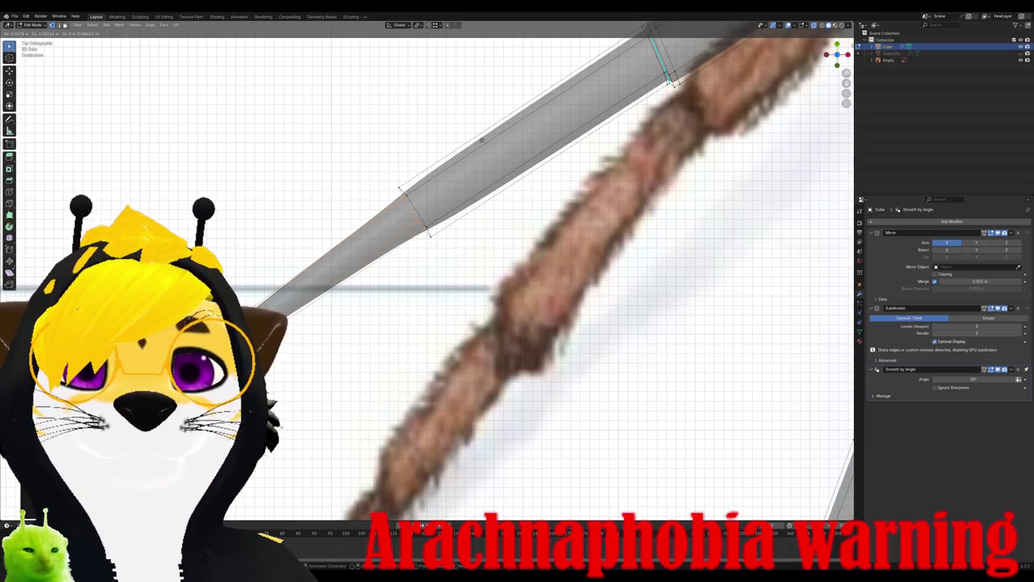
pyautogui.click(482, 140)
pyautogui.moveTo(482, 140)
pyautogui.mouseDown(button='middle')
pyautogui.moveTo(408, 181)
pyautogui.moveTo(476, 178)
pyautogui.moveTo(461, 180)
pyautogui.moveTo(490, 199)
pyautogui.moveTo(419, 149)
pyautogui.mouseUp(button='middle')
# Step: In top view, move the joint vertices and slide the loop along the leg
pyautogui.press('KP_7')
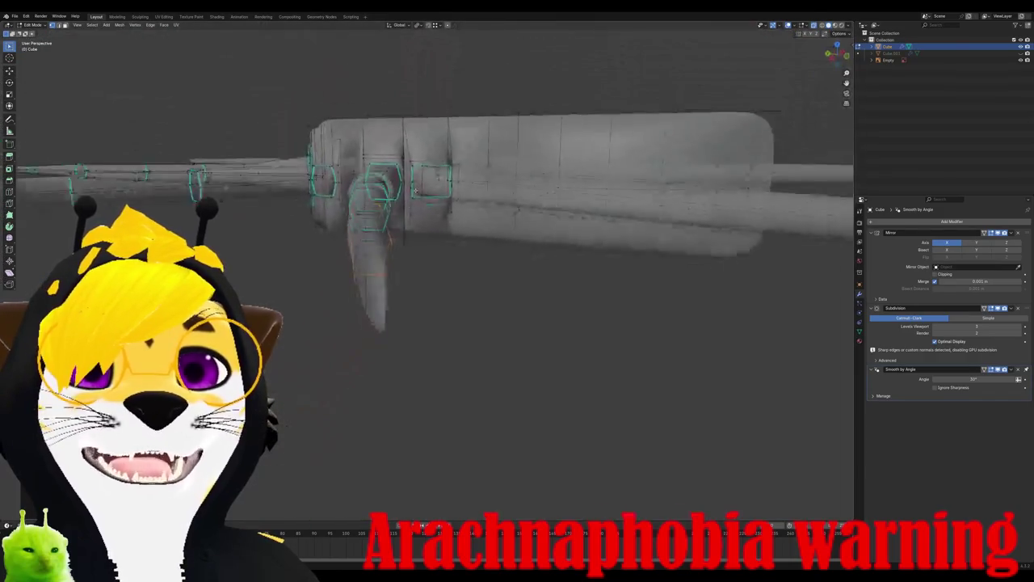
pyautogui.press('g')
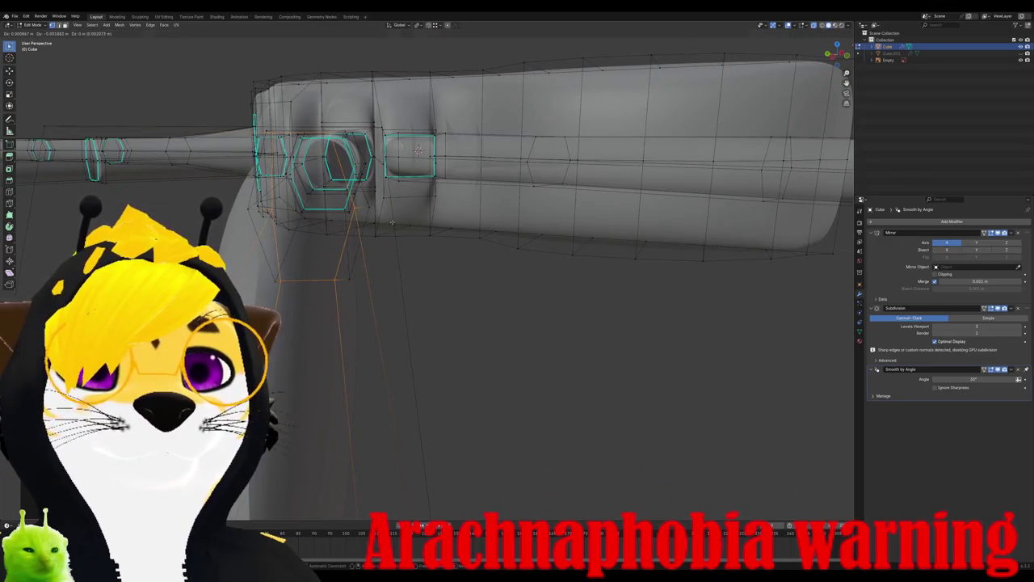
pyautogui.click(418, 150)
pyautogui.moveTo(418, 150)
pyautogui.mouseDown(button='middle')
pyautogui.moveTo(378, 282)
pyautogui.moveTo(394, 230)
pyautogui.mouseUp(button='middle')
pyautogui.press('g')
pyautogui.press('g')
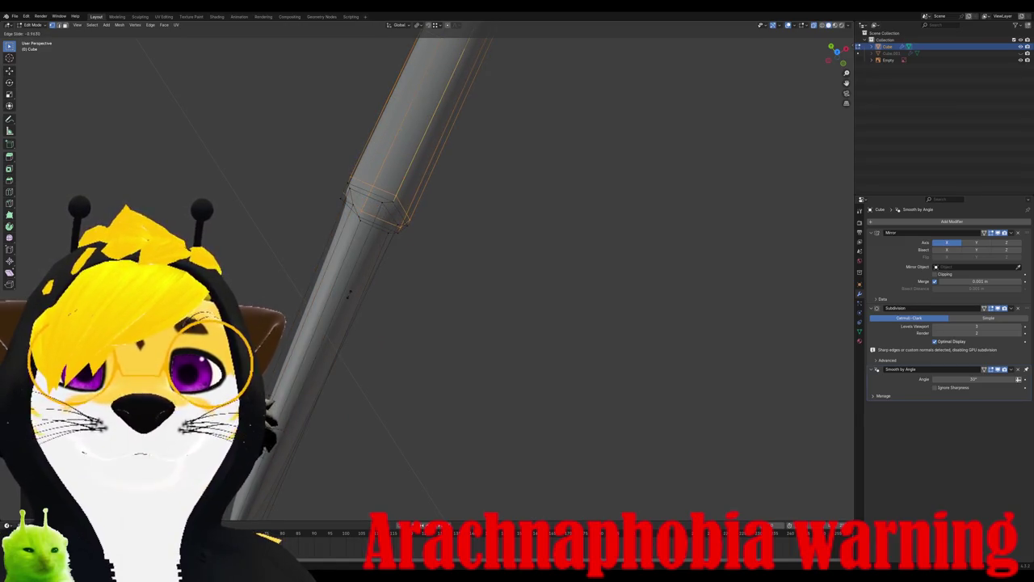
pyautogui.click(363, 280)
pyautogui.moveTo(363, 280)
pyautogui.mouseDown(button='middle')
pyautogui.moveTo(464, 164)
pyautogui.moveTo(441, 214)
pyautogui.mouseUp(button='middle')
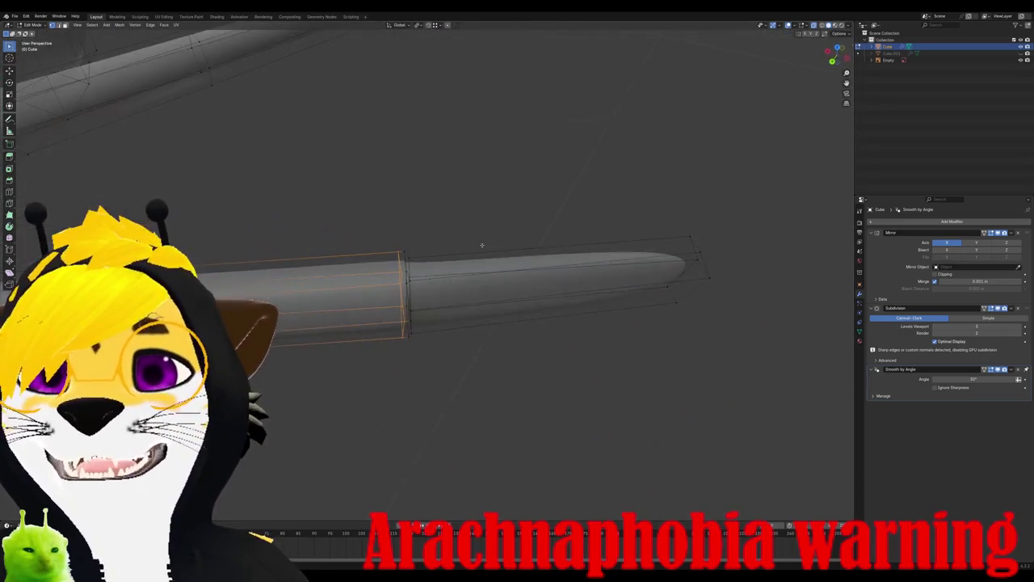
# Step: Box-select the leg's end section and scale it to follow the photo
pyautogui.moveTo(319, 174)
pyautogui.mouseDown()
pyautogui.moveTo(473, 289)
pyautogui.moveTo(703, 416)
pyautogui.moveTo(734, 416)
pyautogui.mouseUp()
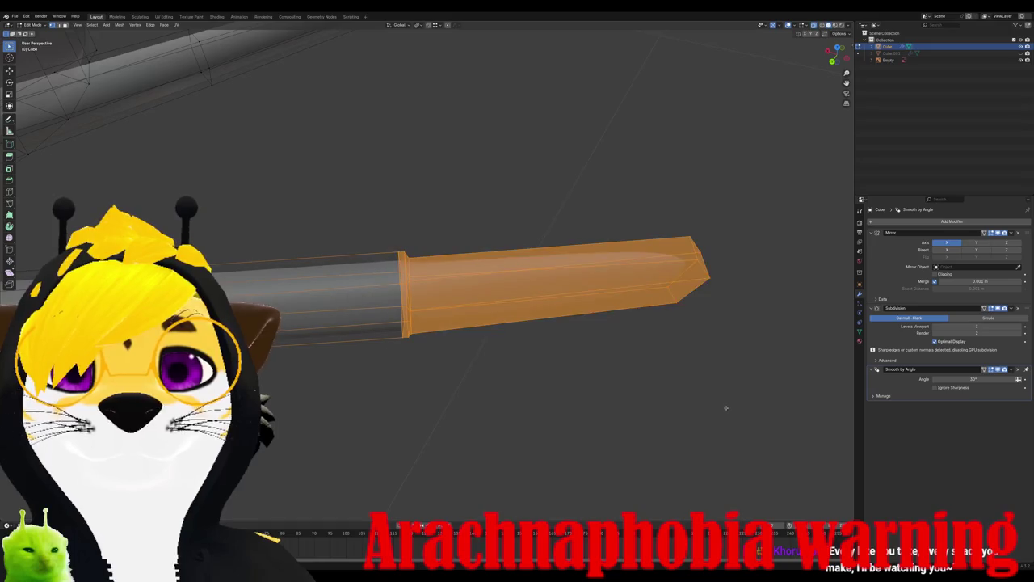
pyautogui.press('KP_1')
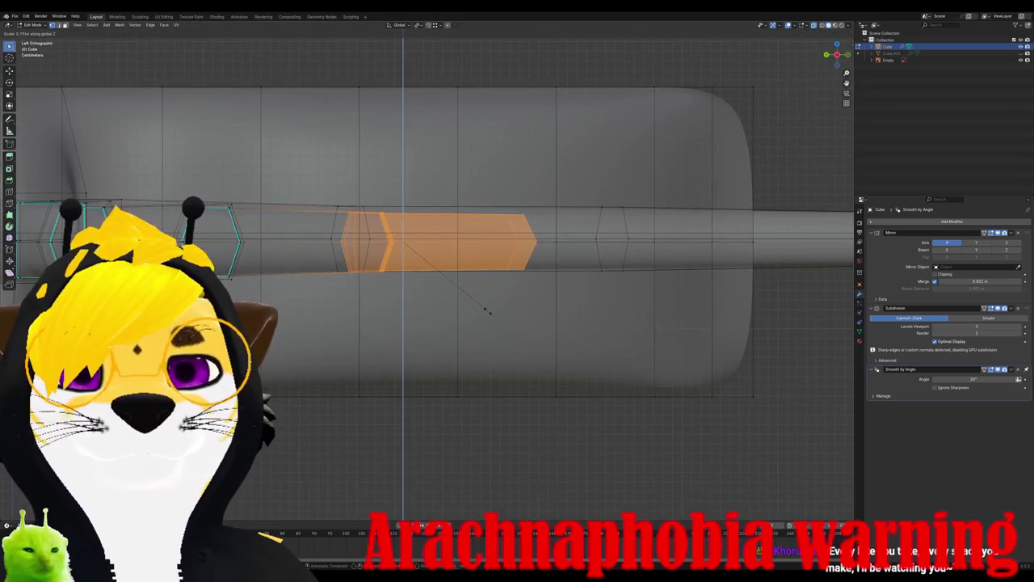
pyautogui.moveTo(489, 300)
pyautogui.mouseDown(button='middle')
pyautogui.moveTo(484, 323)
pyautogui.moveTo(439, 369)
pyautogui.moveTo(480, 335)
pyautogui.moveTo(475, 275)
pyautogui.moveTo(453, 295)
pyautogui.moveTo(420, 300)
pyautogui.moveTo(444, 282)
pyautogui.moveTo(422, 246)
pyautogui.moveTo(443, 260)
pyautogui.moveTo(404, 255)
pyautogui.mouseUp(button='middle')
pyautogui.press('Tab')
pyautogui.press('Tab')
pyautogui.press('s')
pyautogui.click(476, 279)
pyautogui.press('Tab')
pyautogui.press('Tab')
pyautogui.hotkey('alt', 'a')
pyautogui.press('KP_1')
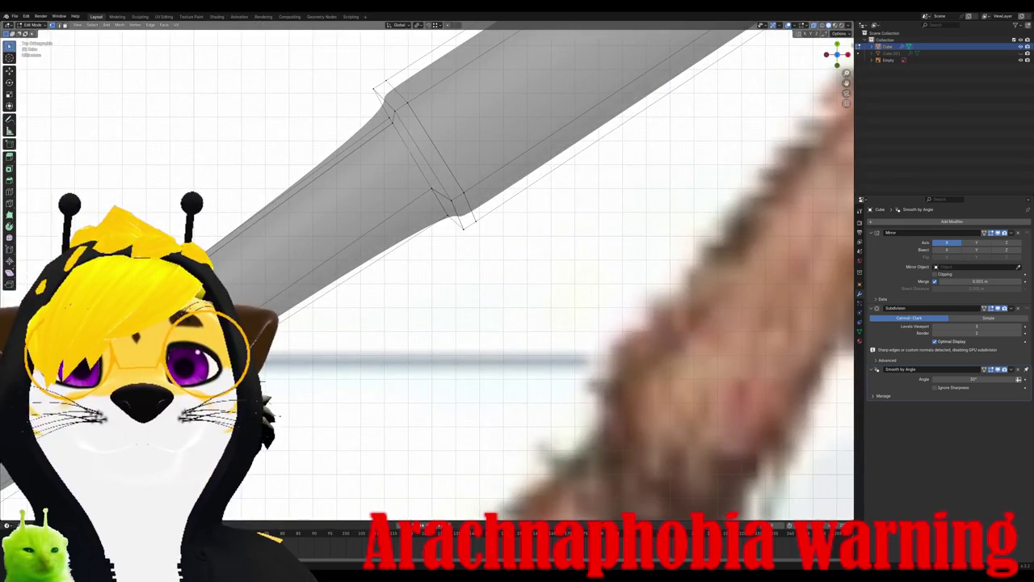
# Step: Tilt the selected joint loop to a new angle, discarding an accidental scale
pyautogui.press('g')
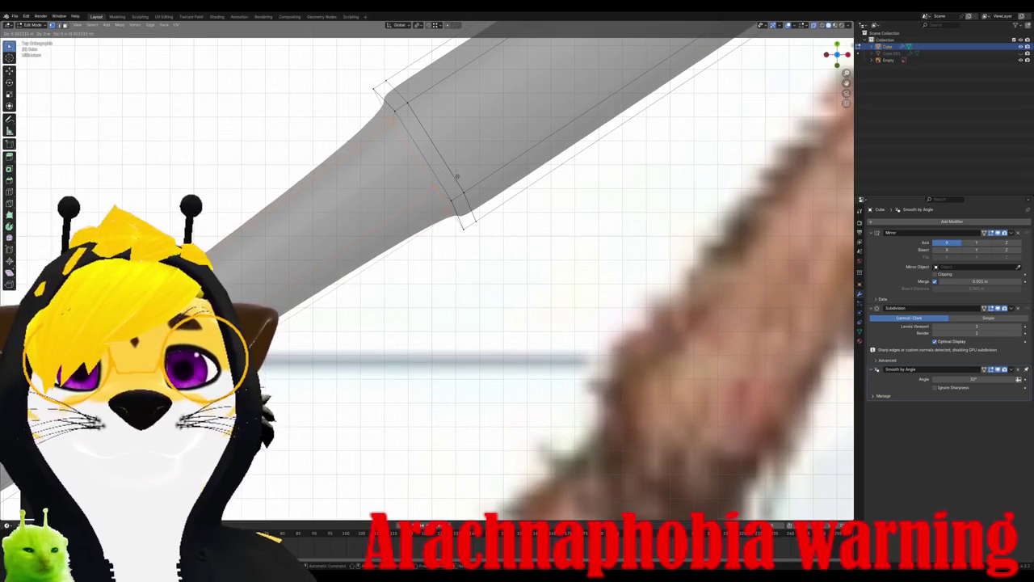
pyautogui.scroll(-3, 427, 275)
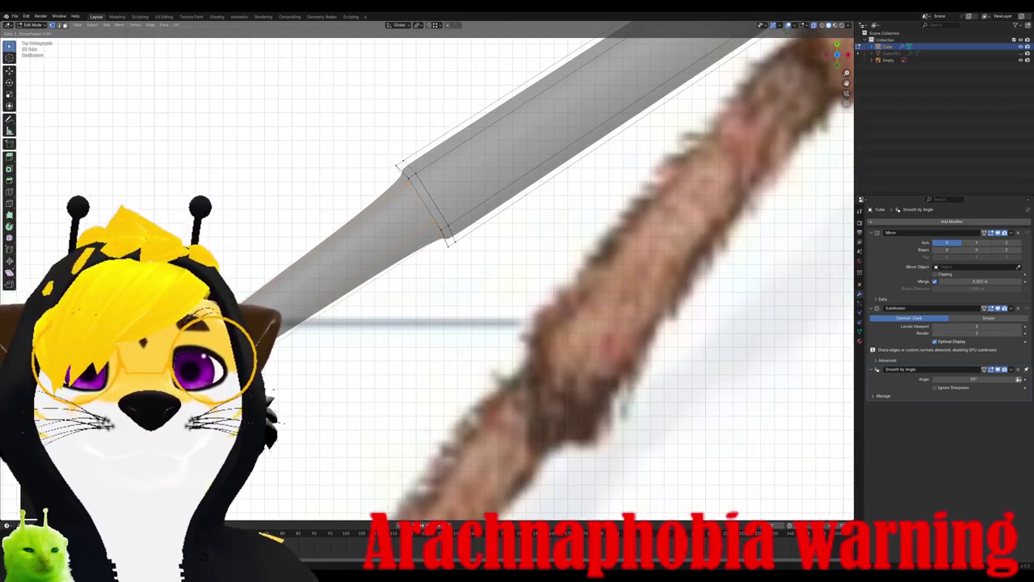
pyautogui.press('Escape')
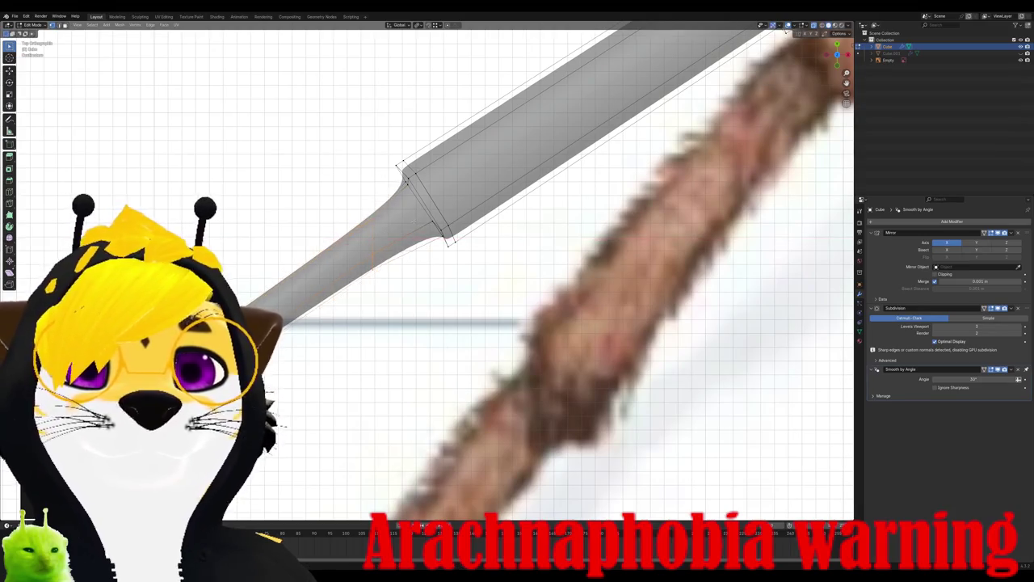
pyautogui.press('r')
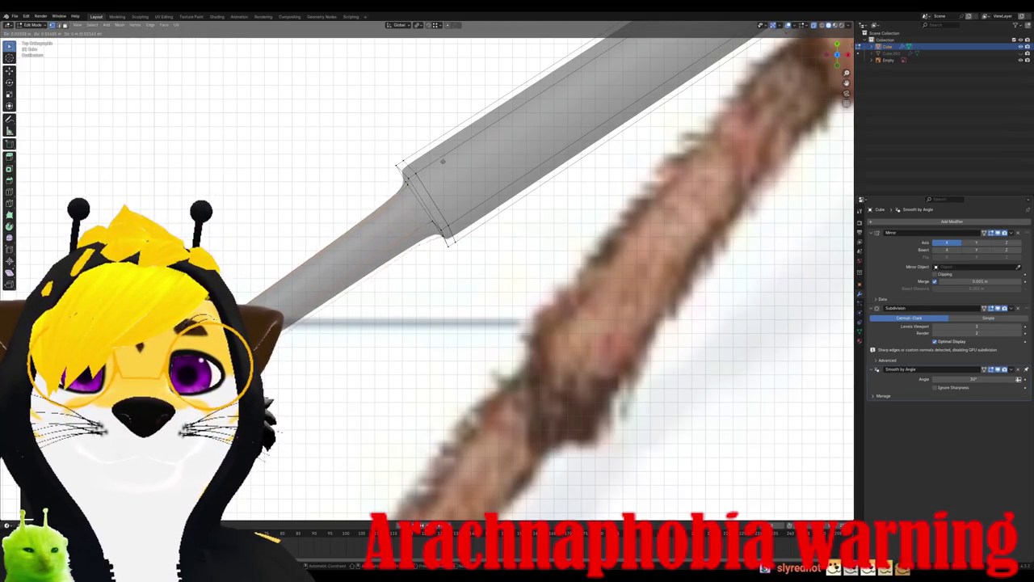
pyautogui.press('Return')
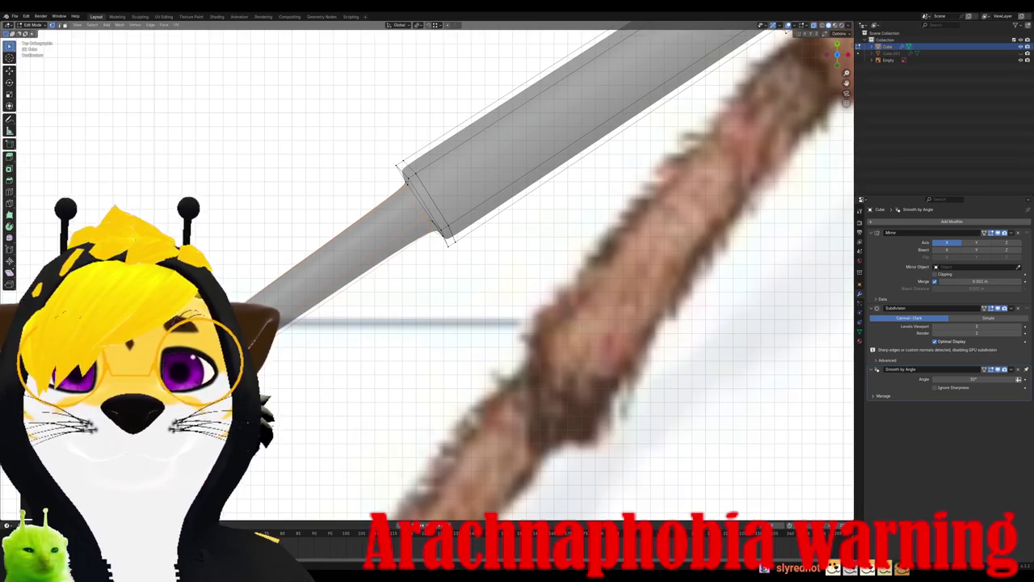
pyautogui.moveTo(452, 275)
pyautogui.mouseDown(button='middle')
pyautogui.moveTo(485, 242)
pyautogui.moveTo(428, 202)
pyautogui.mouseUp(button='middle')
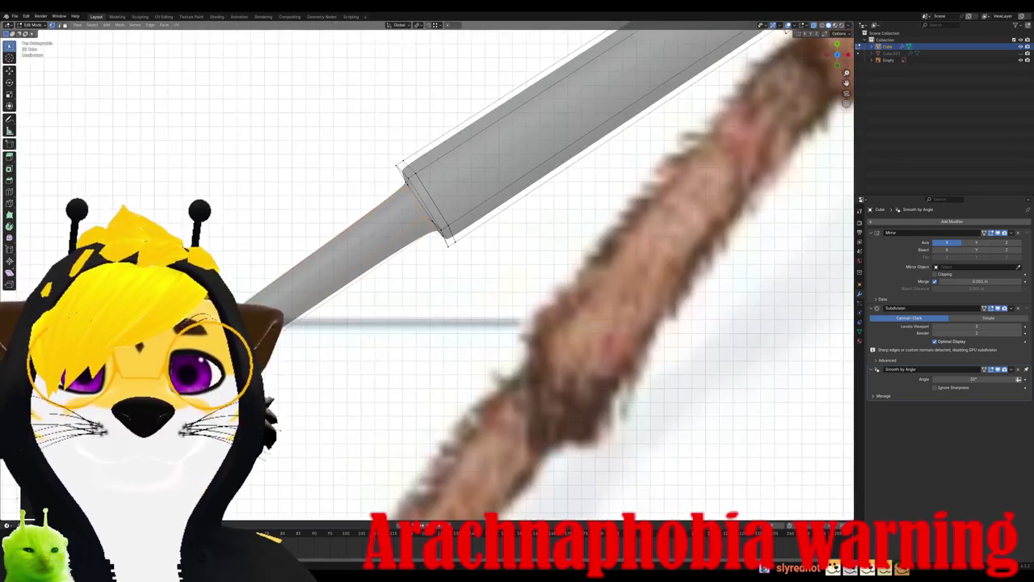
pyautogui.scroll(3, 428, 202)
# Step: Reposition the joint loop so the leg's step lines up with the photo's bend
pyautogui.press('g')
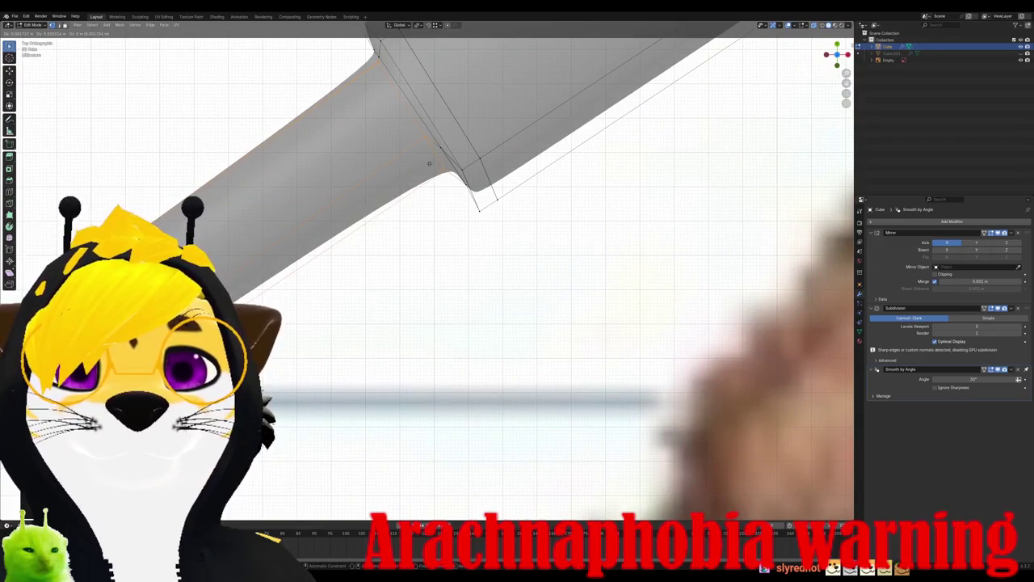
pyautogui.press('Return')
pyautogui.press('r')
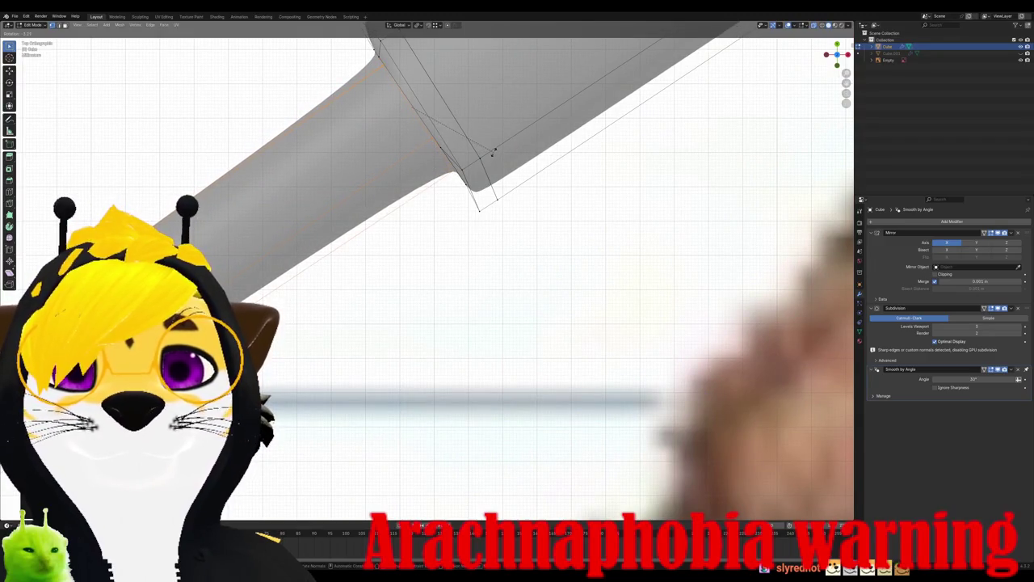
pyautogui.press('Escape')
pyautogui.press('g')
pyautogui.press('Return')
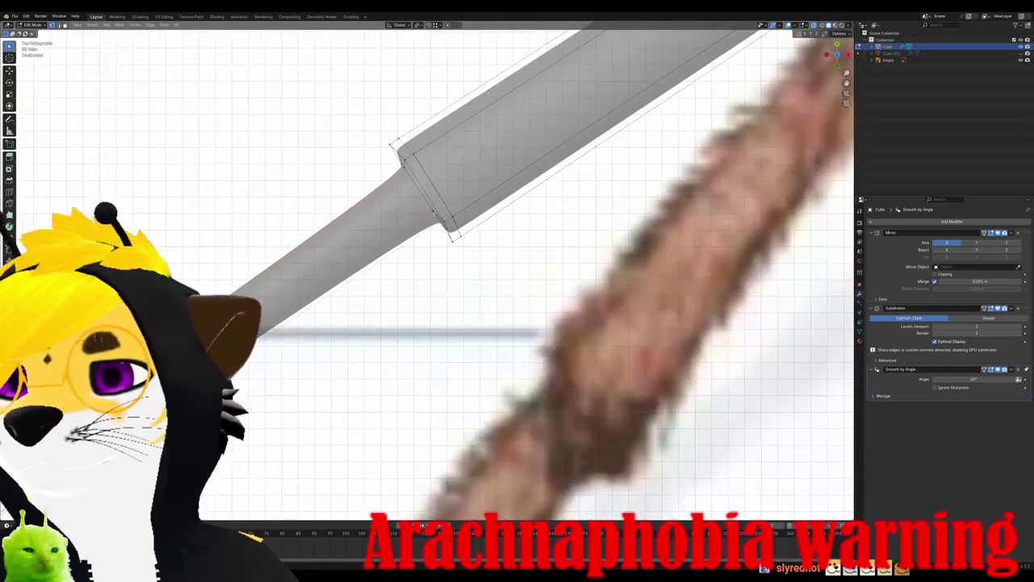
pyautogui.moveTo(488, 152)
pyautogui.mouseDown(button='middle')
pyautogui.moveTo(560, 146)
pyautogui.moveTo(442, 237)
pyautogui.mouseUp(button='middle')
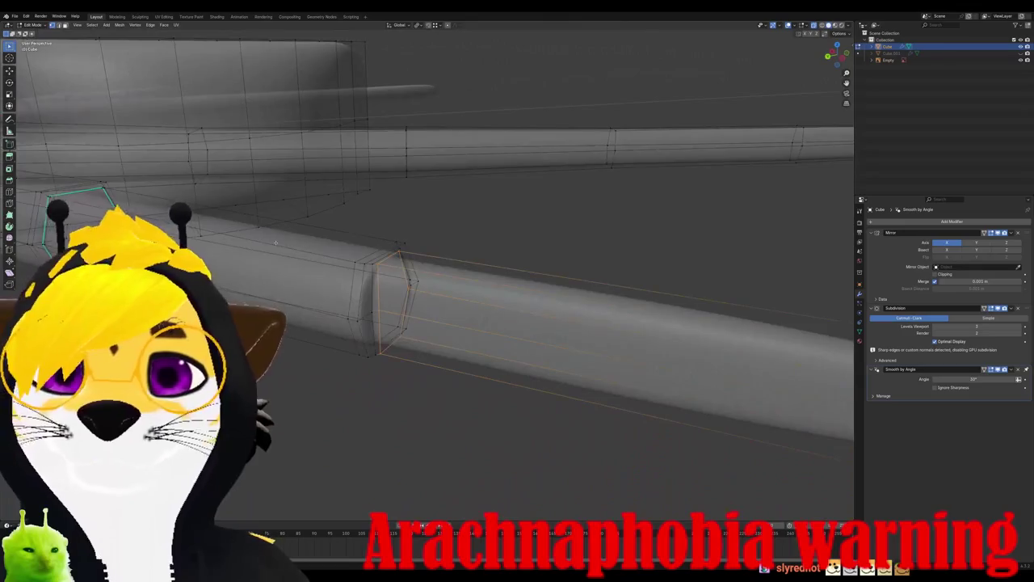
# Step: Slide the lower joint's edge loop along the leg into place with Slide Vertices
pyautogui.moveTo(276, 242)
pyautogui.mouseDown(button='middle')
pyautogui.moveTo(404, 280)
pyautogui.moveTo(319, 311)
pyautogui.moveTo(395, 340)
pyautogui.moveTo(371, 307)
pyautogui.mouseUp(button='middle')
pyautogui.rightClick(370, 307)
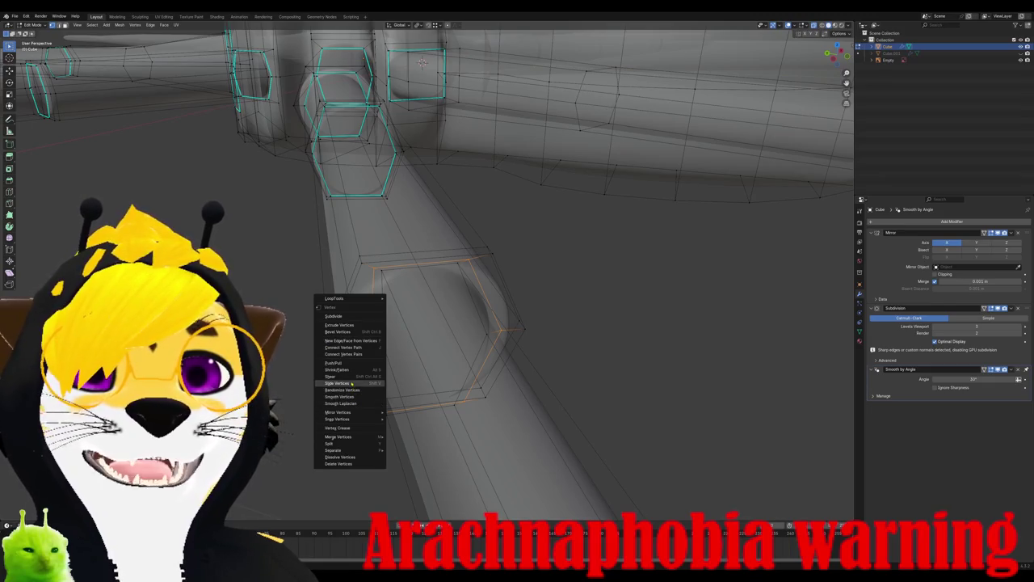
pyautogui.click(352, 383)
# Step: Mark the joint edge loop as sharp
pyautogui.click(163, 25)
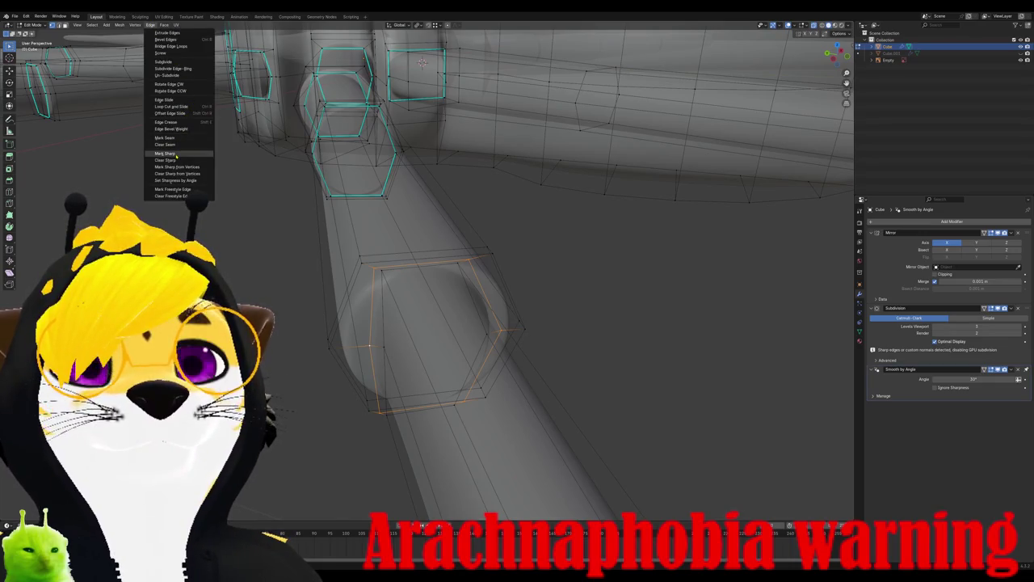
pyautogui.click(176, 154)
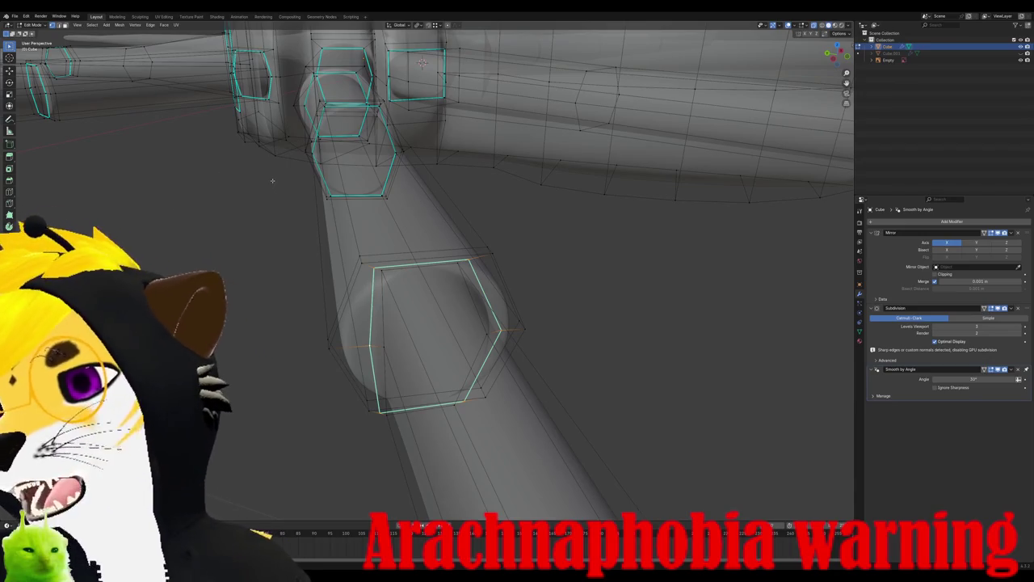
pyautogui.moveTo(312, 210); pyautogui.dragTo(500, 242, button='middle')
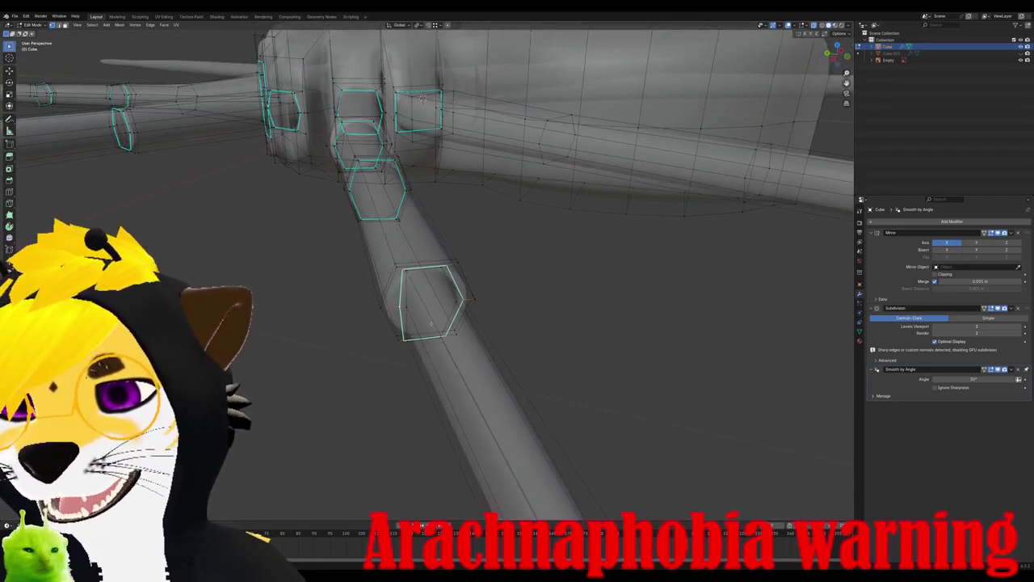
# Step: In top view, select the outer leg section and try an X-axis scale, then cancel it
pyautogui.press('KP_7')
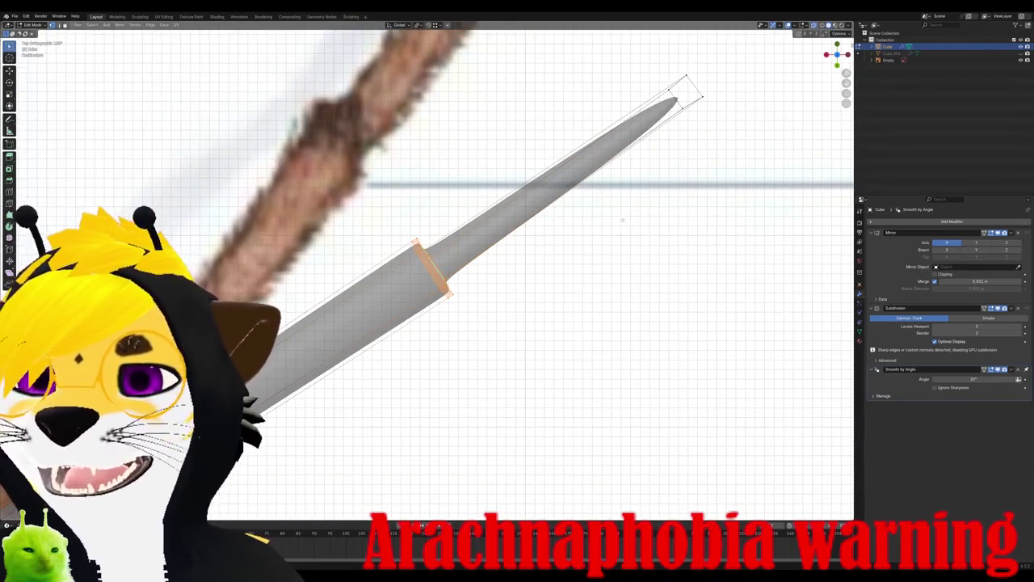
pyautogui.keyDown('shift'); pyautogui.moveTo(525, 340); pyautogui.dragTo(403, 465, button='middle'); pyautogui.keyUp('shift')
pyautogui.hotkey('ctrl', 'l')
pyautogui.press('KP_1')
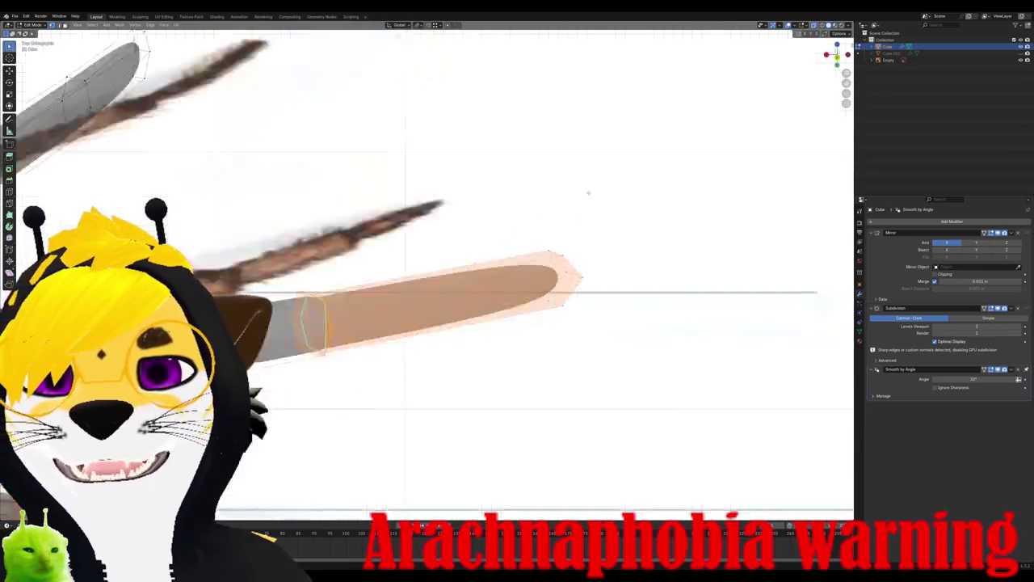
pyautogui.press('ctrl+KP_1')
pyautogui.press('KP_7')
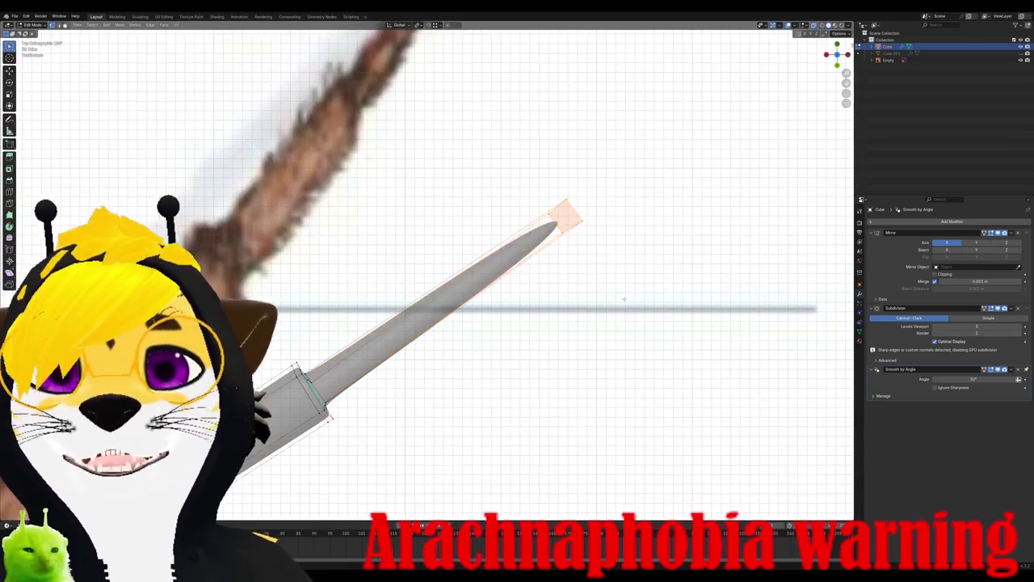
pyautogui.moveTo(624, 299); pyautogui.dragTo(677, 310, button='middle')
pyautogui.press('s')
pyautogui.press('x')
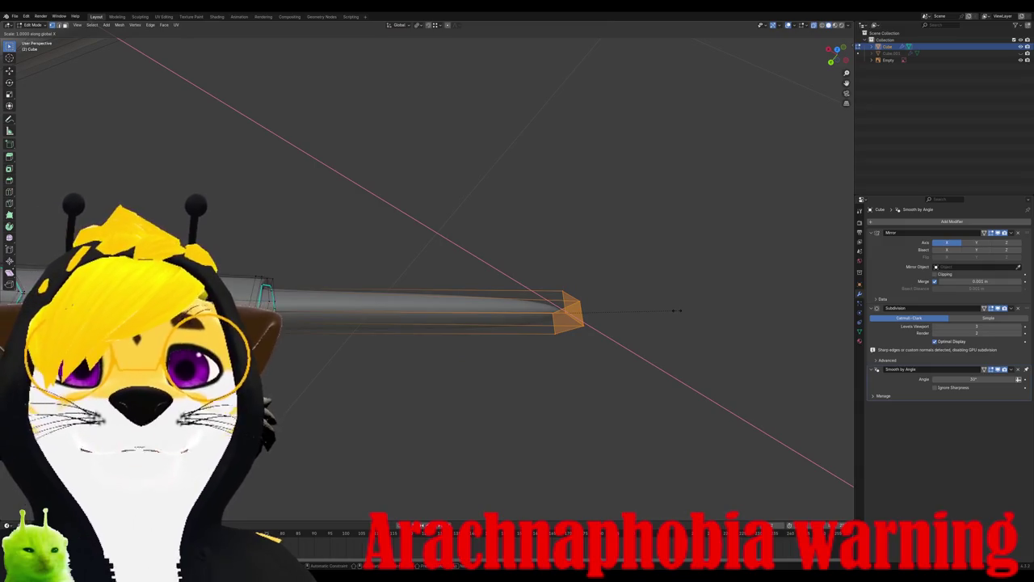
pyautogui.rightClick(672, 299)
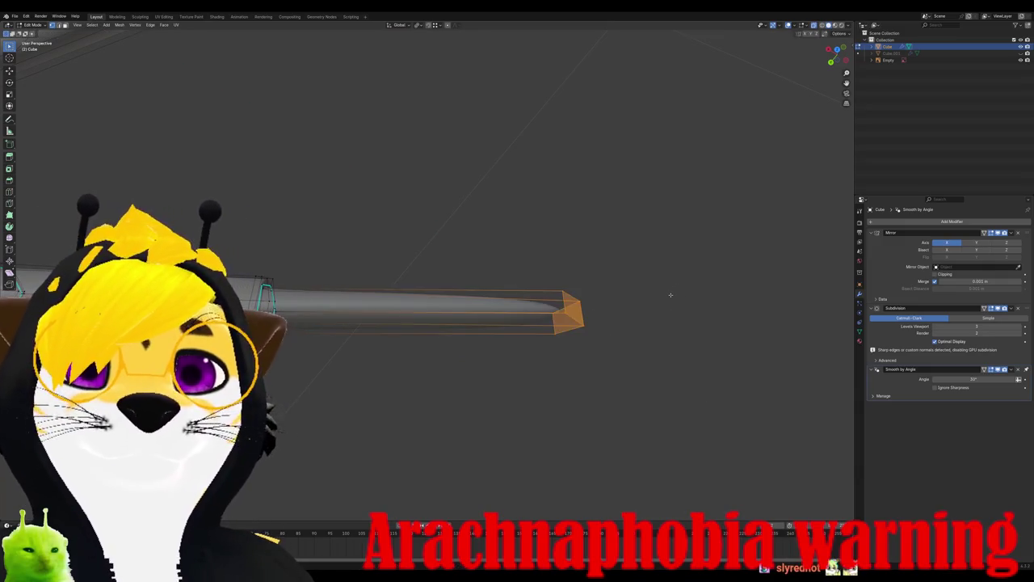
# Step: Move the leg's tip vertex so the leg lies along the photo's leg
pyautogui.moveTo(664, 301); pyautogui.dragTo(510, 311, button='middle')
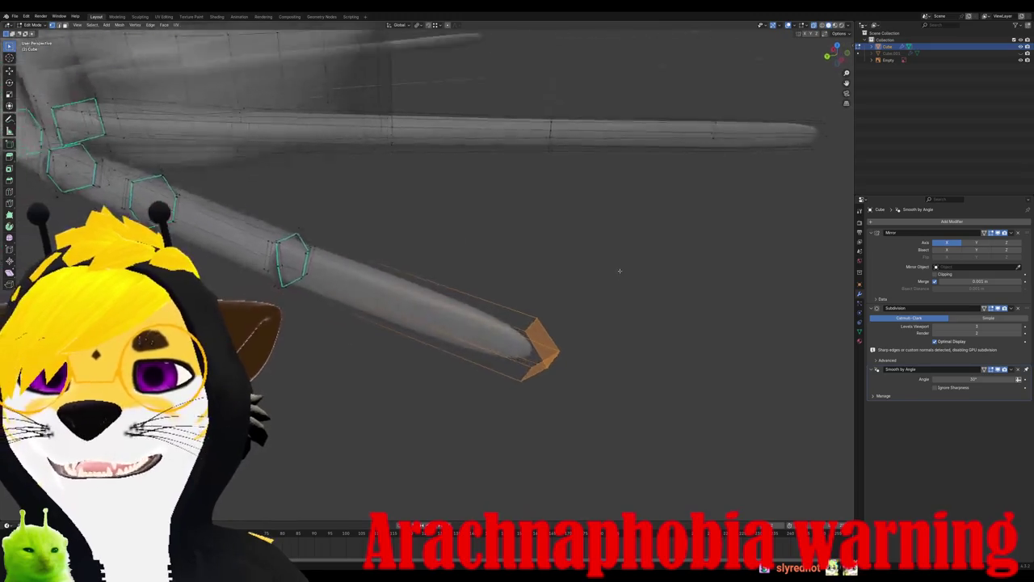
pyautogui.click(328, 387)
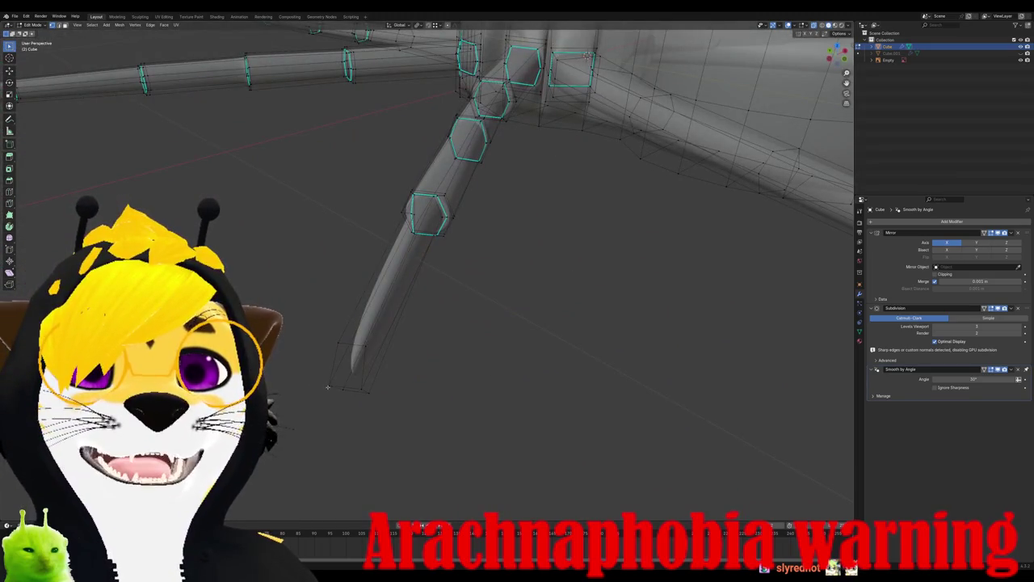
pyautogui.press('KP_7')
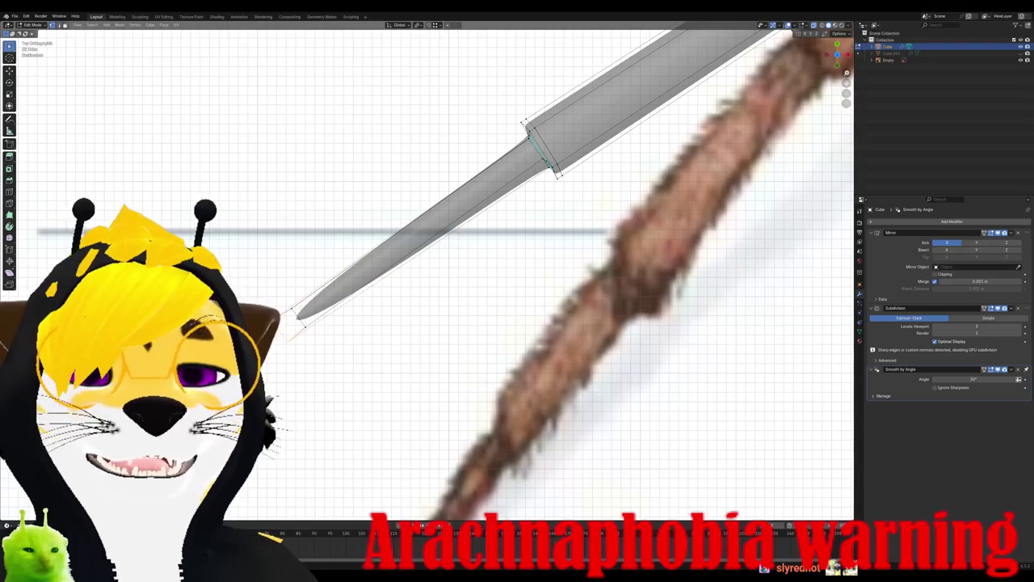
pyautogui.press('g')
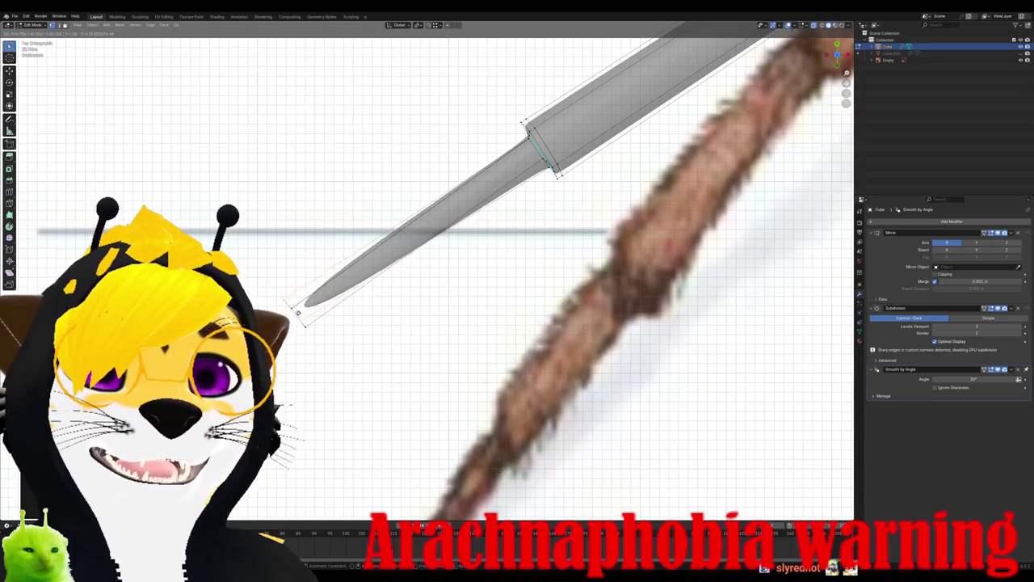
pyautogui.click(306, 320)
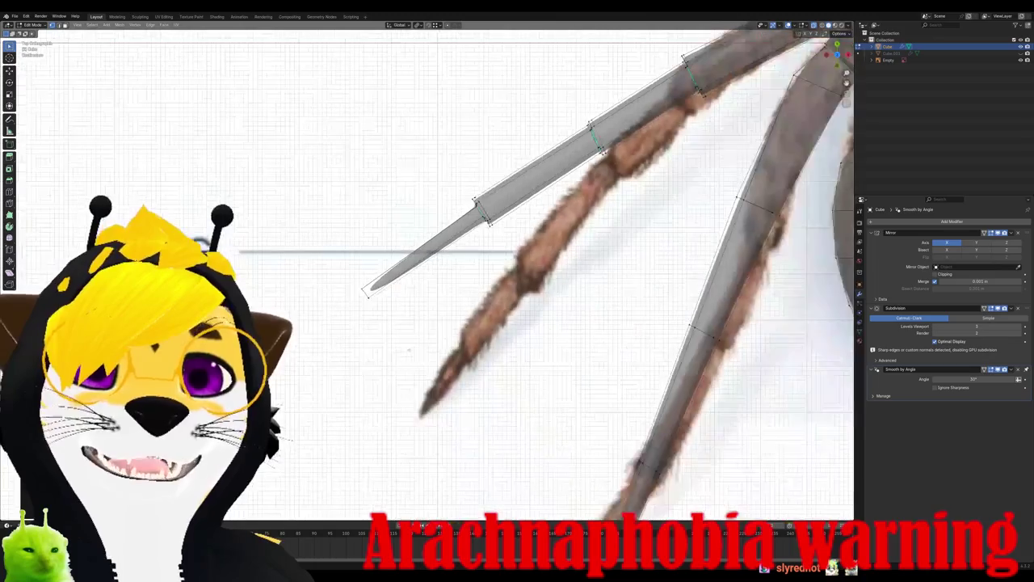
# Step: Lower the selected leg edge along Z in a side view
pyautogui.moveTo(396, 381)
pyautogui.keyDown('alt'); pyautogui.mouseDown(button='middle')
pyautogui.moveTo(394, 245)
pyautogui.moveTo(462, 293)
pyautogui.mouseUp(button='middle'); pyautogui.keyUp('alt')
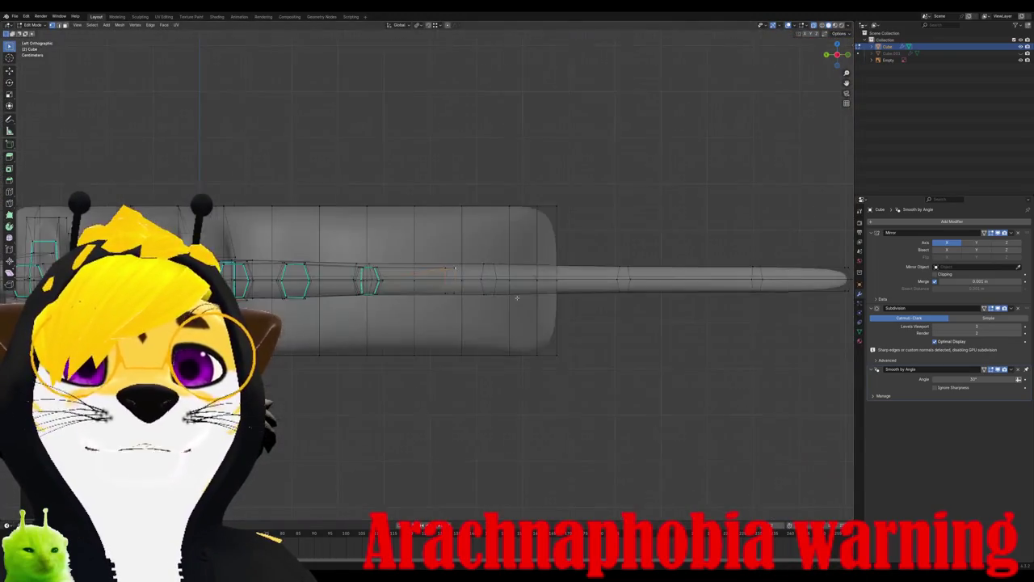
pyautogui.press('g')
pyautogui.press('z')
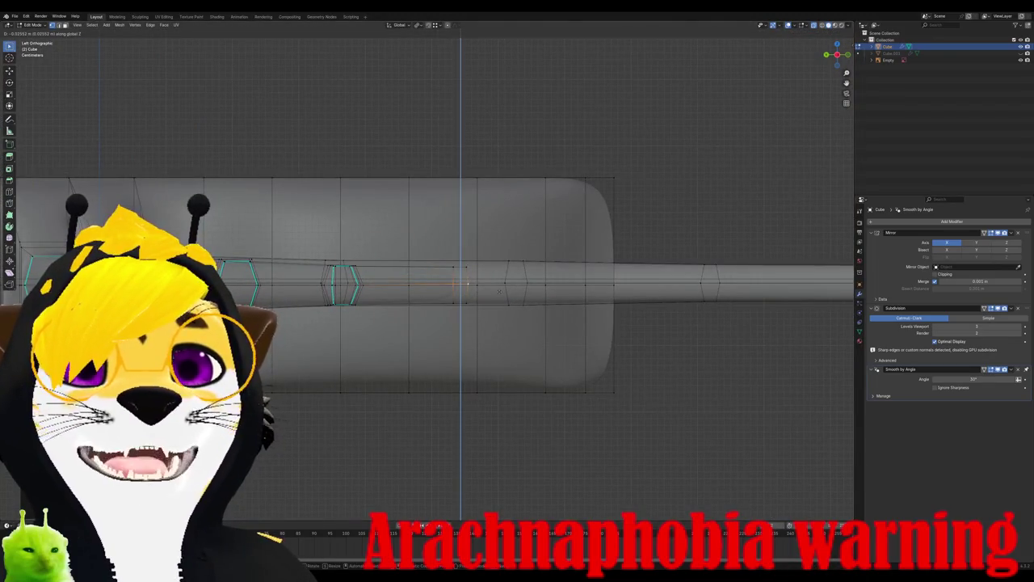
pyautogui.click(499, 291)
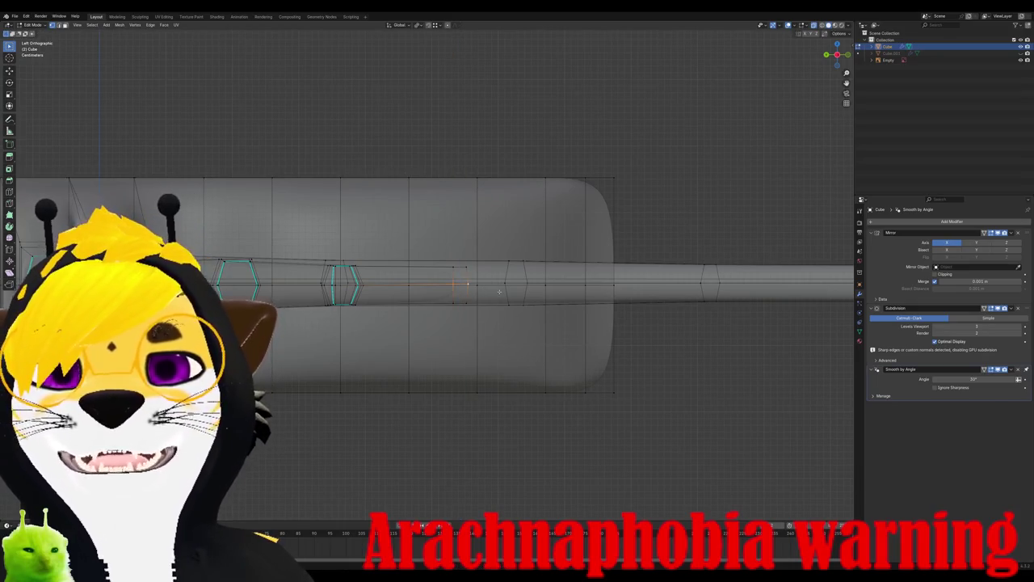
pyautogui.moveTo(499, 291)
pyautogui.mouseDown(button='middle')
pyautogui.moveTo(500, 309)
pyautogui.moveTo(404, 330)
pyautogui.mouseUp(button='middle')
# Step: Extrude a new leg-tip segment and flatten it along Z, checking from top view
pyautogui.press('e')
pyautogui.click(505, 344)
pyautogui.press('s')
pyautogui.press('z')
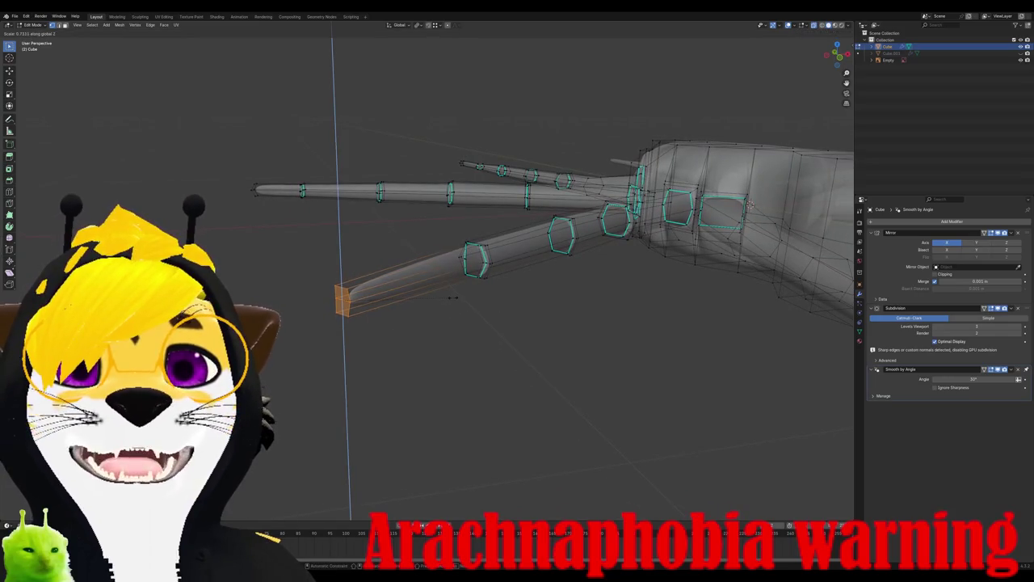
pyautogui.click(454, 297)
pyautogui.moveTo(453, 297)
pyautogui.mouseDown(button='middle')
pyautogui.moveTo(545, 319)
pyautogui.moveTo(677, 324)
pyautogui.moveTo(419, 281)
pyautogui.mouseUp(button='middle')
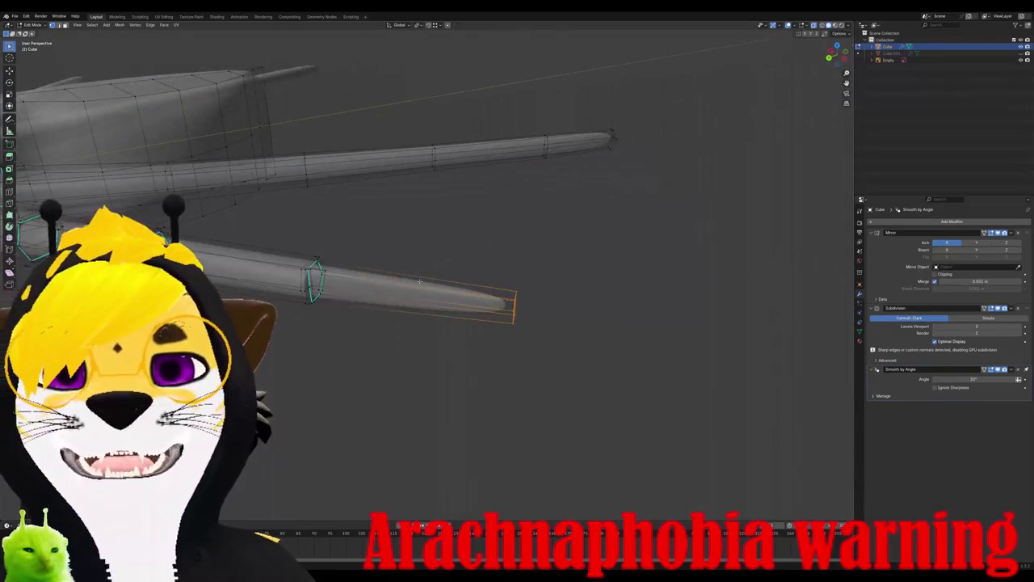
pyautogui.press('KP_7')
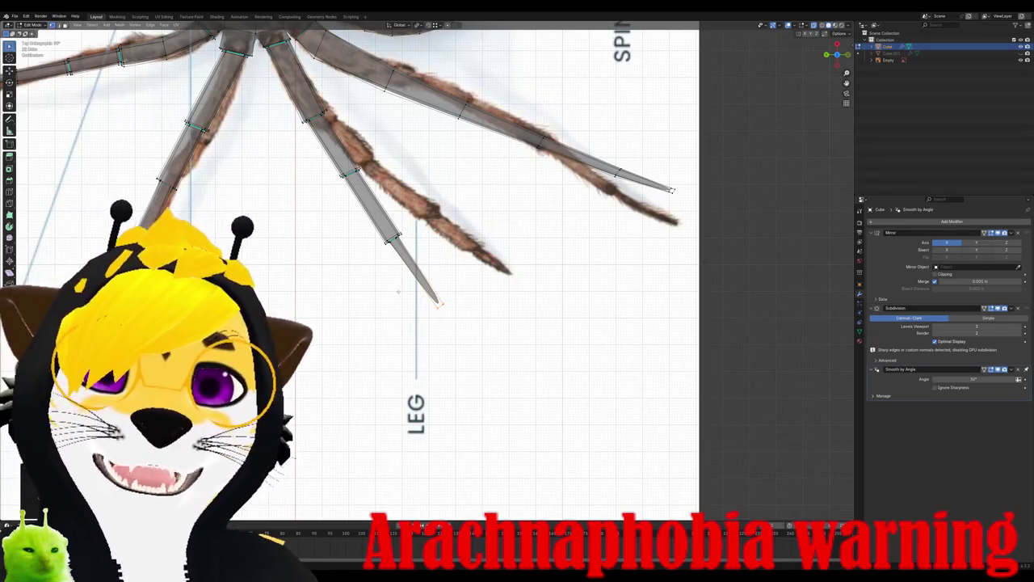
pyautogui.moveTo(398, 292); pyautogui.dragTo(455, 236, button='middle')
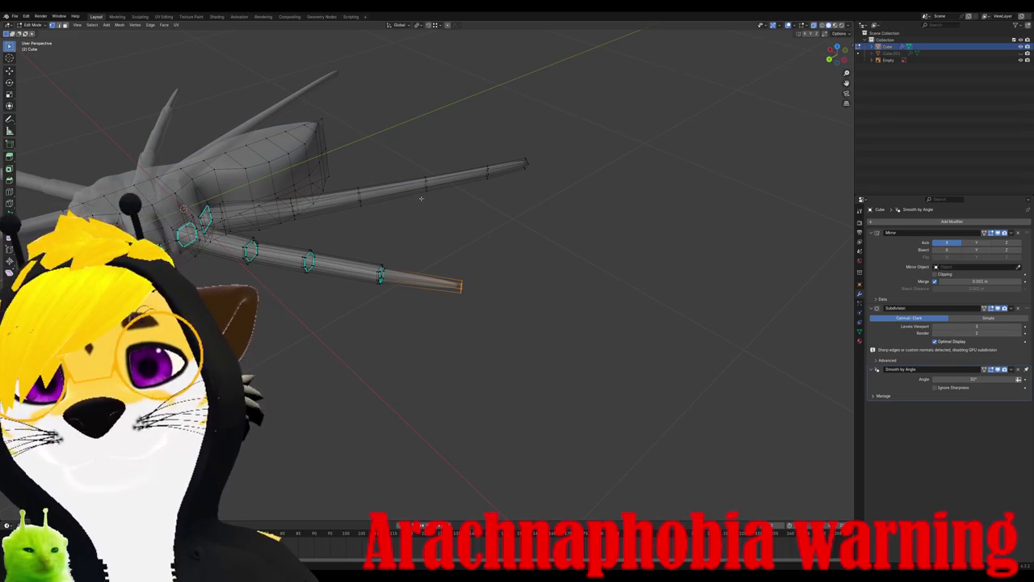
pyautogui.press('KP_7')
pyautogui.keyDown('shift'); pyautogui.moveTo(348, 266); pyautogui.dragTo(347, 357, button='middle'); pyautogui.keyUp('shift')
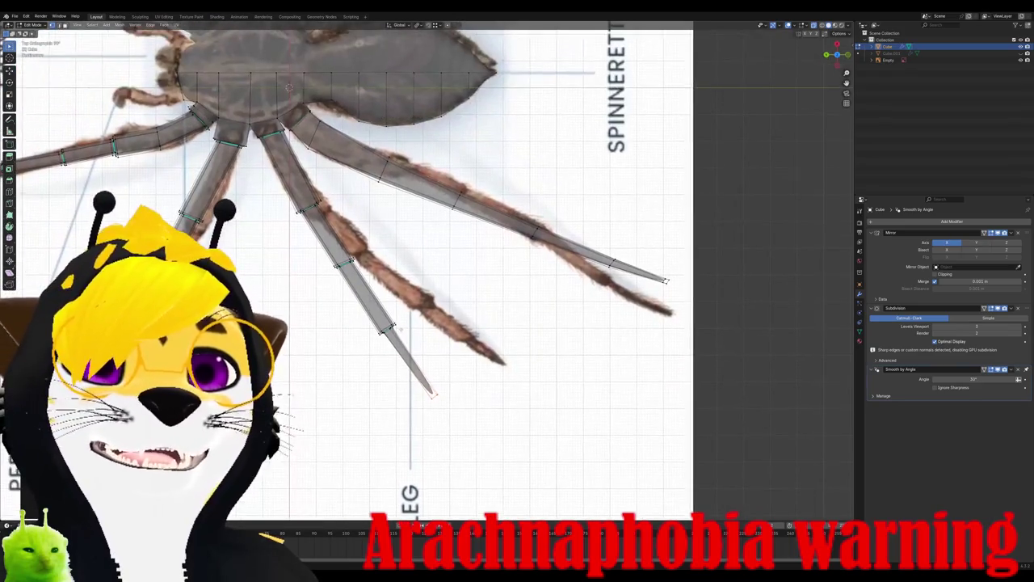
pyautogui.scroll(1, 379, 220)
pyautogui.scroll(-3, 367, 217)
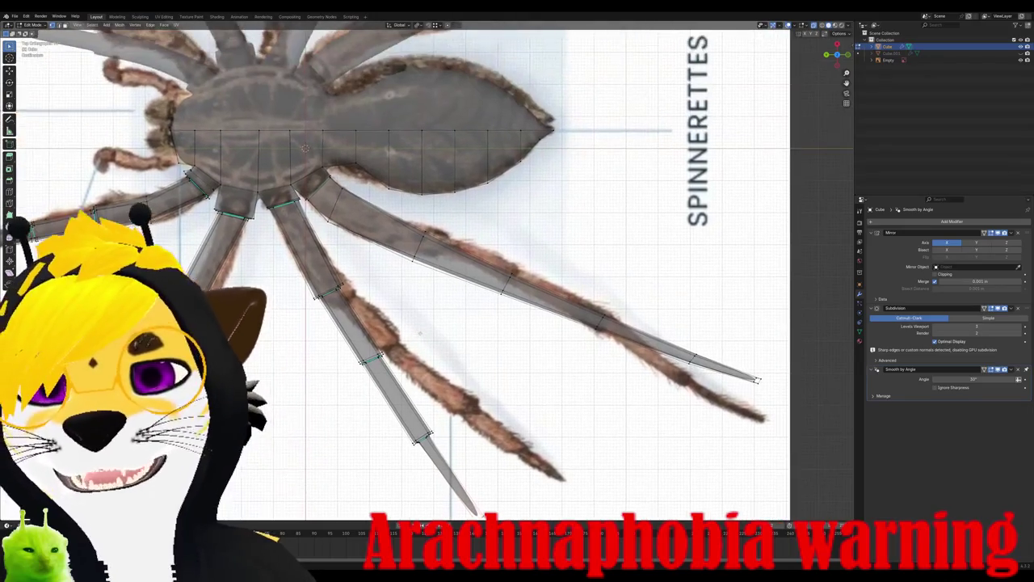
pyautogui.scroll(4, 377, 232)
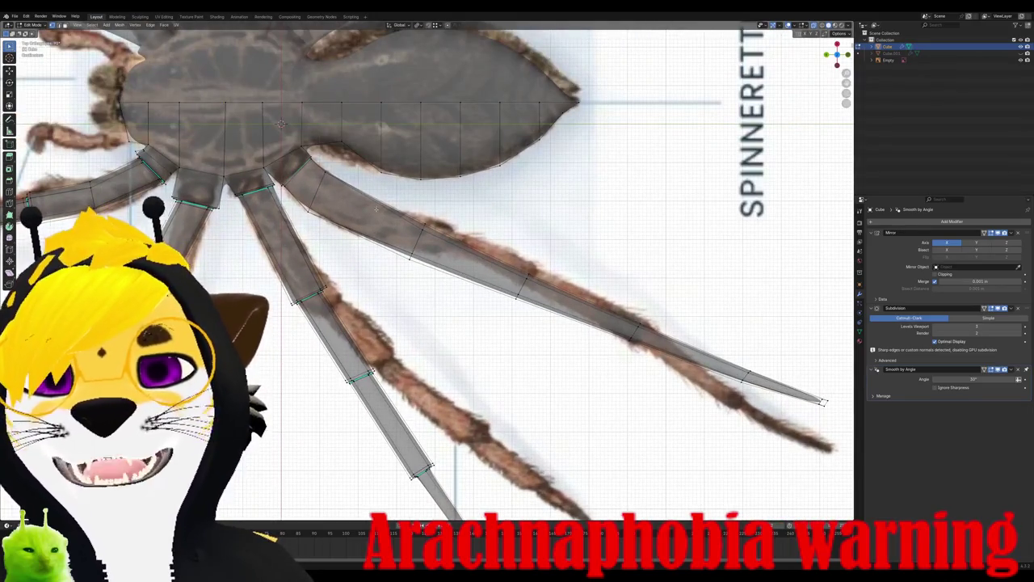
pyautogui.scroll(-1, 373, 214)
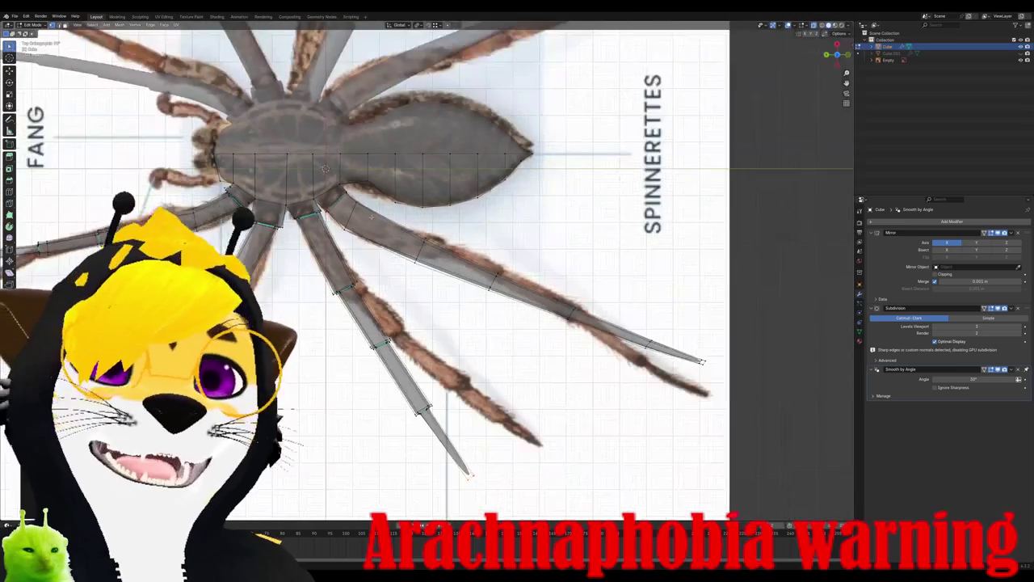
pyautogui.scroll(1, 373, 213)
pyautogui.scroll(-1, 371, 217)
pyautogui.scroll(1, 371, 217)
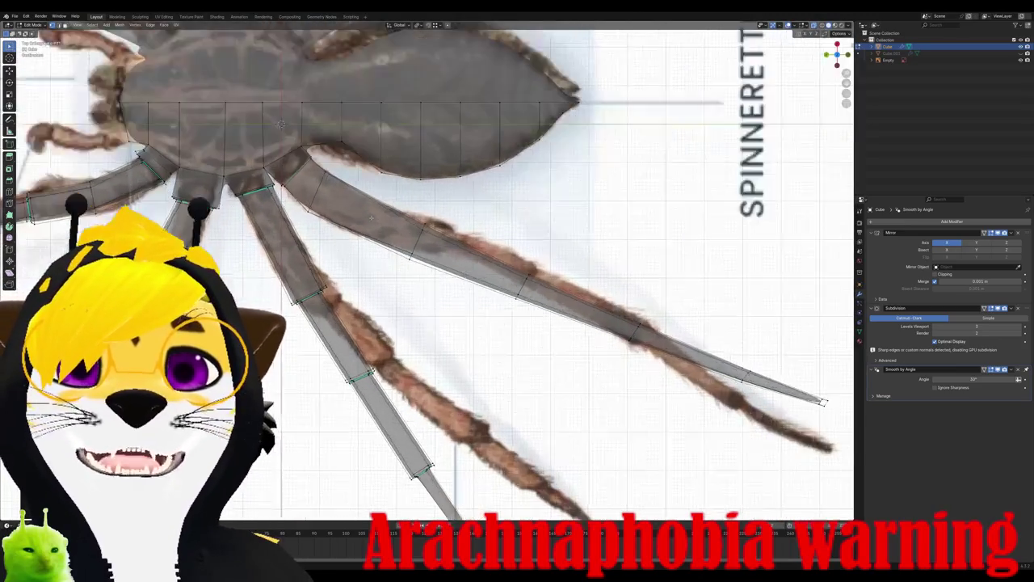
pyautogui.scroll(1, 371, 218)
pyautogui.scroll(-1, 371, 220)
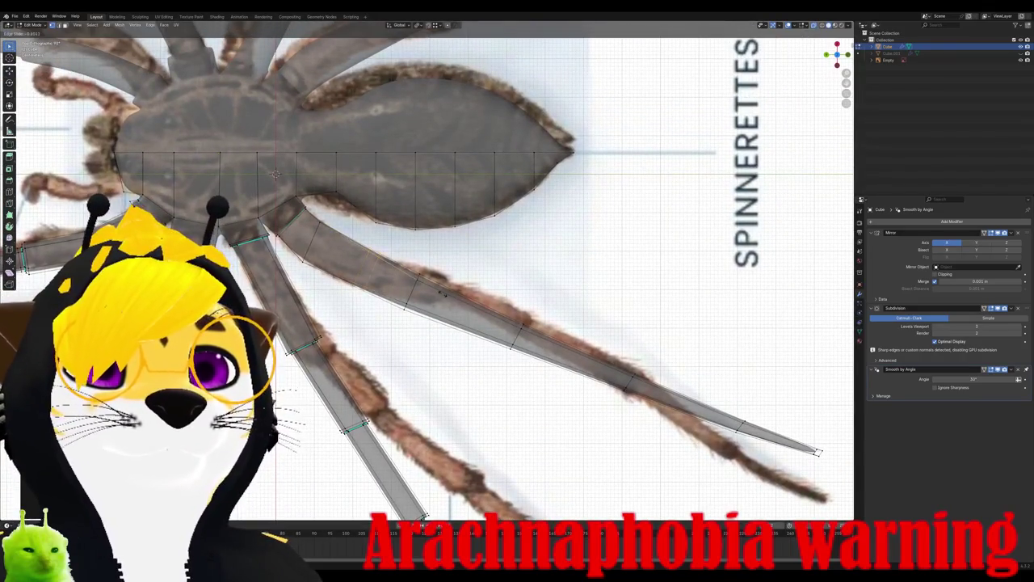
# Step: Loop-cut the zoomed-in leg and slide the new loop right beside the joint loop
pyautogui.scroll(3, 453, 303)
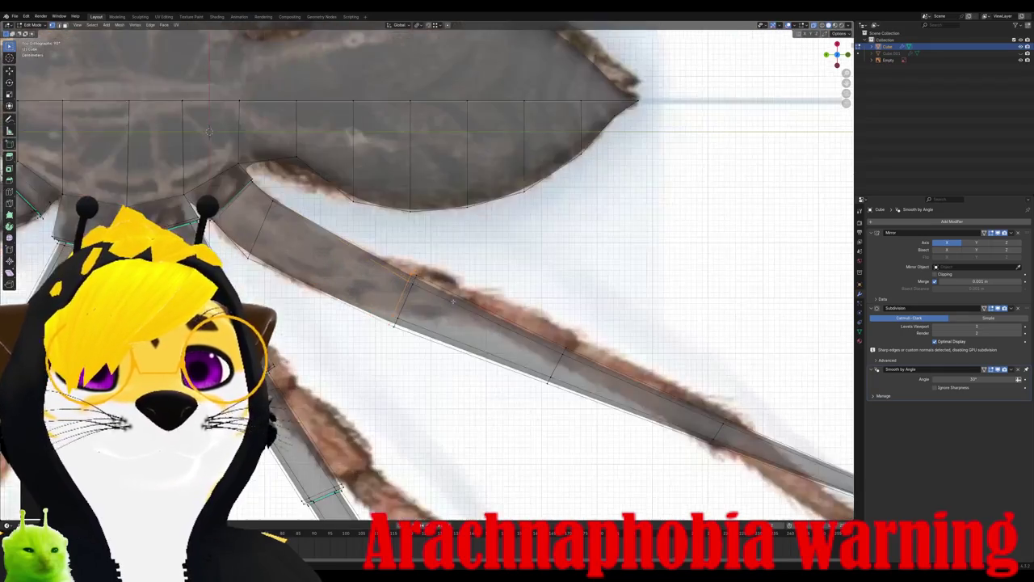
pyautogui.scroll(4, 440, 301)
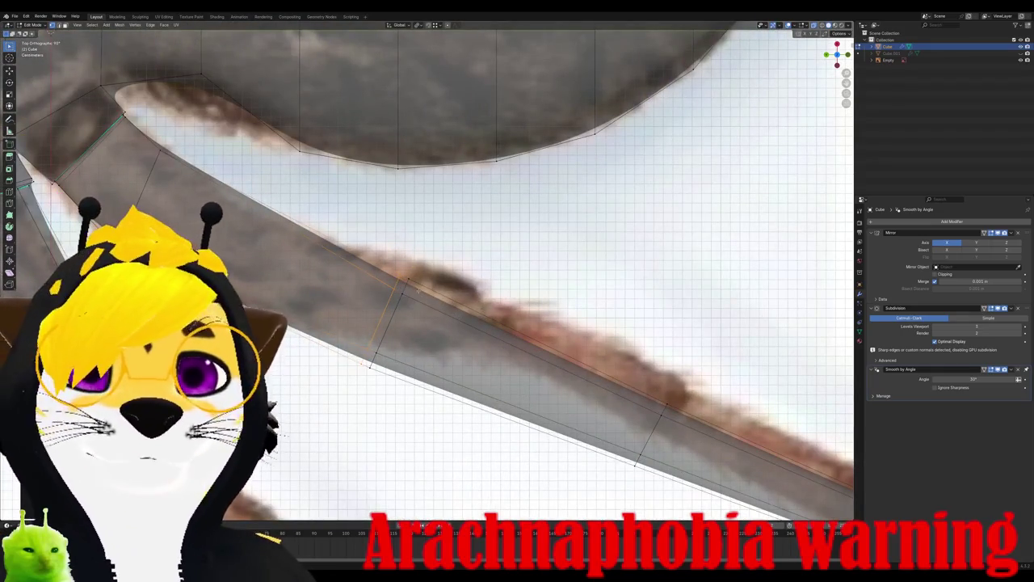
pyautogui.hotkey('ctrl', 'r')
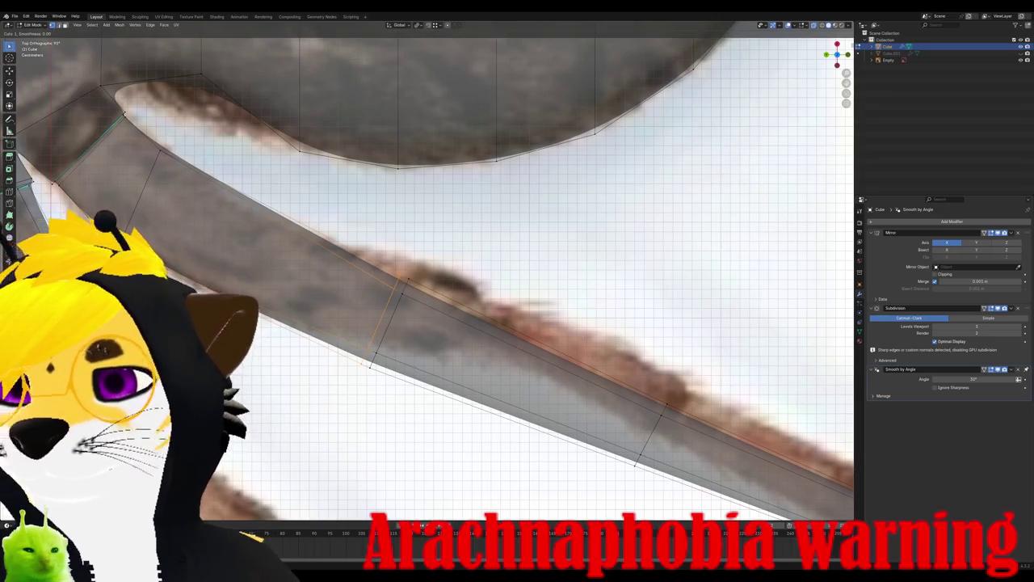
pyautogui.click(581, 377)
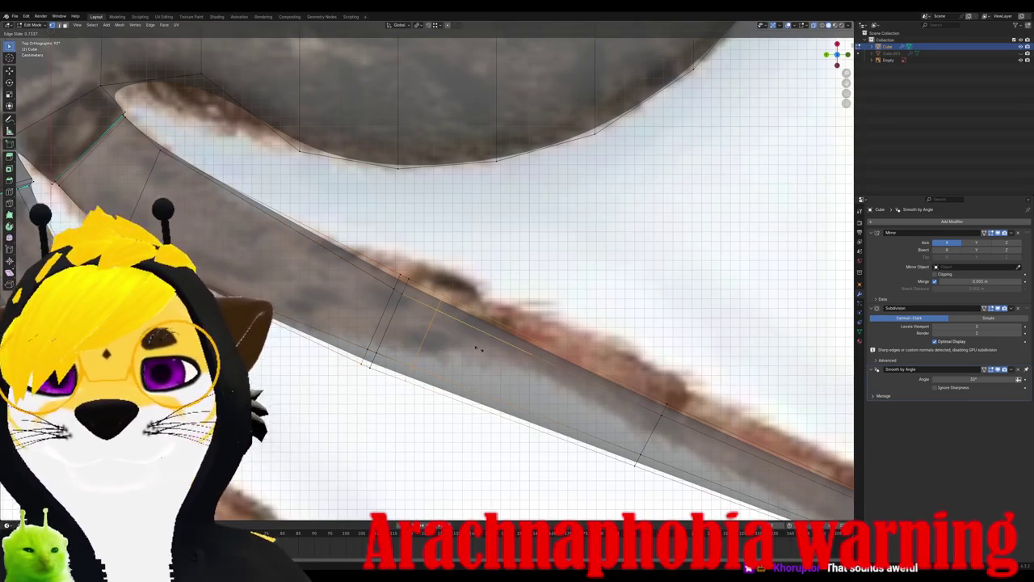
pyautogui.click(519, 357)
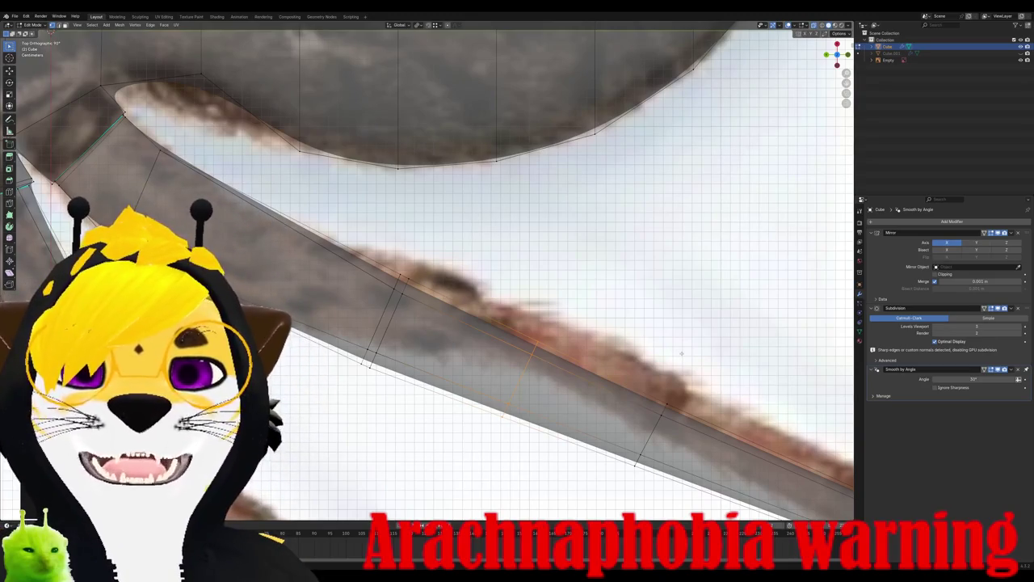
# Step: Grab the new edge loop and drop it onto the photo's leg joint
pyautogui.press('g')
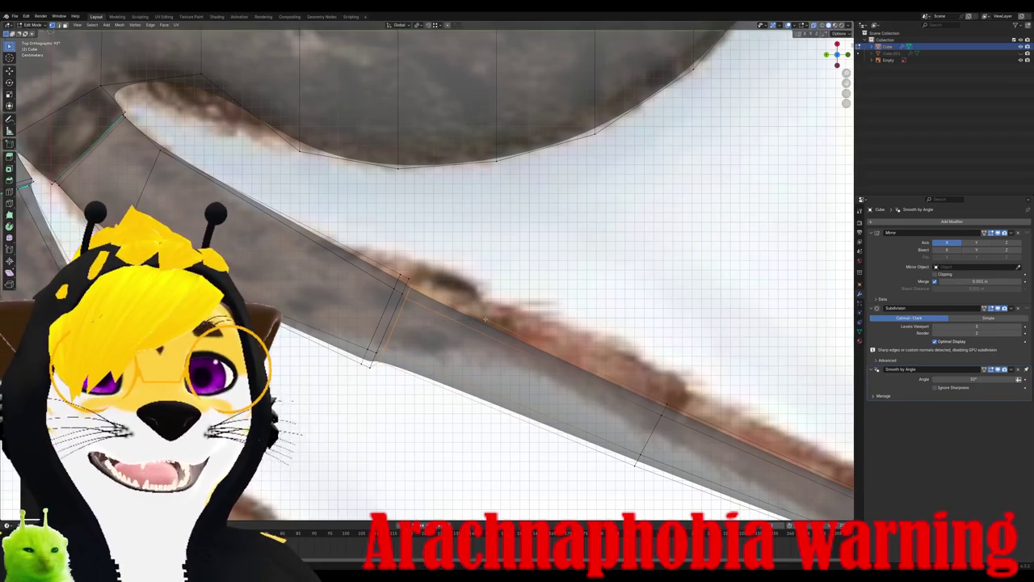
pyautogui.click(485, 321)
pyautogui.moveTo(483, 319); pyautogui.dragTo(453, 325, button='middle')
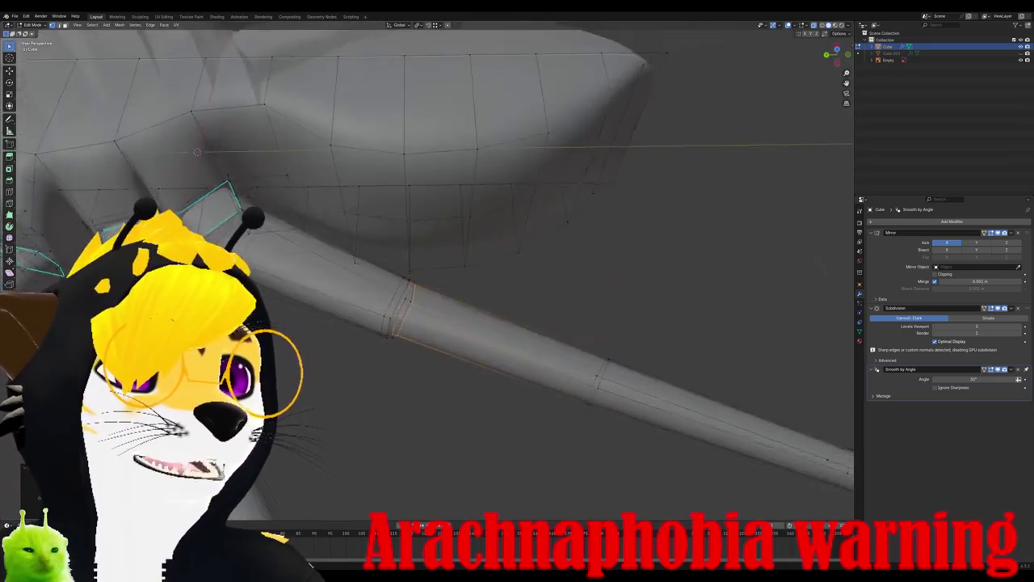
# Step: From top view, add a loop cut near the leg joint
pyautogui.press('KP_7')
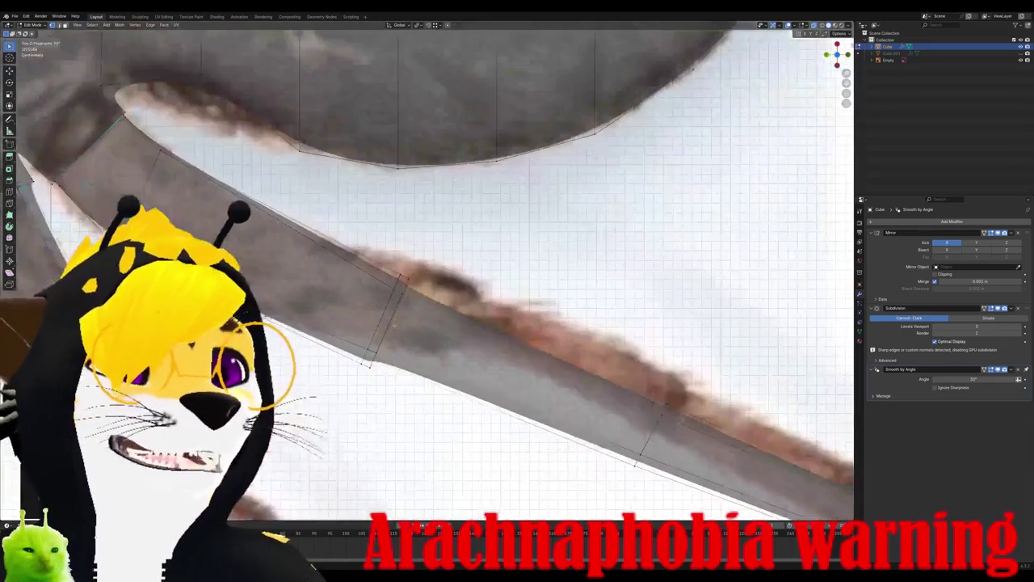
pyautogui.scroll(-2, 394, 325)
pyautogui.scroll(2, 453, 340)
pyautogui.hotkey('ctrl', 'r')
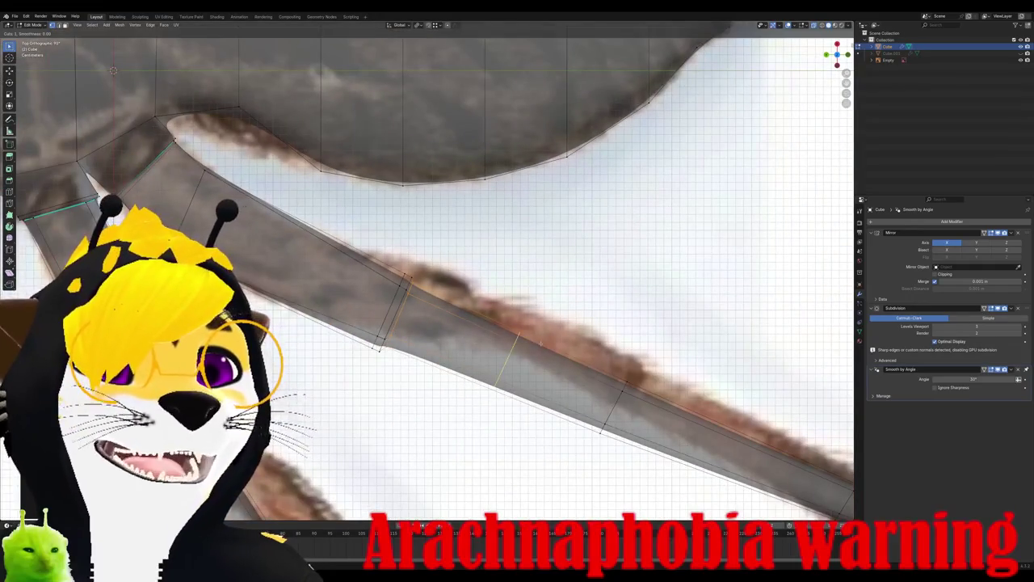
pyautogui.click(434, 299)
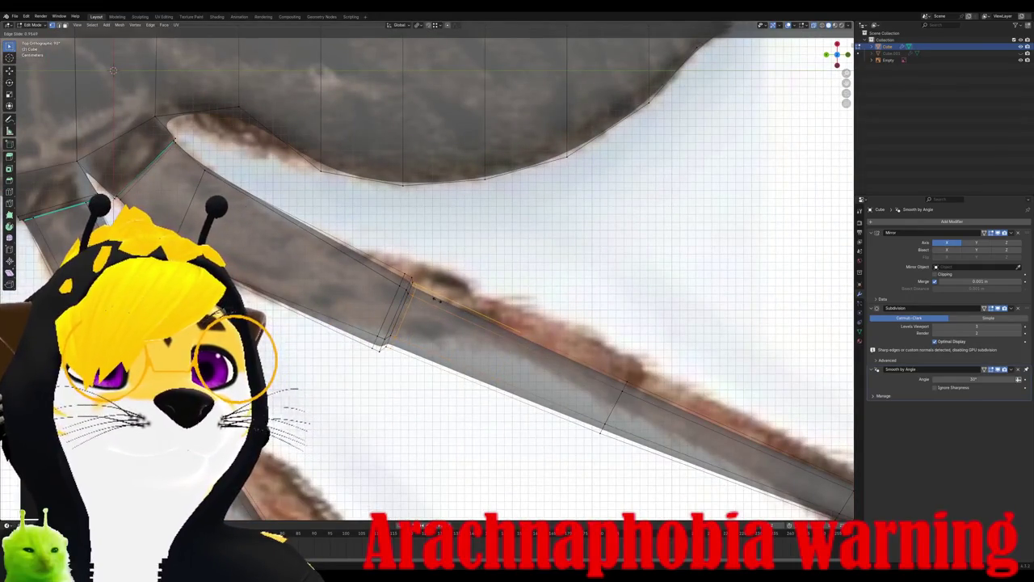
pyautogui.click(437, 299)
pyautogui.moveTo(436, 299)
pyautogui.mouseDown(button='middle')
pyautogui.moveTo(380, 305)
pyautogui.moveTo(369, 279)
pyautogui.mouseUp(button='middle')
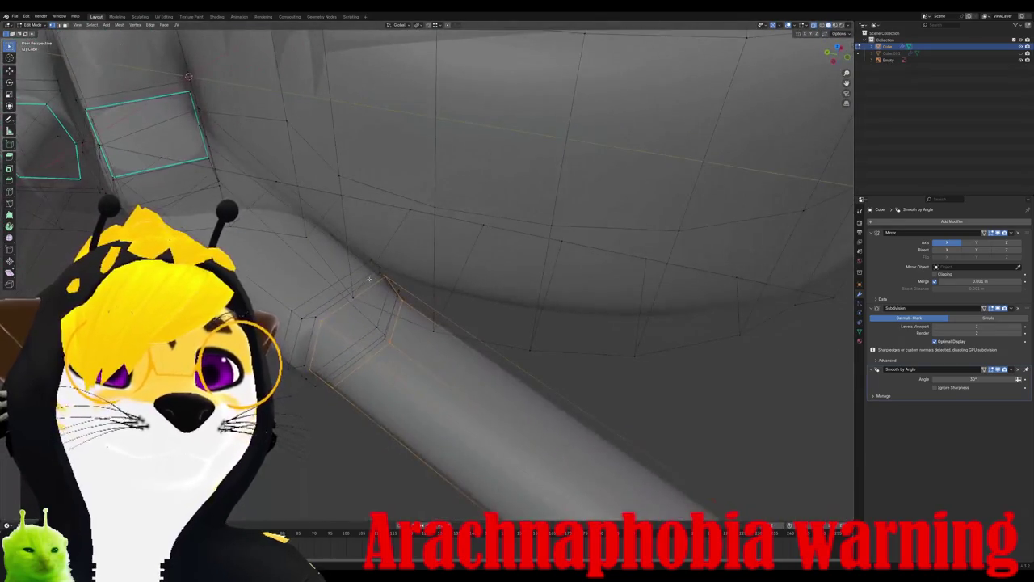
# Step: Mark the joint's edge loop sharp and inspect the smoothed leg in Object Mode
pyautogui.click(368, 279)
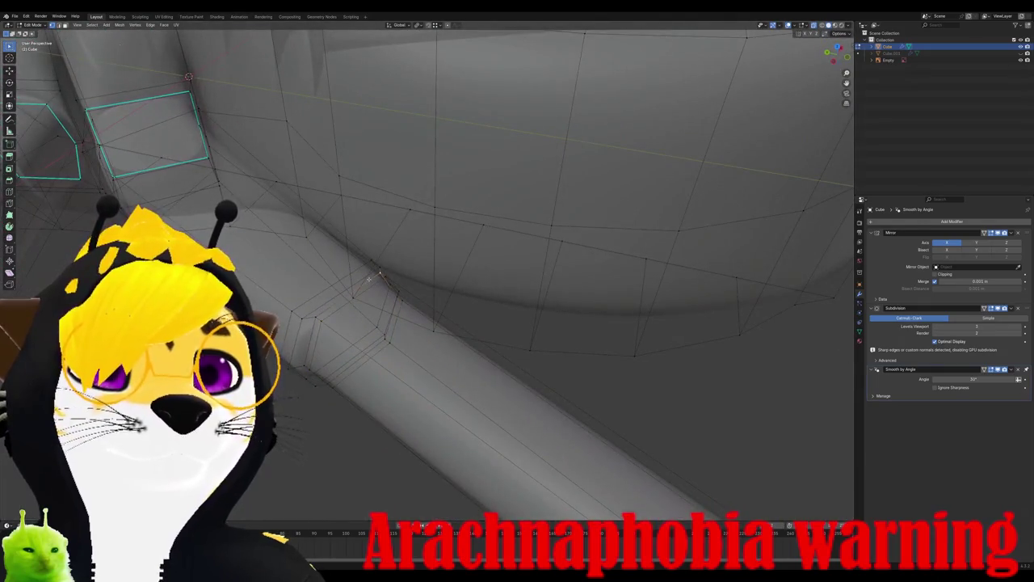
pyautogui.click(151, 24)
pyautogui.click(165, 154)
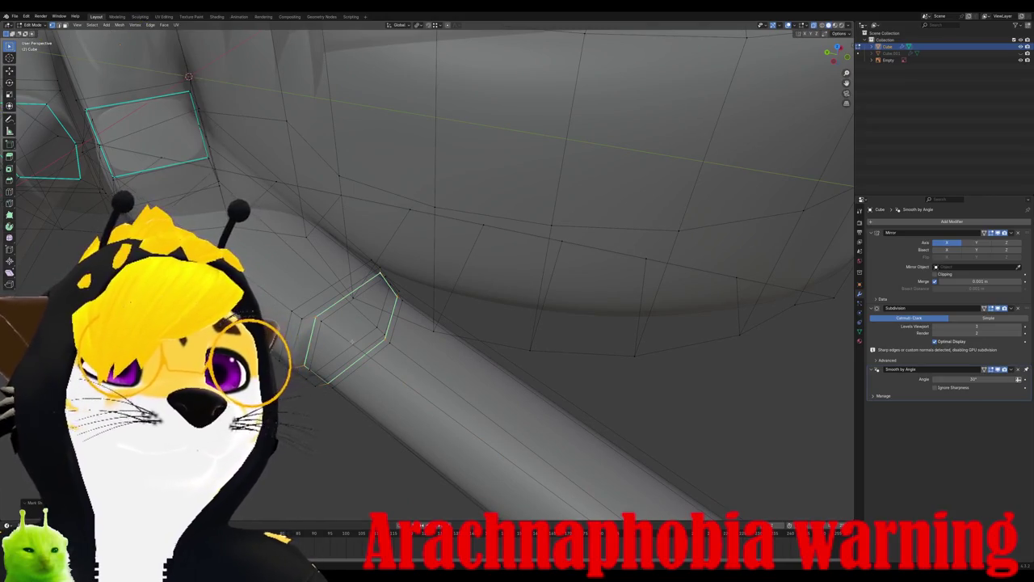
pyautogui.press('Tab')
pyautogui.scroll(-5, 476, 152)
pyautogui.moveTo(452, 210)
pyautogui.mouseDown(button='middle')
pyautogui.moveTo(475, 153)
pyautogui.moveTo(441, 319)
pyautogui.moveTo(347, 342)
pyautogui.mouseUp(button='middle')
pyautogui.scroll(3, 476, 153)
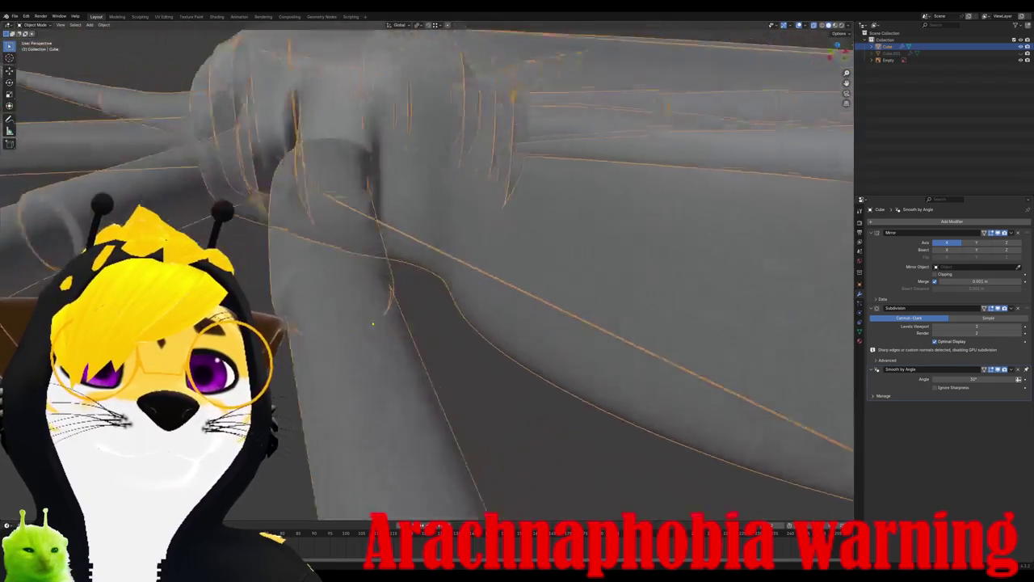
pyautogui.scroll(-3, 347, 343)
# Step: Back in Edit Mode, loop-cut the upper leg and rotate the loop to the photo's joint angle
pyautogui.press('Tab')
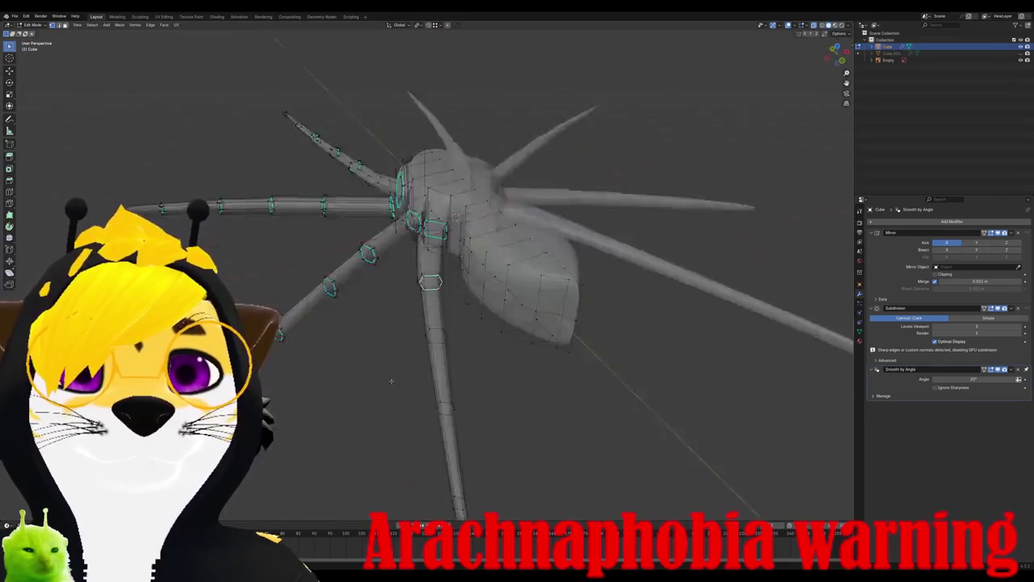
pyautogui.scroll(3, 425, 349)
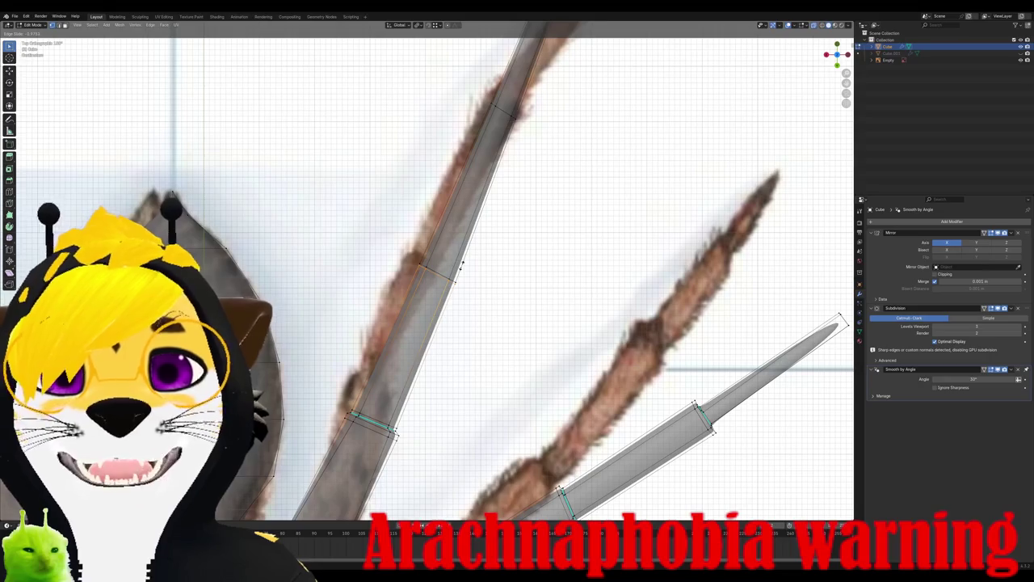
pyautogui.click(461, 264)
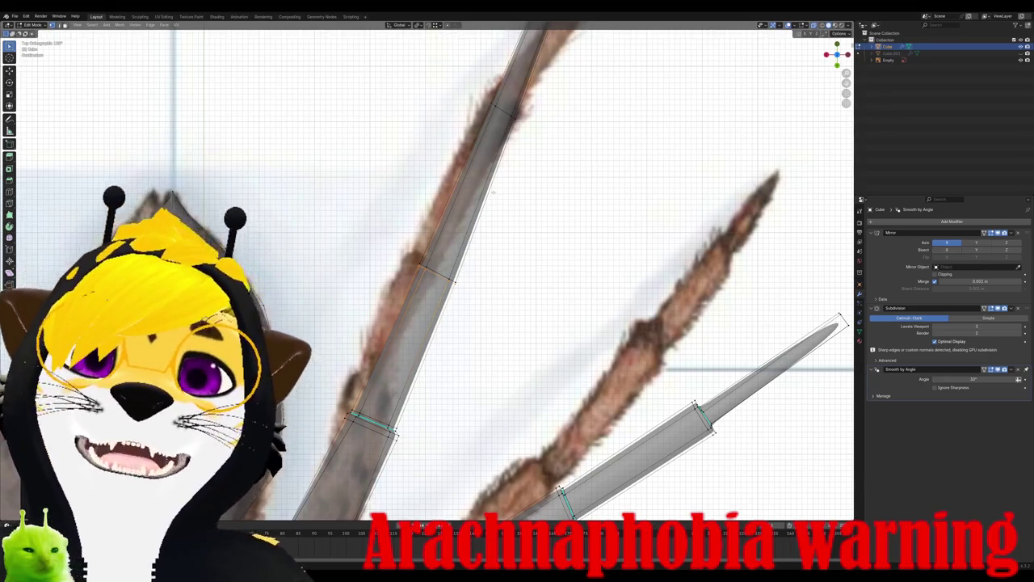
pyautogui.keyDown('alt'); pyautogui.click(517, 134); pyautogui.keyUp('alt')
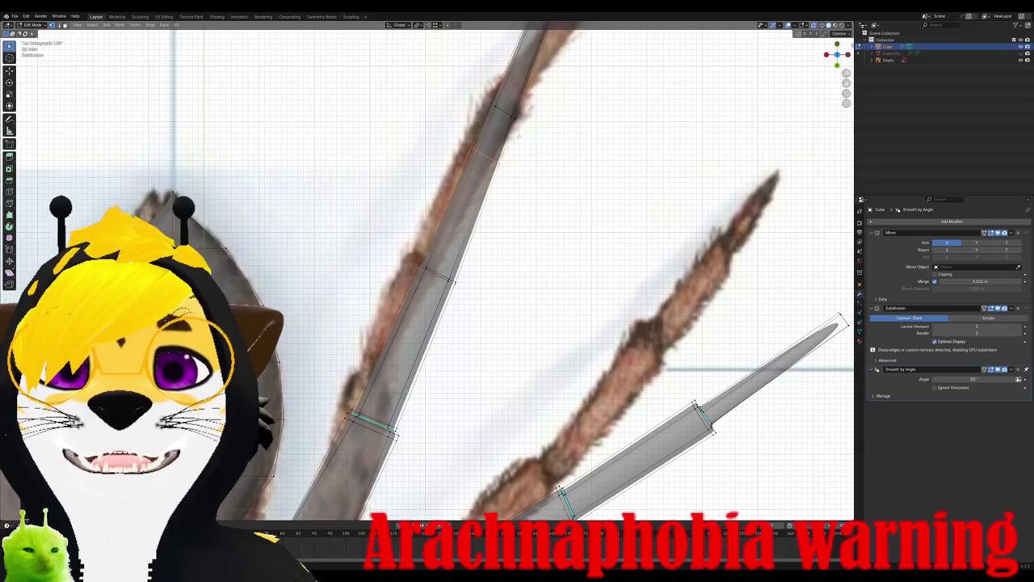
pyautogui.hotkey('ctrl', 'r')
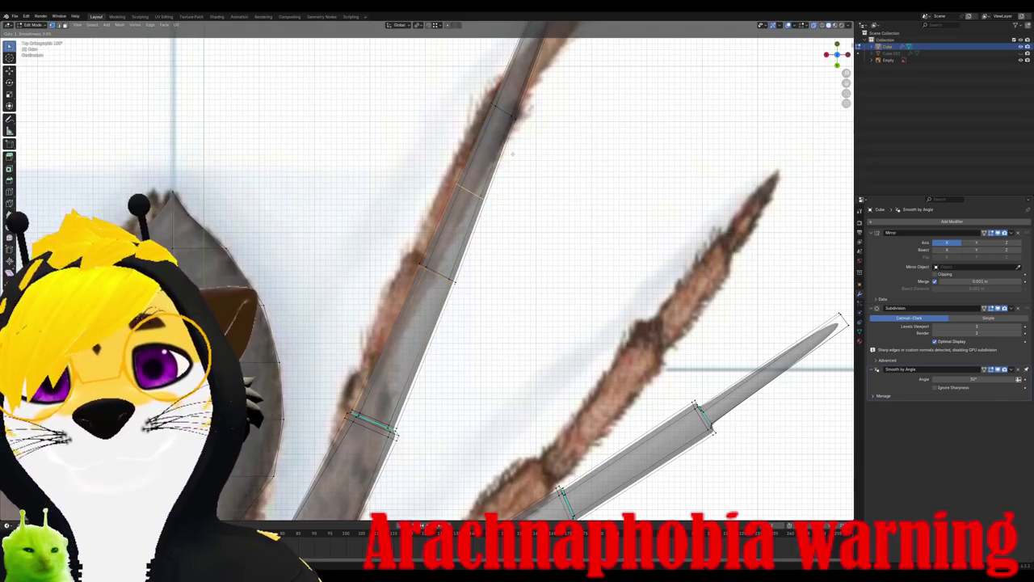
pyautogui.click(521, 116)
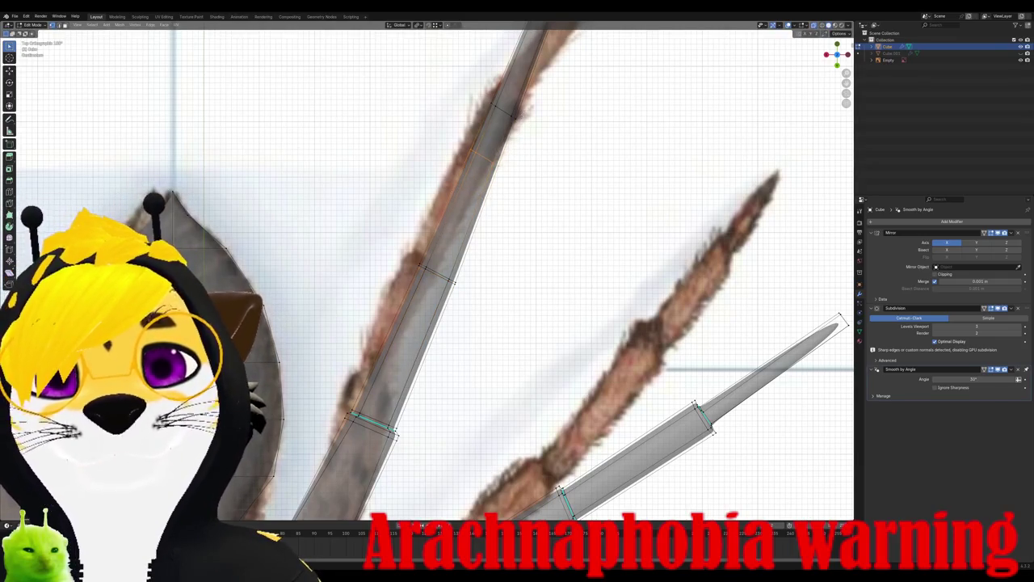
pyautogui.press('g')
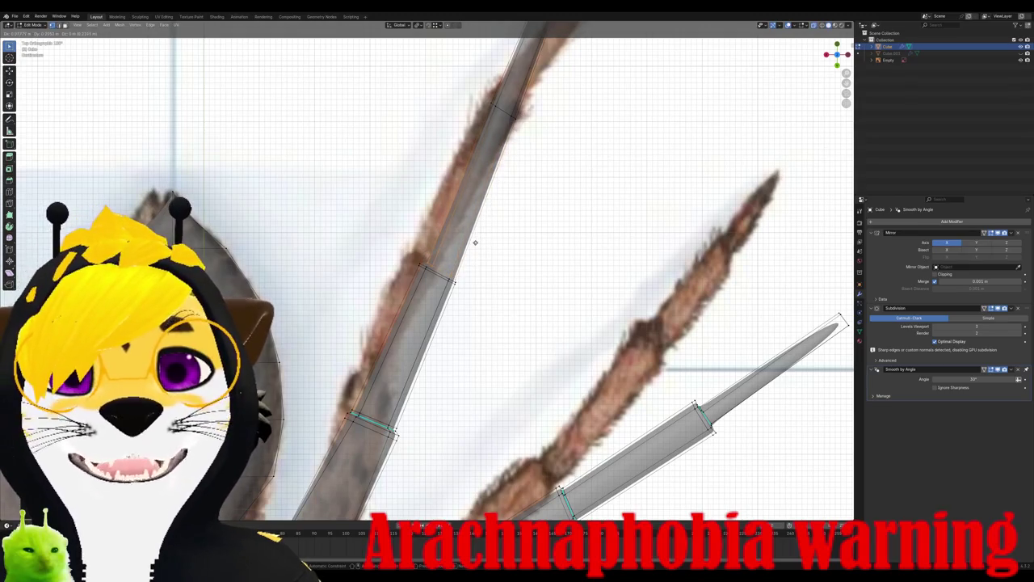
pyautogui.press('r')
pyautogui.scroll(3, 485, 242)
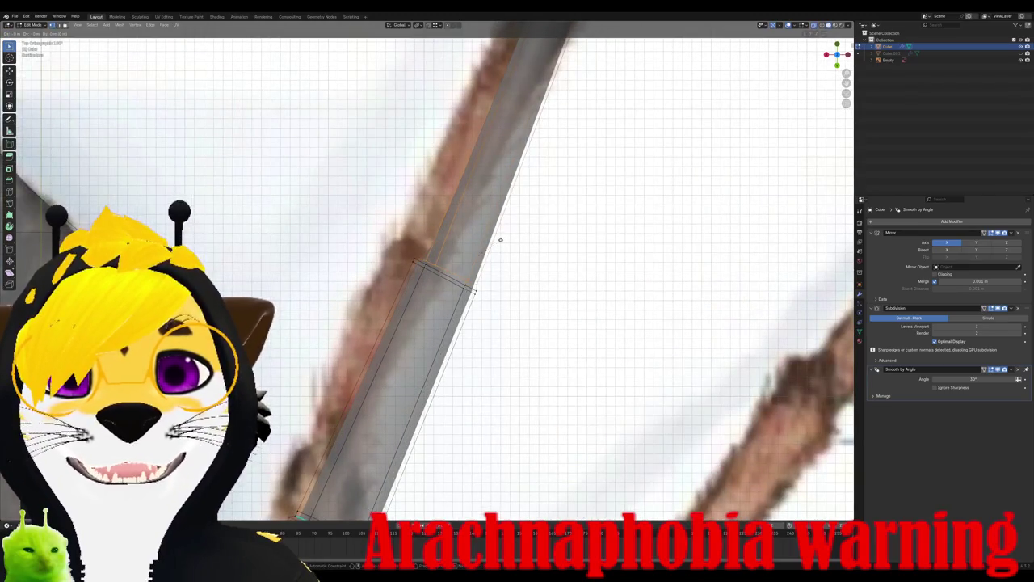
pyautogui.press('r')
pyautogui.click(498, 245)
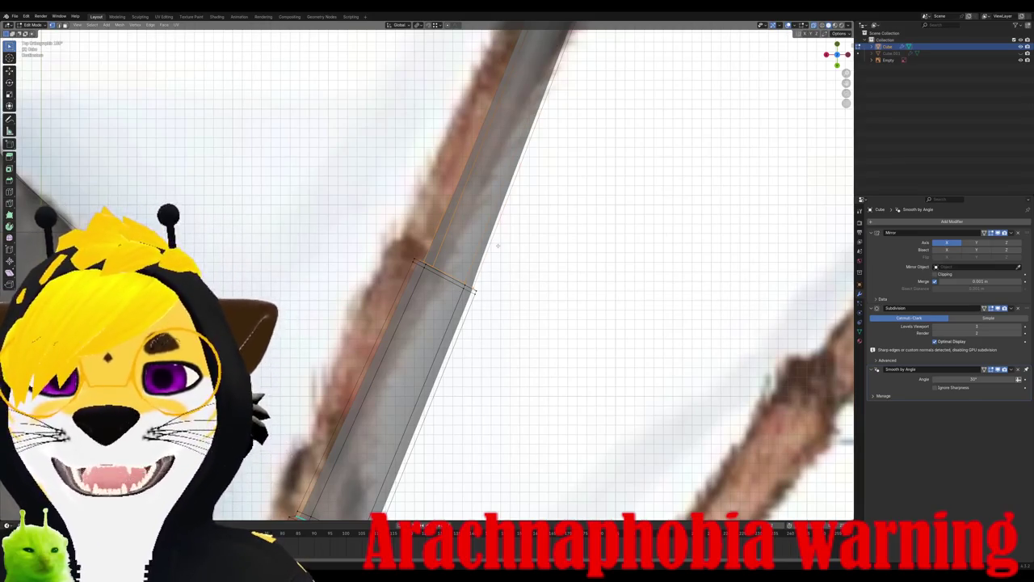
pyautogui.scroll(-3, 497, 245)
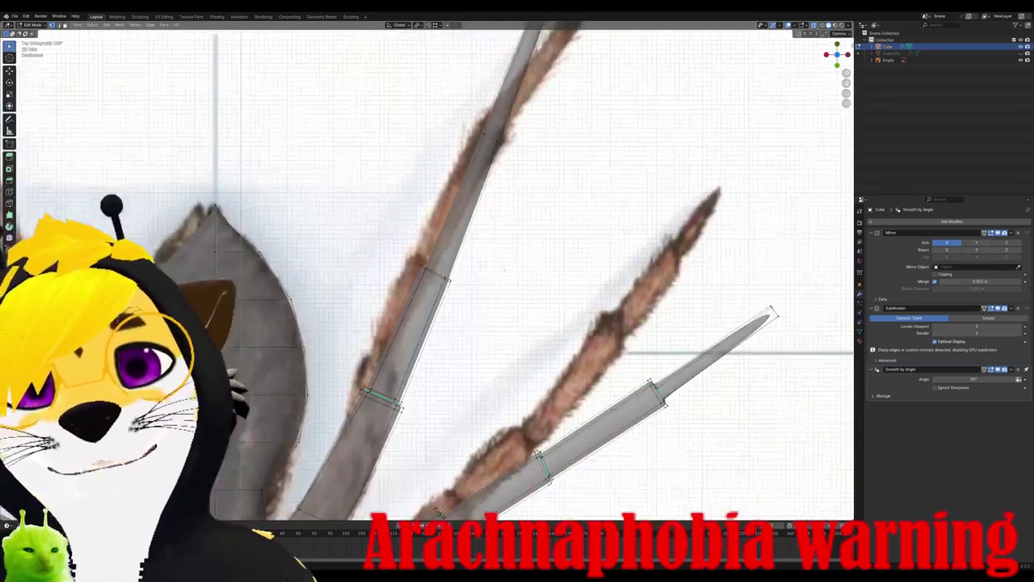
pyautogui.moveTo(504, 270)
pyautogui.mouseDown(button='middle')
pyautogui.moveTo(432, 231)
pyautogui.moveTo(366, 174)
pyautogui.moveTo(428, 340)
pyautogui.mouseUp(button='middle')
pyautogui.scroll(8, 428, 274)
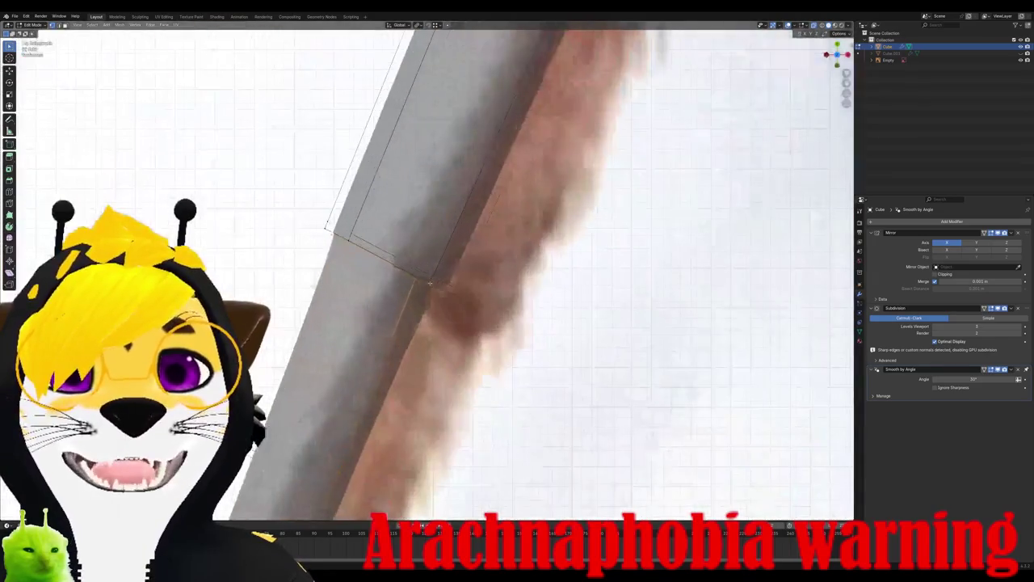
pyautogui.press('g')
pyautogui.click(431, 281)
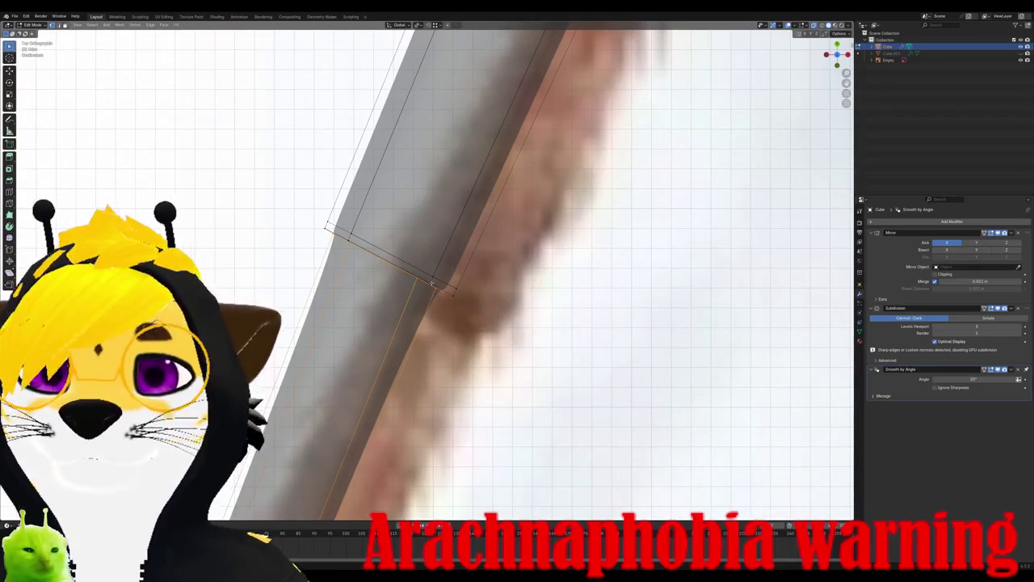
pyautogui.scroll(-1, 386, 305)
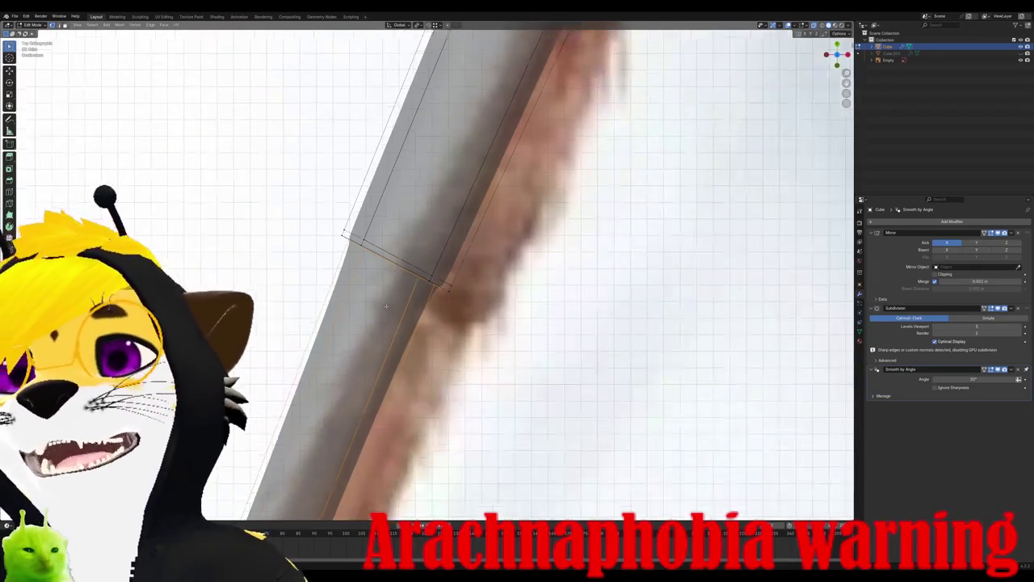
pyautogui.scroll(-2, 386, 306)
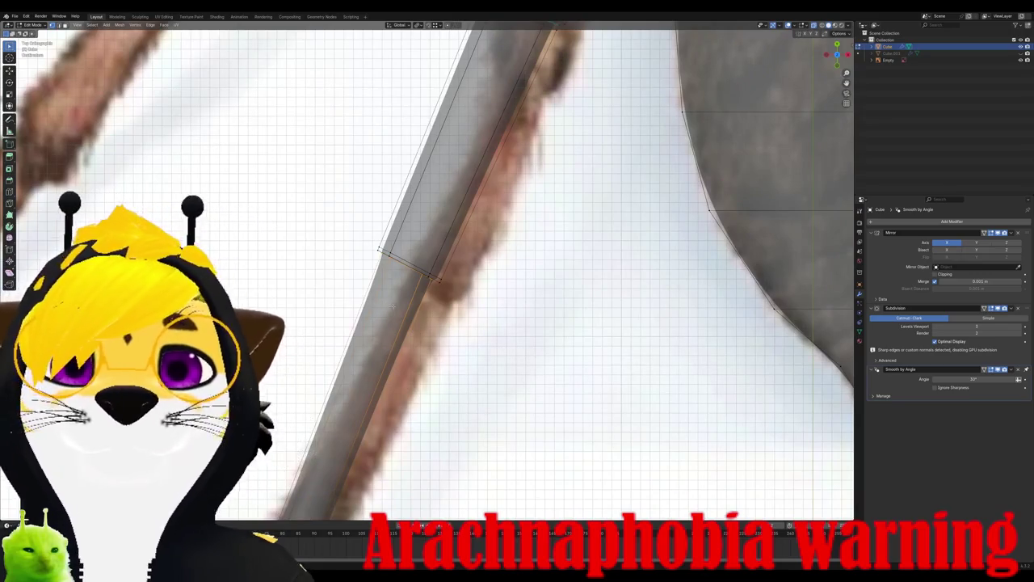
pyautogui.scroll(-2, 393, 306)
pyautogui.moveTo(393, 306)
pyautogui.mouseDown(button='middle')
pyautogui.moveTo(379, 267)
pyautogui.moveTo(398, 269)
pyautogui.moveTo(369, 319)
pyautogui.mouseUp(button='middle')
pyautogui.scroll(3, 397, 269)
pyautogui.press('KP_7')
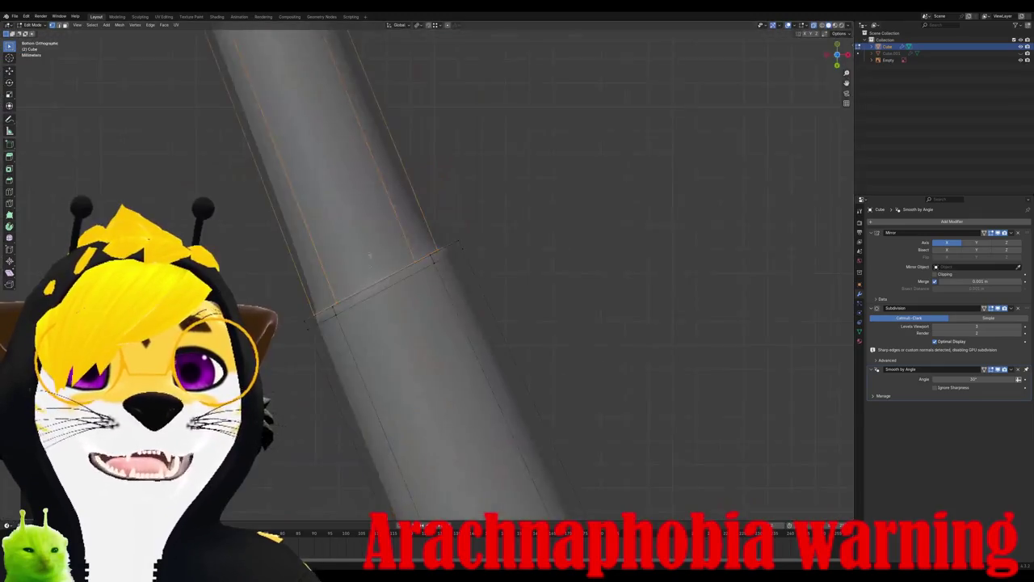
pyautogui.press('KP_1')
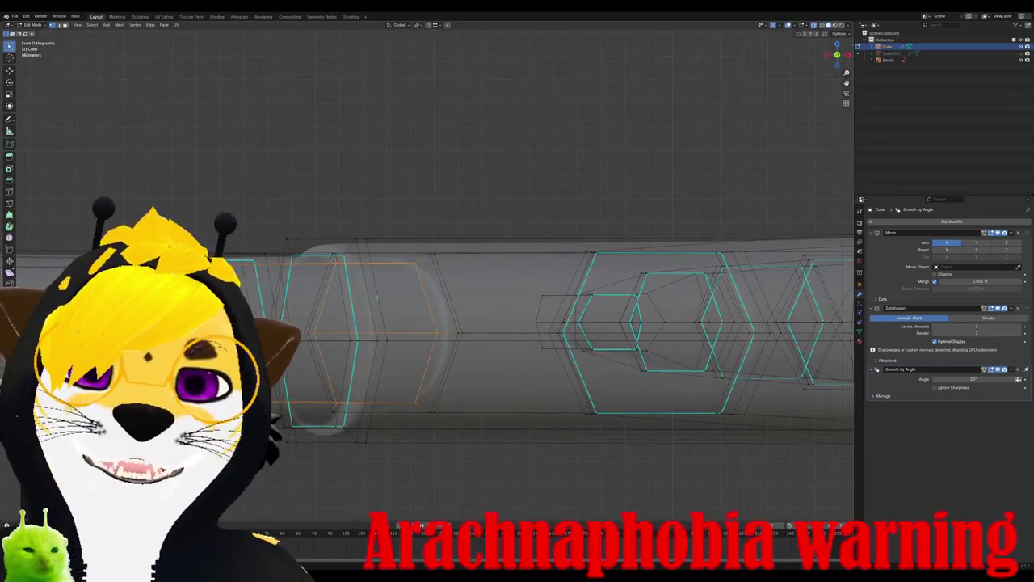
pyautogui.moveTo(367, 304); pyautogui.dragTo(484, 320, button='middle')
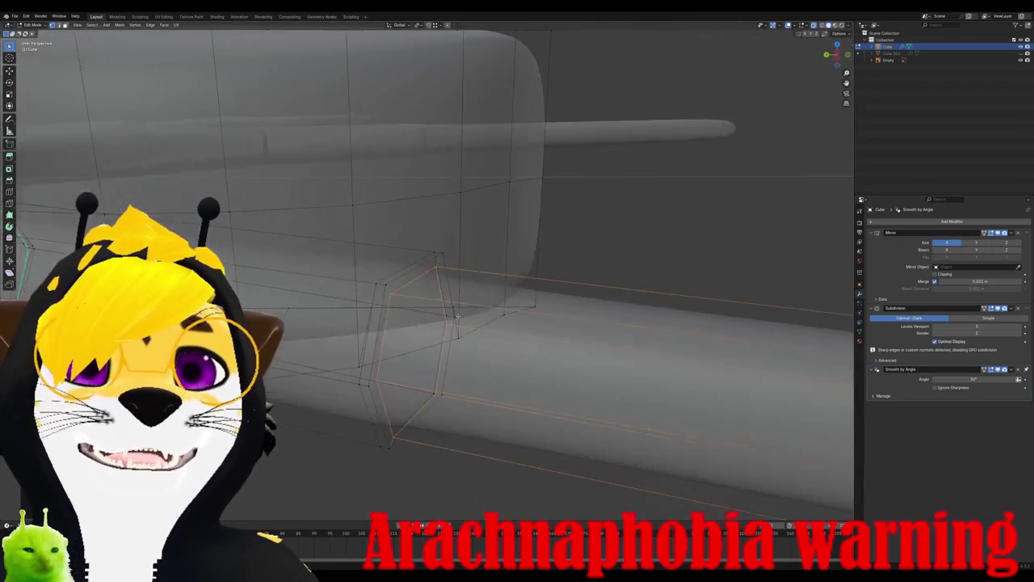
pyautogui.scroll(-4, 515, 324)
pyautogui.press('KP_7')
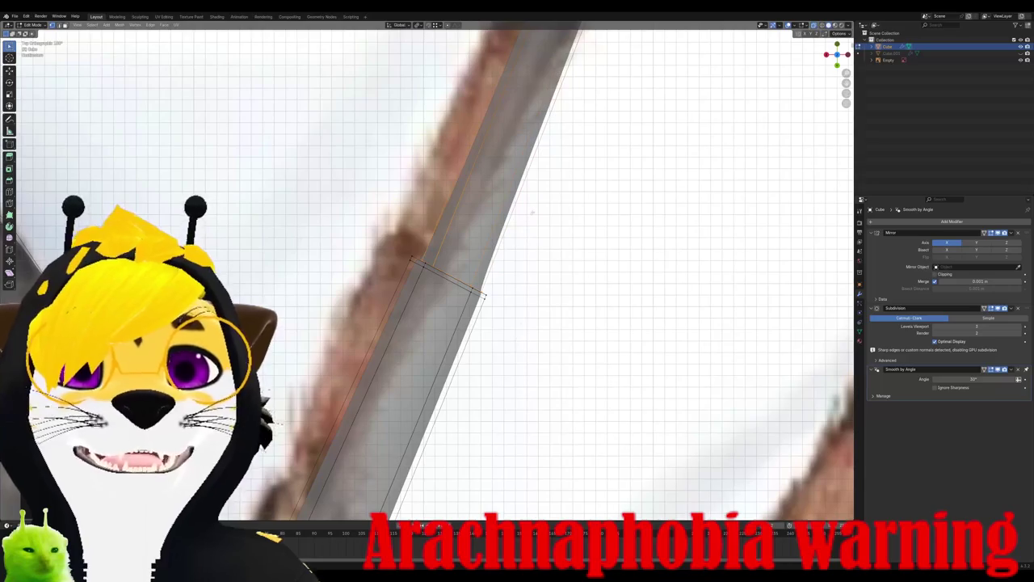
pyautogui.scroll(-4, 531, 212)
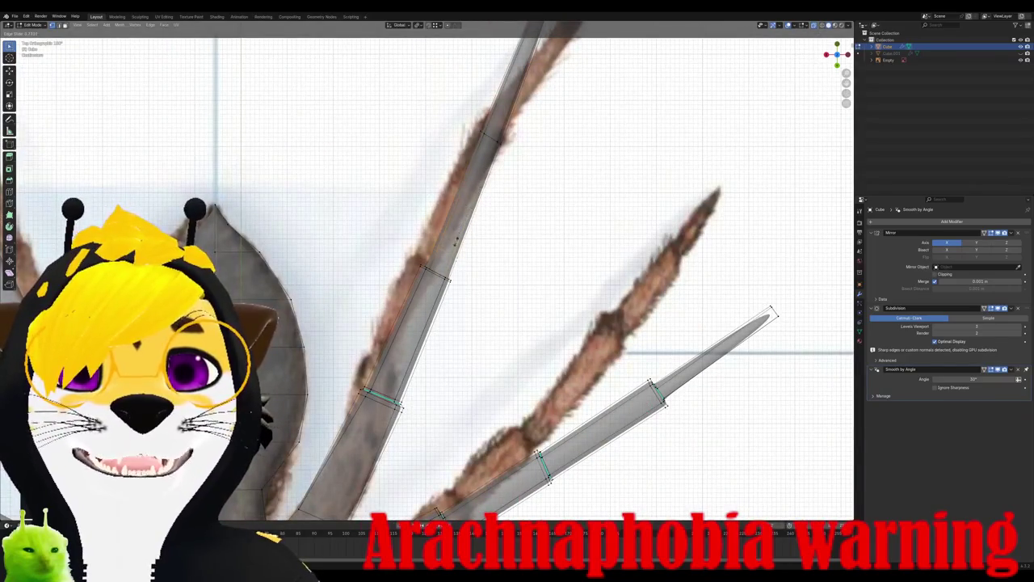
pyautogui.scroll(2, 453, 254)
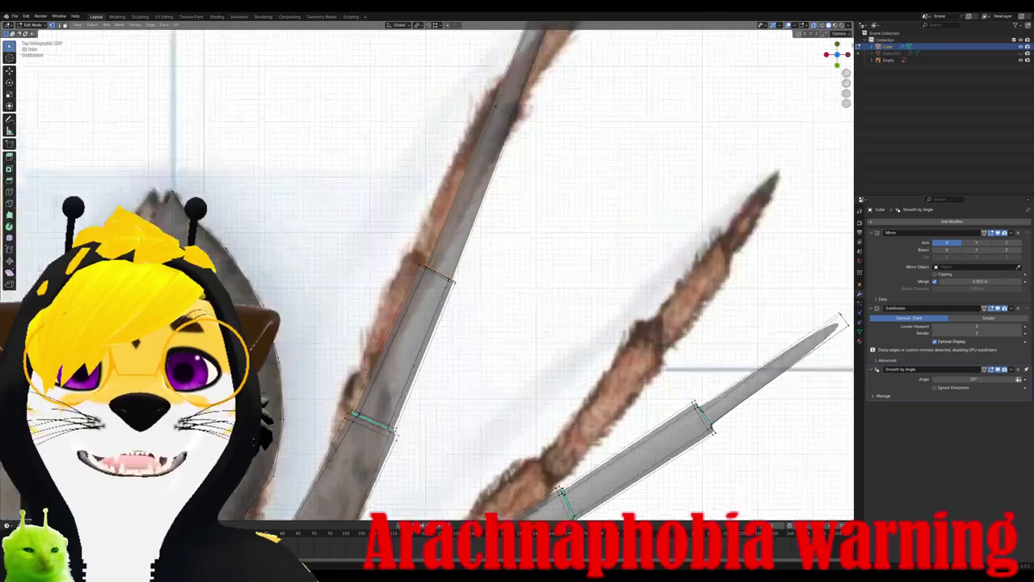
pyautogui.scroll(3, 454, 253)
pyautogui.moveTo(481, 265); pyautogui.dragTo(456, 288, button='middle')
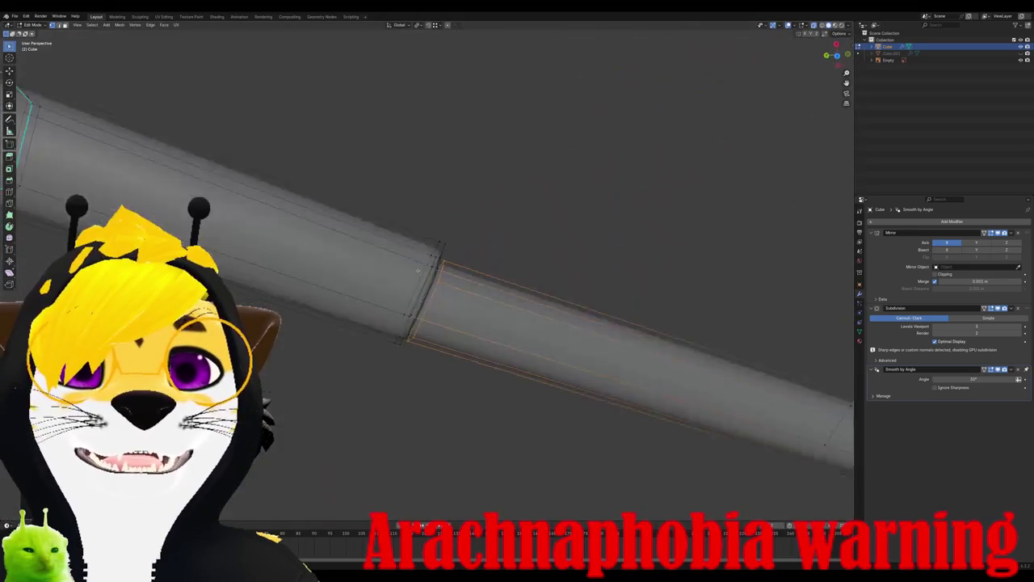
# Step: Apply Edge > Mark Sharp to the angled joint loop and inspect the leg from several angles
pyautogui.scroll(3, 456, 287)
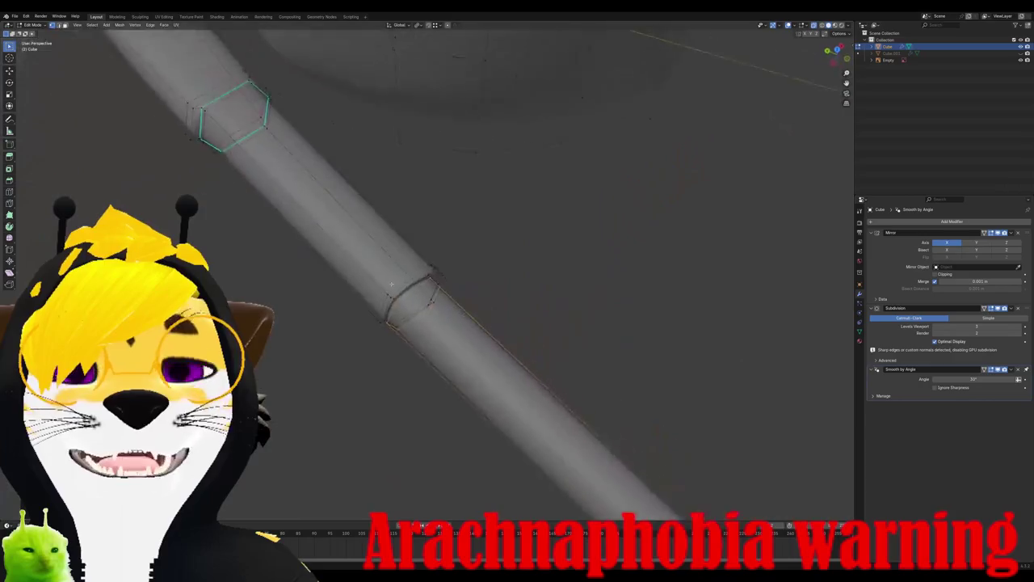
pyautogui.moveTo(456, 287); pyautogui.dragTo(408, 286, button='middle')
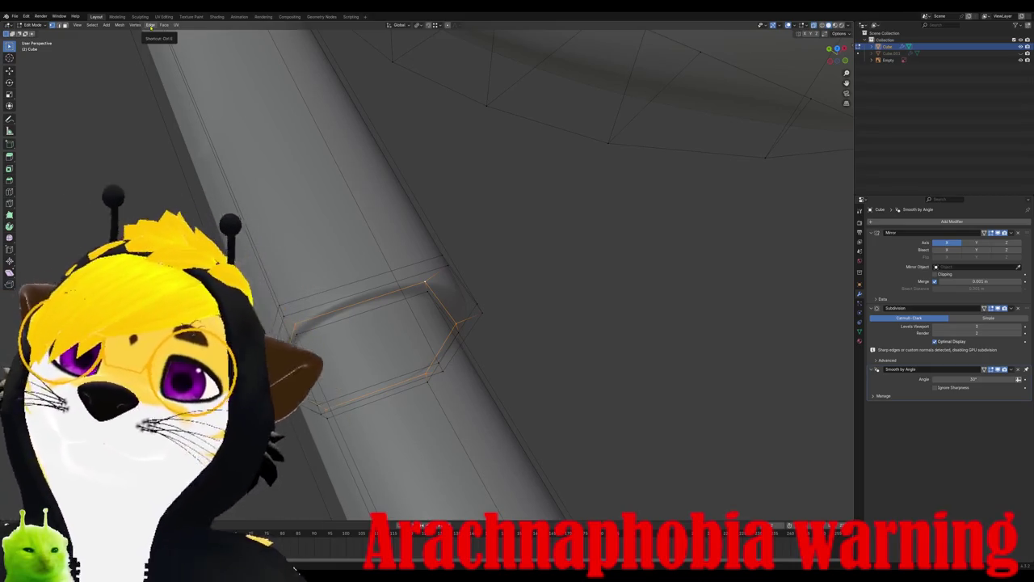
pyautogui.click(150, 25)
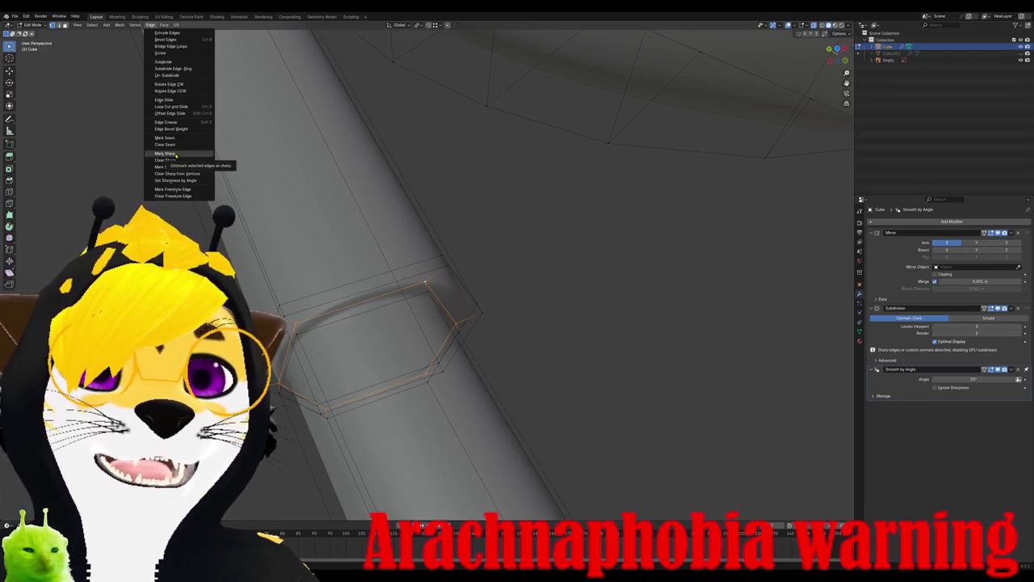
pyautogui.click(166, 155)
pyautogui.moveTo(340, 258); pyautogui.dragTo(393, 312, button='middle')
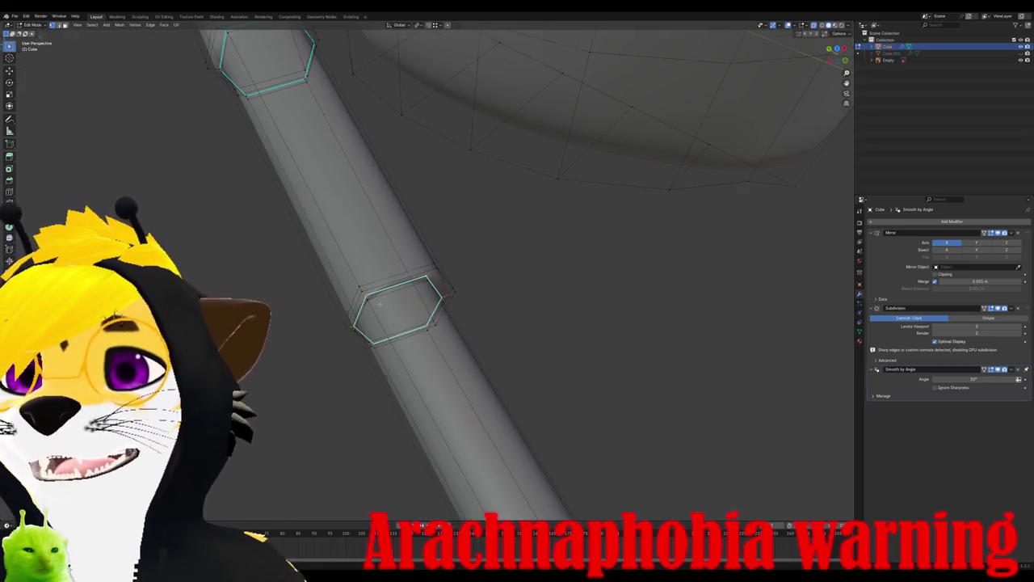
pyautogui.scroll(-3, 379, 303)
pyautogui.moveTo(379, 303); pyautogui.dragTo(427, 319, button='middle')
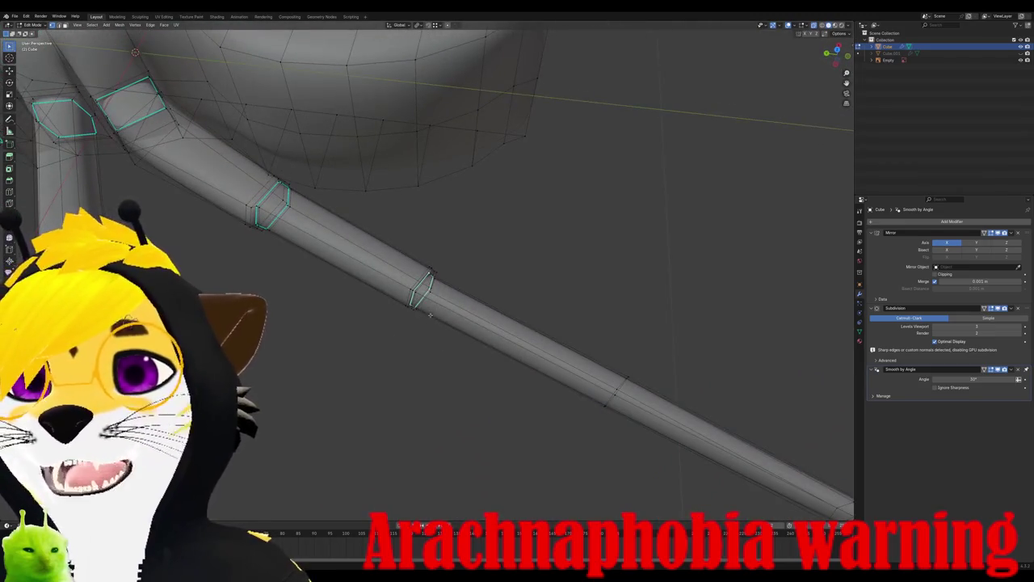
pyautogui.scroll(-5, 430, 315)
pyautogui.scroll(5, 430, 315)
pyautogui.keyDown('shift'); pyautogui.moveTo(697, 316); pyautogui.dragTo(529, 256, button='middle'); pyautogui.keyUp('shift')
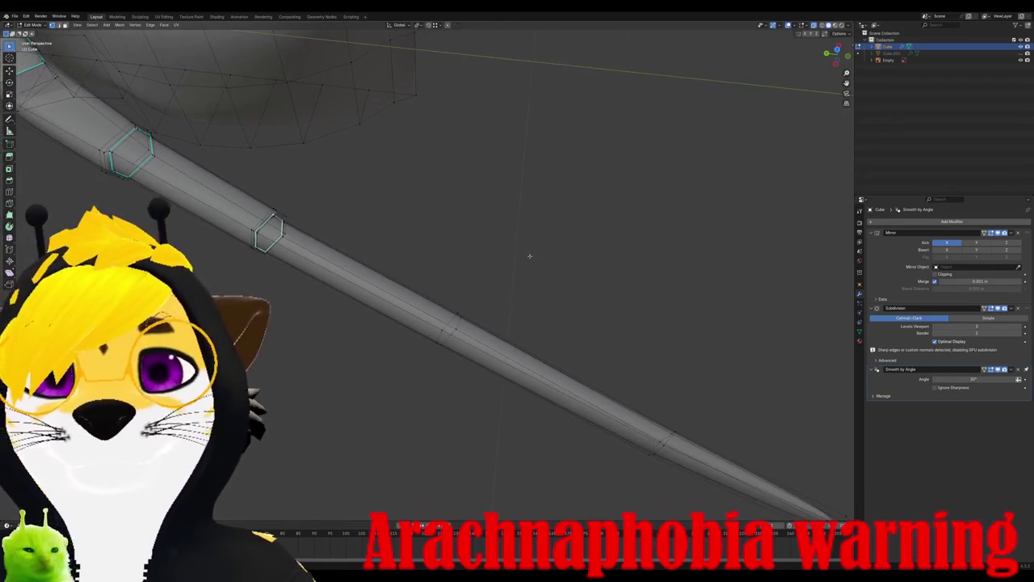
pyautogui.scroll(1, 475, 302)
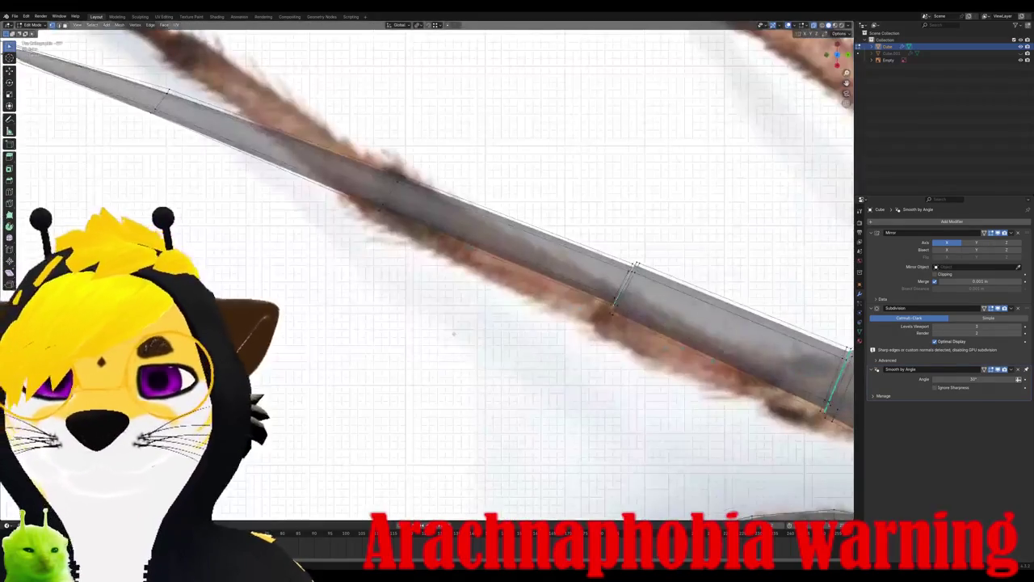
pyautogui.scroll(3, 435, 313)
# Step: Add two closely spaced loop cuts at the leg joint, sliding the second into place
pyautogui.scroll(3, 435, 313)
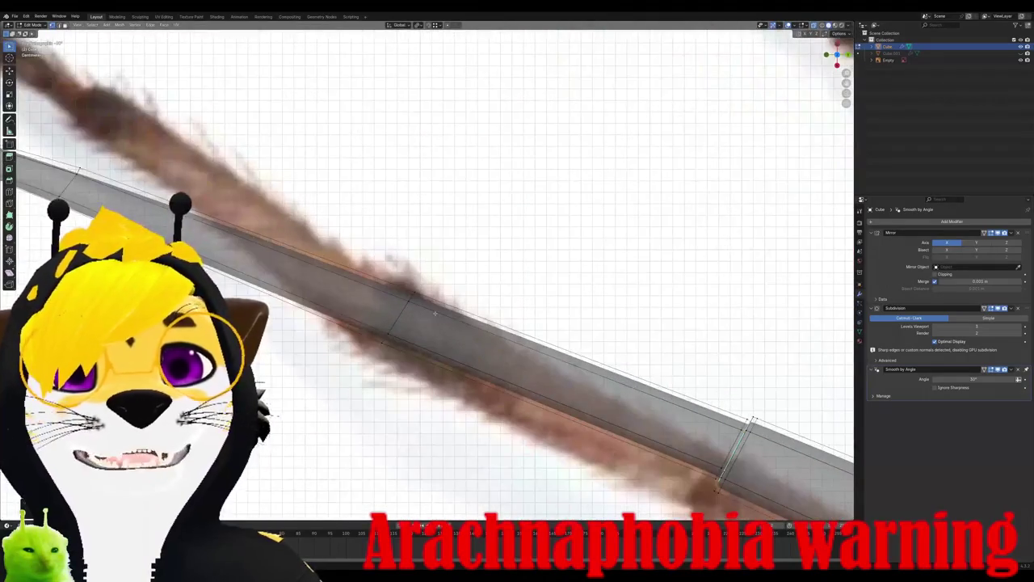
pyautogui.hotkey('ctrl', 'r')
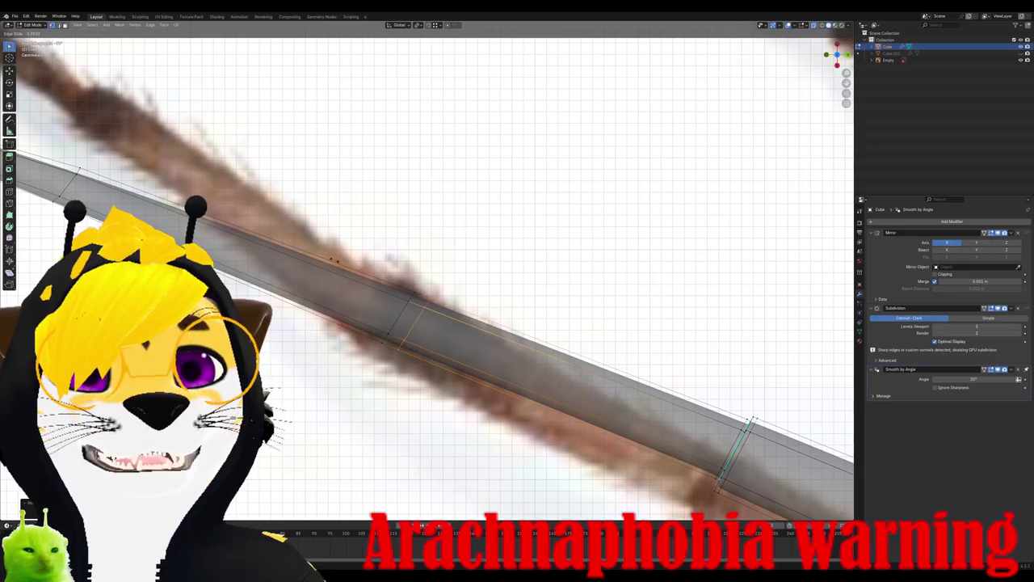
pyautogui.click(325, 255)
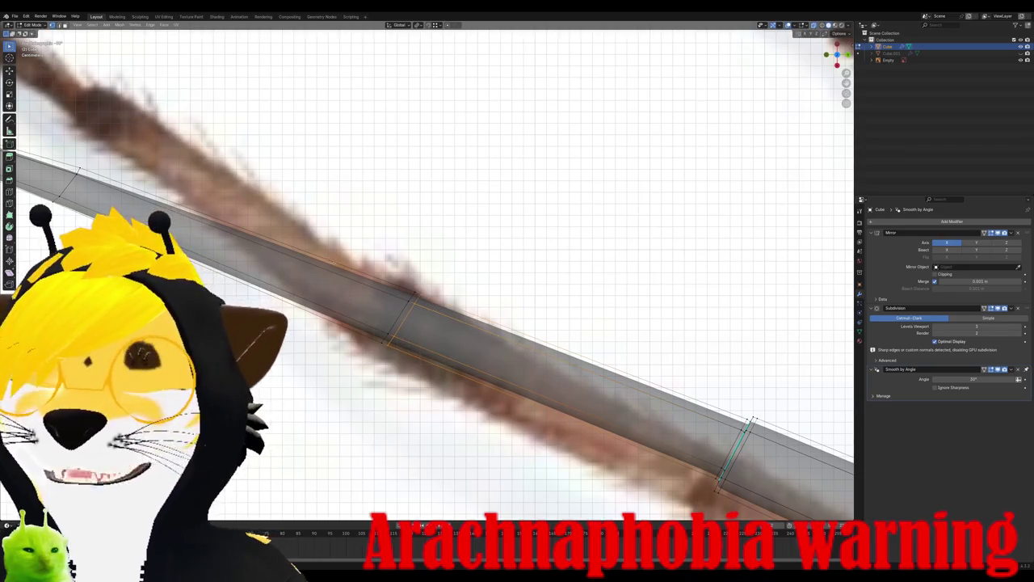
pyautogui.scroll(-1, 338, 288)
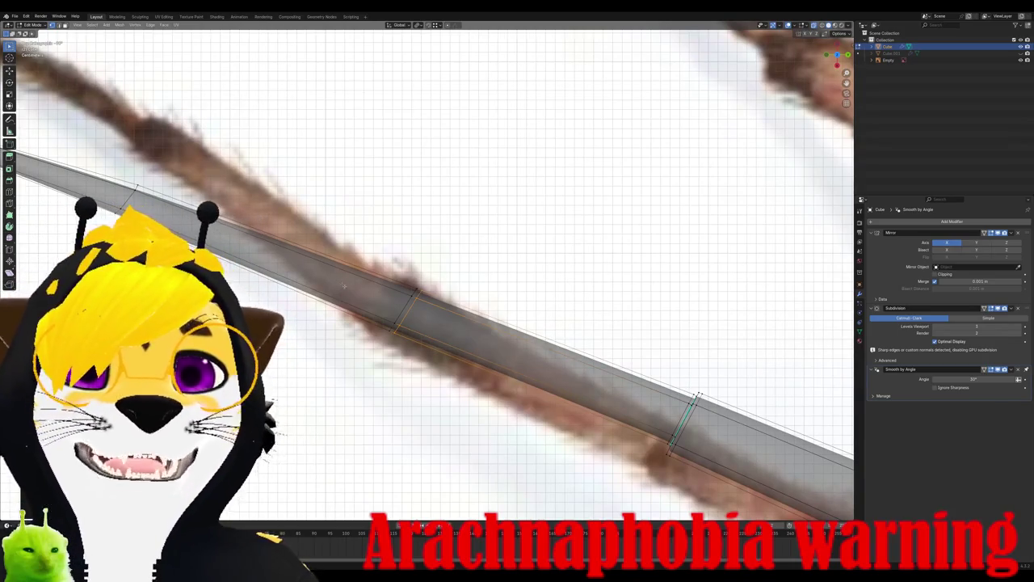
pyautogui.hotkey('ctrl', 'r')
pyautogui.click(353, 292)
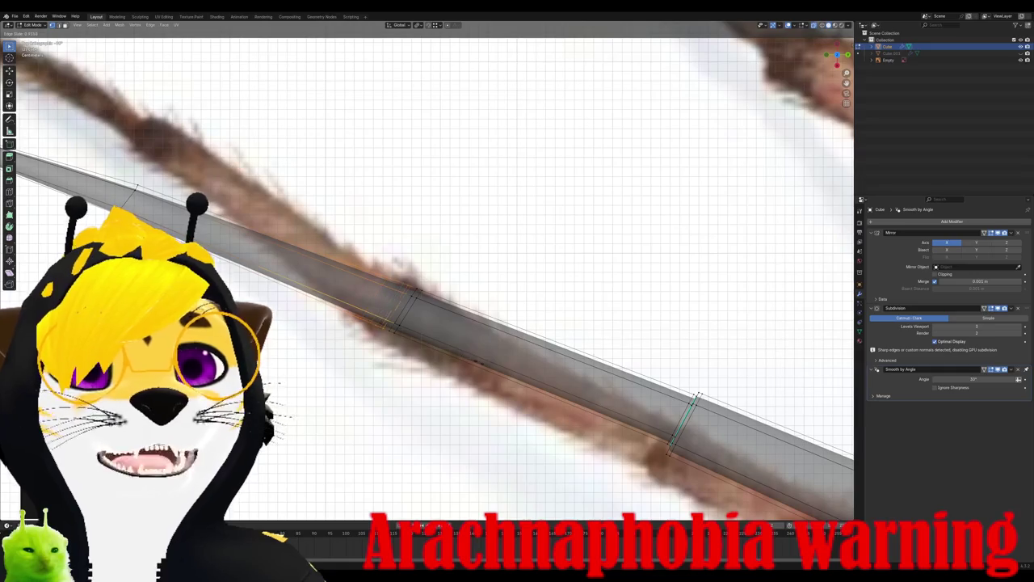
pyautogui.click(333, 293)
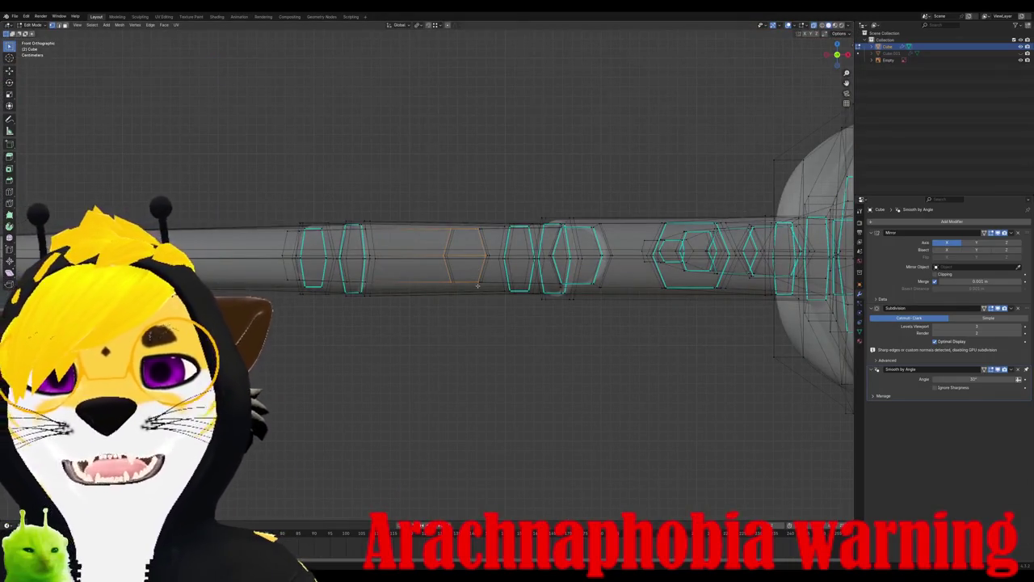
pyautogui.moveTo(477, 286); pyautogui.dragTo(461, 271, button='middle')
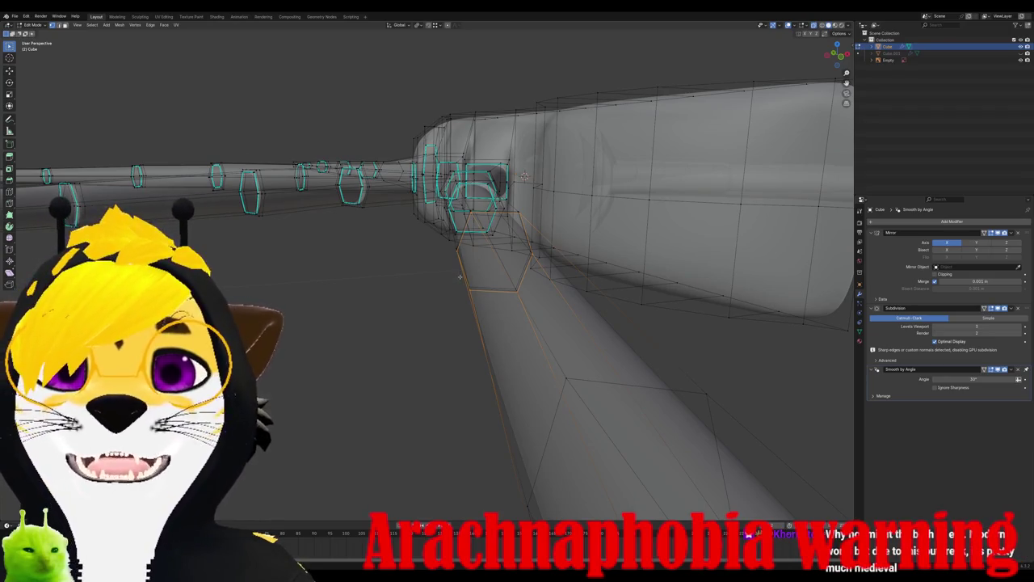
pyautogui.moveTo(467, 287); pyautogui.dragTo(476, 227, button='middle')
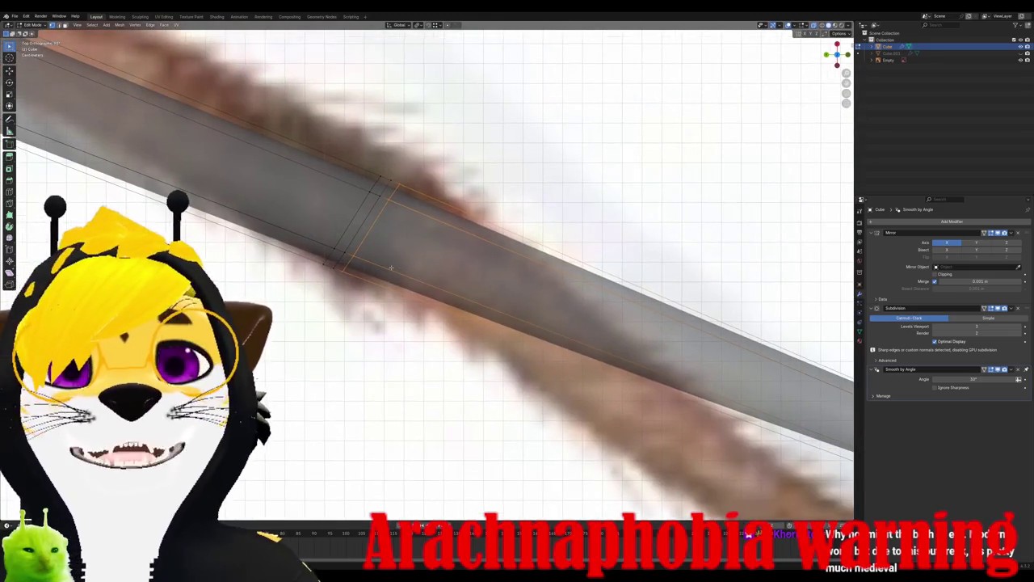
pyautogui.moveTo(532, 228)
pyautogui.mouseDown(button='middle')
pyautogui.moveTo(394, 223)
pyautogui.moveTo(416, 213)
pyautogui.moveTo(407, 224)
pyautogui.mouseUp(button='middle')
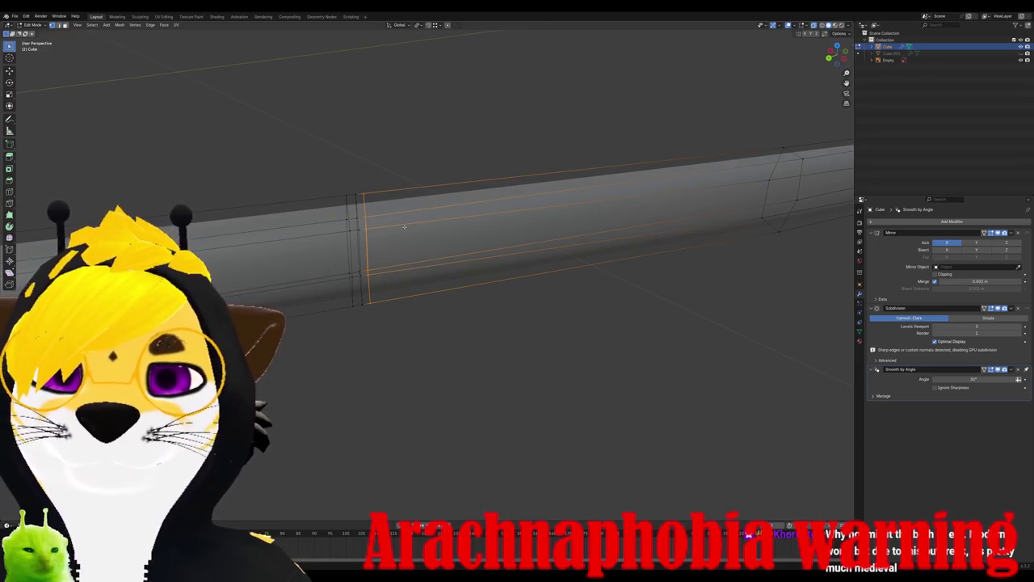
# Step: Inspect the leg tube from several angles, ending in top view over the reference photo
pyautogui.press('KP_5')
pyautogui.moveTo(404, 224); pyautogui.dragTo(395, 252, button='middle')
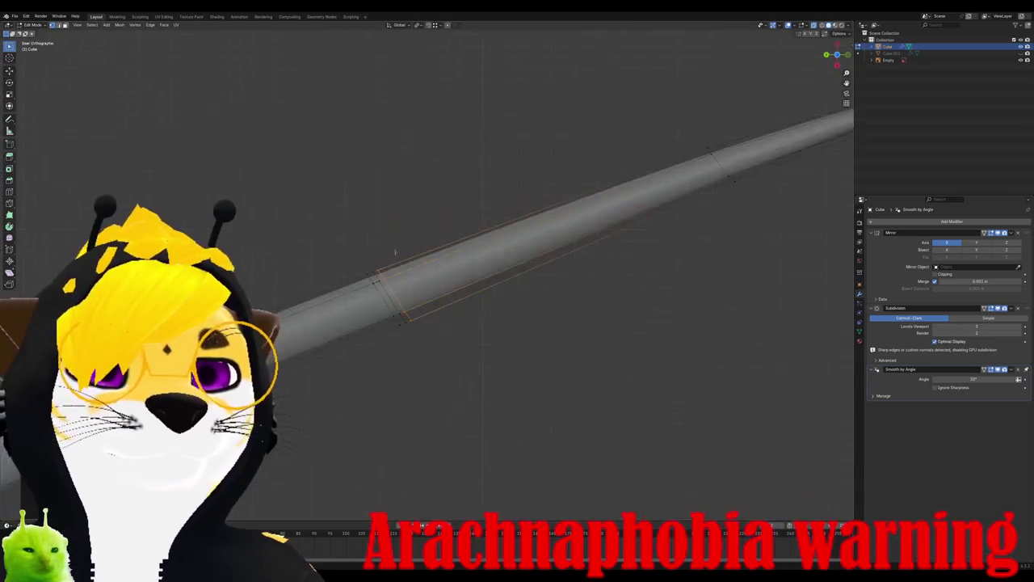
pyautogui.press('KP_1')
pyautogui.press('KP_7')
pyautogui.scroll(2, 374, 181)
pyautogui.scroll(2, 374, 181)
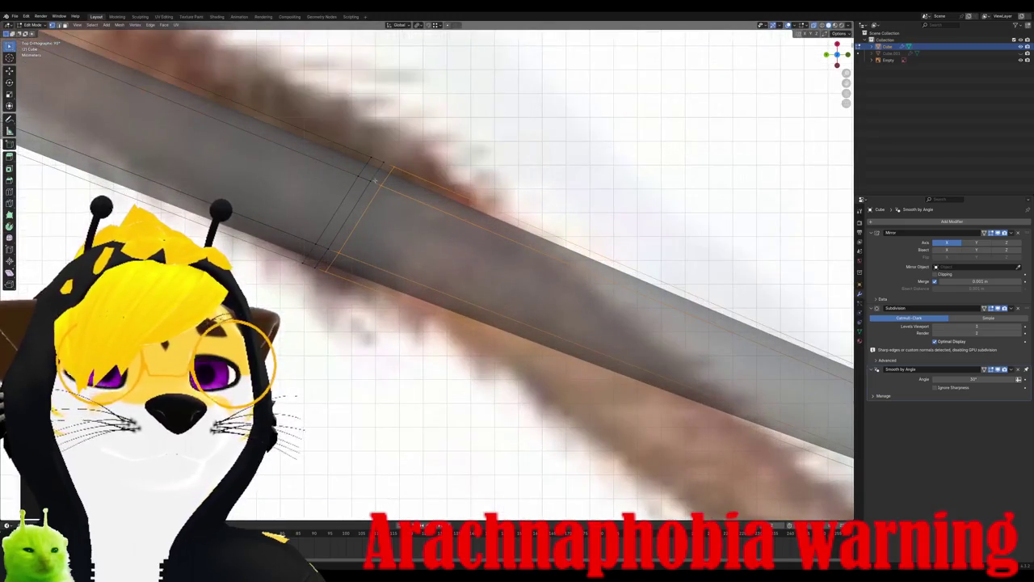
pyautogui.scroll(-2, 523, 225)
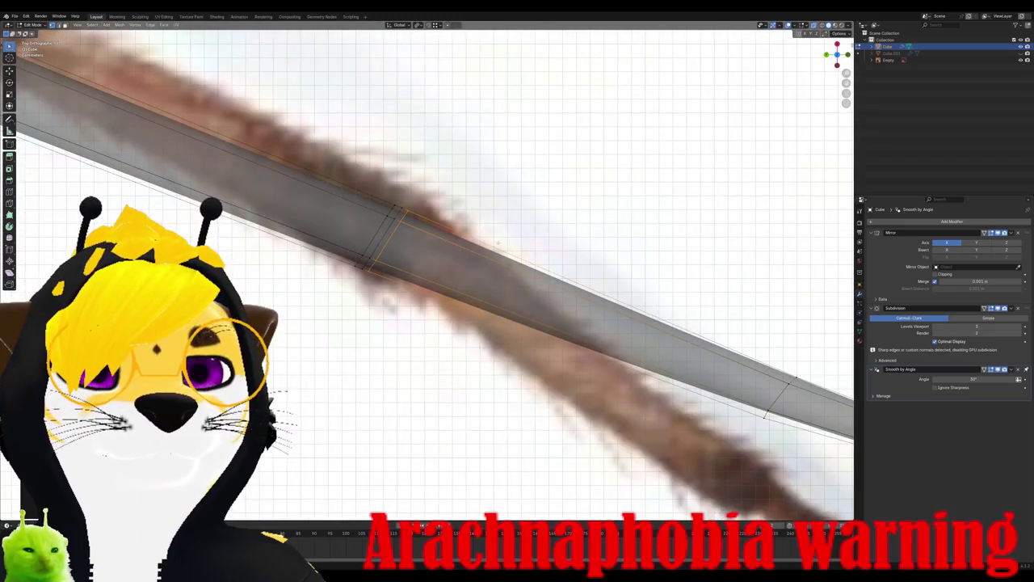
pyautogui.scroll(5, 406, 230)
pyautogui.moveTo(316, 185); pyautogui.dragTo(304, 140, button='middle')
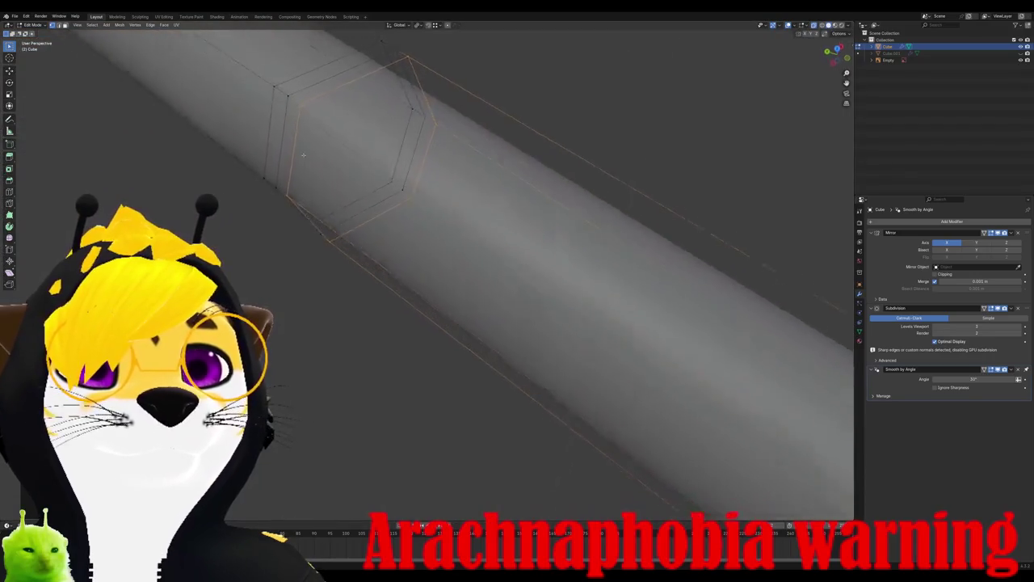
pyautogui.scroll(-2, 405, 162)
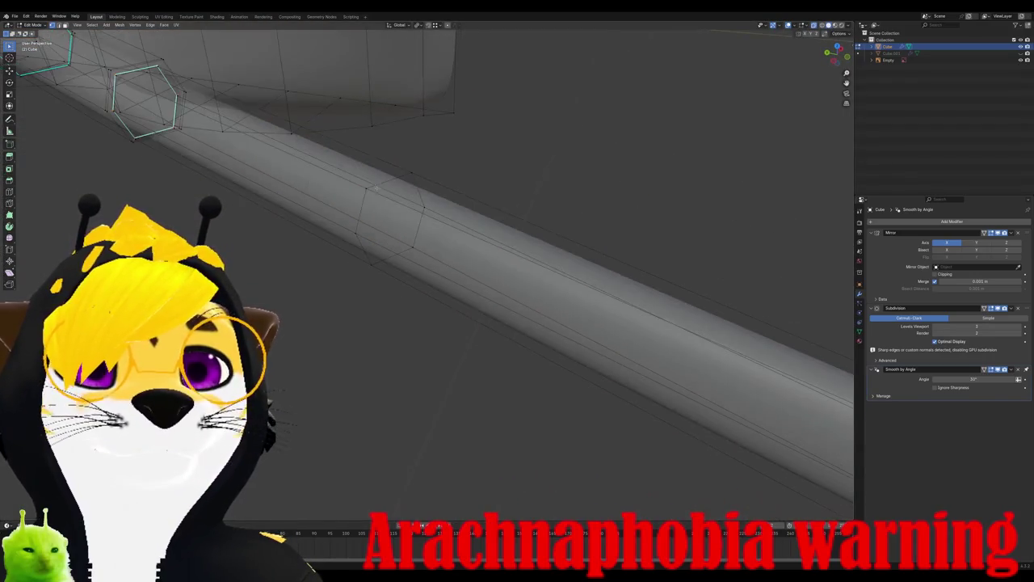
pyautogui.press('KP_7')
# Step: Add a loop cut across the leg tube and slide it along the leg
pyautogui.hotkey('ctrl', 'r')
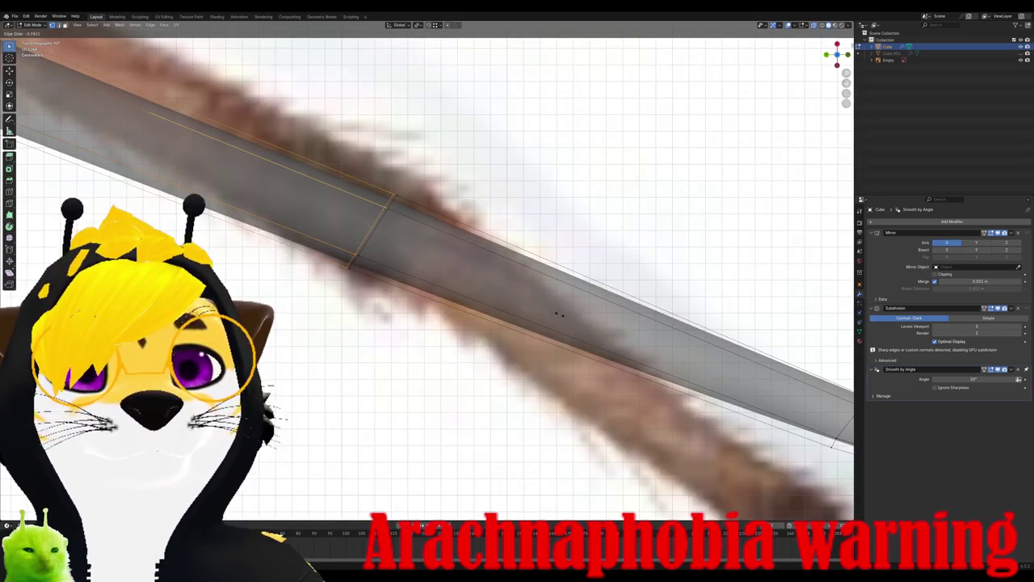
pyautogui.click(555, 313)
pyautogui.scroll(-3, 555, 313)
pyautogui.press('s')
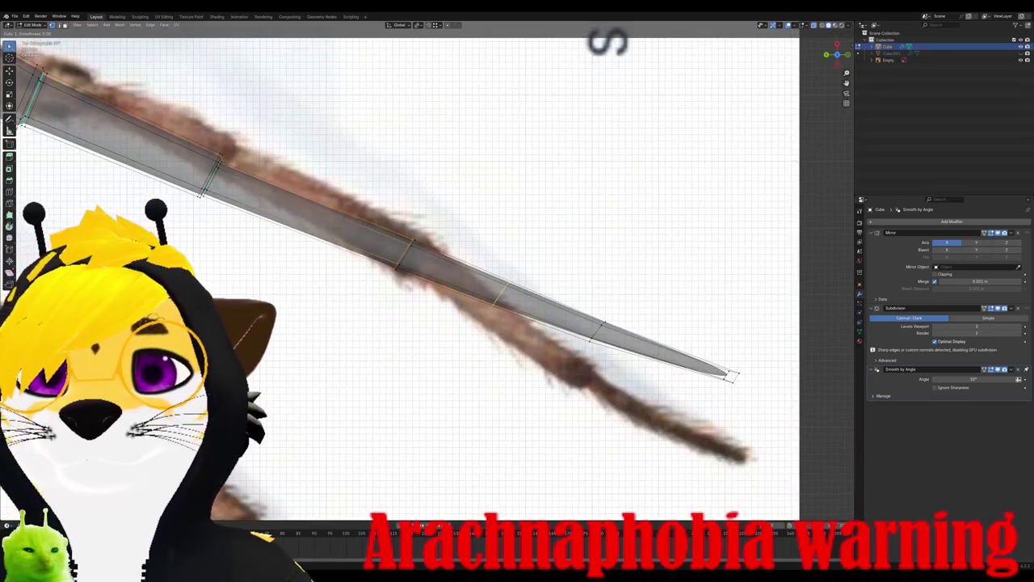
pyautogui.press('g')
pyautogui.press('g')
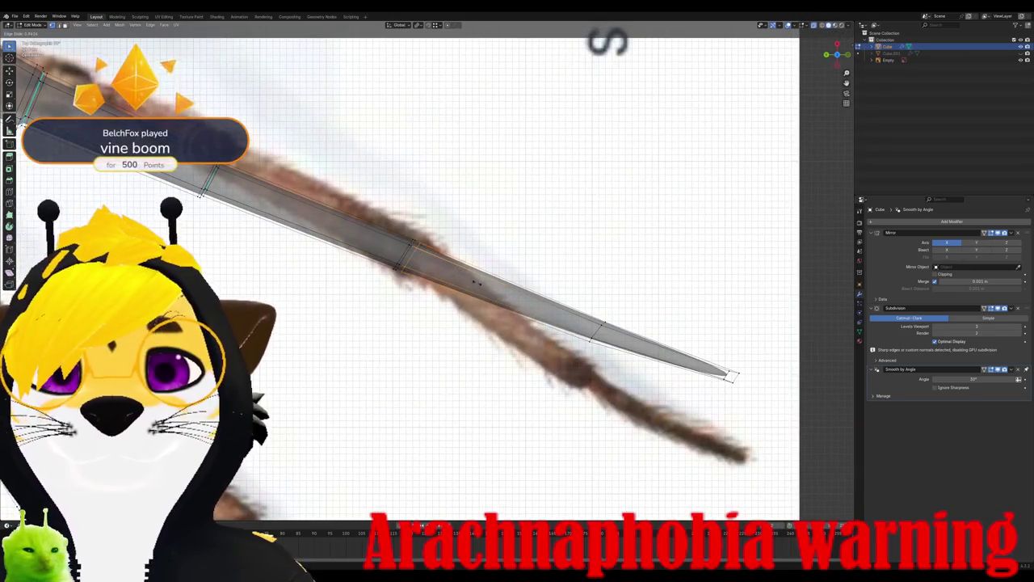
pyautogui.click(472, 281)
pyautogui.scroll(2, 472, 282)
pyautogui.scroll(3, 466, 286)
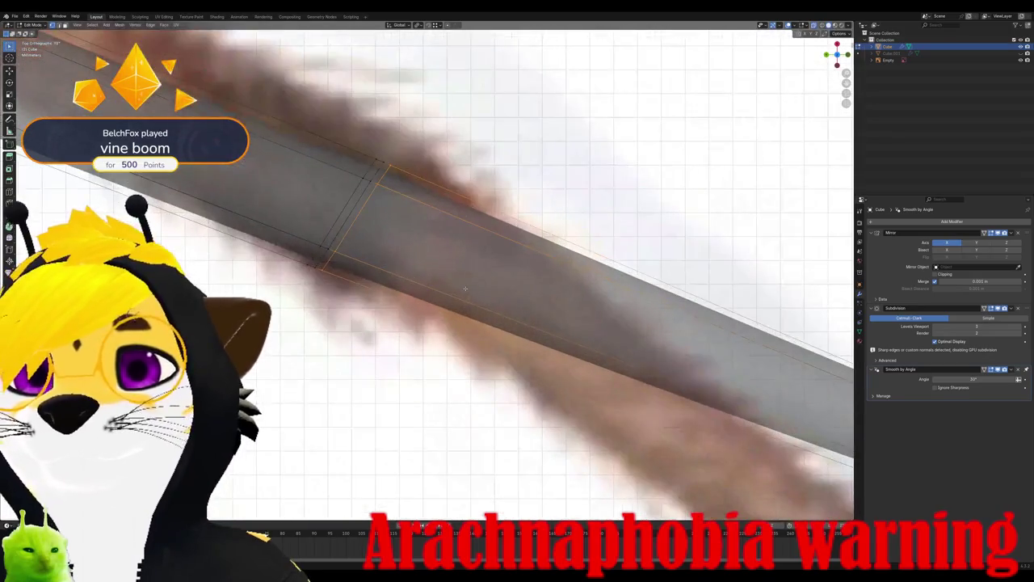
pyautogui.moveTo(464, 287)
pyautogui.mouseDown(button='middle')
pyautogui.moveTo(432, 234)
pyautogui.moveTo(510, 233)
pyautogui.mouseUp(button='middle')
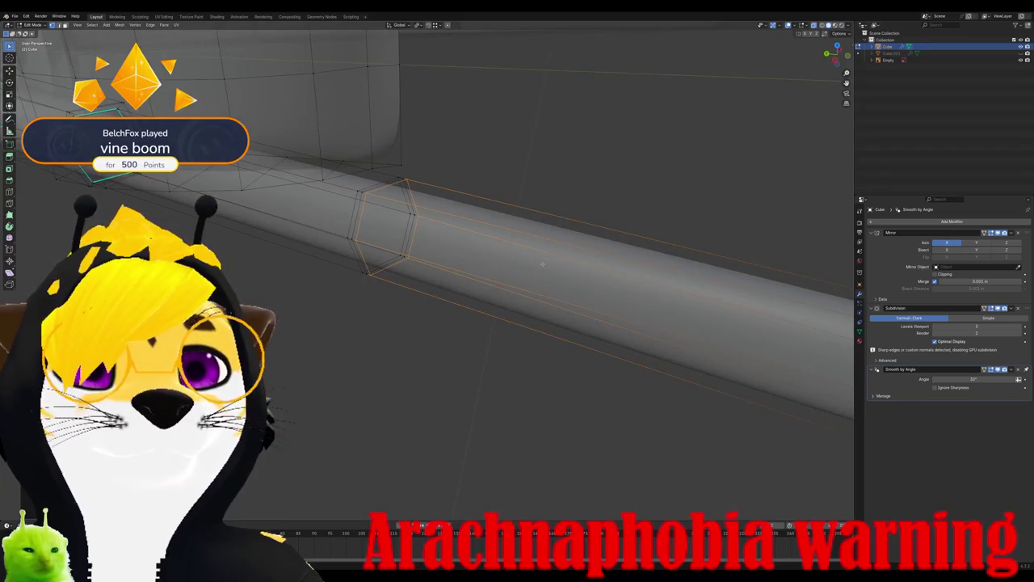
# Step: Select the other joint loop and move it onto the photo's leg joint
pyautogui.hotkey('ctrl', 'i')
pyautogui.press('KP_7')
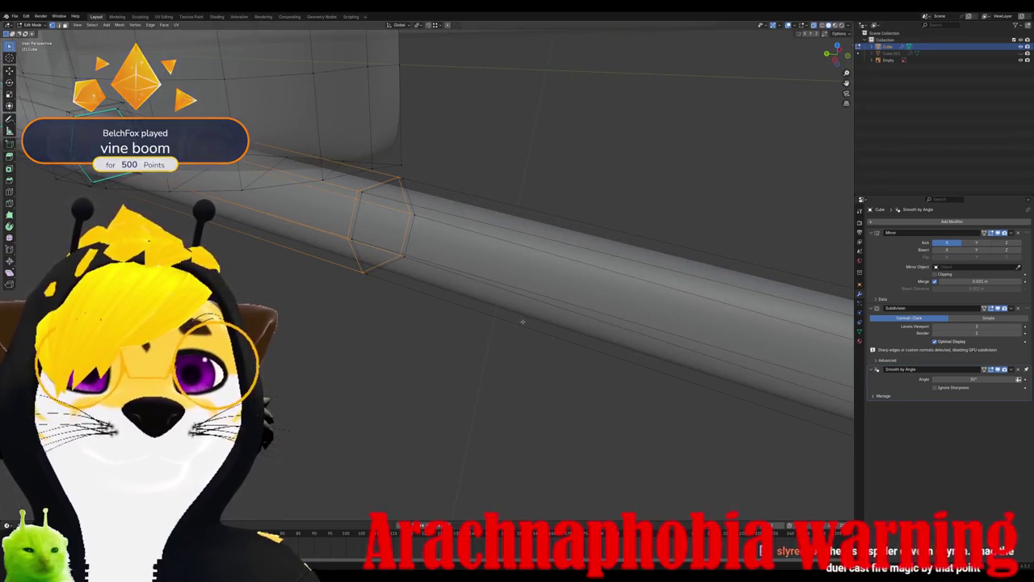
pyautogui.scroll(-2, 513, 256)
pyautogui.press('g')
pyautogui.press('g')
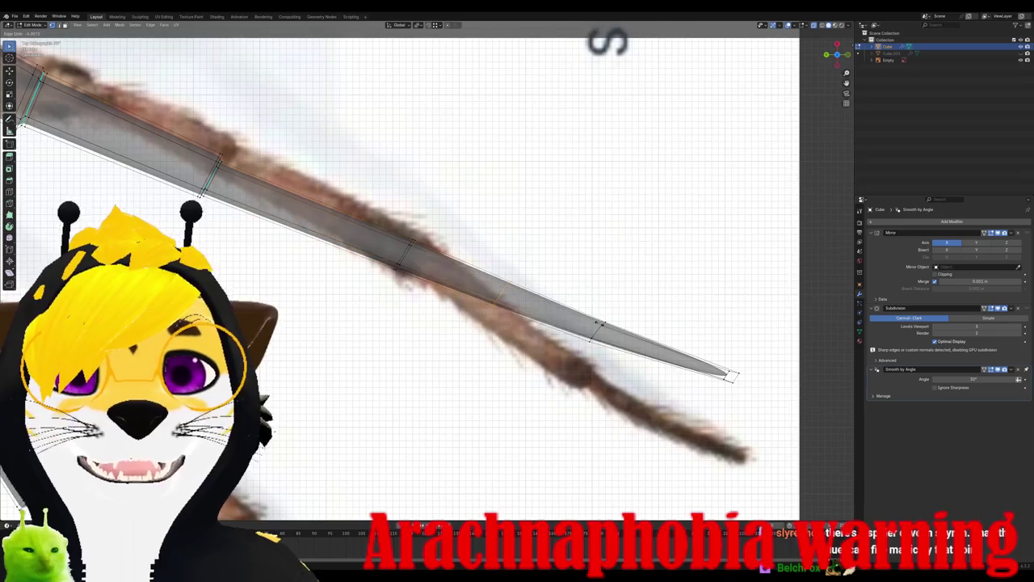
pyautogui.press('Escape')
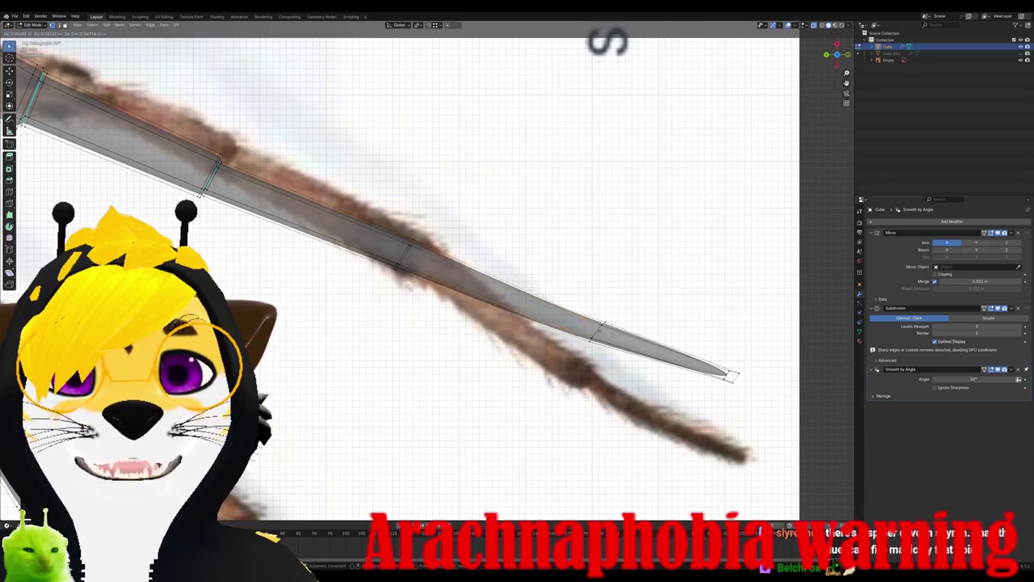
pyautogui.press('g')
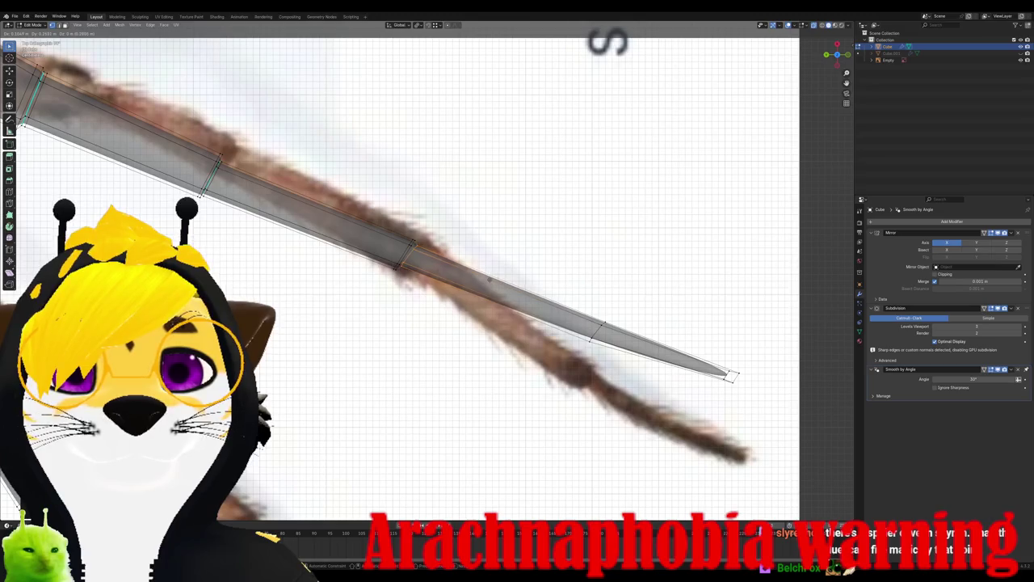
pyautogui.click(488, 279)
pyautogui.scroll(2, 487, 278)
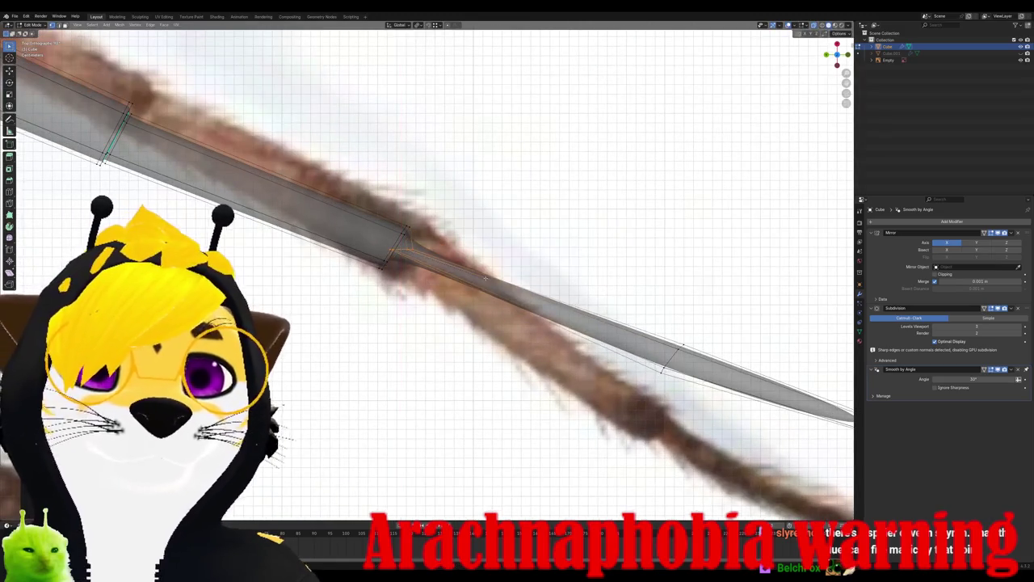
pyautogui.scroll(1, 485, 279)
pyautogui.scroll(1, 487, 242)
# Step: Cancel a trial rotation of the loop, check it from the side, and refit it to the joint
pyautogui.press('r')
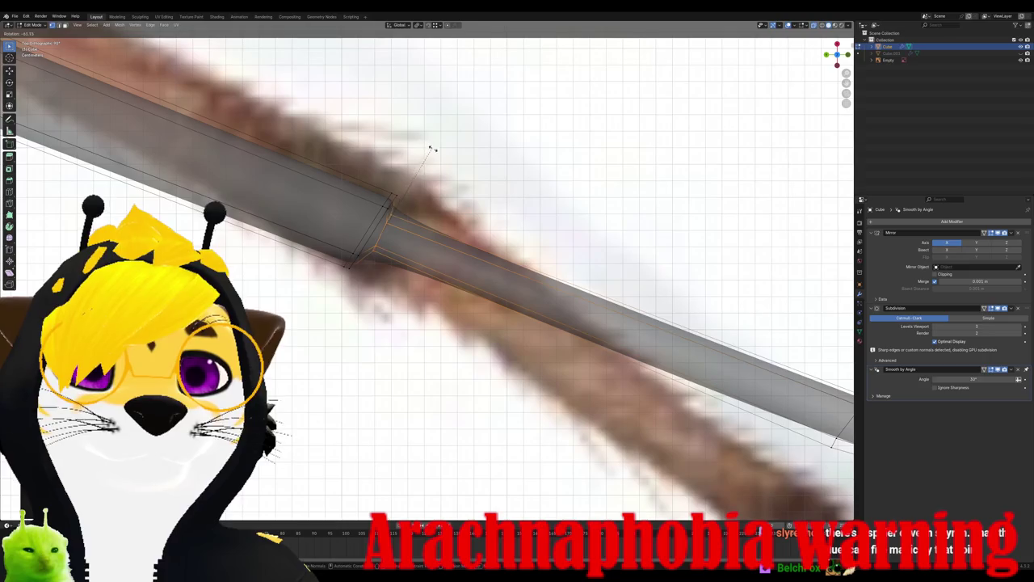
pyautogui.rightClick(432, 149)
pyautogui.press('ctrl+KP_3')
pyautogui.press('KP_7')
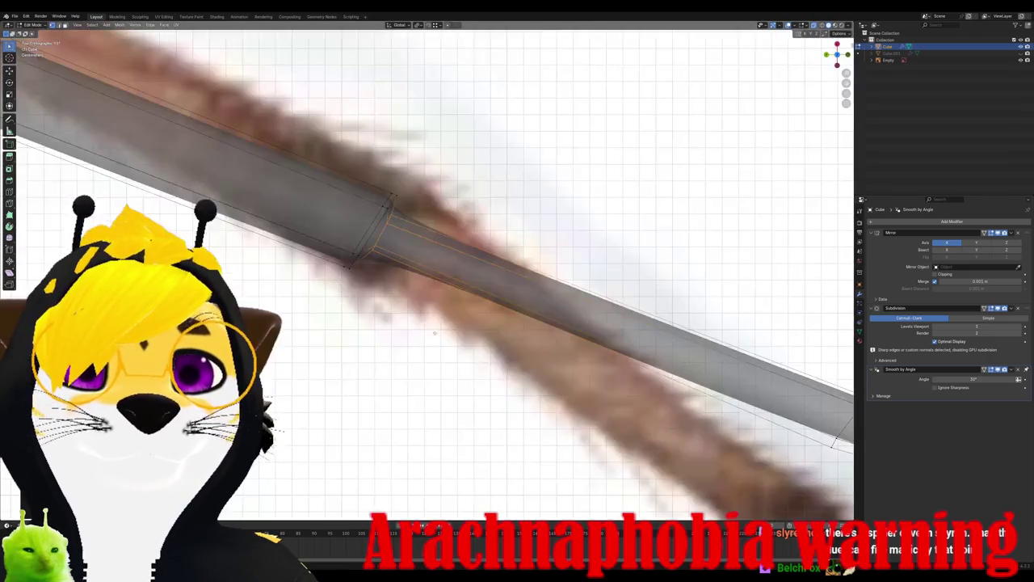
pyautogui.press('g')
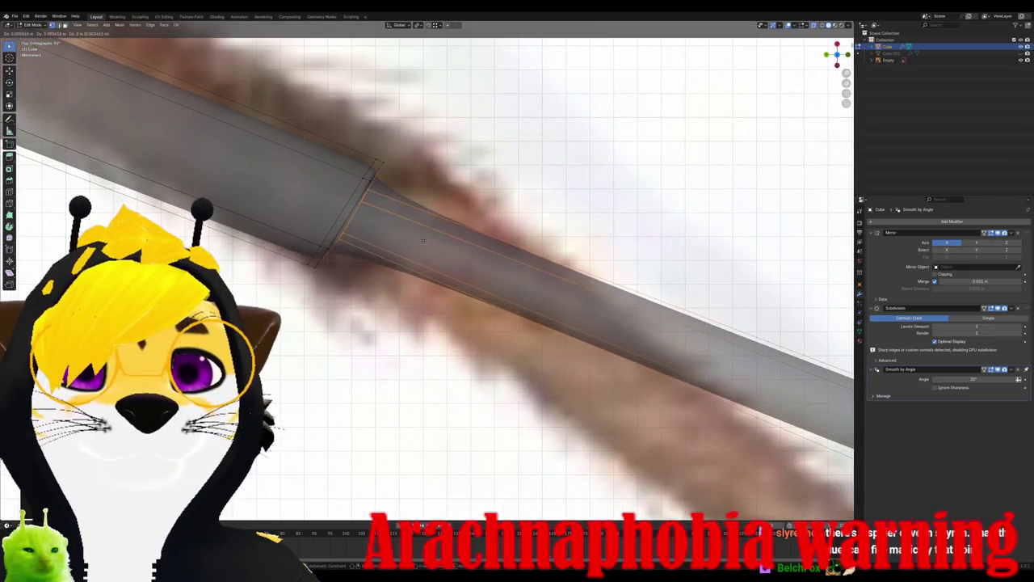
pyautogui.click(423, 240)
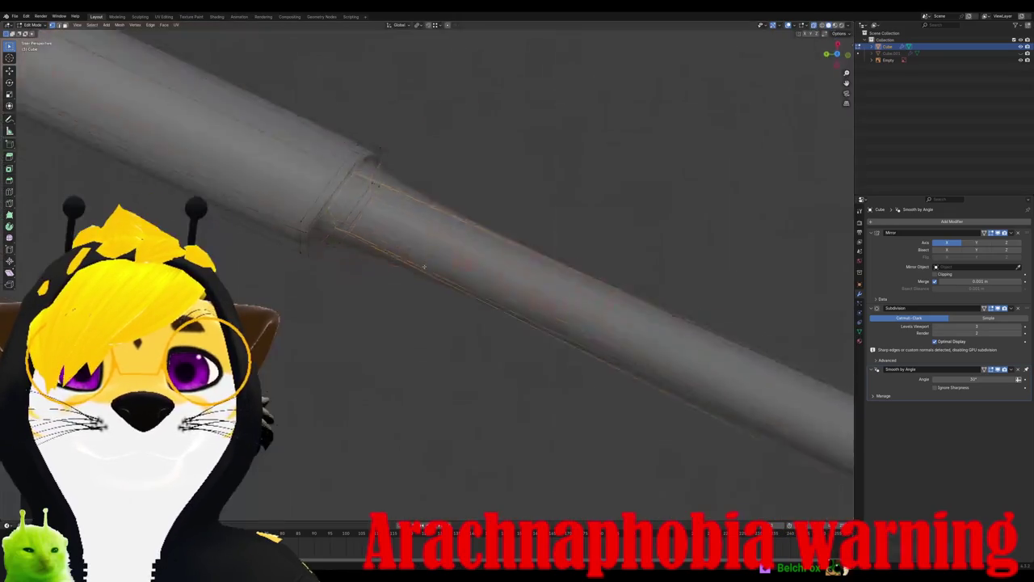
pyautogui.moveTo(423, 240); pyautogui.dragTo(379, 229, button='middle')
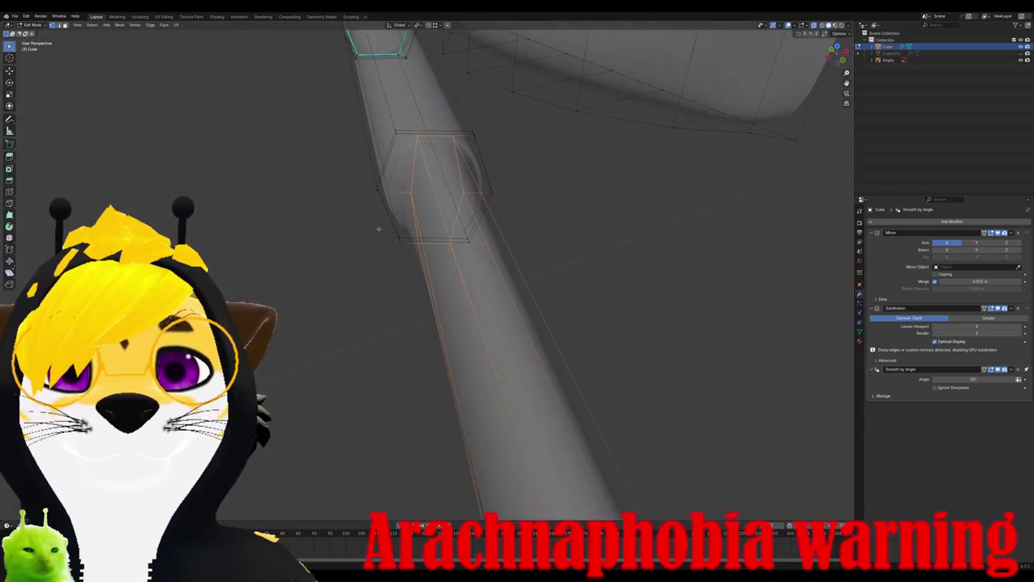
# Step: Widen the joint loop by scaling it along the X axis
pyautogui.press('s')
pyautogui.press('x')
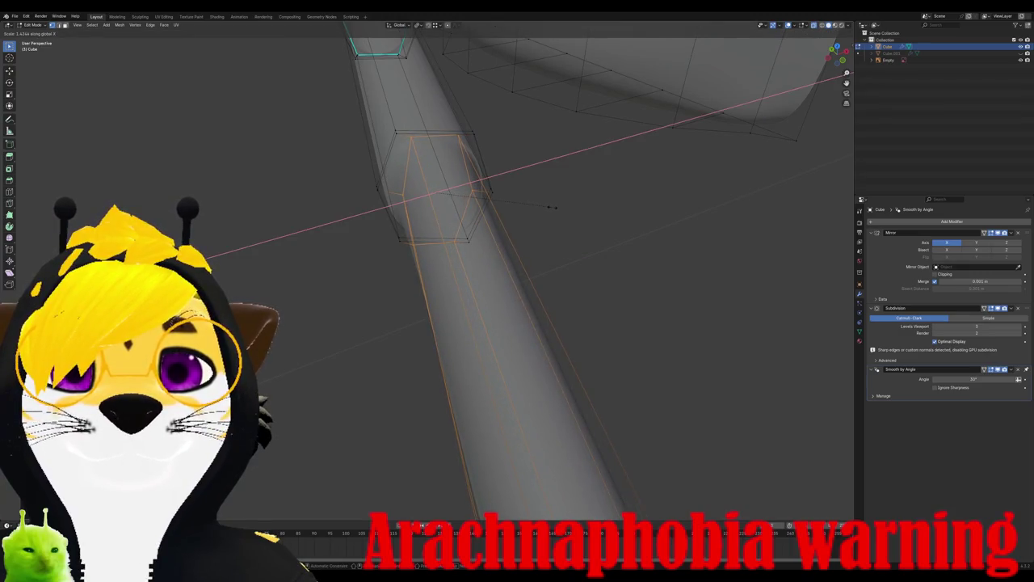
pyautogui.click(551, 206)
pyautogui.moveTo(520, 203)
pyautogui.mouseDown(button='middle')
pyautogui.moveTo(493, 239)
pyautogui.moveTo(510, 261)
pyautogui.moveTo(557, 235)
pyautogui.moveTo(499, 247)
pyautogui.moveTo(533, 365)
pyautogui.mouseUp(button='middle')
# Step: Add another loop cut at the leg joint and mark its edges sharp
pyautogui.hotkey('ctrl', 'r')
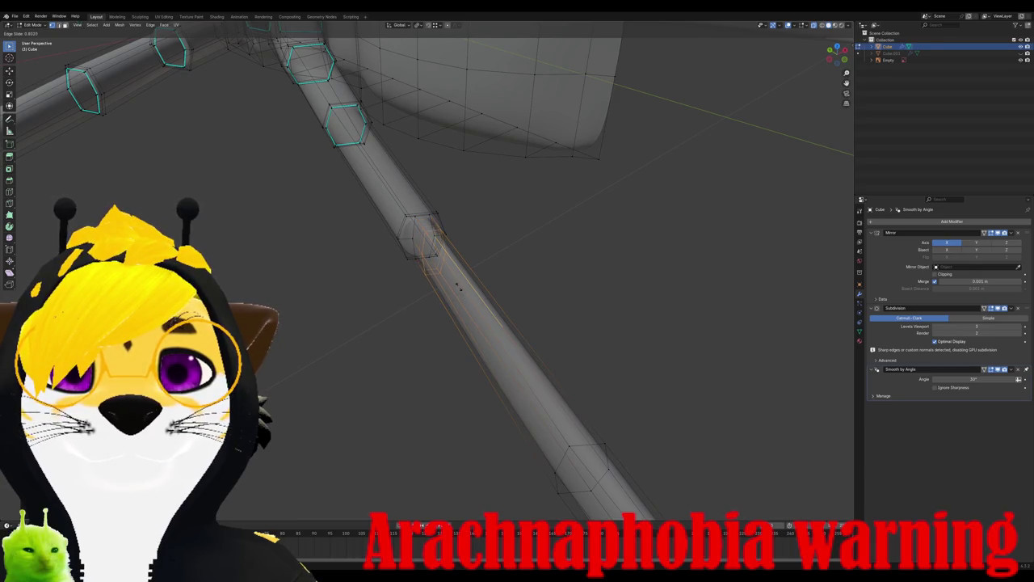
pyautogui.click(455, 281)
pyautogui.moveTo(455, 281); pyautogui.dragTo(396, 189, button='middle')
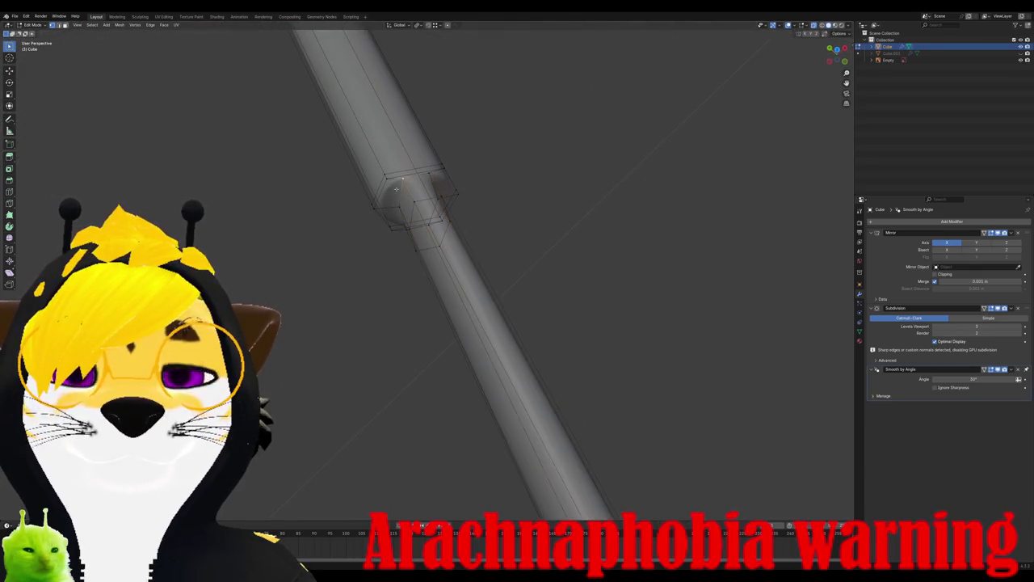
pyautogui.click(150, 26)
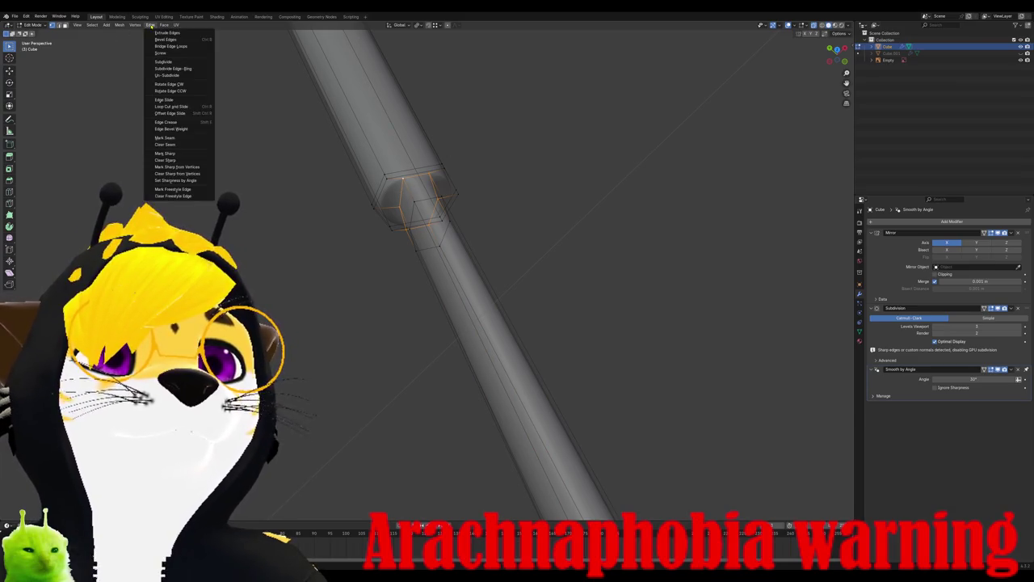
pyautogui.click(165, 154)
# Step: Check the sharp joint's shading, scale the selected loops along Z, and return to Object Mode
pyautogui.press('Tab')
pyautogui.moveTo(436, 243)
pyautogui.mouseDown(button='middle')
pyautogui.moveTo(451, 239)
pyautogui.moveTo(420, 85)
pyautogui.mouseUp(button='middle')
pyautogui.scroll(2, 451, 240)
pyautogui.press('Tab')
pyautogui.press('s')
pyautogui.press('z')
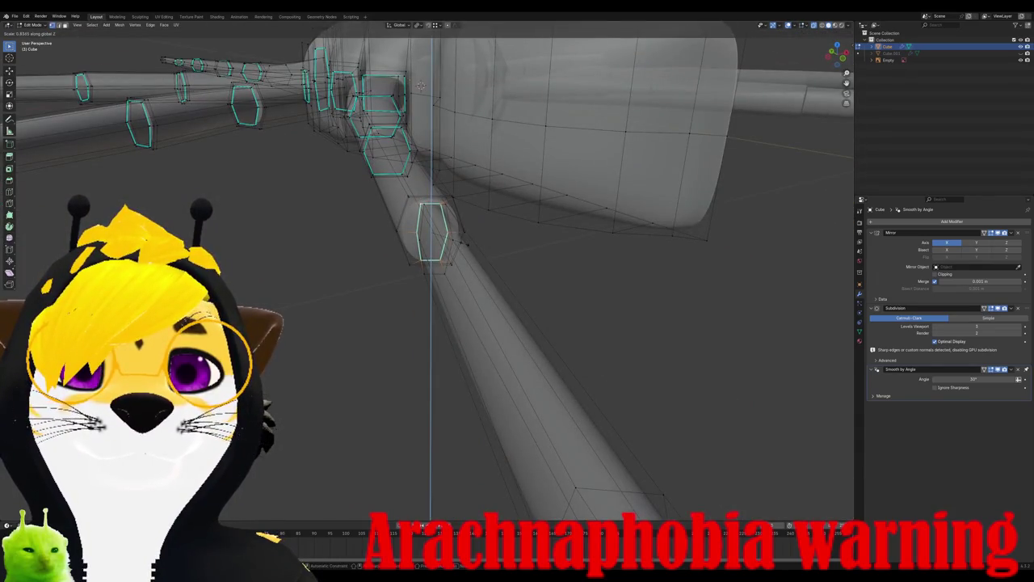
pyautogui.click(421, 84)
pyautogui.press('Tab')
pyautogui.moveTo(421, 85); pyautogui.dragTo(534, 298, button='middle')
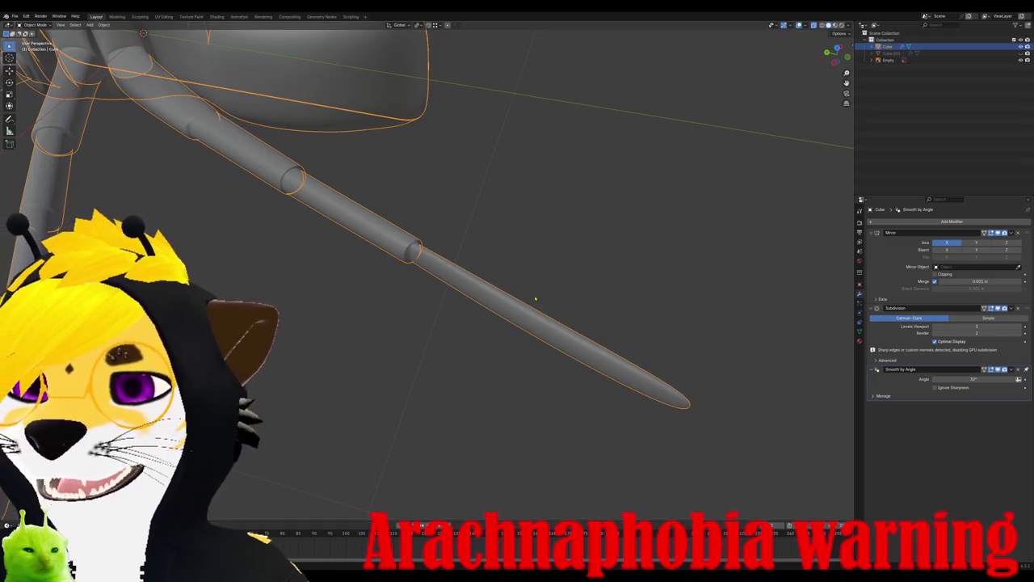
# Step: Enter Edit Mode on the spider mesh and zoom into top view over the leg tip
pyautogui.scroll(-2, 661, 368)
pyautogui.scroll(-3, 667, 361)
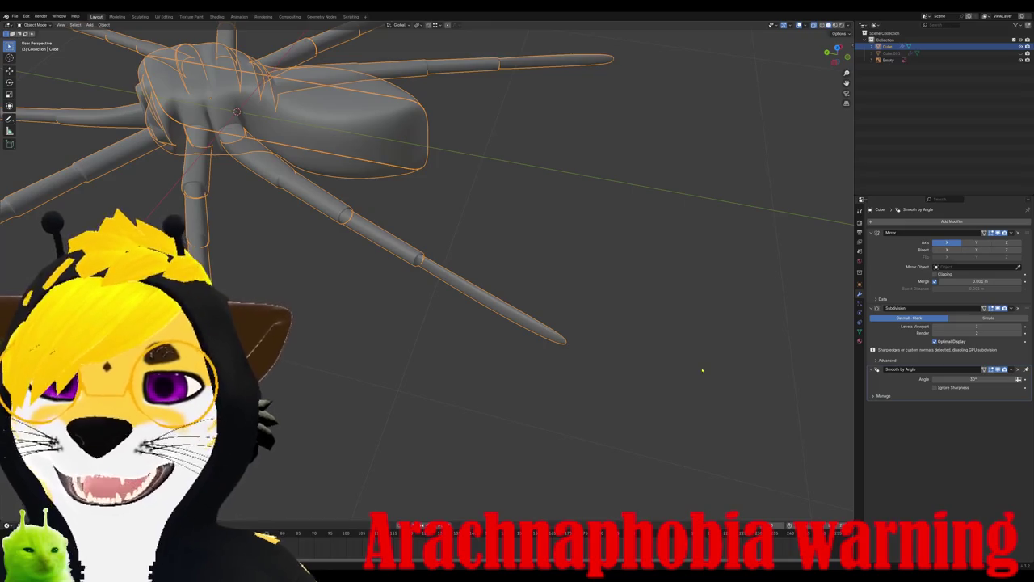
pyautogui.press('Tab')
pyautogui.scroll(3, 509, 341)
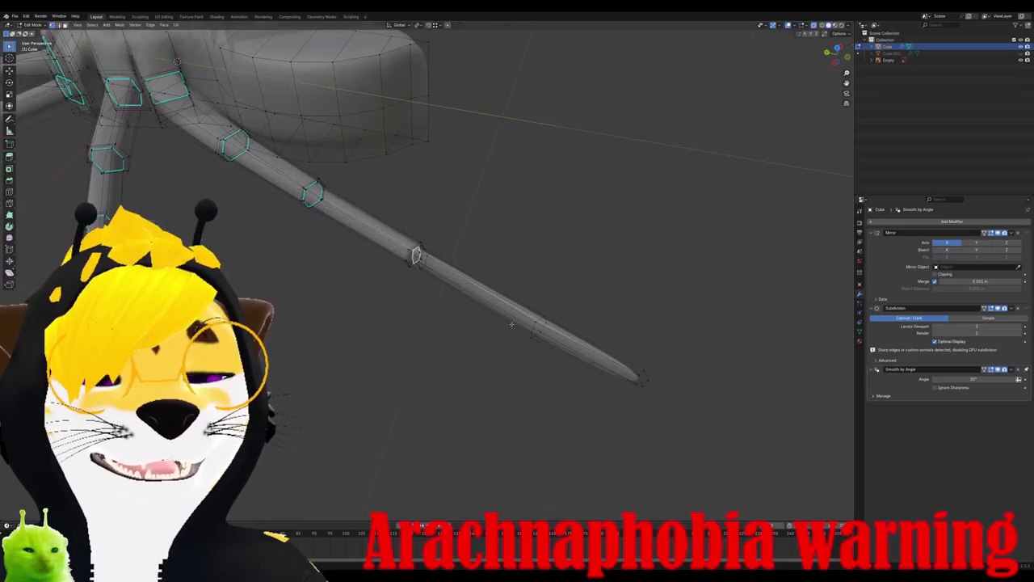
pyautogui.press('KP_3')
pyautogui.press('KP_7')
pyautogui.scroll(2, 549, 326)
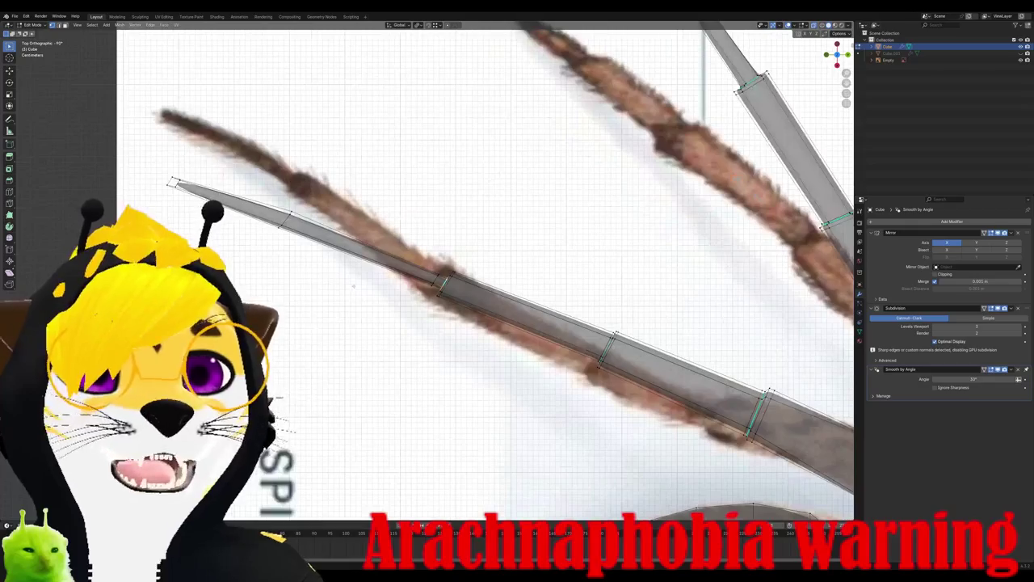
pyautogui.scroll(2, 575, 328)
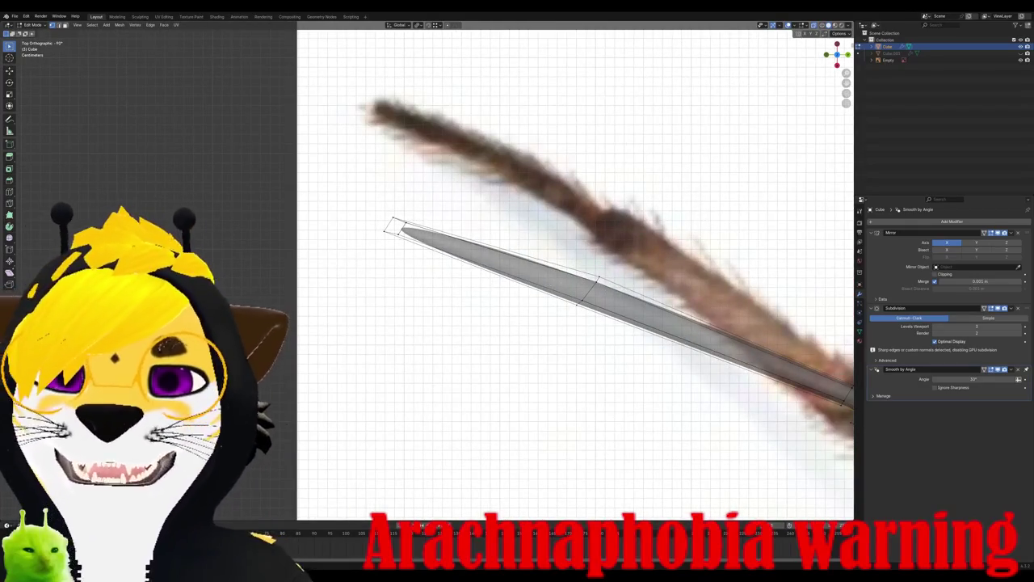
# Step: Add a loop cut near the tip and scale the tip section narrower along Y
pyautogui.click(527, 264)
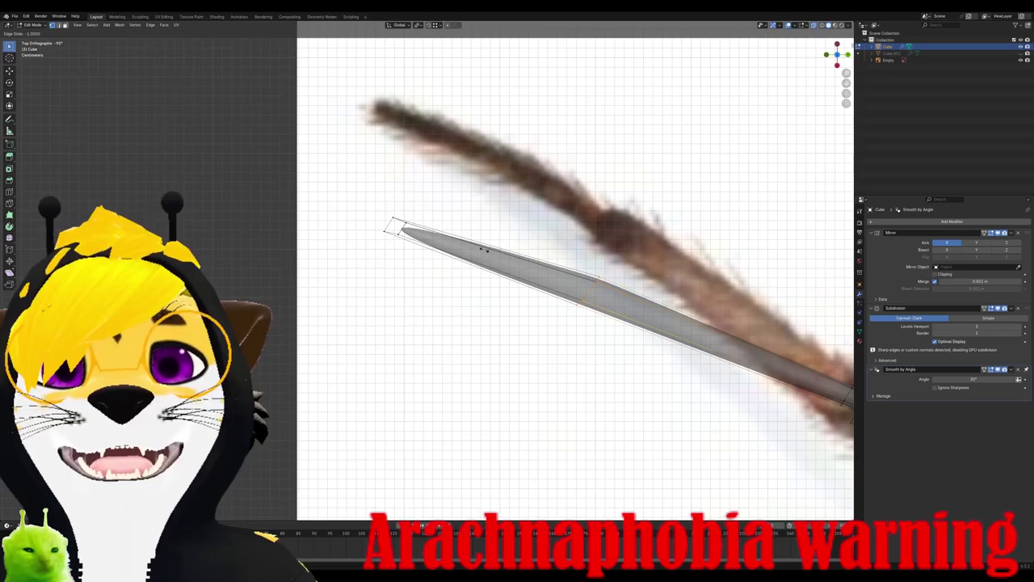
pyautogui.click(490, 255)
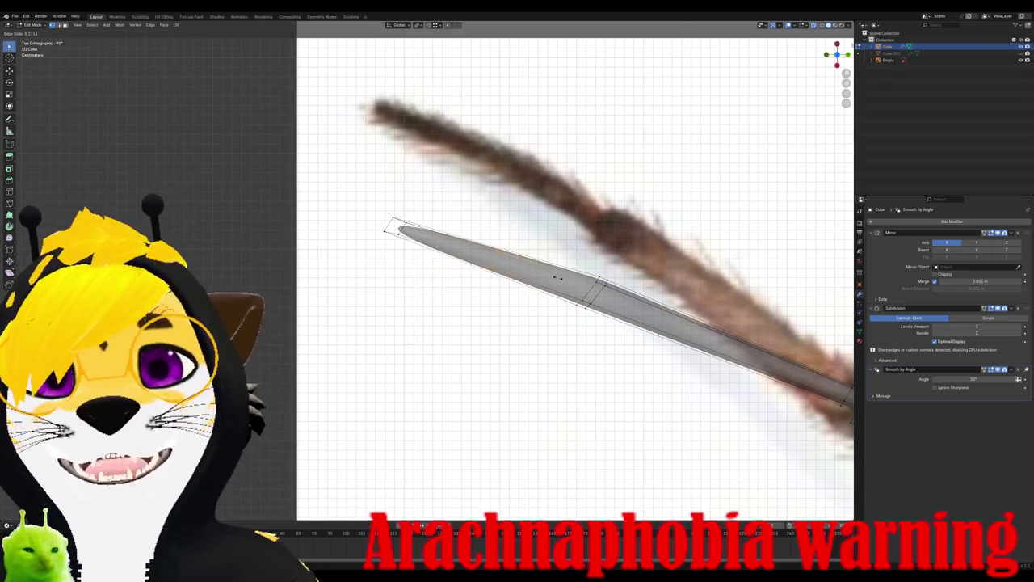
pyautogui.press('s')
pyautogui.press('y')
pyautogui.press('Return')
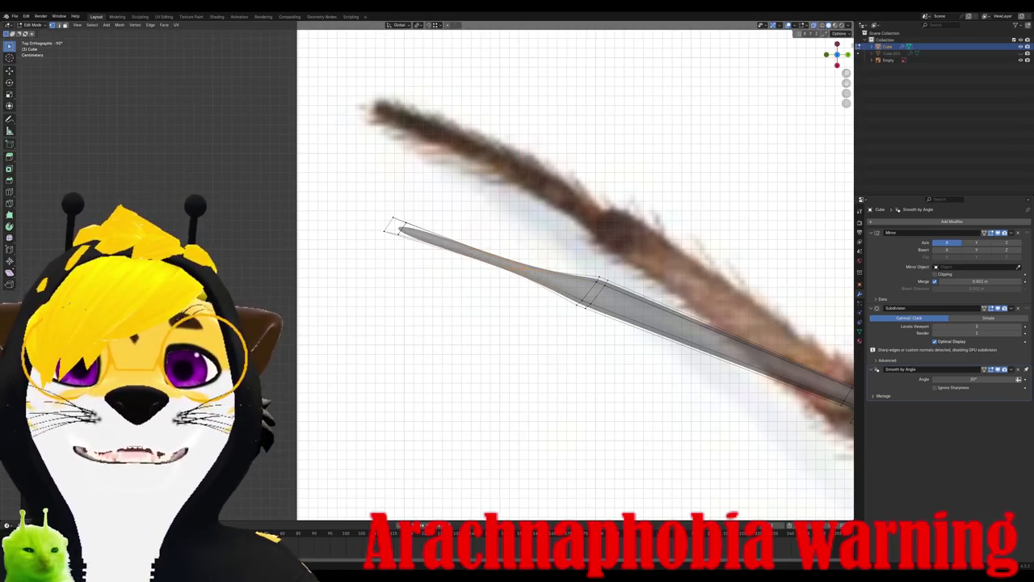